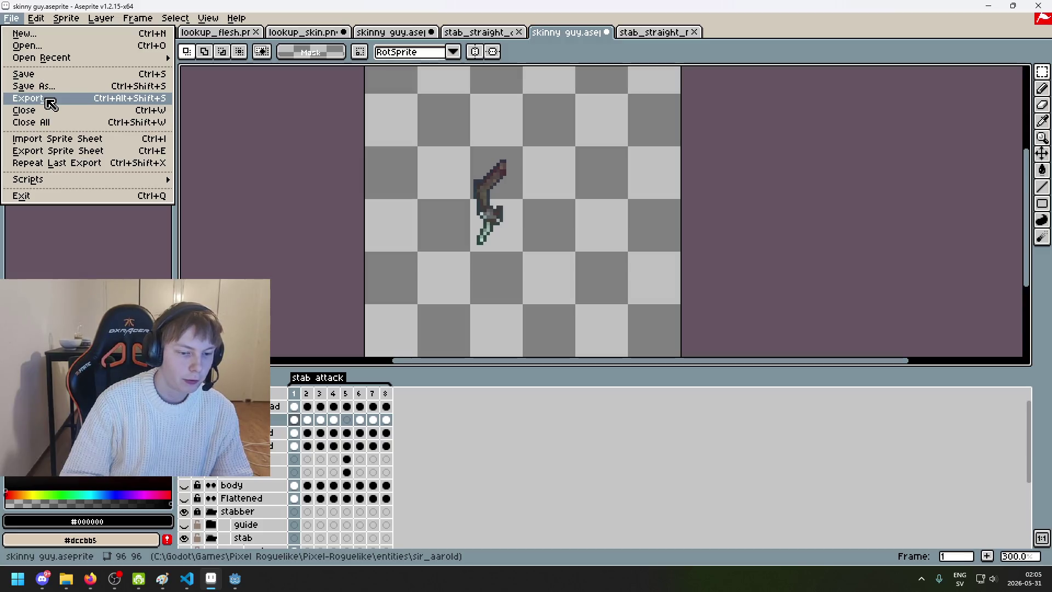
Step: Start a plain export, naming the file after stab_straight_animation.png with 'straight' removed
left_click(51, 101)
left_click(685, 218)
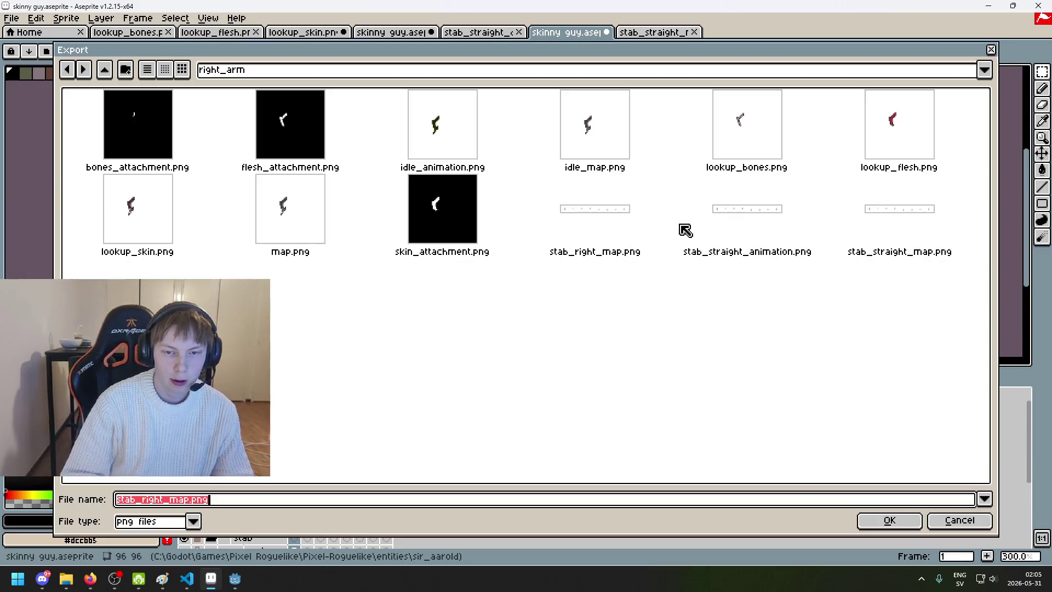
left_click(737, 230)
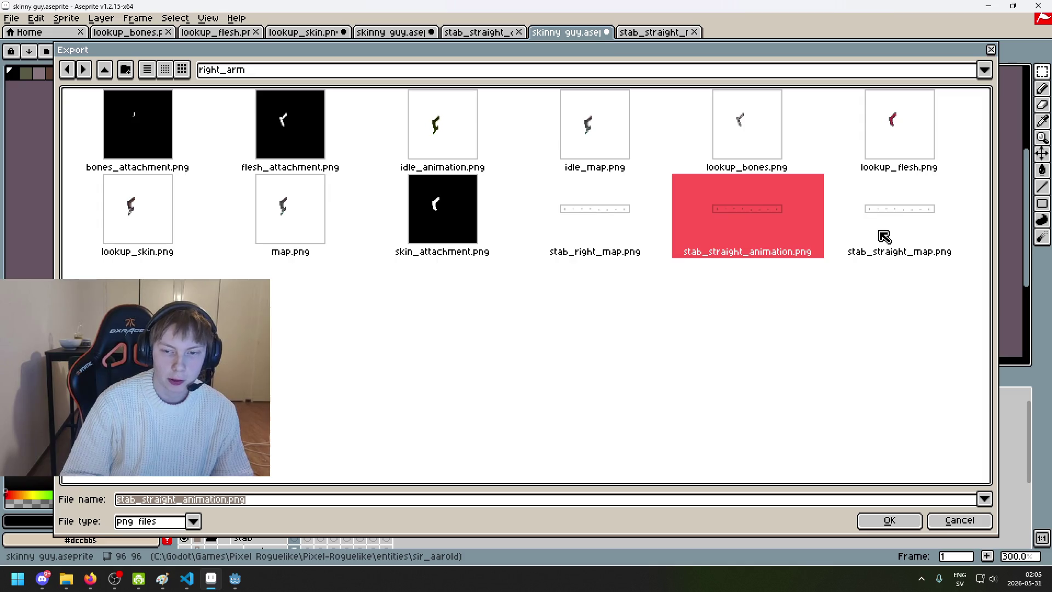
left_click(886, 236)
left_click(784, 232)
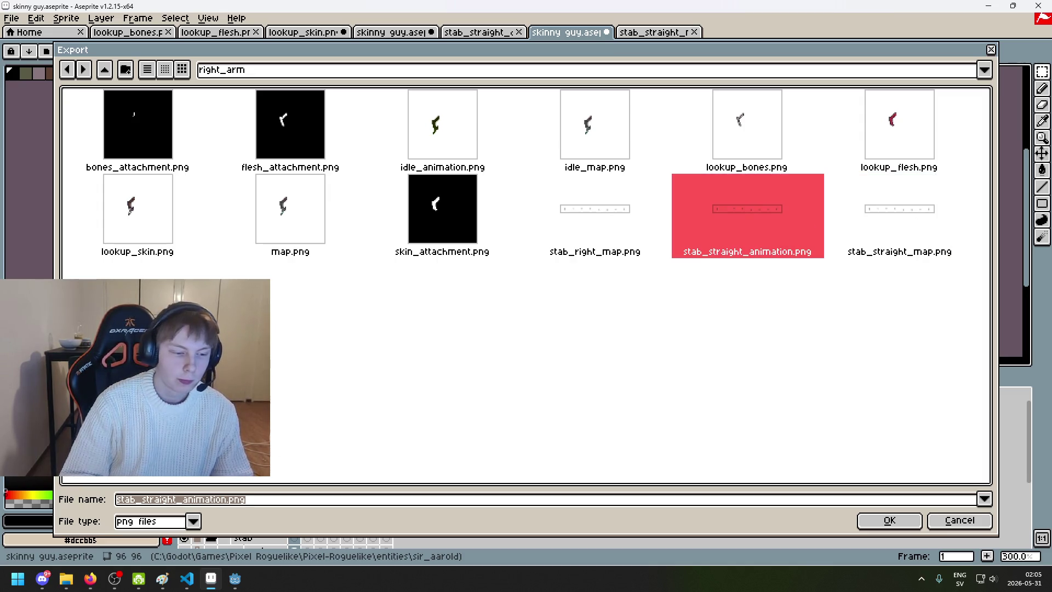
left_click(162, 500)
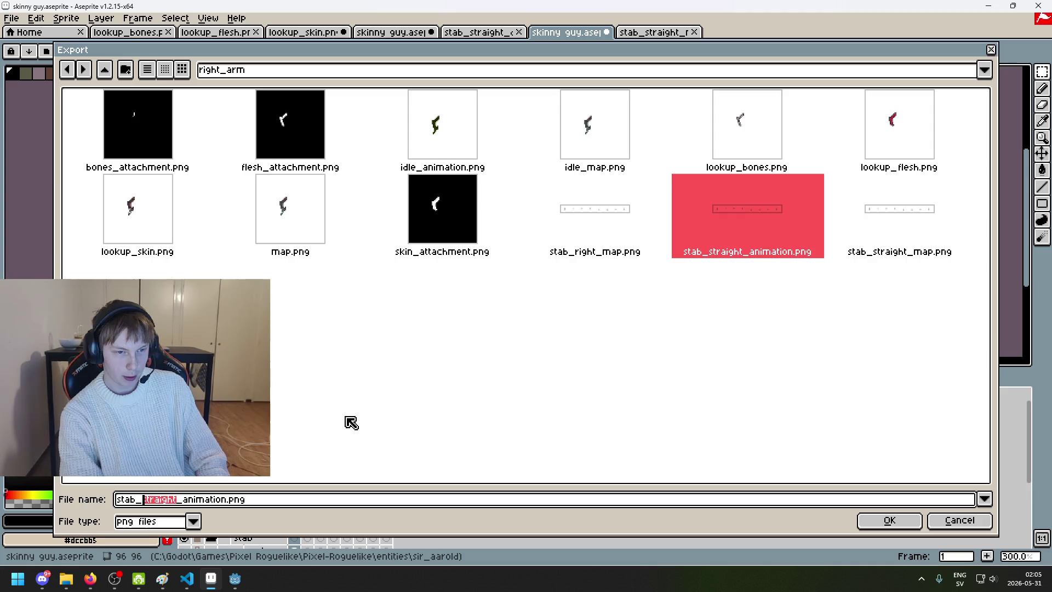
key("BackSpace")
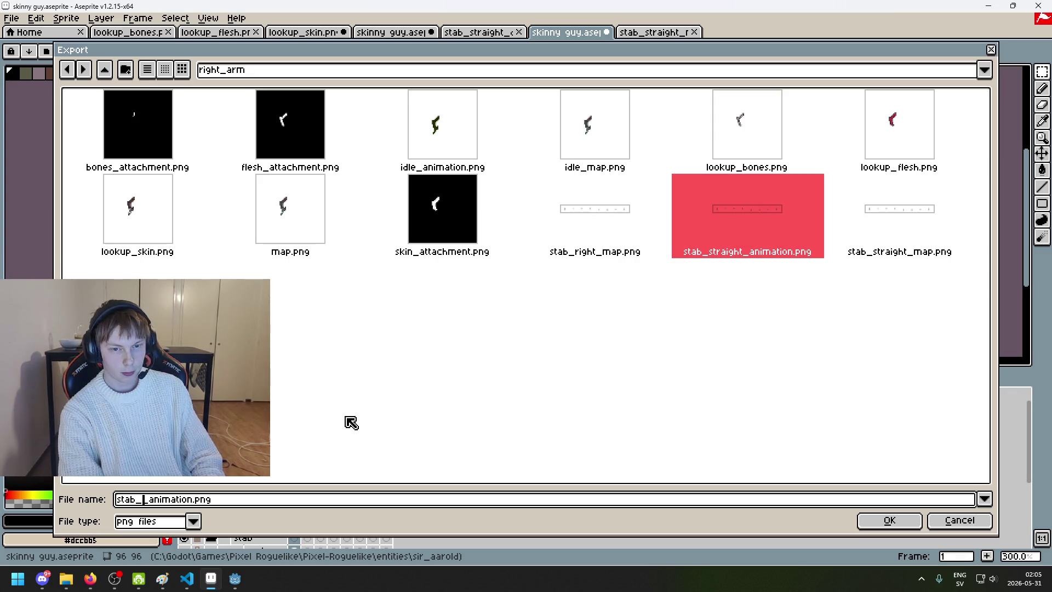
Step: Rework the name into stab_left_map.png from stab_right_map.png, then cancel the single-image export
left_click(623, 232)
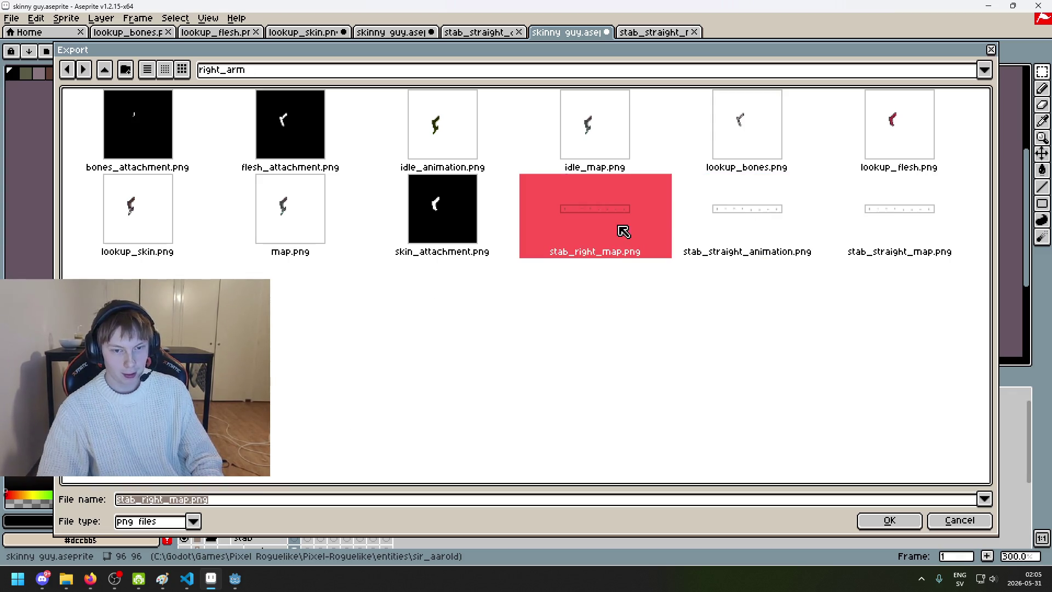
left_click(163, 500)
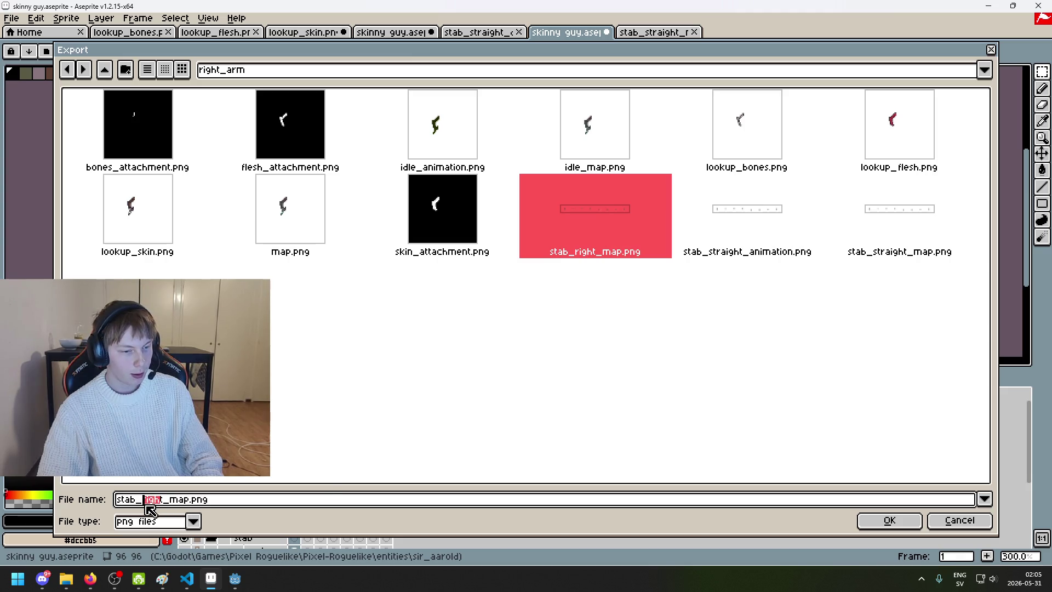
key("BackSpace")
type("lef")
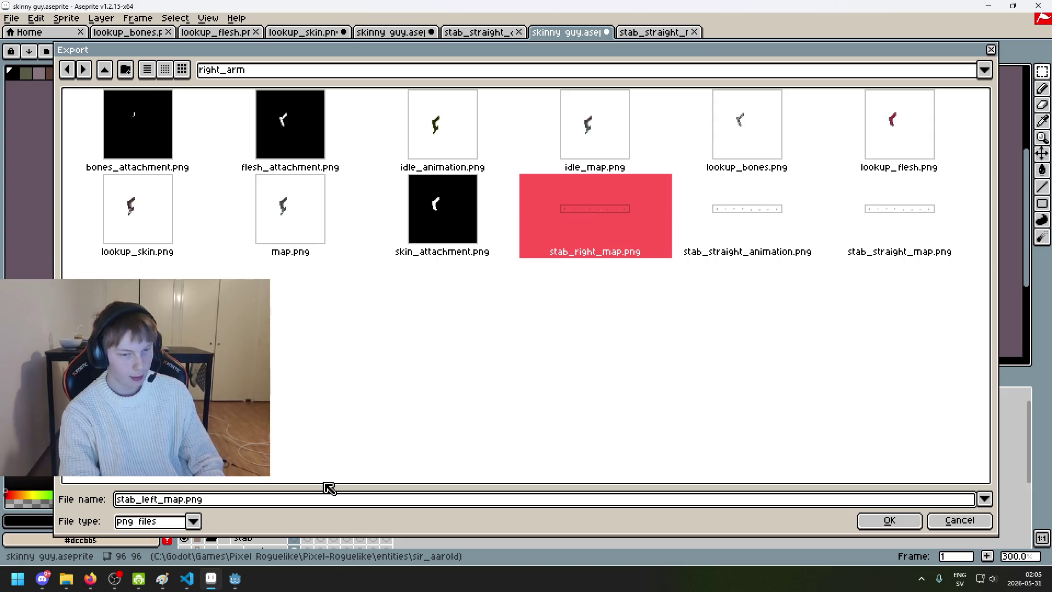
left_click(295, 501)
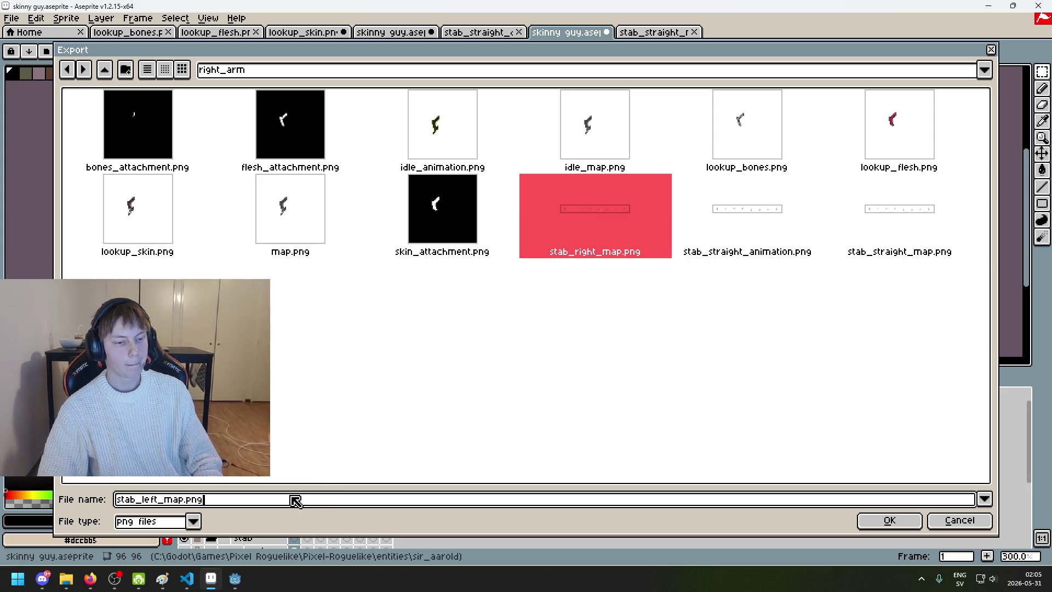
left_click(378, 413)
left_click(141, 501)
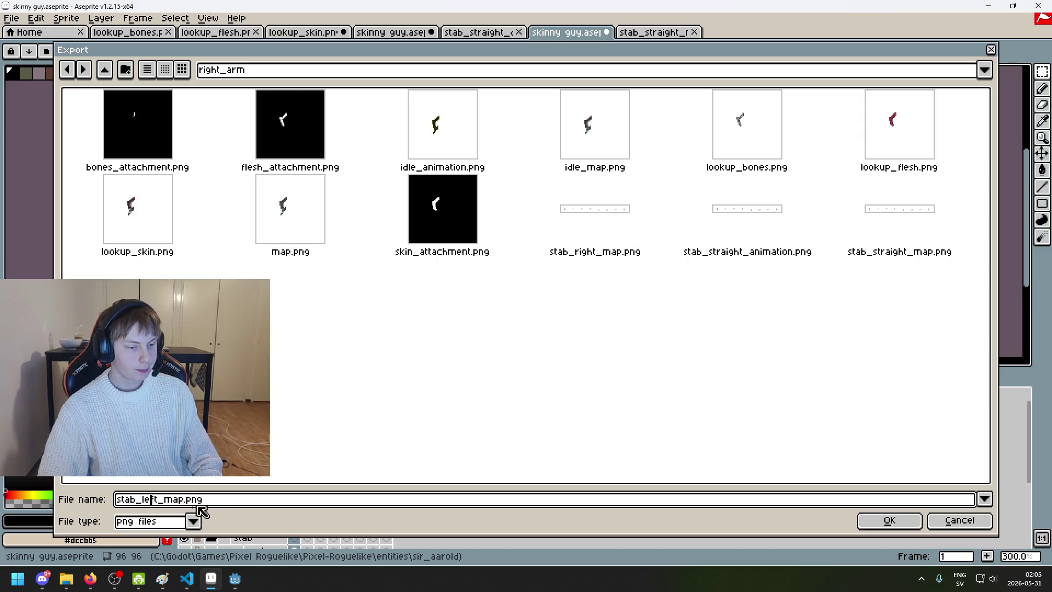
left_click(959, 520)
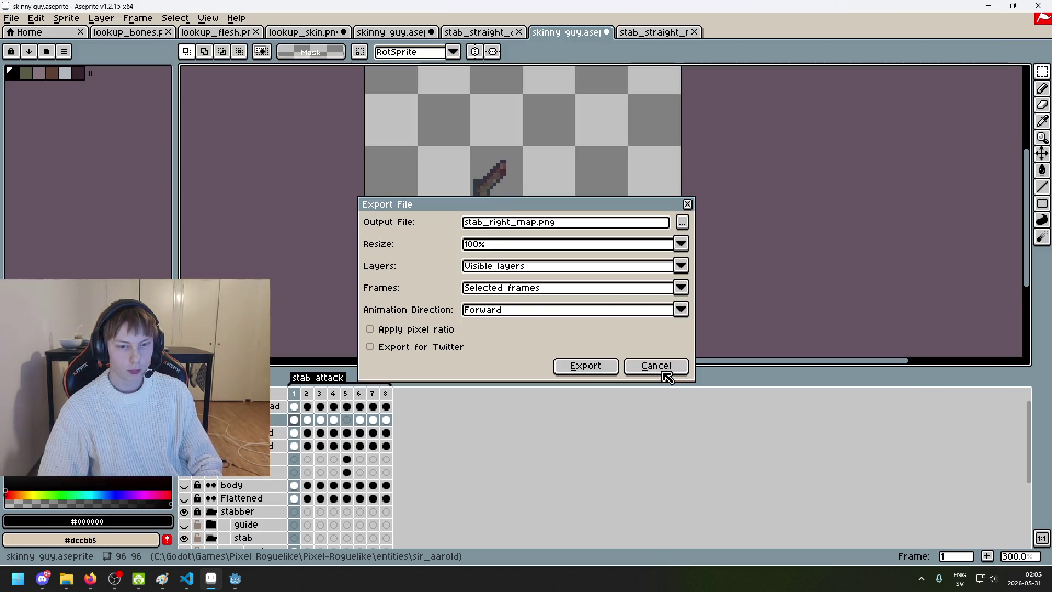
left_click(667, 369)
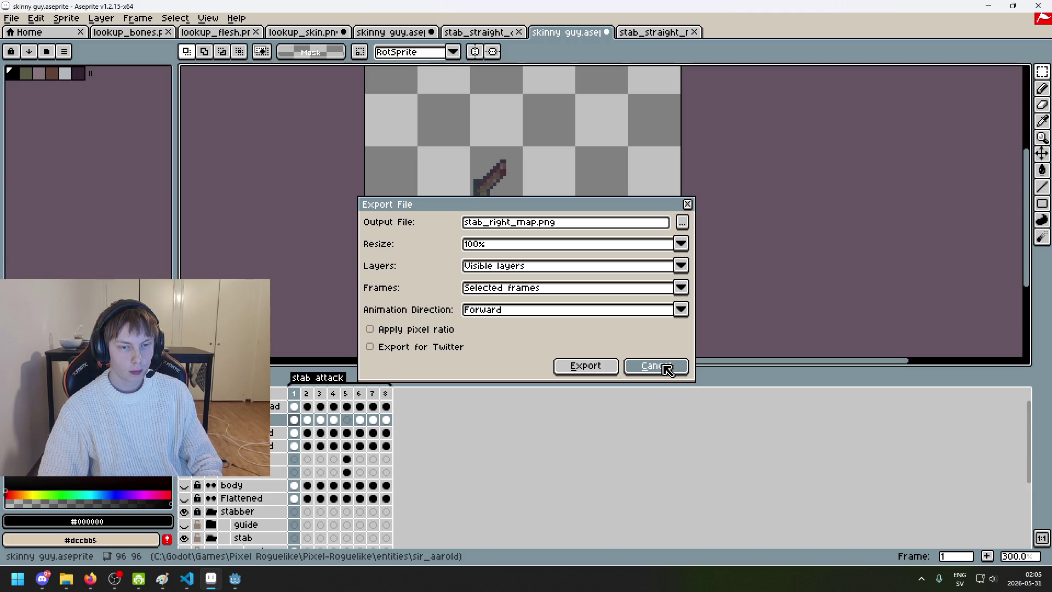
Step: Export the frames as a Horizontal Strip sprite sheet to stab_left_map.png, then undo the cel clear
left_click(11, 18)
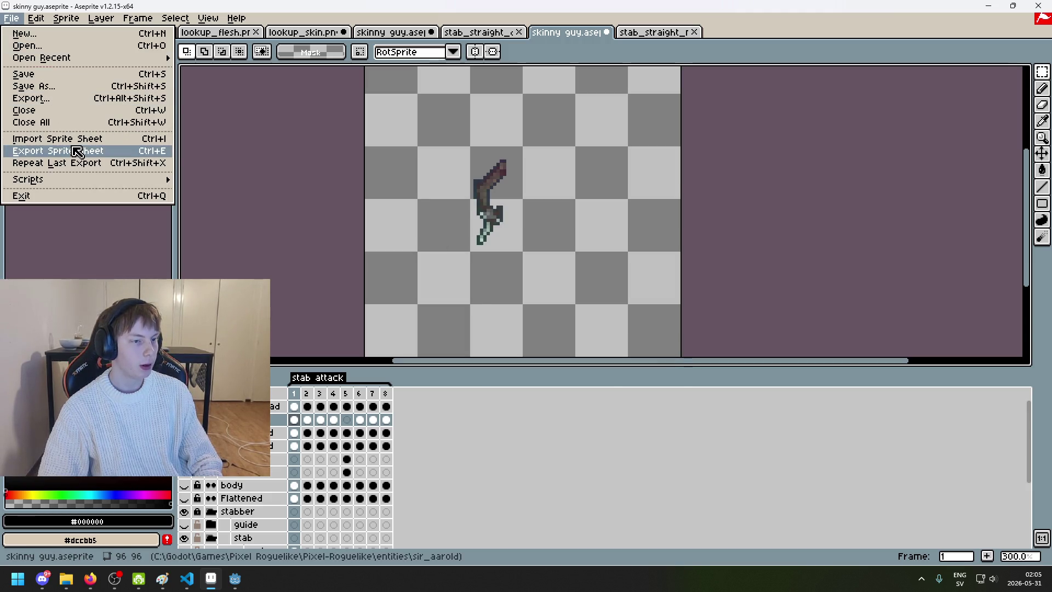
left_click(76, 152)
left_click(641, 327)
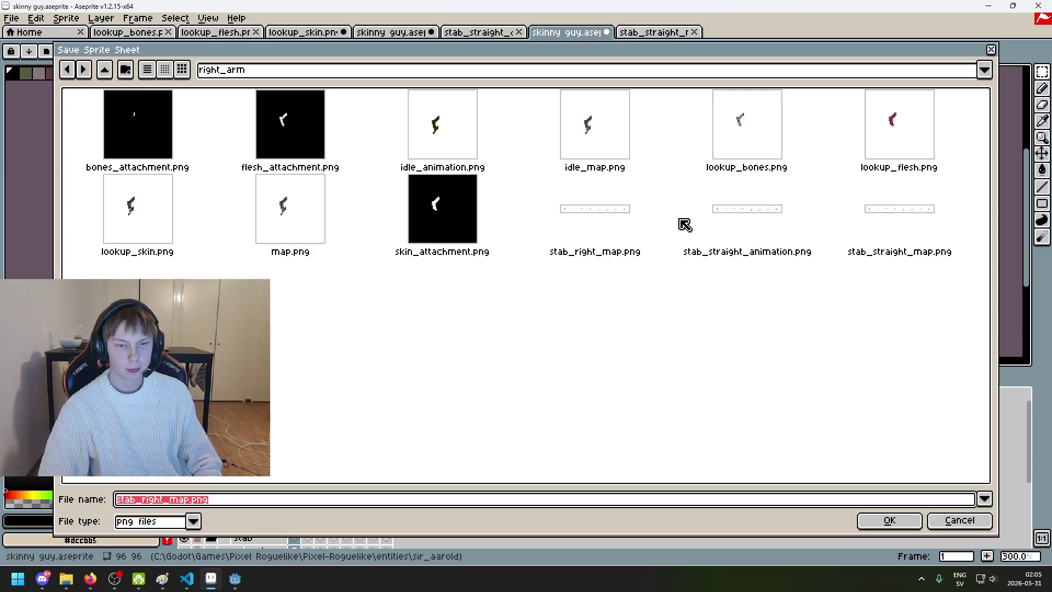
left_click(695, 249)
left_click(641, 246)
left_click(166, 499)
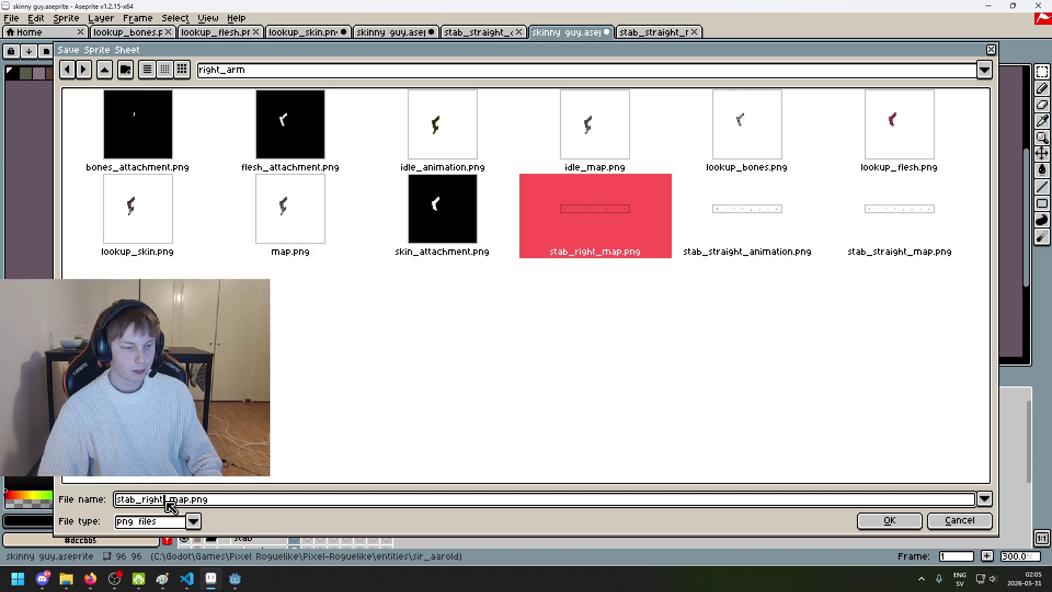
key("BackSpace")
key("BackSpace")
key("BackSpace")
type("t")
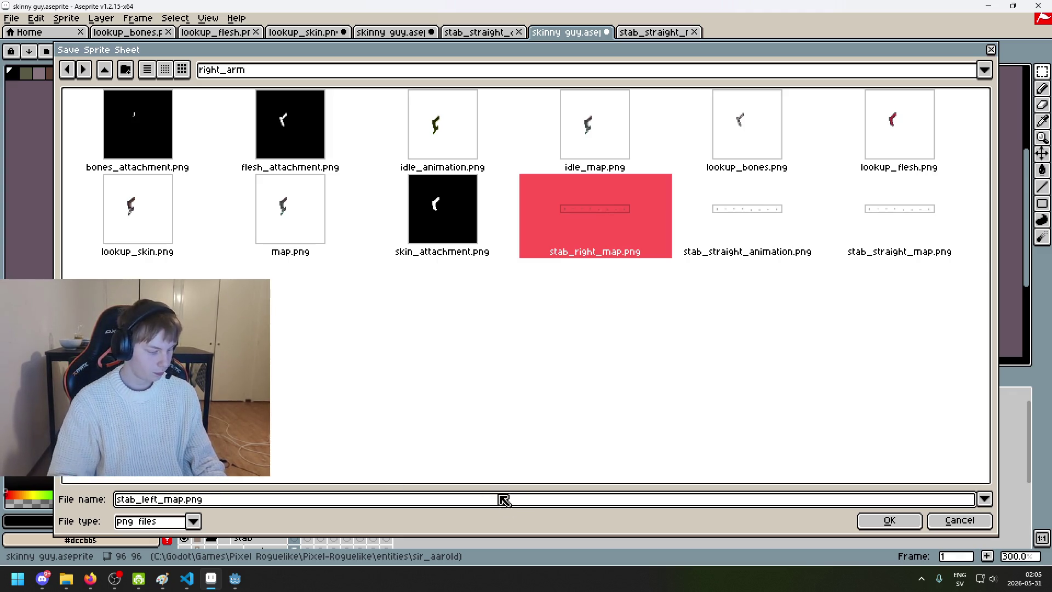
left_click(883, 520)
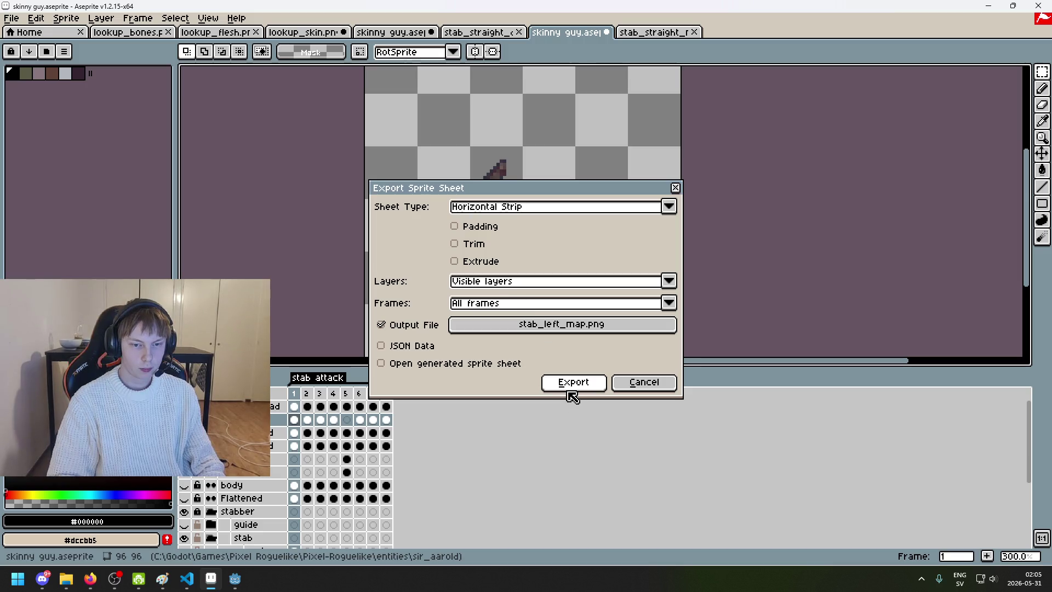
left_click(569, 391)
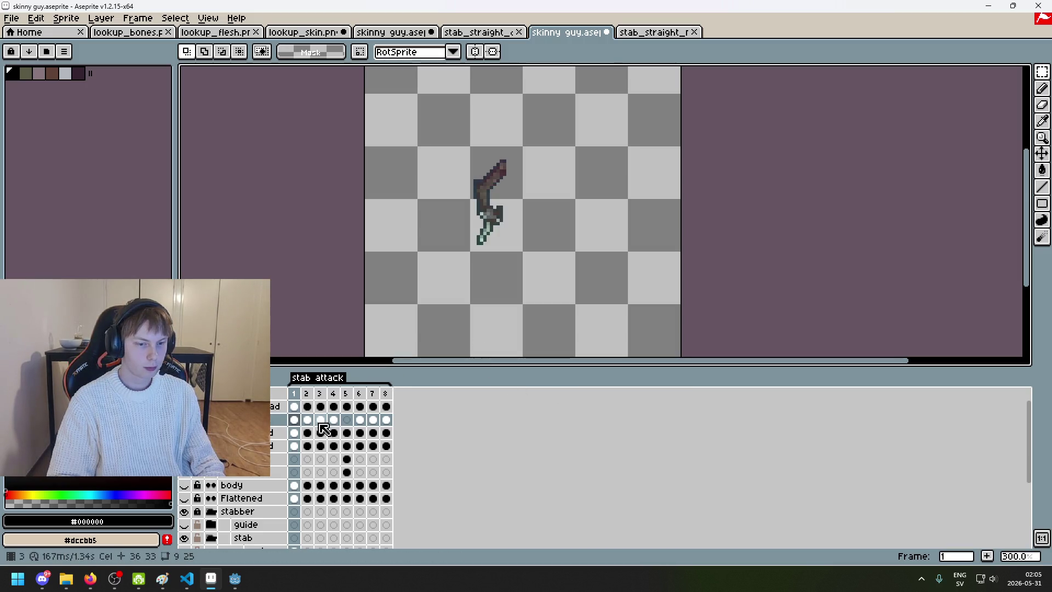
key("ctrl+z")
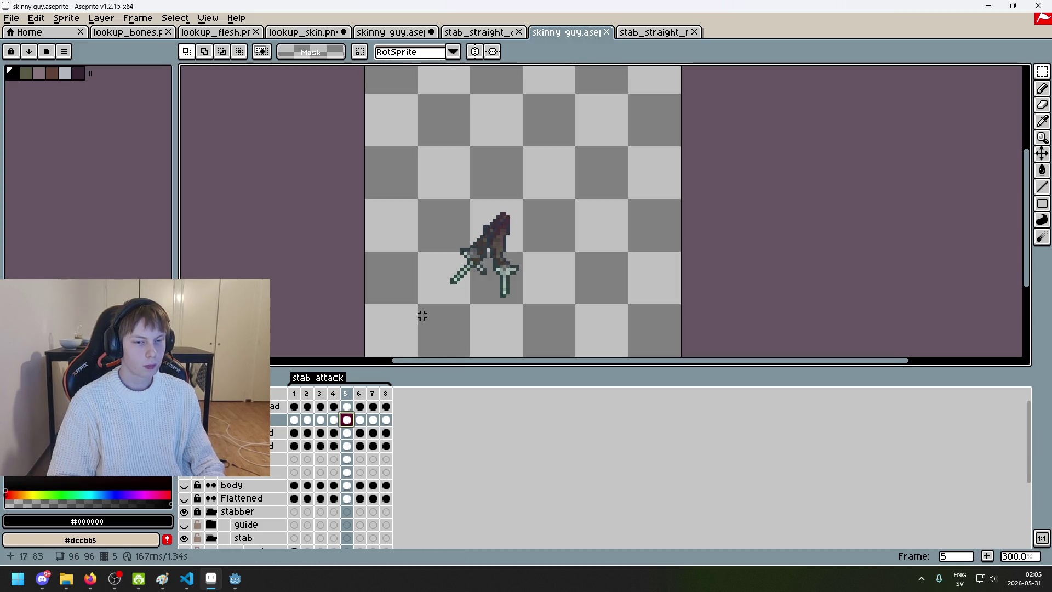
Step: Restore the cleared cel on frame 5 and hide the pads layer
scroll(456, 324, "down", 1)
key("ctrl+y")
key("ctrl+z")
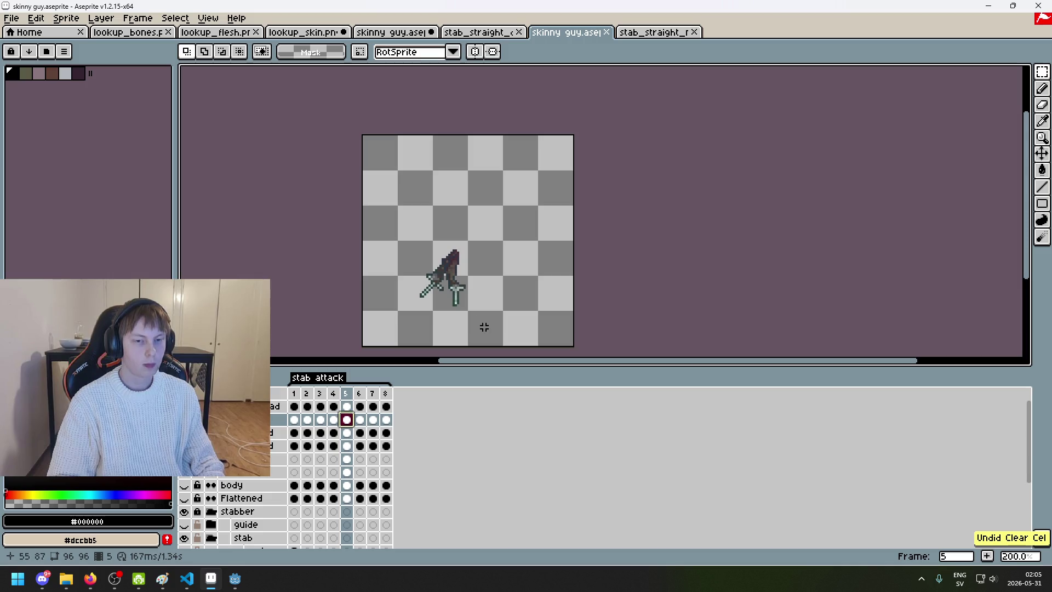
left_click(185, 474)
left_click_drag(484, 263, 497, 265)
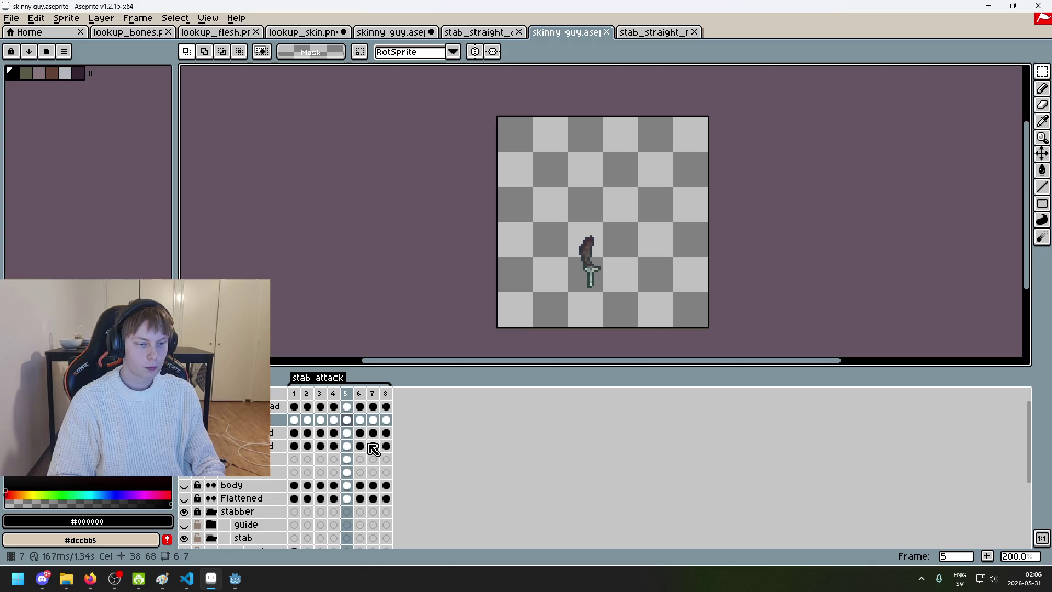
Step: Look through the stab_straight_damage.png and stab_straight_map.png tabs, then return to the skinny guy sprite
left_click(477, 31)
left_click(570, 33)
left_click(654, 33)
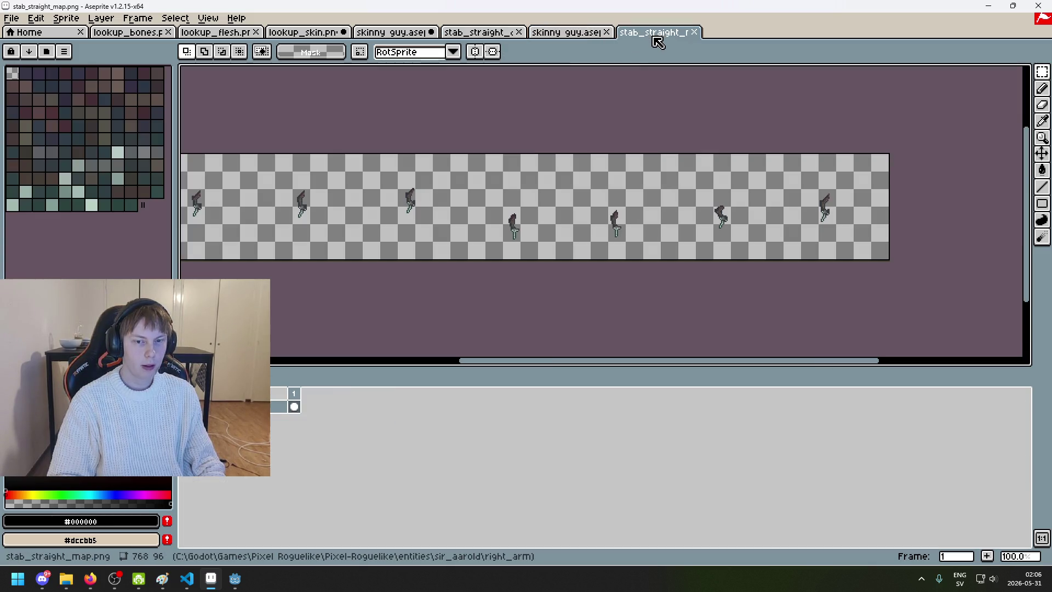
left_click(398, 33)
left_click(567, 34)
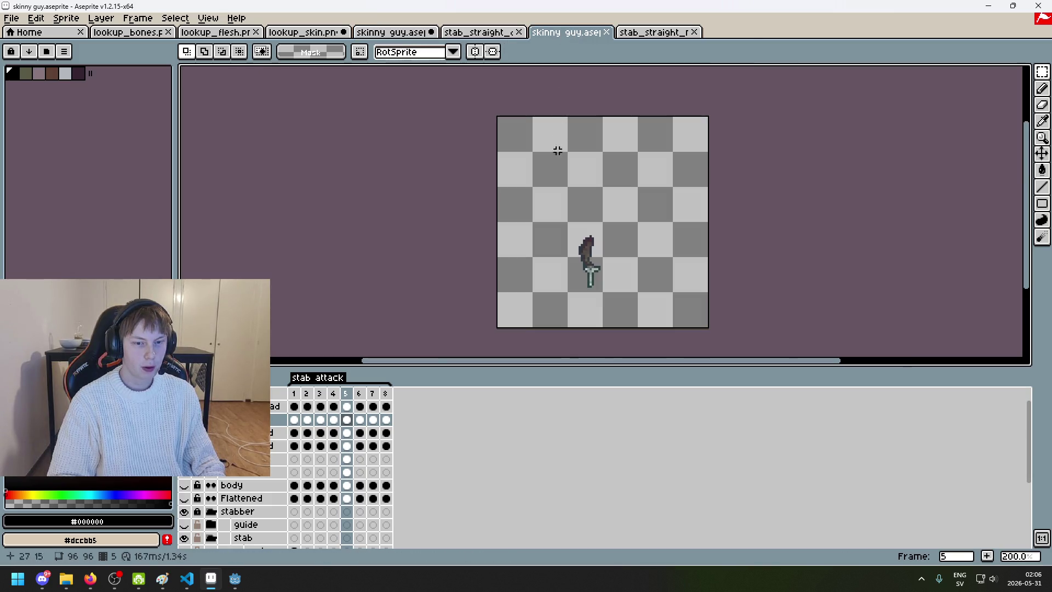
mouse_move(235, 579)
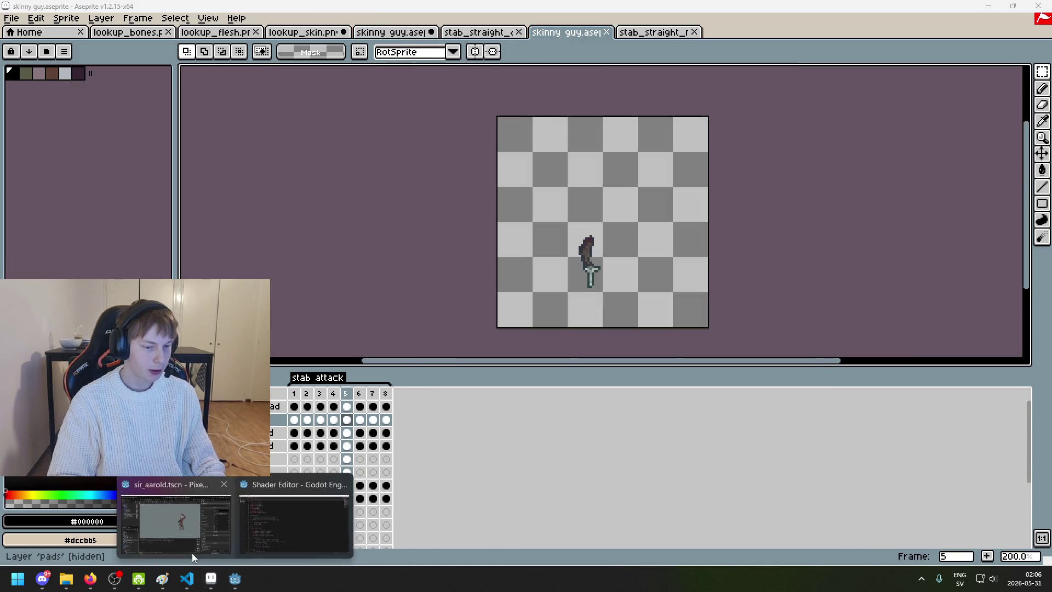
left_click(186, 509)
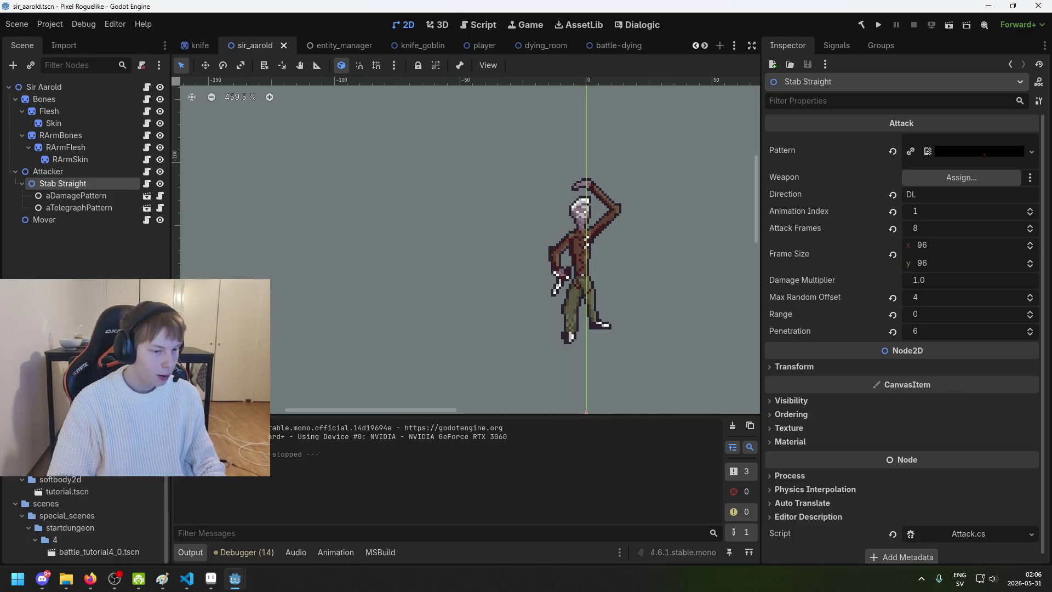
Step: Select the Stab Straight attack, then the Flesh and Bones sprites, and find their Animations array
scroll(82, 521, "up", 1)
left_click(106, 170)
left_click(112, 195)
left_click(110, 183)
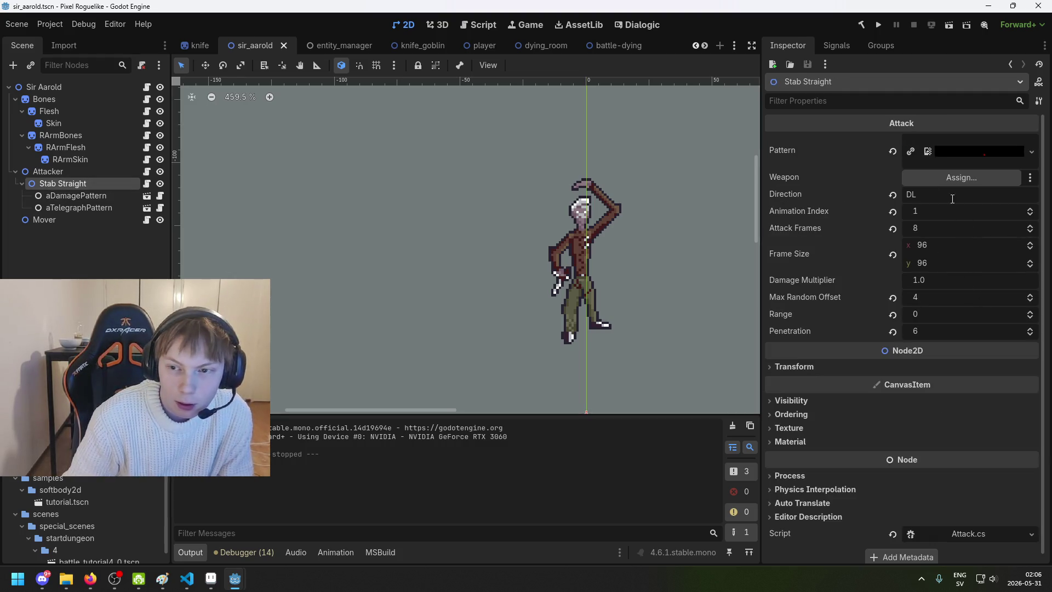
left_click(77, 107)
left_click(837, 247)
scroll(986, 356, "up", 10)
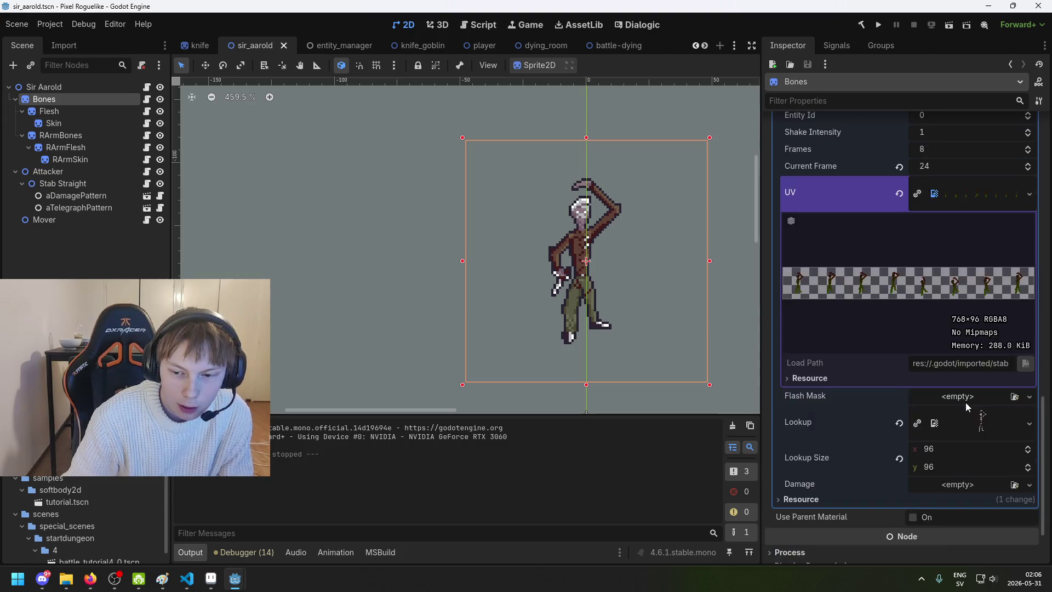
scroll(962, 311, "down", 3)
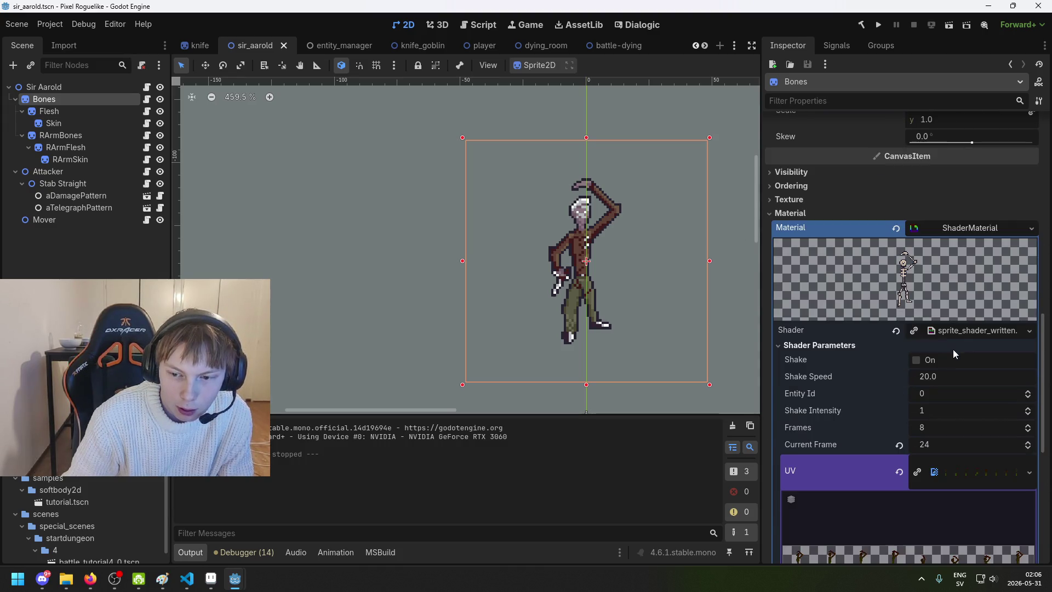
scroll(952, 348, "up", 6)
scroll(887, 252, "up", 3)
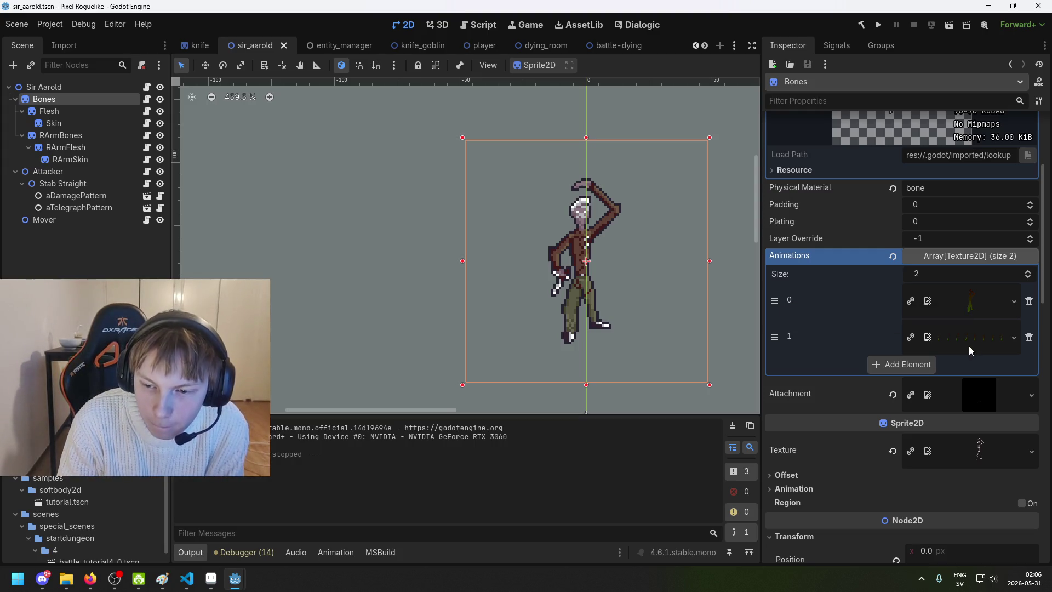
left_click(949, 279)
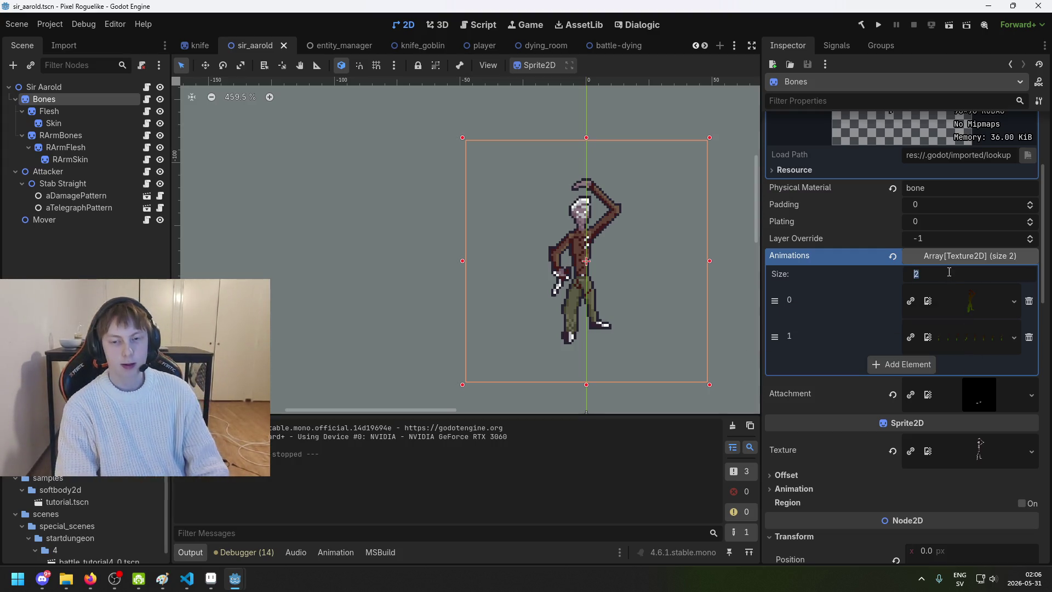
Step: Undo a size-3 change on Bones alone, then set Bones, Flesh and Skin Animations size to 3
type("3")
key("Return")
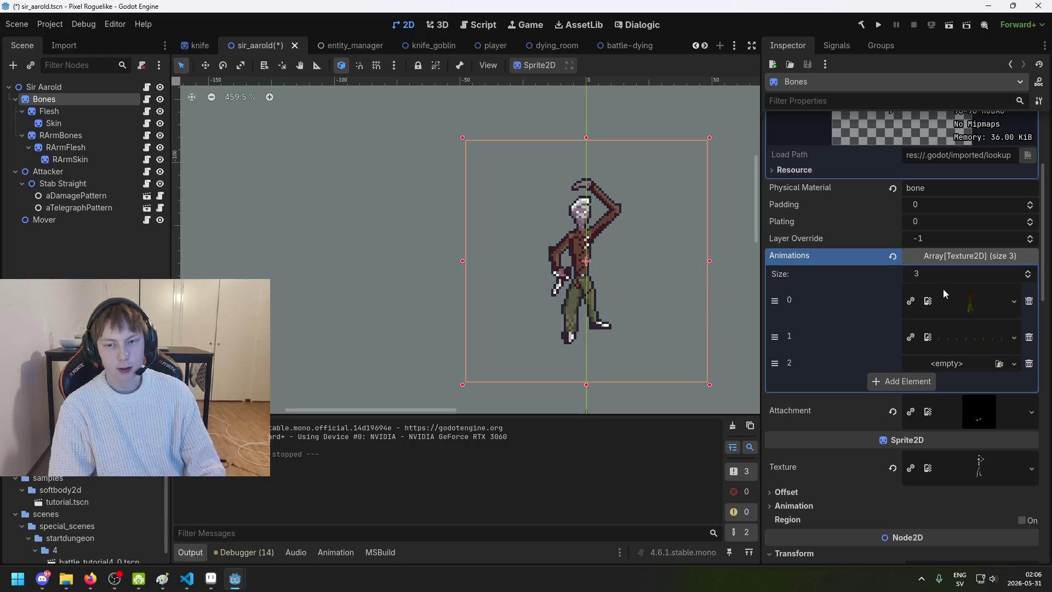
key("ctrl+z")
left_click(96, 113)
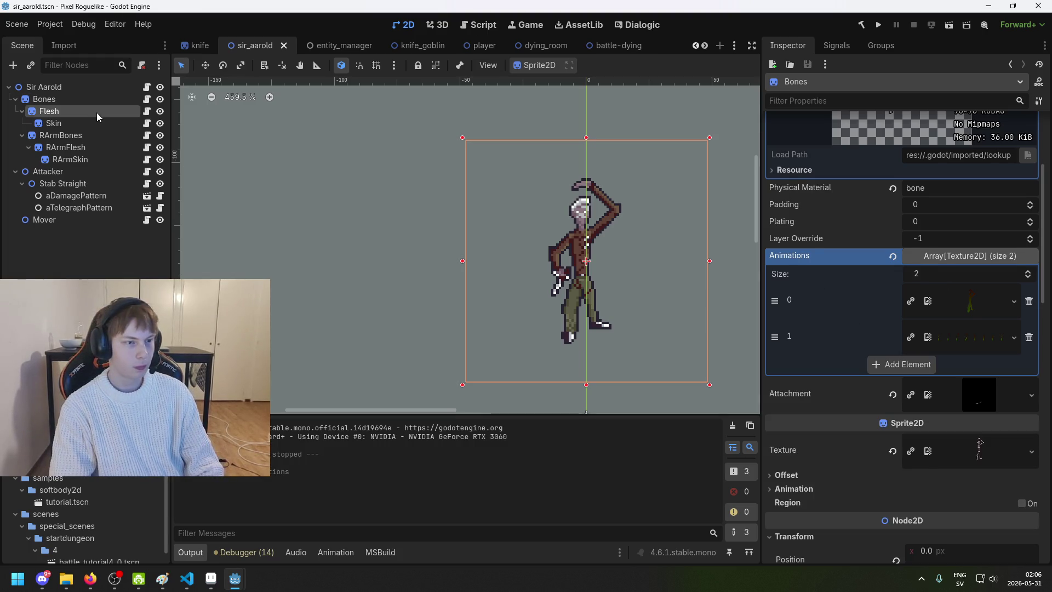
left_click(80, 121, "ctrl")
left_click(67, 104, "ctrl")
left_click(988, 245)
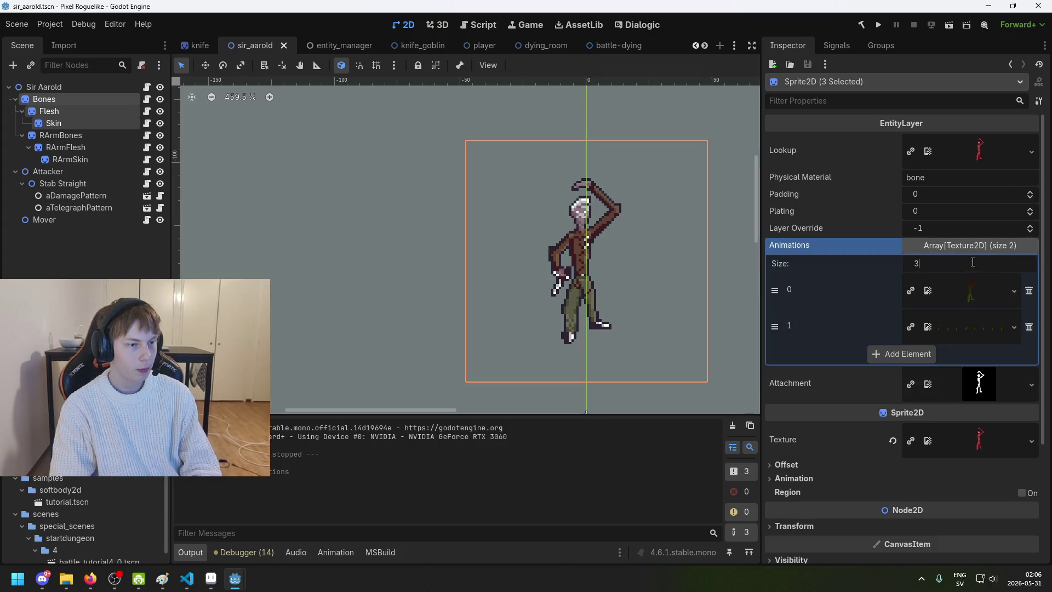
key("Return")
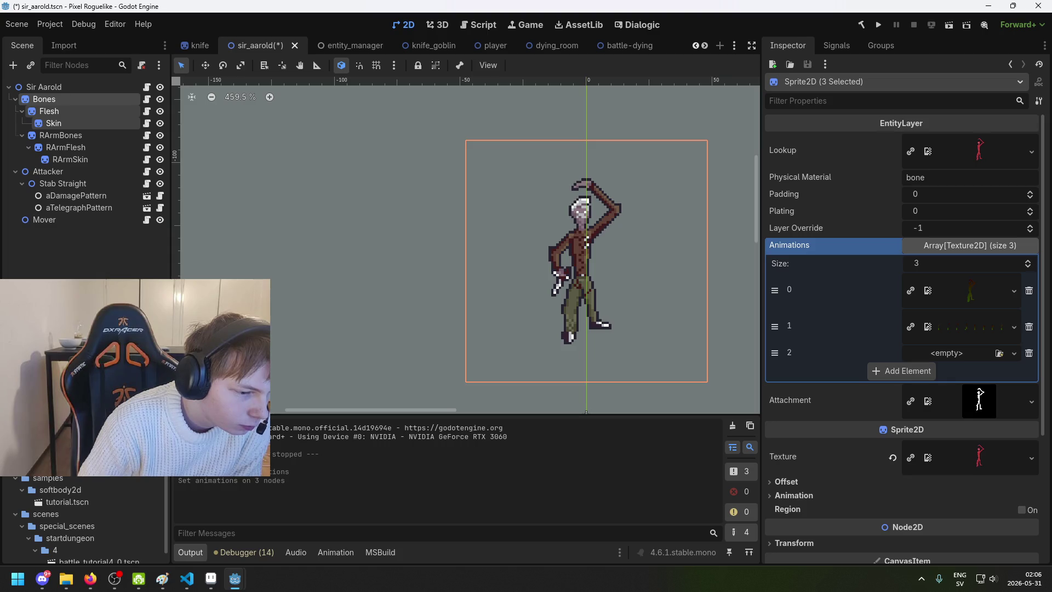
Step: Check the three-slot Animations array with its empty third slot and save the sir_aarold scene
scroll(82, 520, "down", 5)
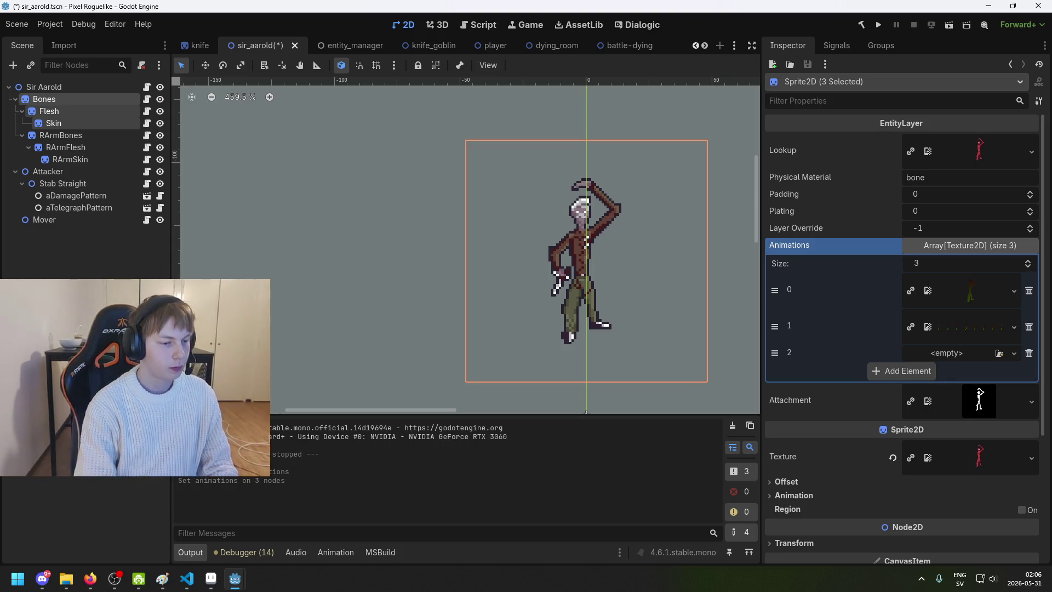
scroll(110, 493, "up", 5)
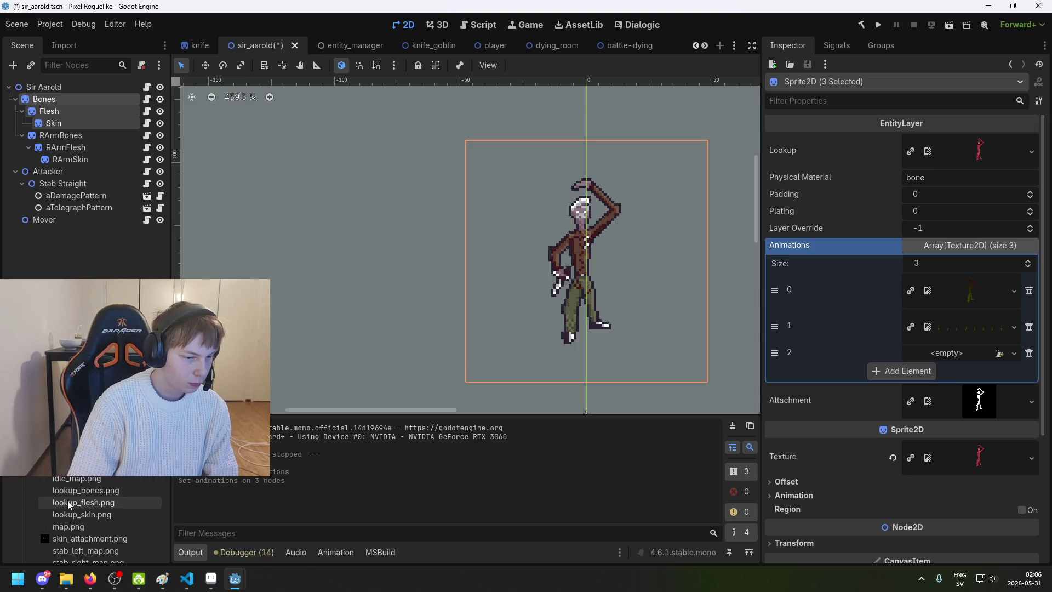
scroll(99, 520, "down", 3)
scroll(98, 521, "up", 3)
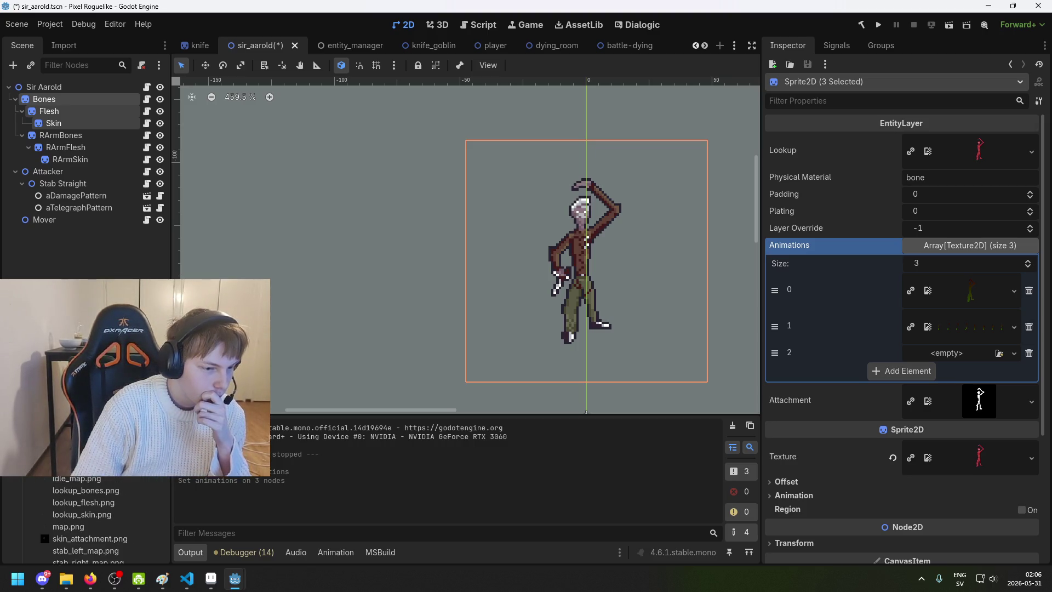
scroll(98, 520, "down", 1)
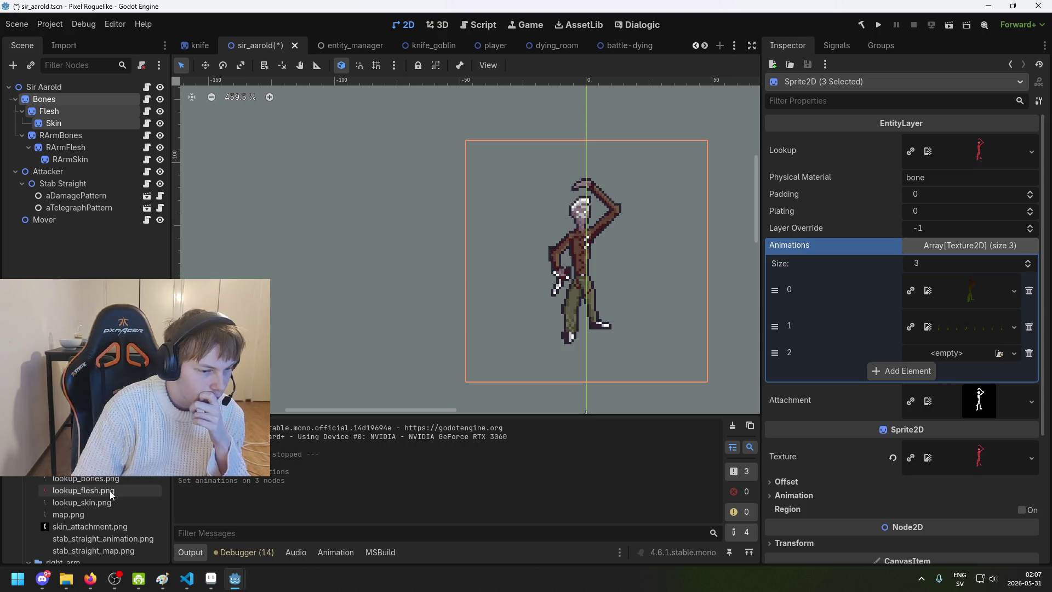
scroll(107, 521, "down", 4)
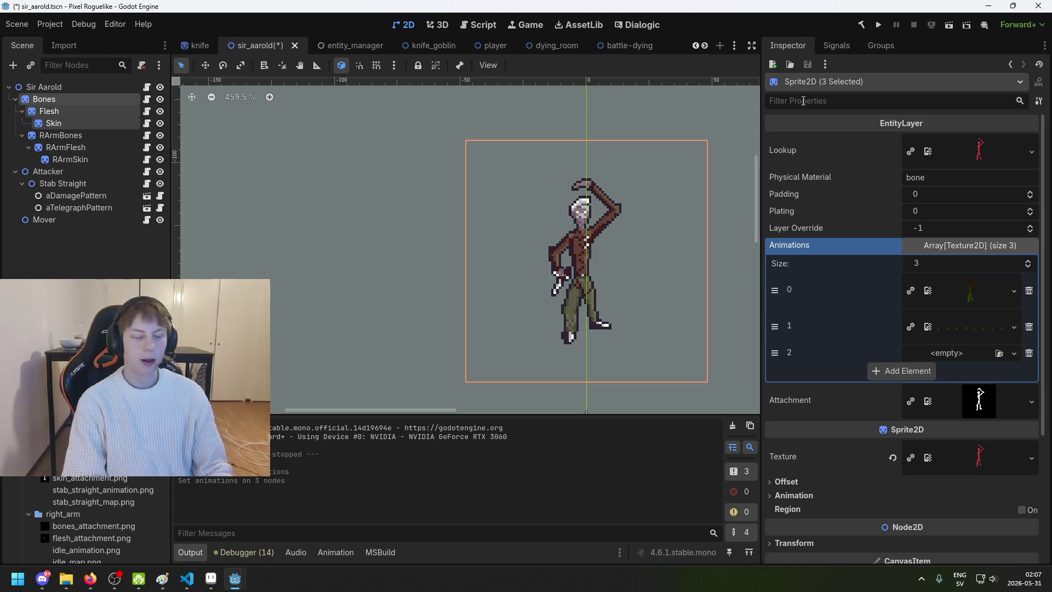
key("ctrl+s")
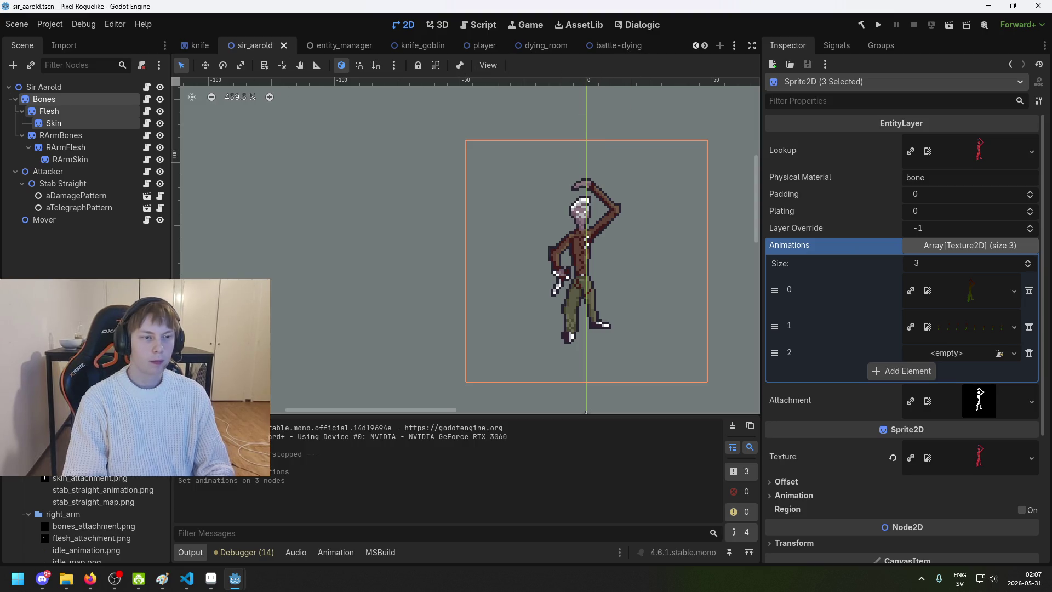
scroll(570, 47, "down", 6)
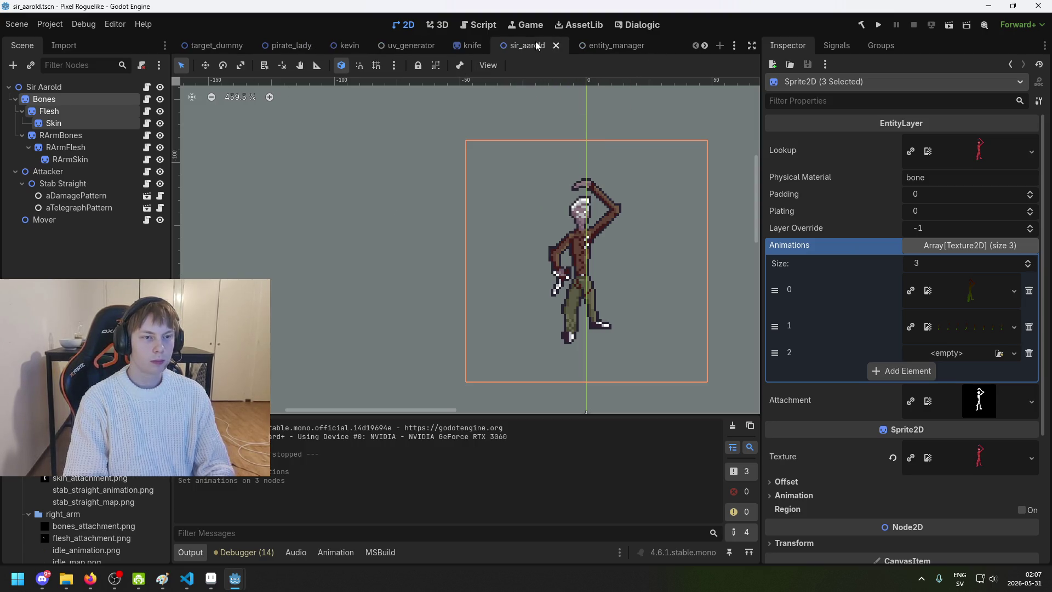
Step: In the ManagerManager scene, select the UV Generator node and enable Generate
scroll(570, 48, "down", 8)
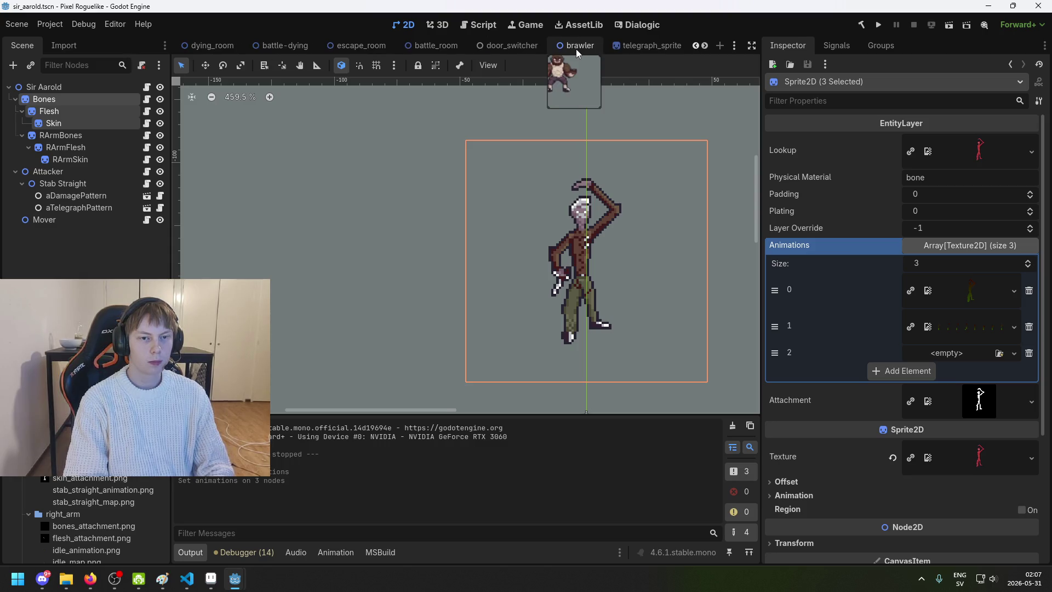
scroll(567, 48, "up", 6)
left_click(573, 50)
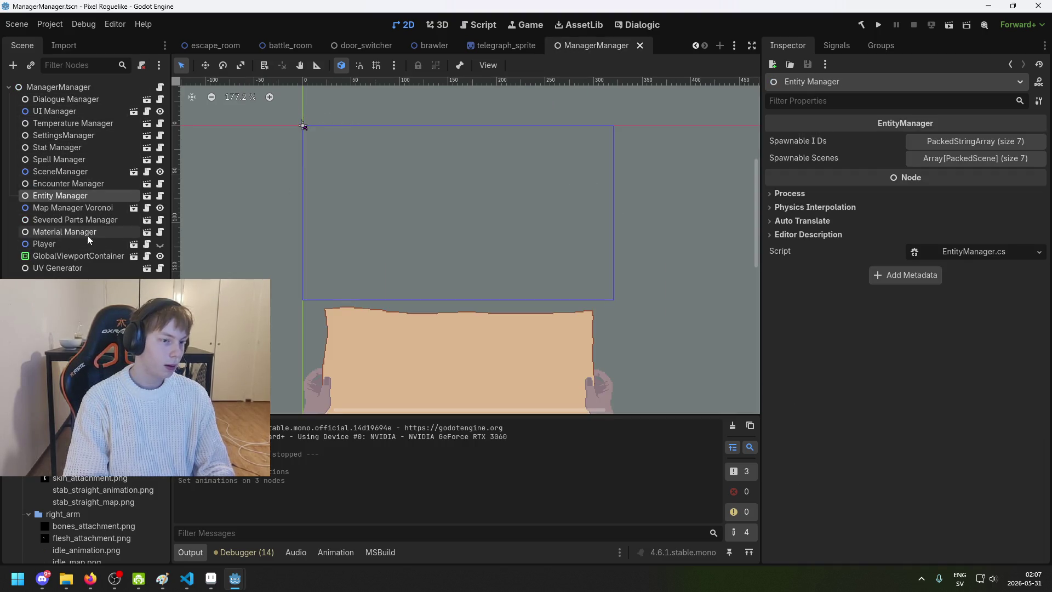
left_click(82, 256)
left_click(60, 267)
left_click(912, 141)
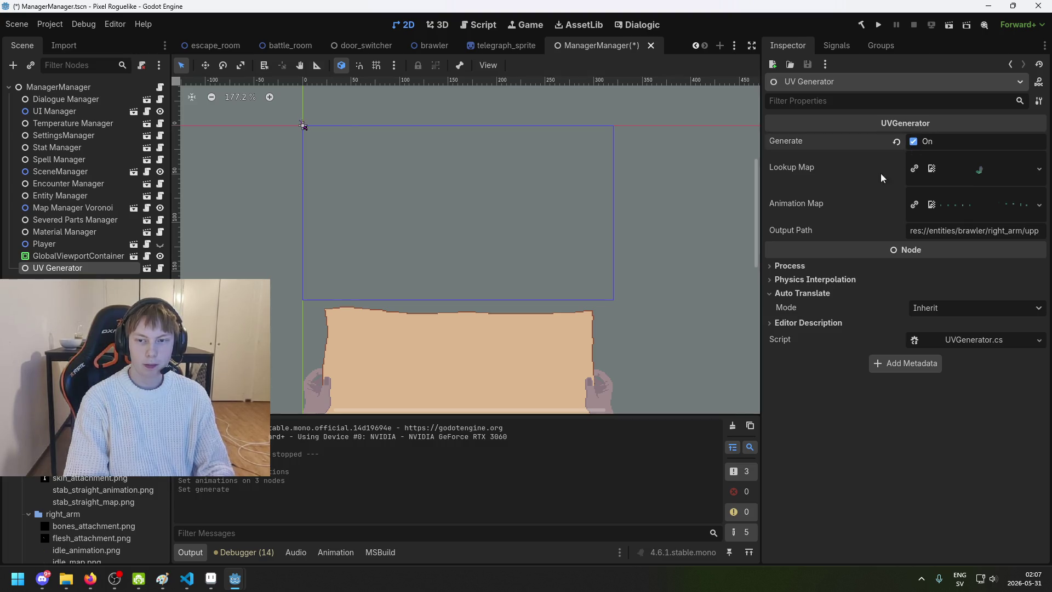
Step: Assign map.png as the Lookup Map and stab_right_map.png as the Animation Map
mouse_move(93, 502)
left_mouse_down()
mouse_move(986, 227)
mouse_move(997, 160)
mouse_move(181, 455)
mouse_move(140, 509)
mouse_move(106, 507)
left_mouse_up()
scroll(106, 508, "down", 5)
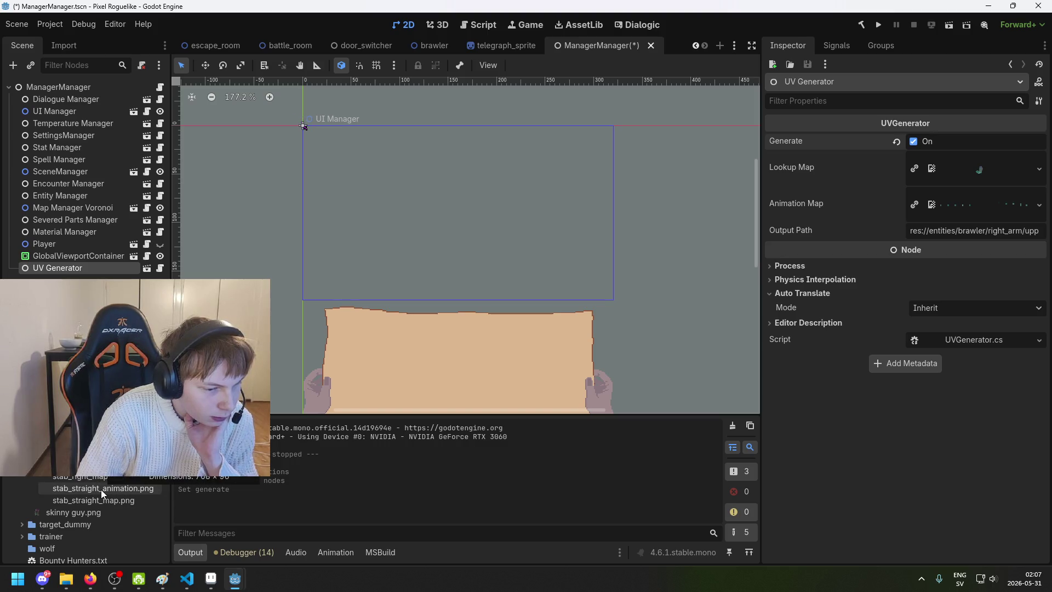
mouse_move(103, 477)
left_mouse_down()
mouse_move(644, 360)
mouse_move(994, 207)
mouse_move(992, 172)
mouse_move(992, 206)
mouse_move(1013, 205)
left_mouse_up()
left_click(1013, 207)
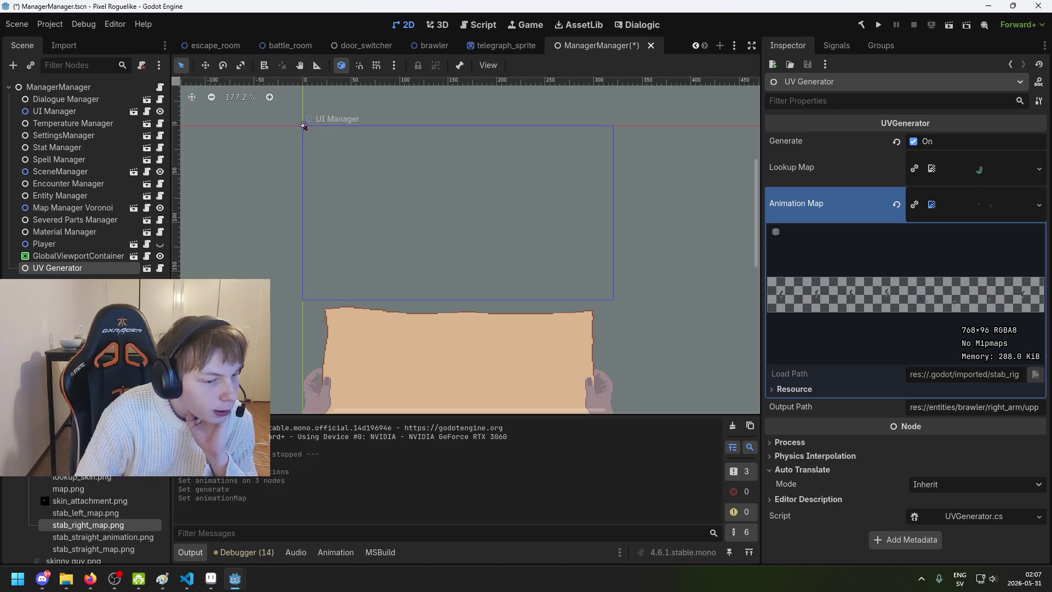
mouse_move(68, 488)
left_mouse_down()
mouse_move(975, 211)
mouse_move(946, 176)
mouse_move(964, 169)
left_mouse_up()
left_click(1004, 198)
left_click(1004, 199)
Step: Set the Output Path to stab_right_animation.png and run the game to generate it
left_click(962, 408)
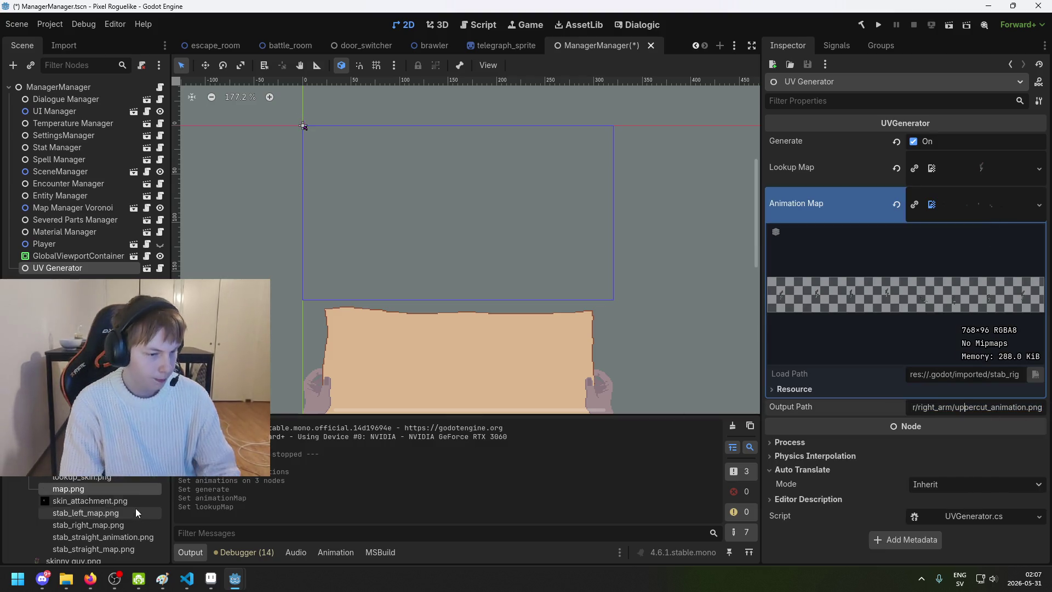
right_click(115, 534)
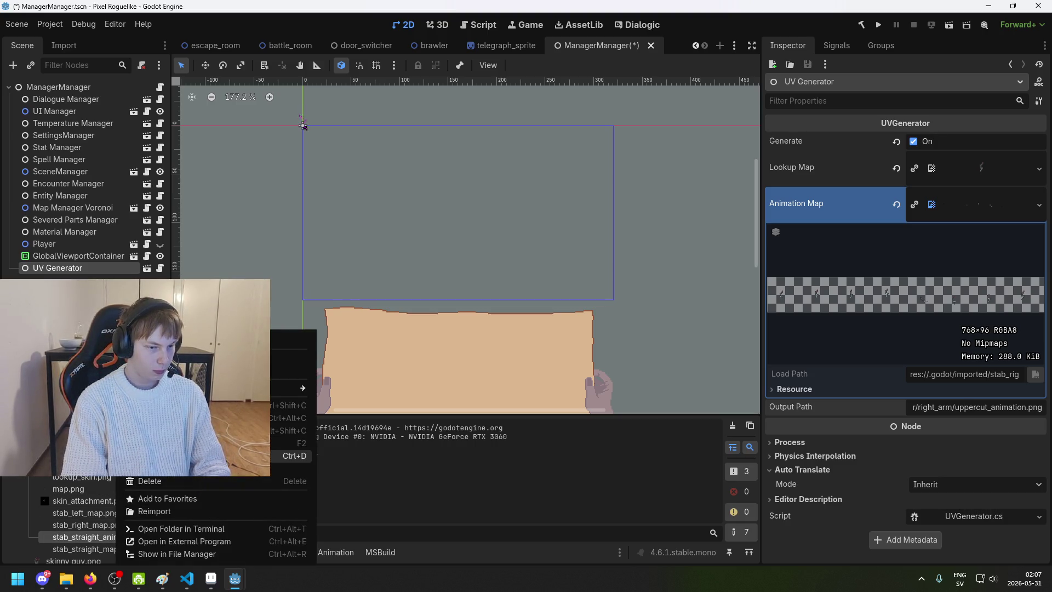
left_click(290, 418)
left_click(984, 409)
key("ctrl+a")
key("ctrl+v")
key("Return")
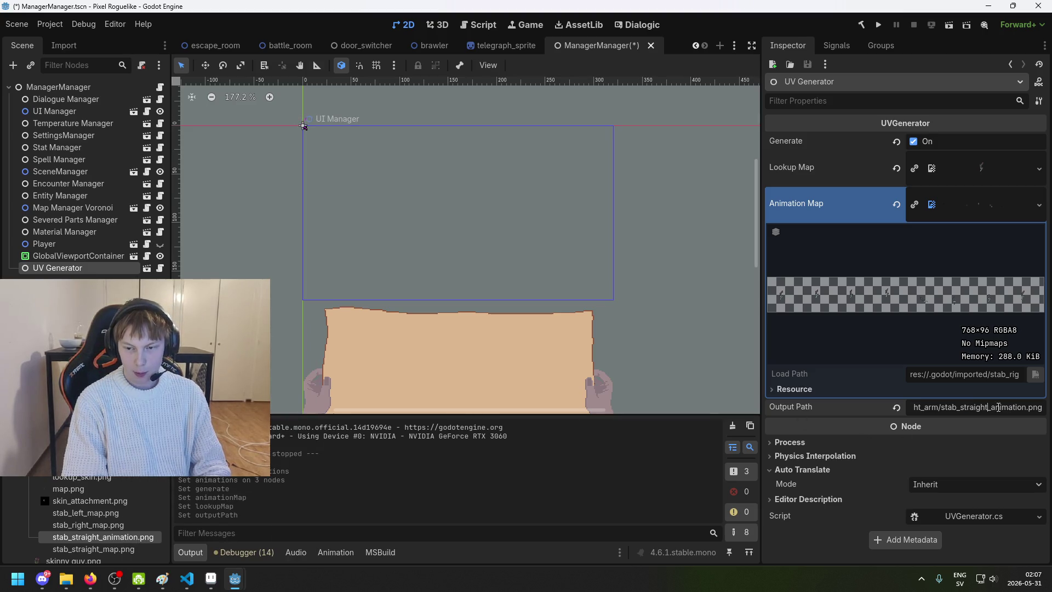
key("BackSpace")
key("BackSpace")
key("BackSpace")
type("rold/right")
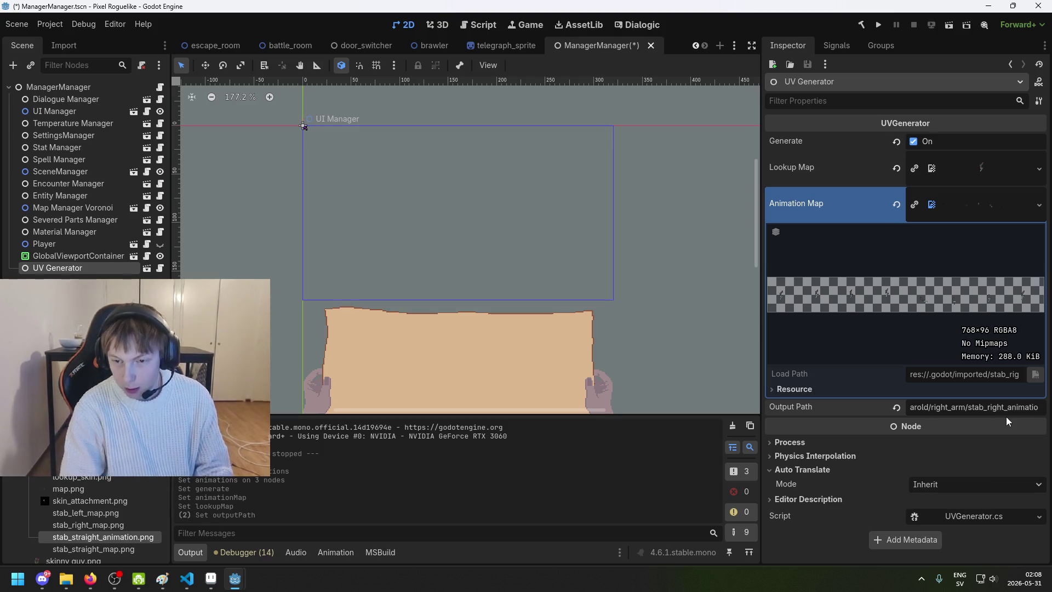
key("F5")
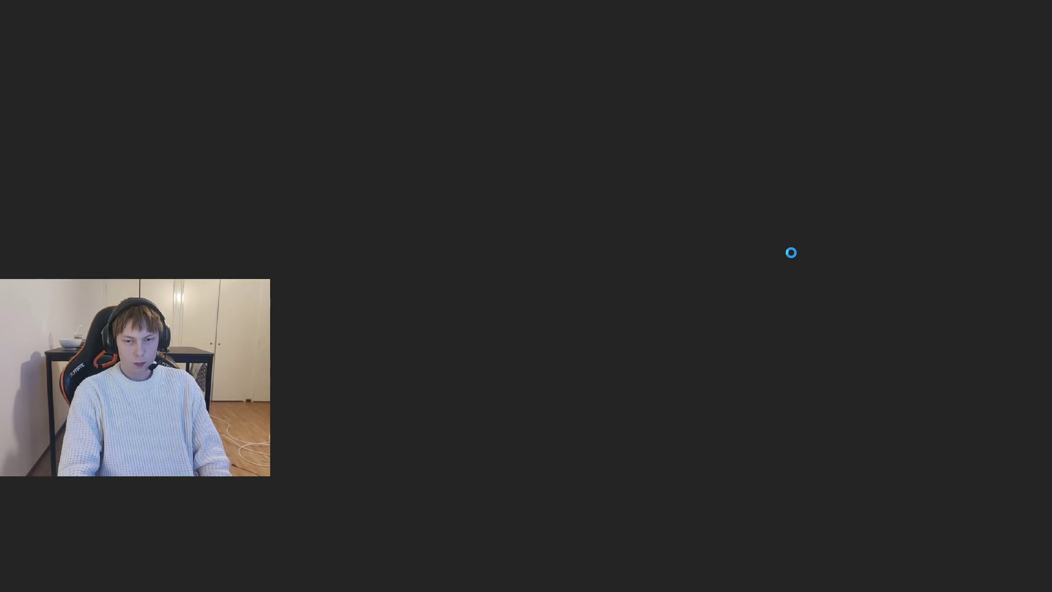
key("F8")
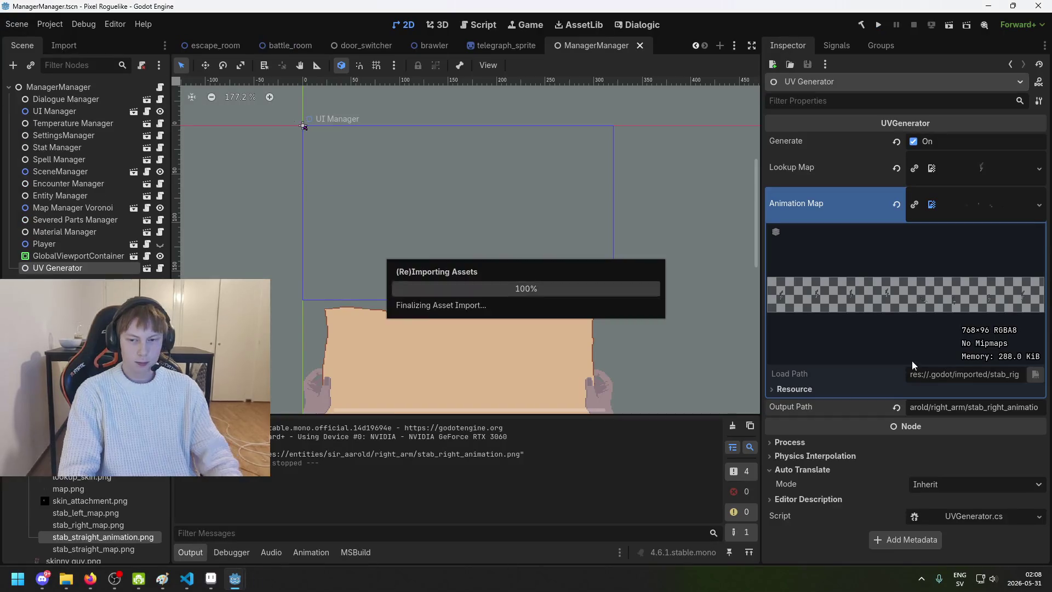
Step: Switch the output to stab_left_animation.png with stab_left_map.png as Animation Map, save, and run
left_click_drag(976, 412, 967, 421)
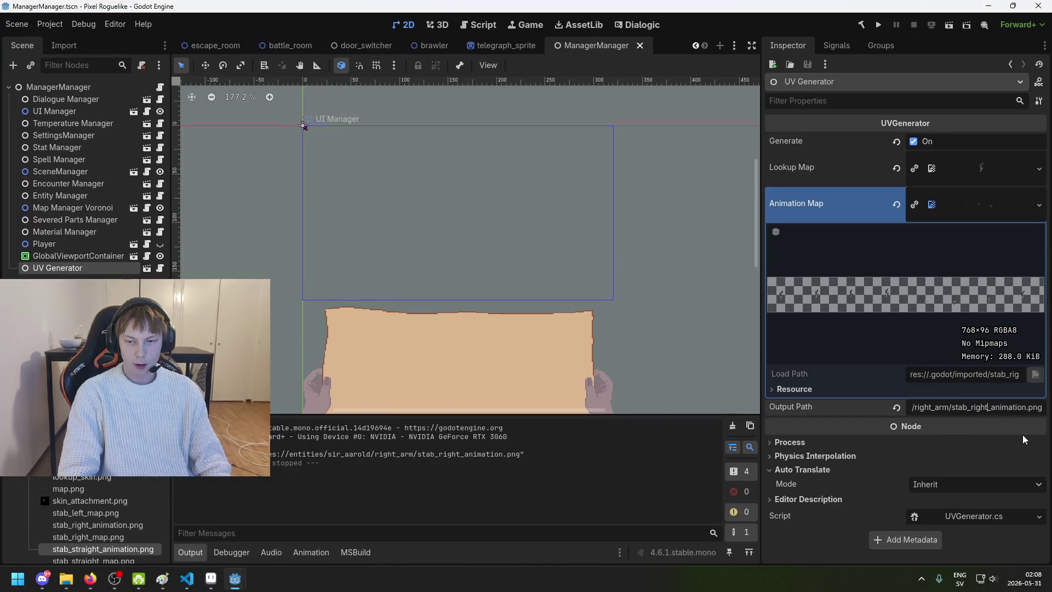
key("BackSpace")
key("BackSpace")
key("BackSpace")
type("lef")
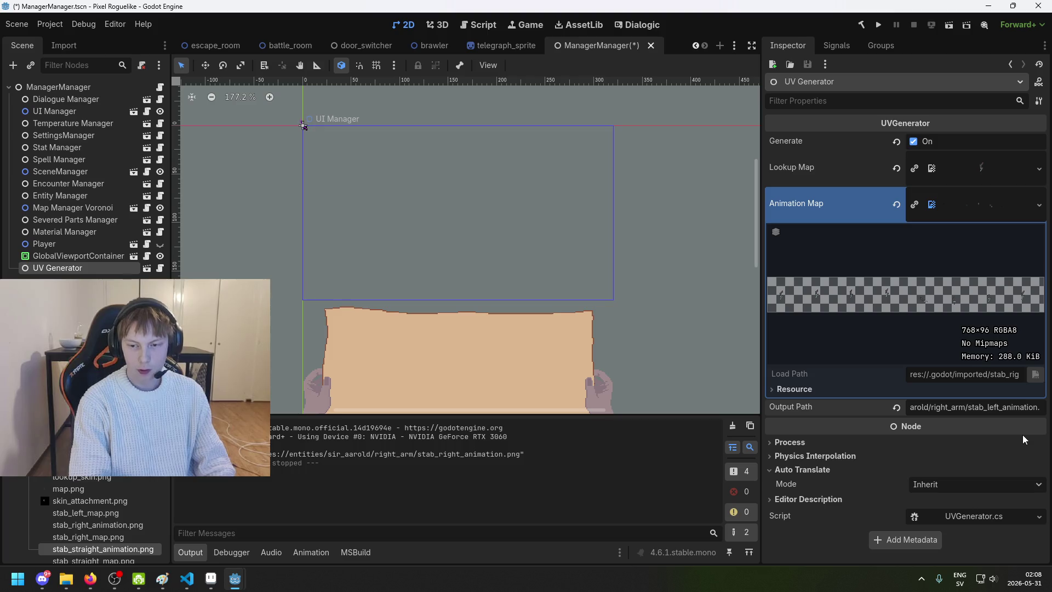
key("ctrl+s")
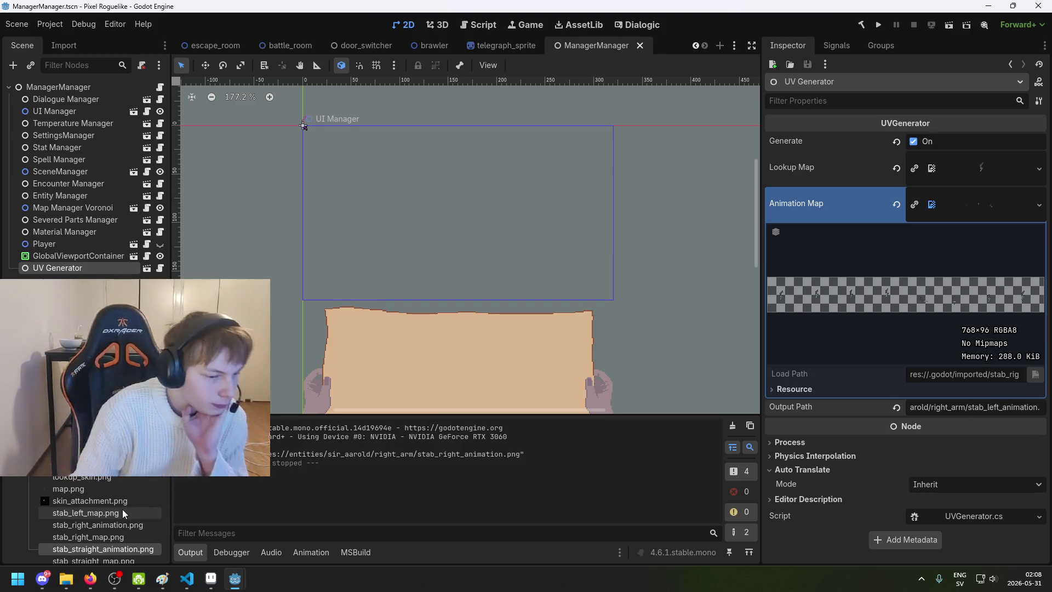
mouse_move(122, 510)
left_mouse_down()
mouse_move(918, 315)
mouse_move(972, 212)
left_mouse_up()
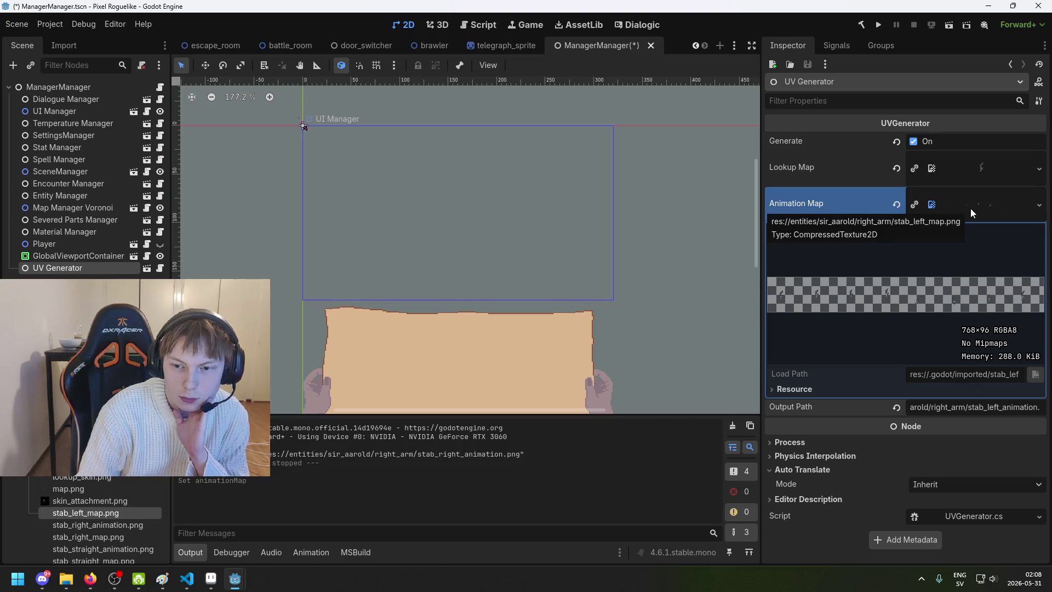
left_click(878, 25)
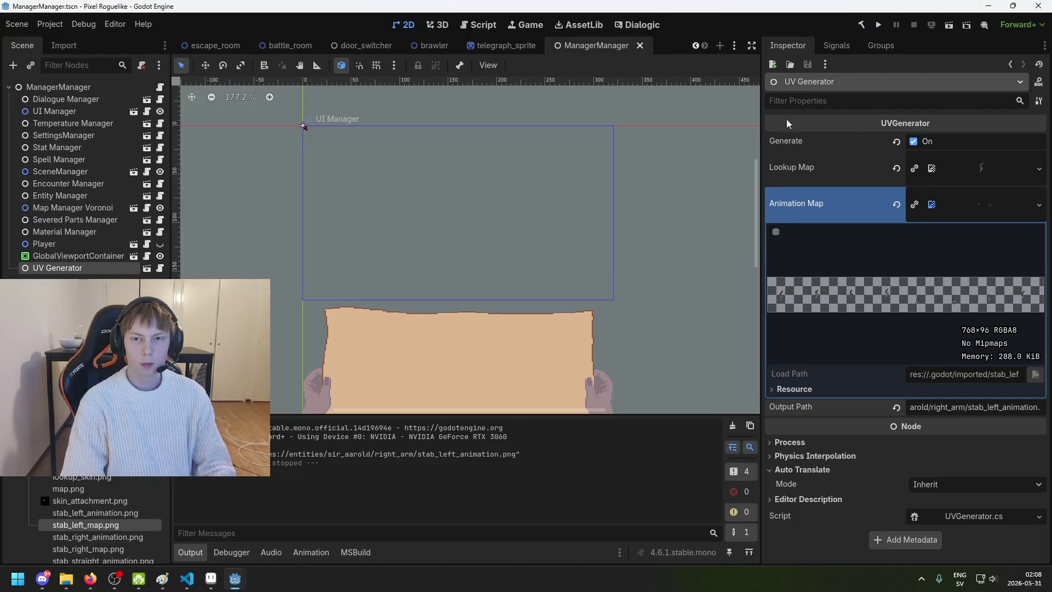
scroll(296, 44, "up", 1)
scroll(294, 38, "up", 1)
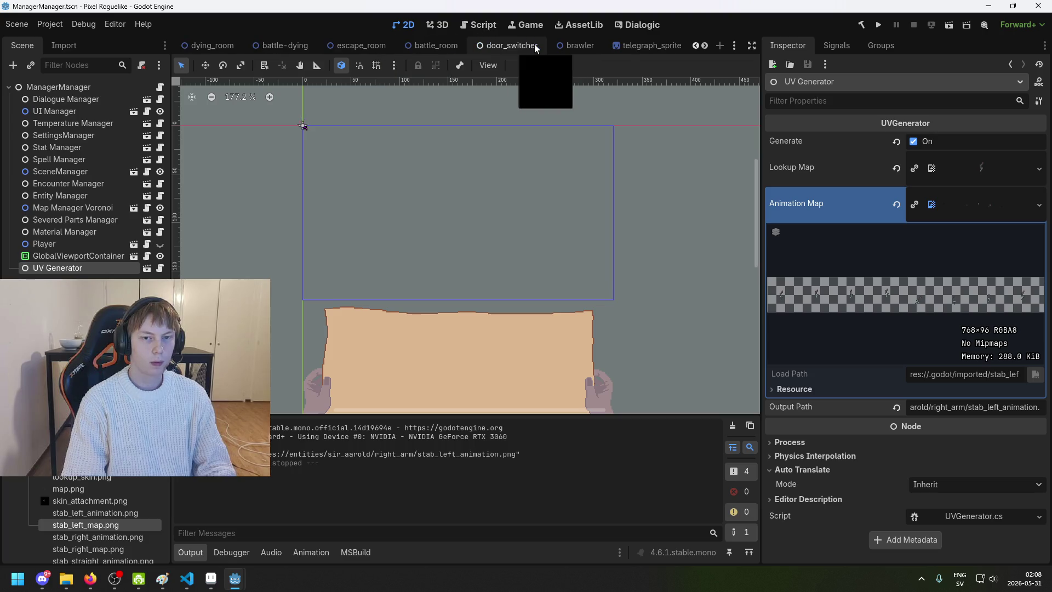
Step: Back in sir_aarold, select the Bones, Flesh, Skin and RArmBones sprites and expand Animations
scroll(532, 44, "up", 5)
scroll(521, 45, "up", 4)
scroll(586, 46, "down", 2)
left_click(361, 48)
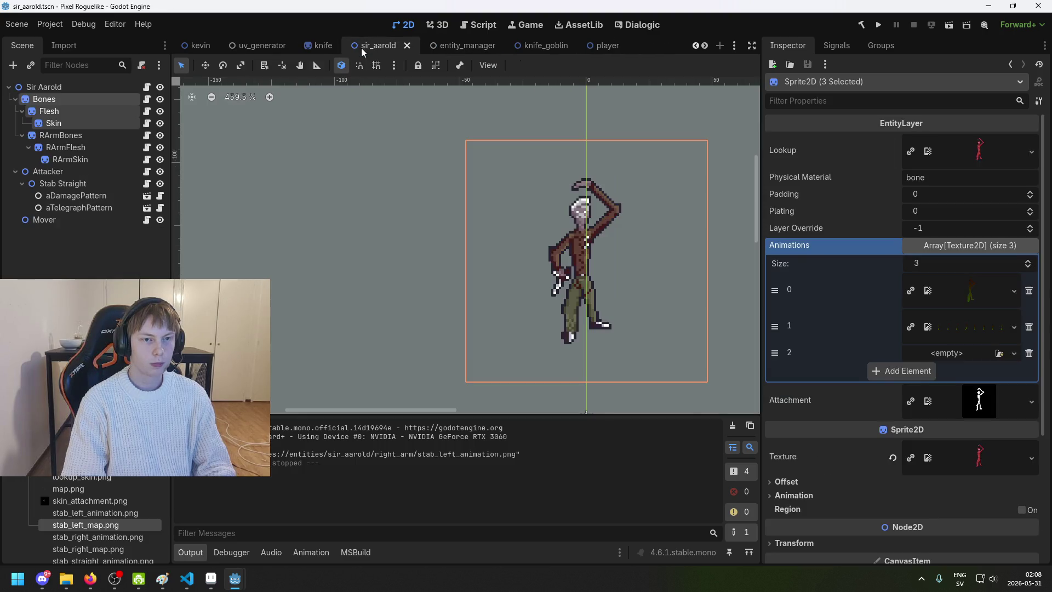
left_click(77, 98)
left_click(83, 107)
left_click(74, 100)
left_click(139, 137, "shift")
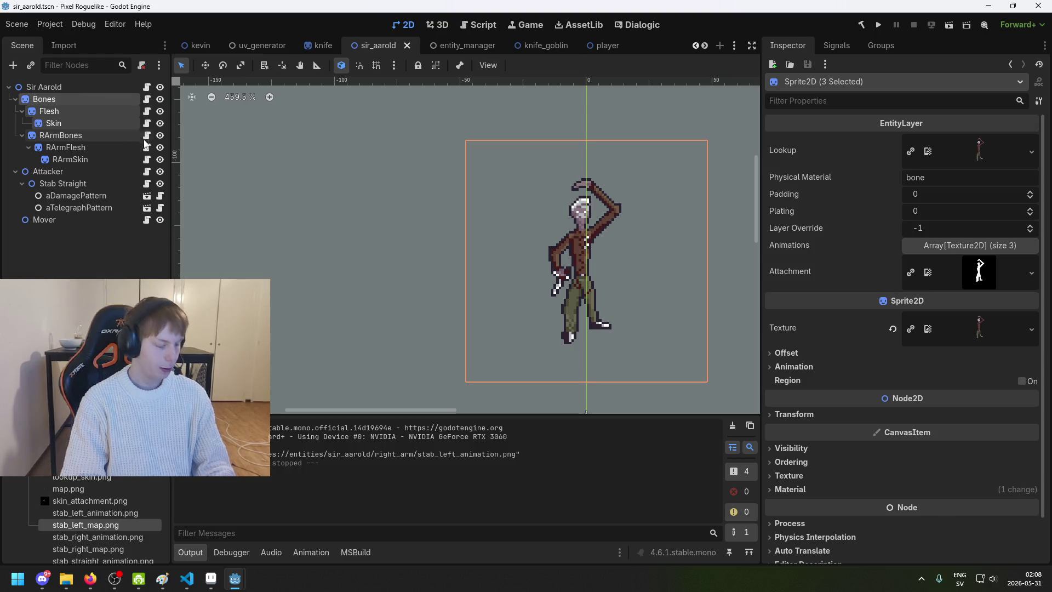
left_click(1005, 248)
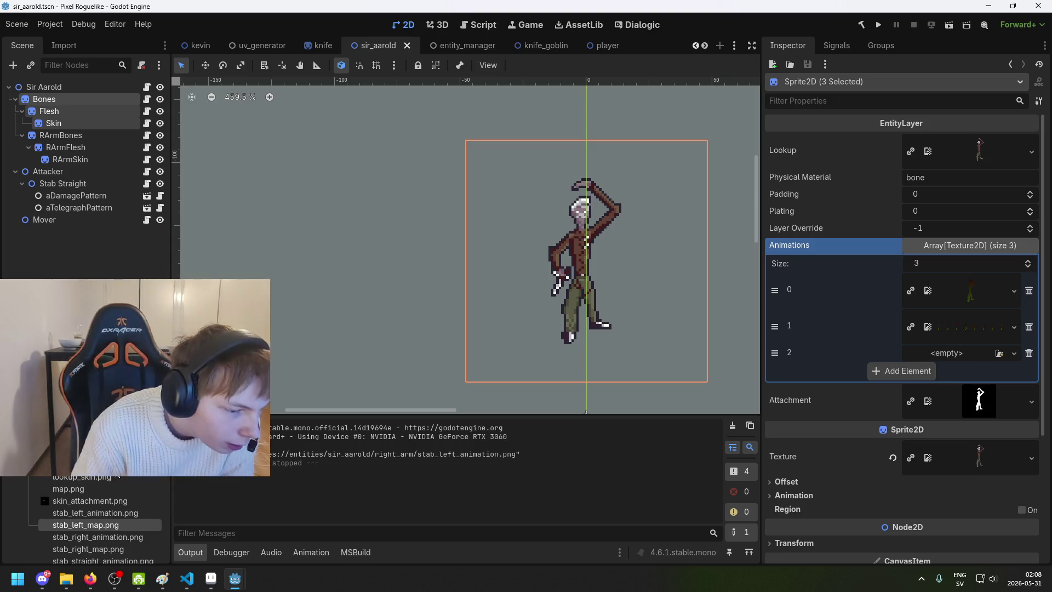
Step: Drop stab_straight_animation.png into the third slot, then undo an accidental resize to zero
scroll(104, 501, "down", 3)
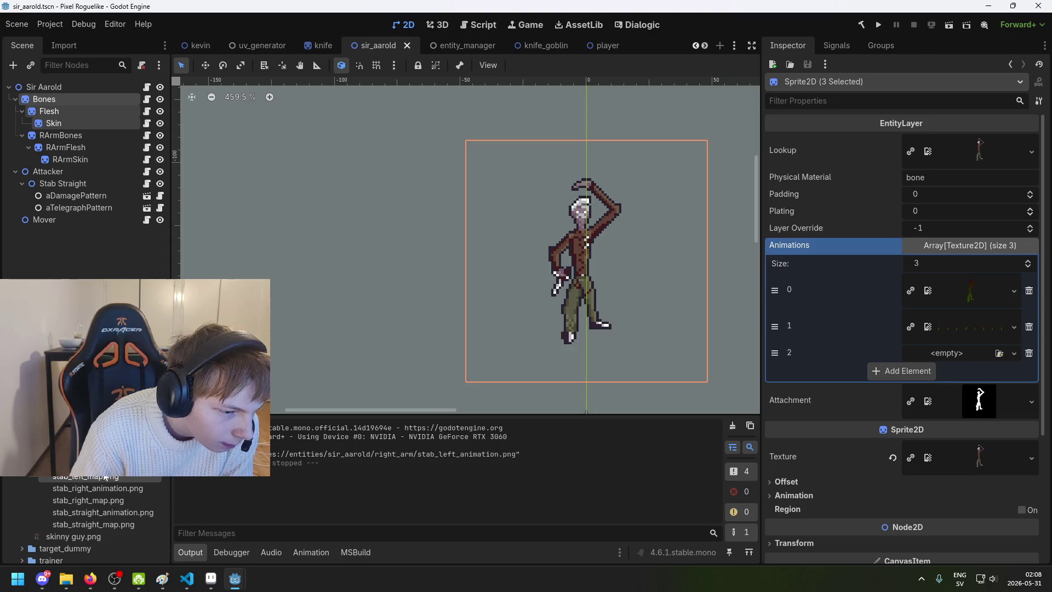
mouse_move(102, 514)
left_mouse_down()
mouse_move(824, 355)
mouse_move(931, 354)
left_mouse_up()
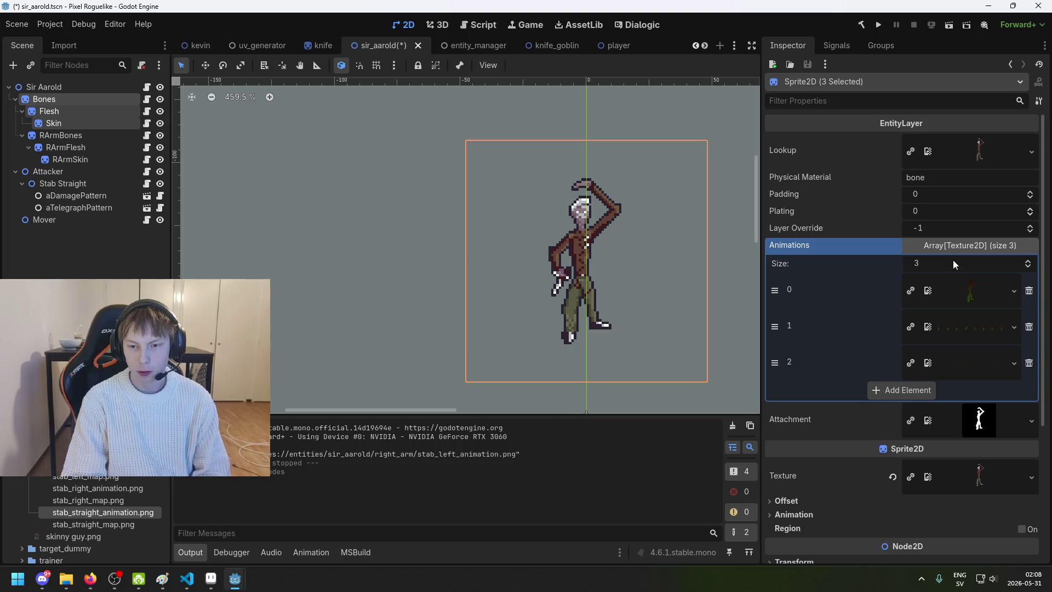
left_click(953, 262)
type("0")
key("Return")
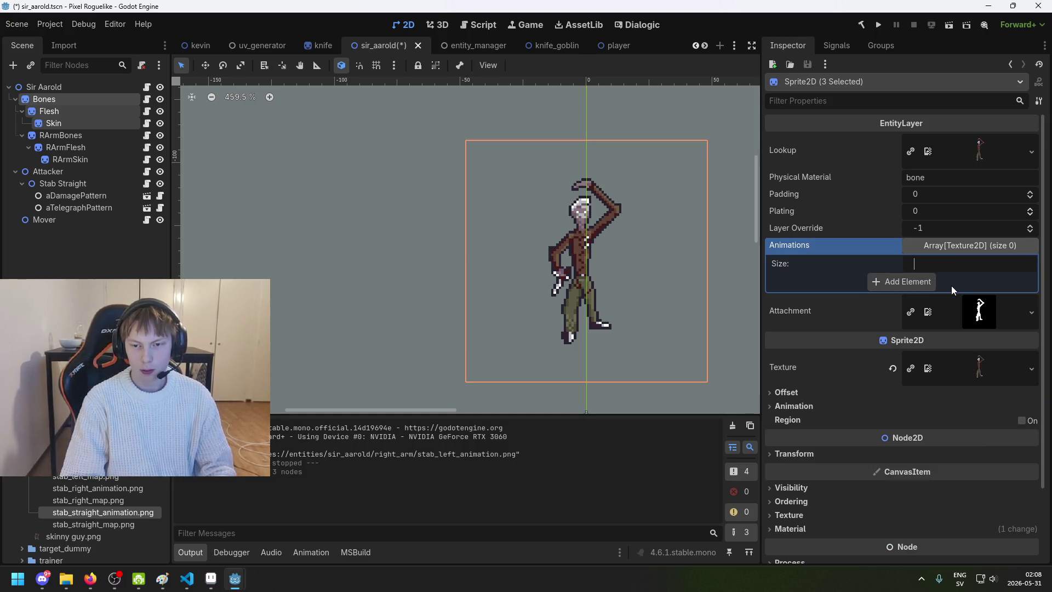
key("ctrl+z")
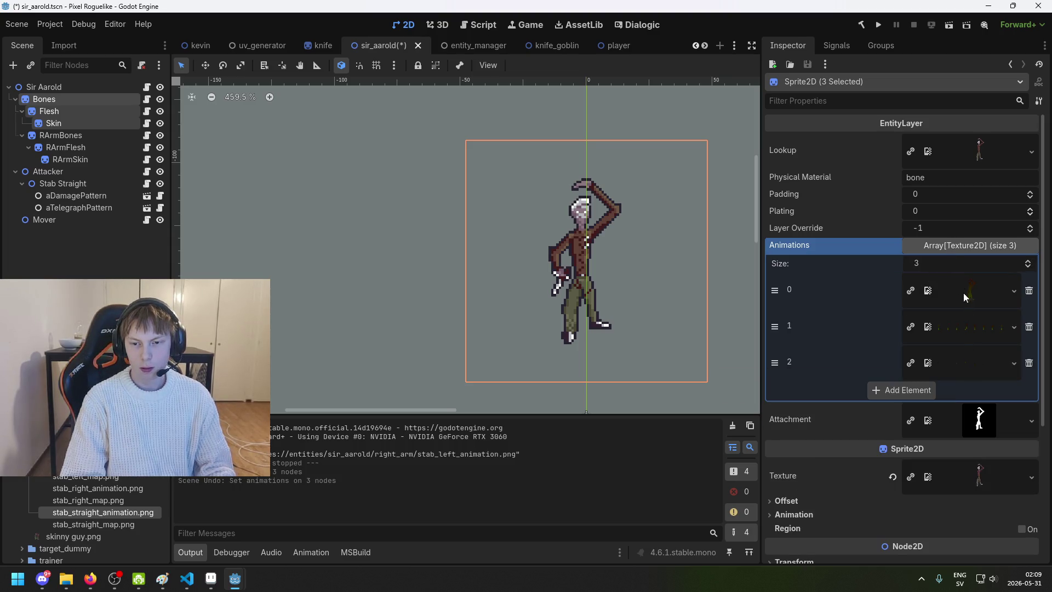
Step: Compare the textures in slots 1 and 2, then put stab_straight_animation.png into slot 2
left_click(948, 358)
left_click(964, 327)
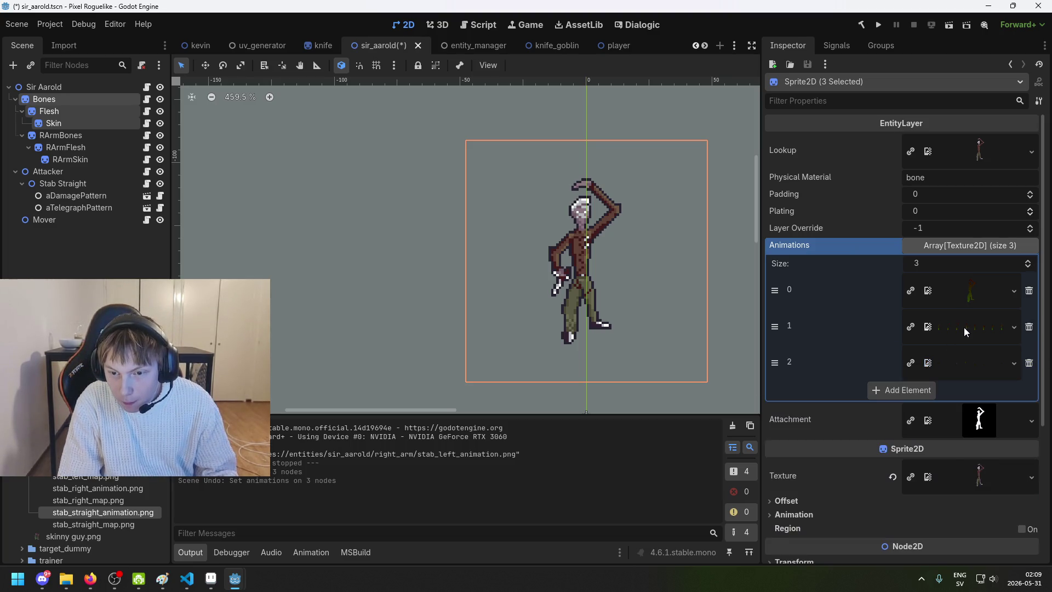
left_click(964, 358)
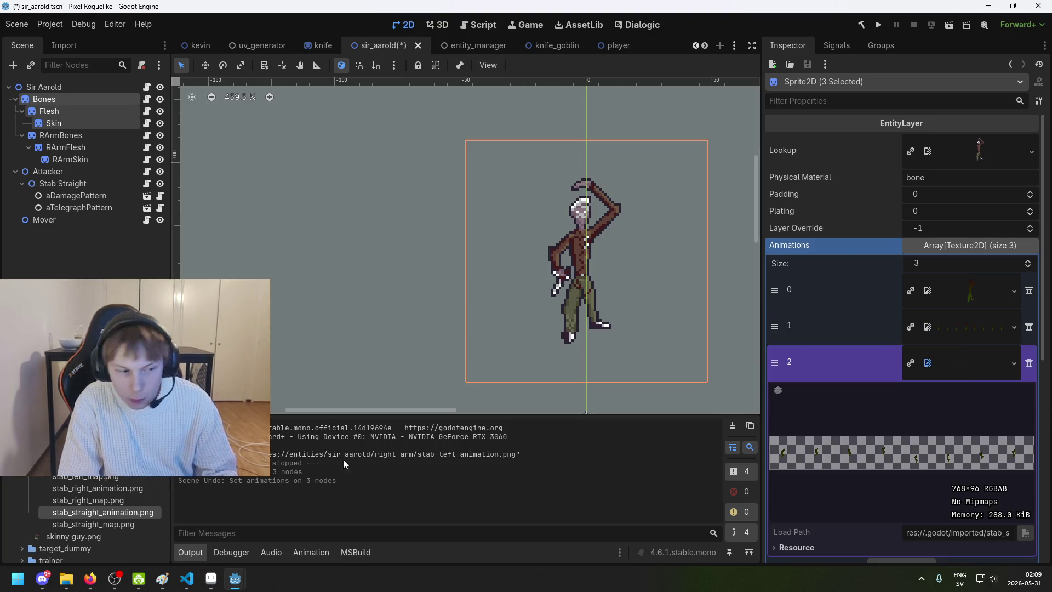
scroll(99, 520, "up", 5)
scroll(109, 512, "up", 2)
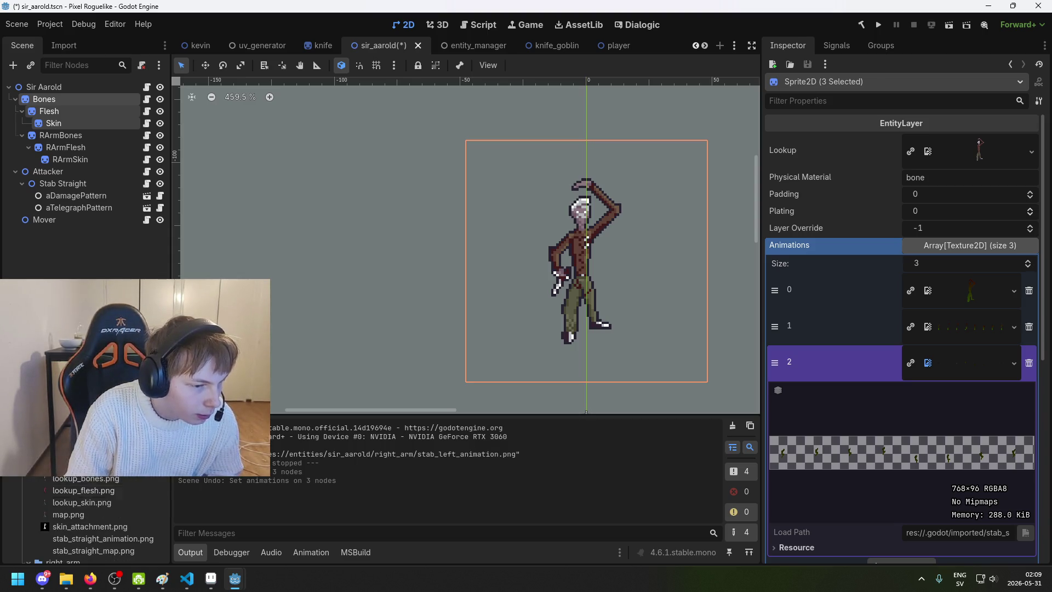
mouse_move(109, 512)
left_mouse_down()
mouse_move(887, 434)
mouse_move(951, 359)
left_mouse_up()
Step: Grow the Animations list to four slots and drag a texture into the new slot
left_click(979, 268)
type("5")
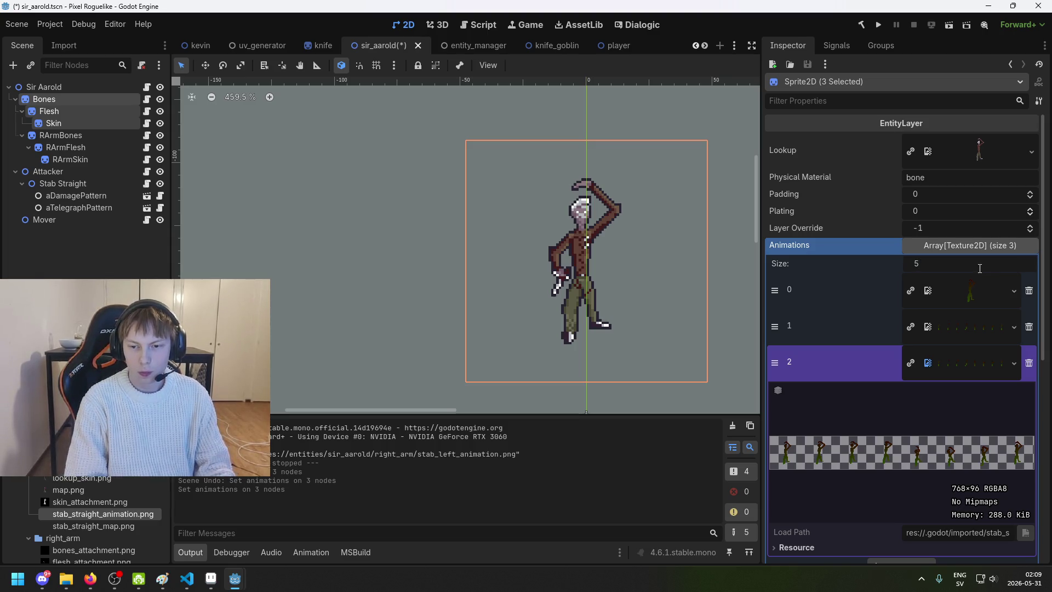
key("Return")
scroll(888, 373, "down", 2)
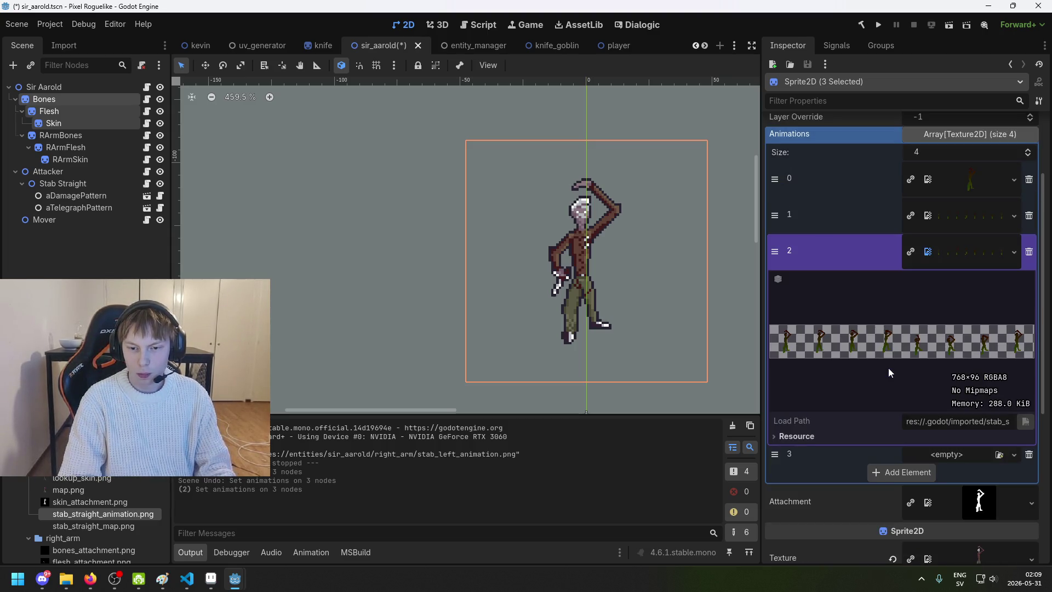
scroll(856, 271, "down", 1)
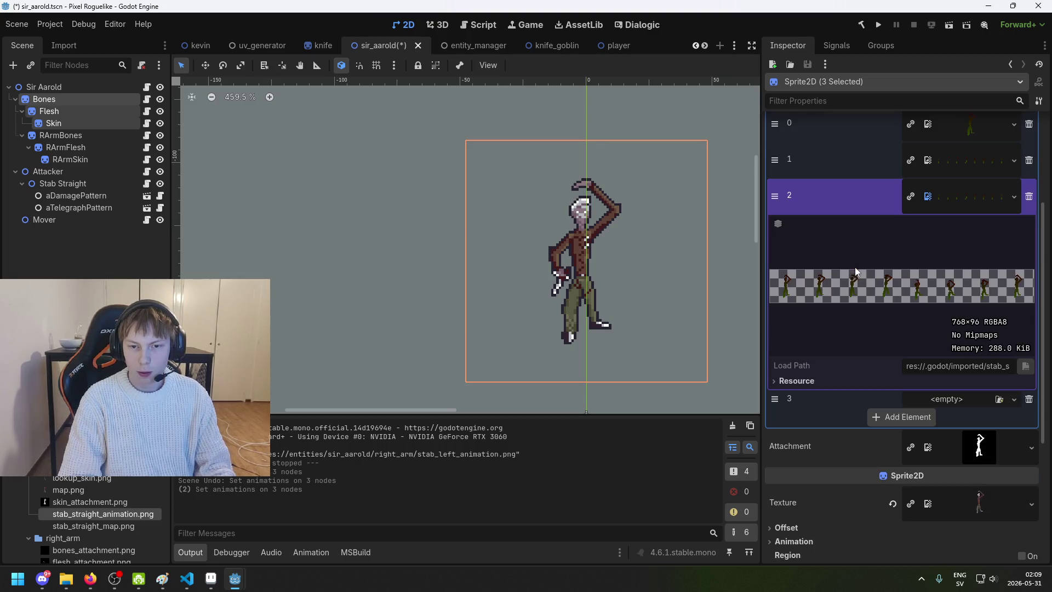
scroll(914, 391, "down", 1)
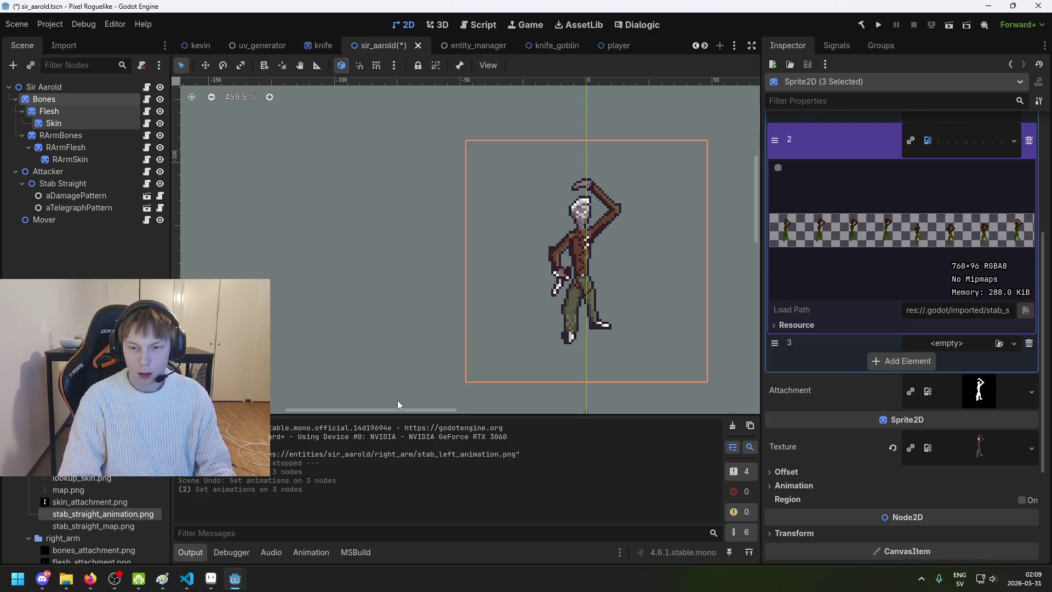
mouse_move(71, 513)
left_mouse_down()
mouse_move(381, 456)
mouse_move(969, 386)
mouse_move(965, 342)
left_mouse_up()
Step: Select RArmBones, RArmFlesh and RArmSkin and grow their Animations array to four slots
left_click(60, 135)
left_click(66, 146, "shift")
left_click(70, 159, "shift")
left_click(999, 251)
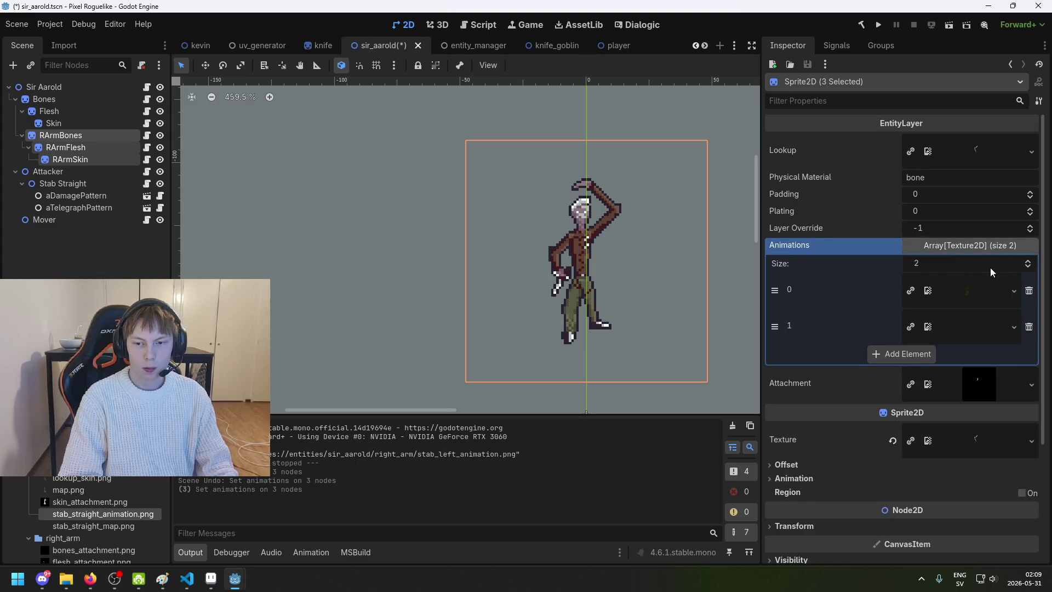
key("Return")
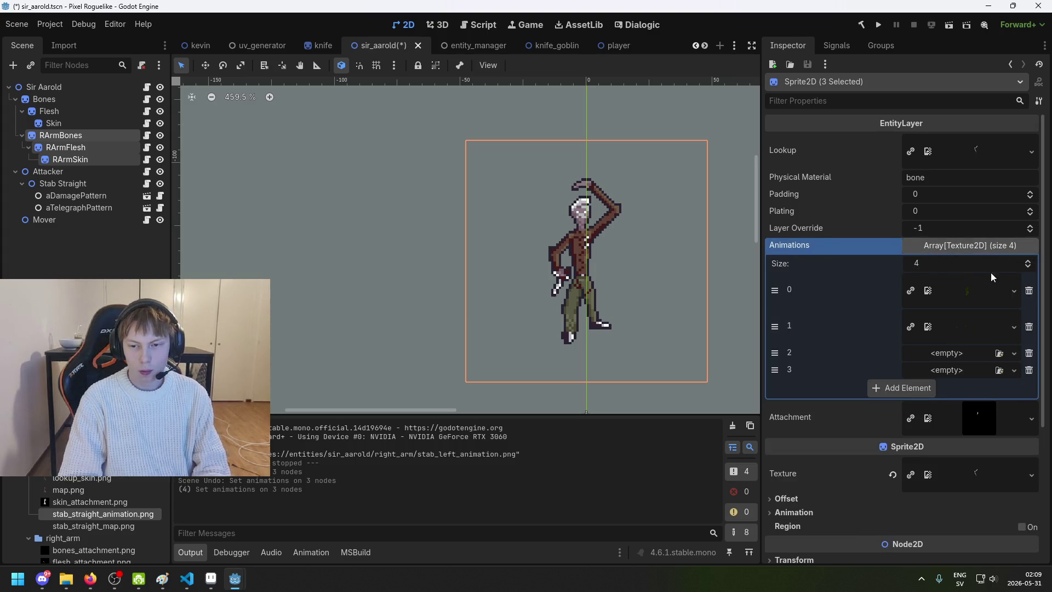
Step: Fill slot 2, put stab_right_animation.png in slot 3, and save the scene
scroll(83, 502, "down", 3)
scroll(83, 502, "down", 3)
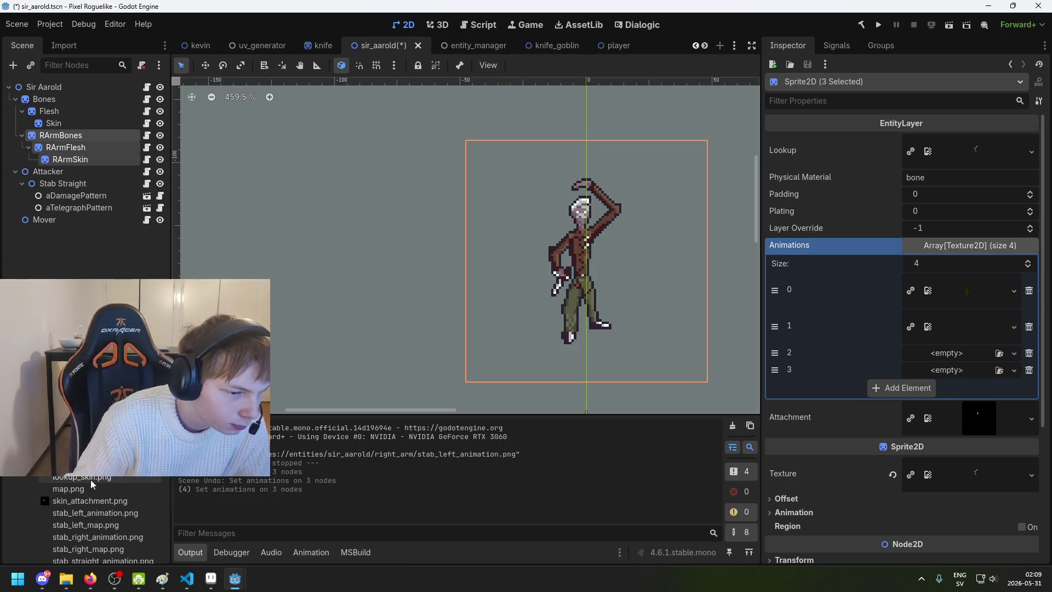
scroll(83, 520, "down", 2)
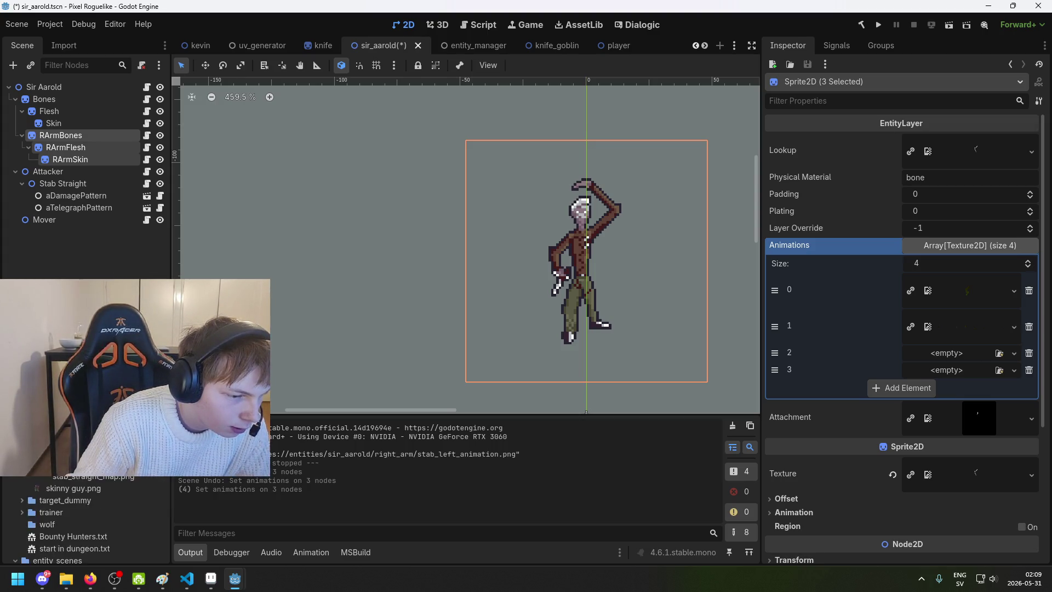
mouse_move(103, 512)
left_mouse_down()
mouse_move(548, 427)
mouse_move(873, 384)
mouse_move(941, 354)
left_mouse_up()
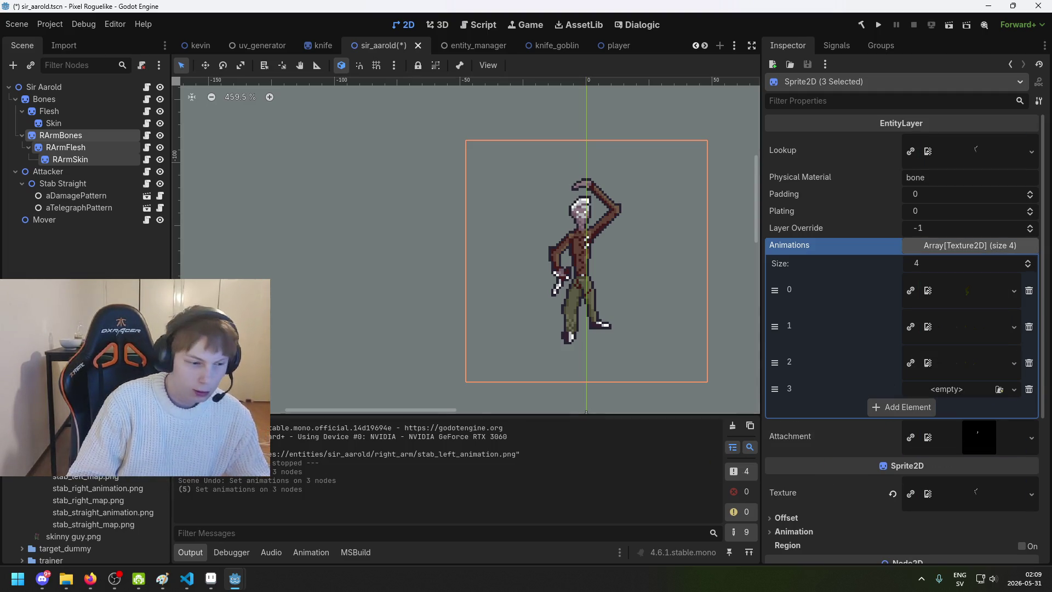
mouse_move(133, 488)
left_mouse_down()
mouse_move(934, 411)
mouse_move(945, 389)
left_mouse_up()
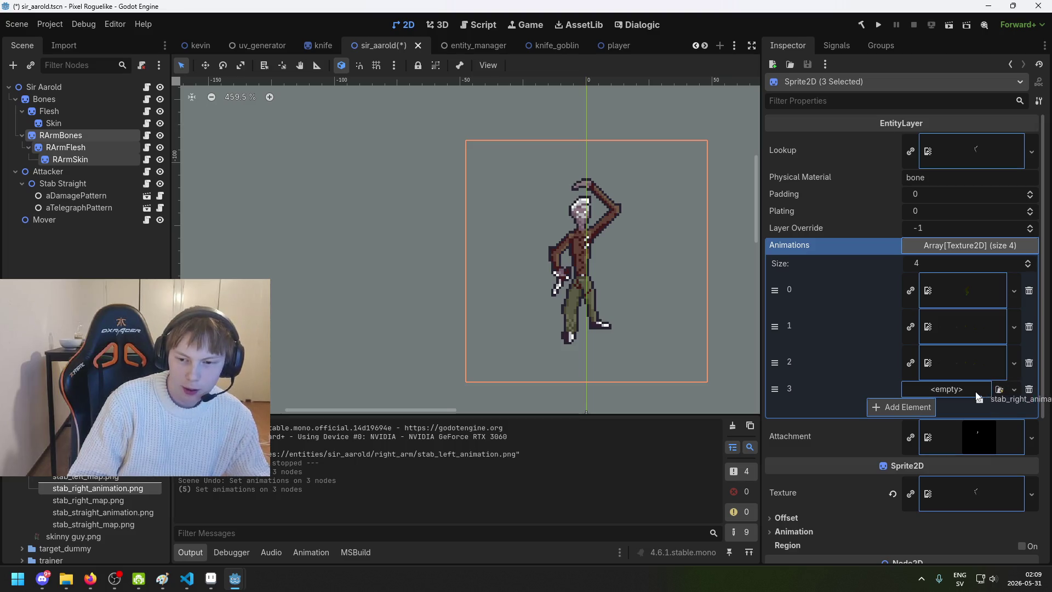
key("ctrl+s")
left_click(74, 252)
left_click(87, 183)
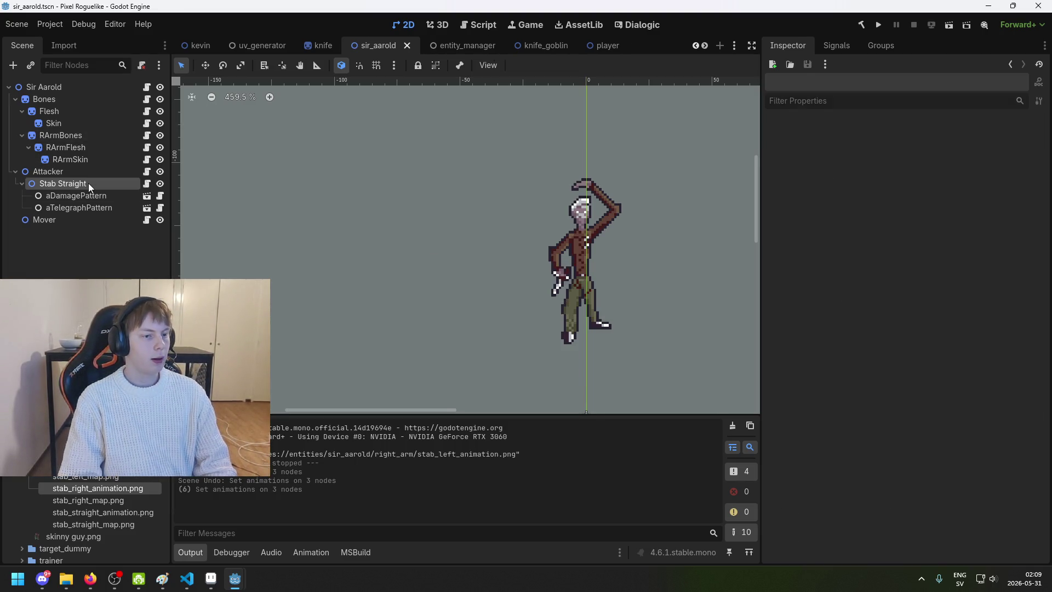
Step: Duplicate Stab Straight twice and rename the copies Stab Left and Stab Right
key("ctrl+d")
key("ctrl+d")
double_click(88, 219)
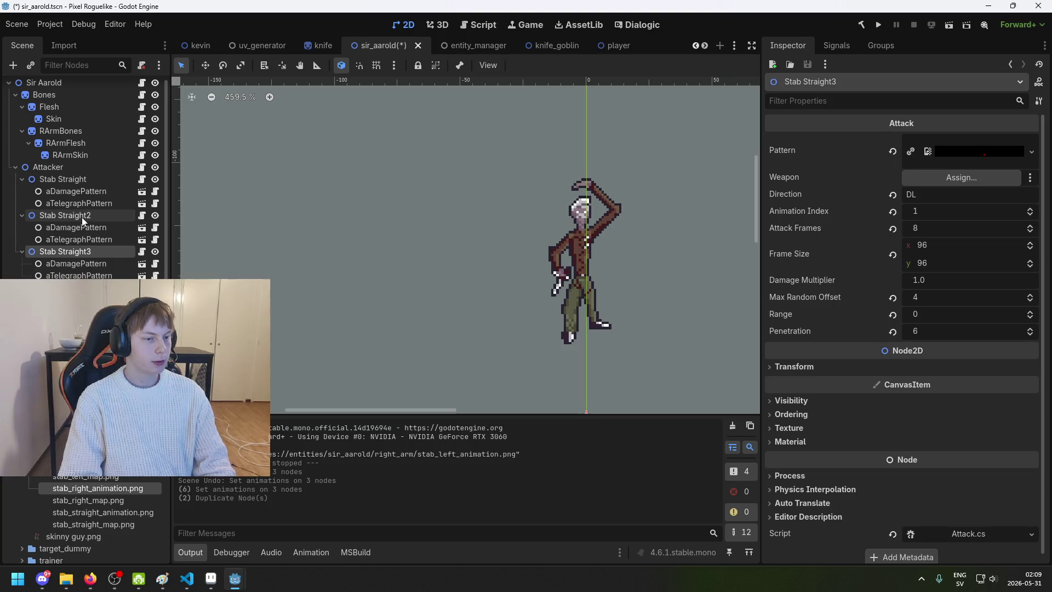
type("Stab ")
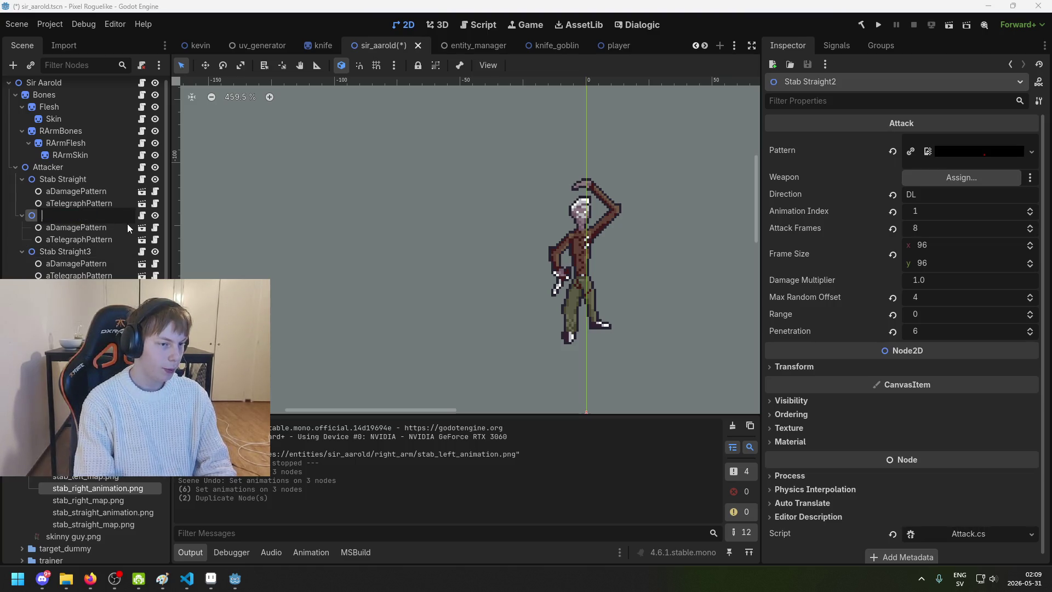
type("Left")
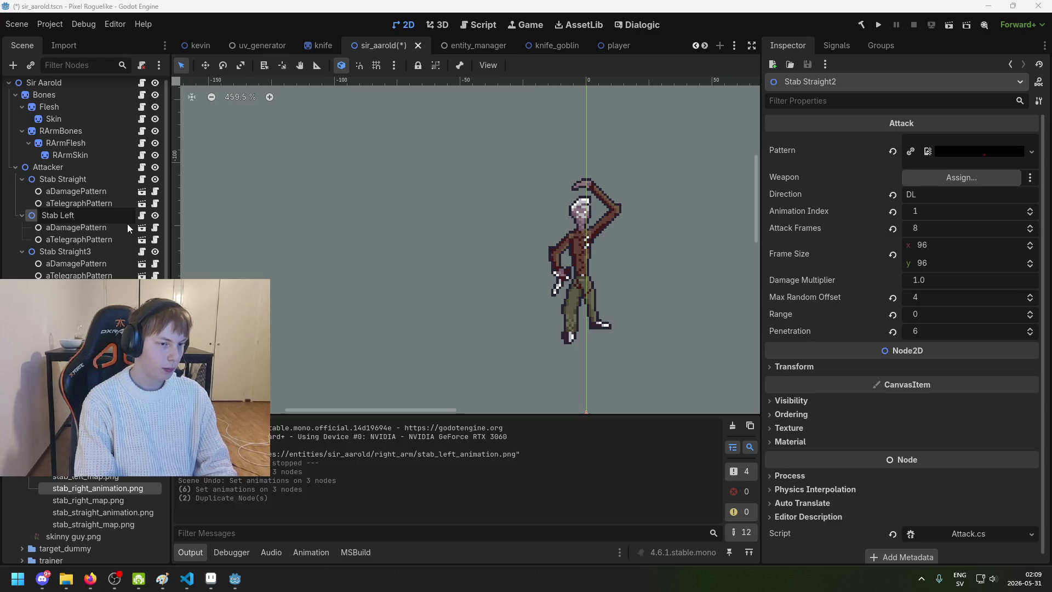
key("Return")
left_click(114, 251)
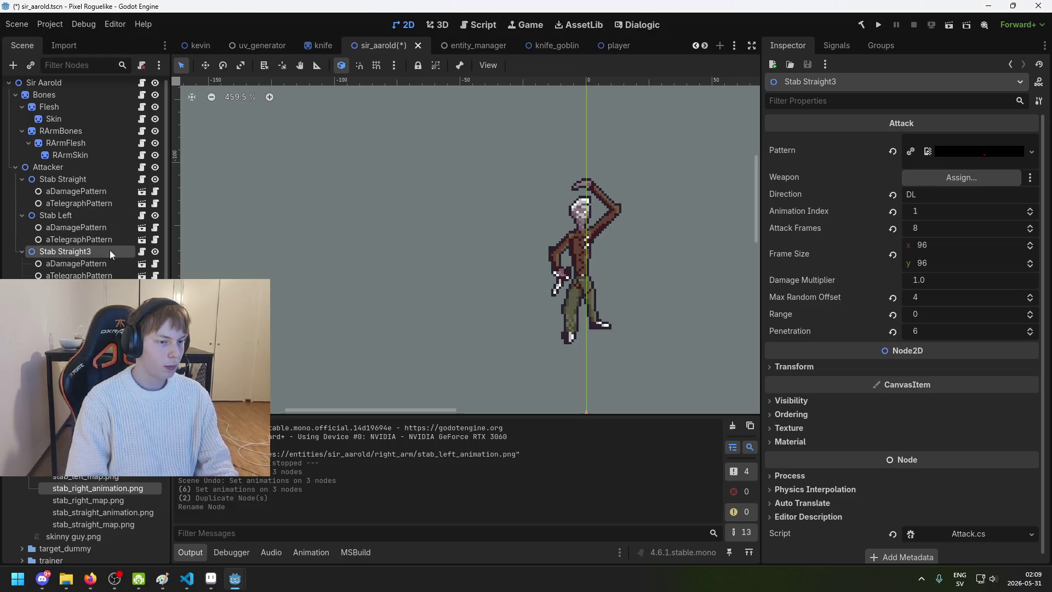
left_click(109, 250)
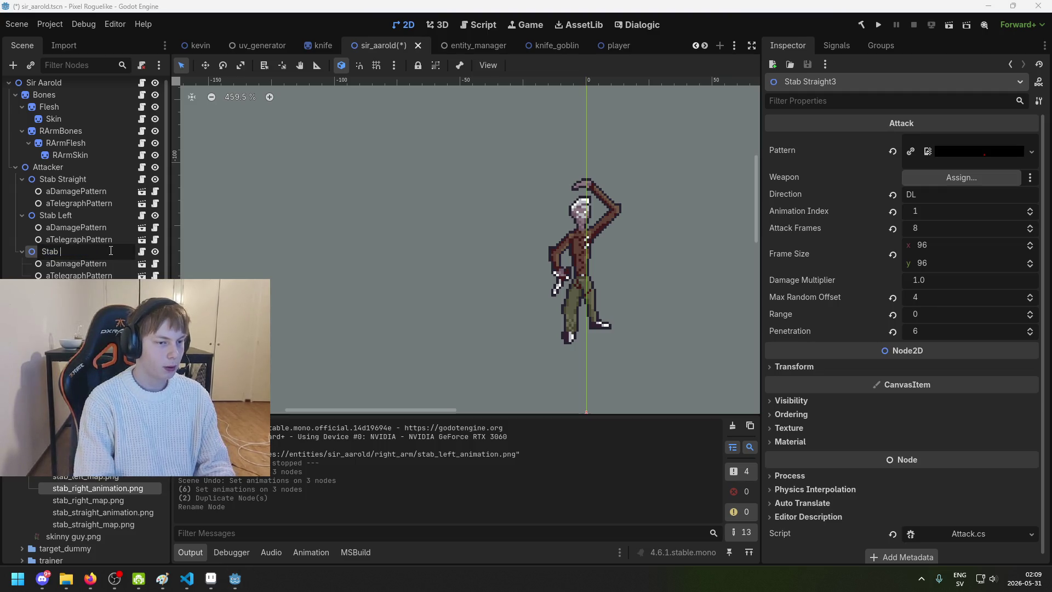
type("Right")
key("Return")
Step: Change Stab Right's Direction from DL to DR and save the scene
left_click(116, 218)
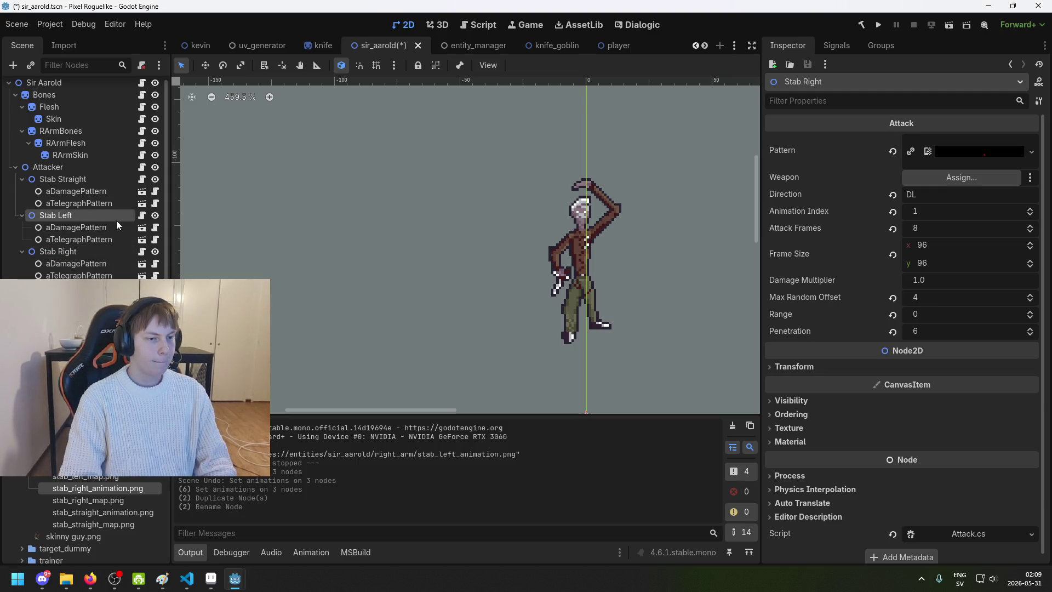
left_click(931, 195)
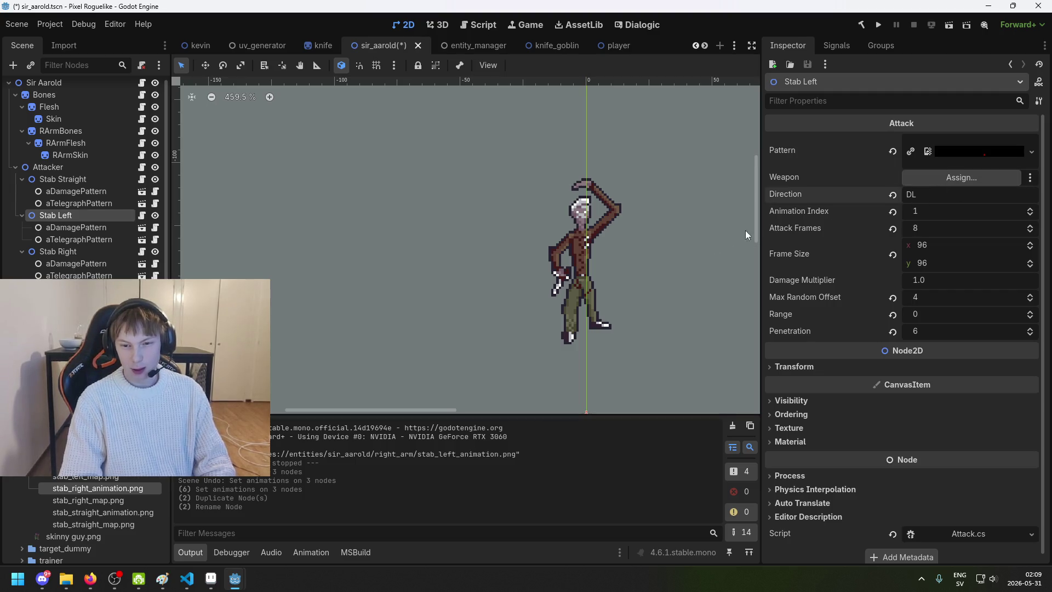
left_click(97, 251)
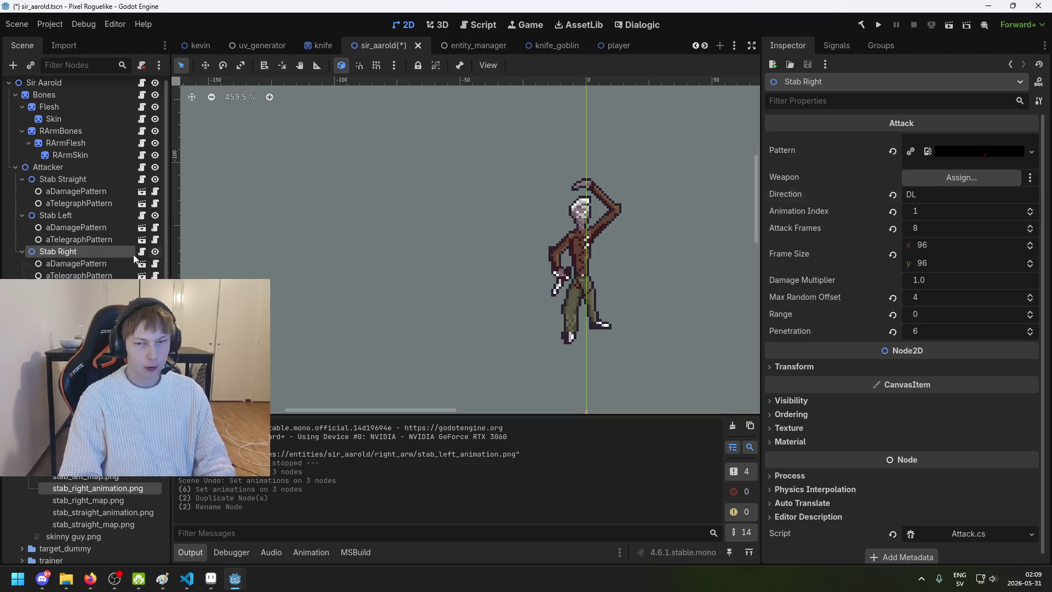
left_click(921, 195)
key("BackSpace")
type("R")
key("Return")
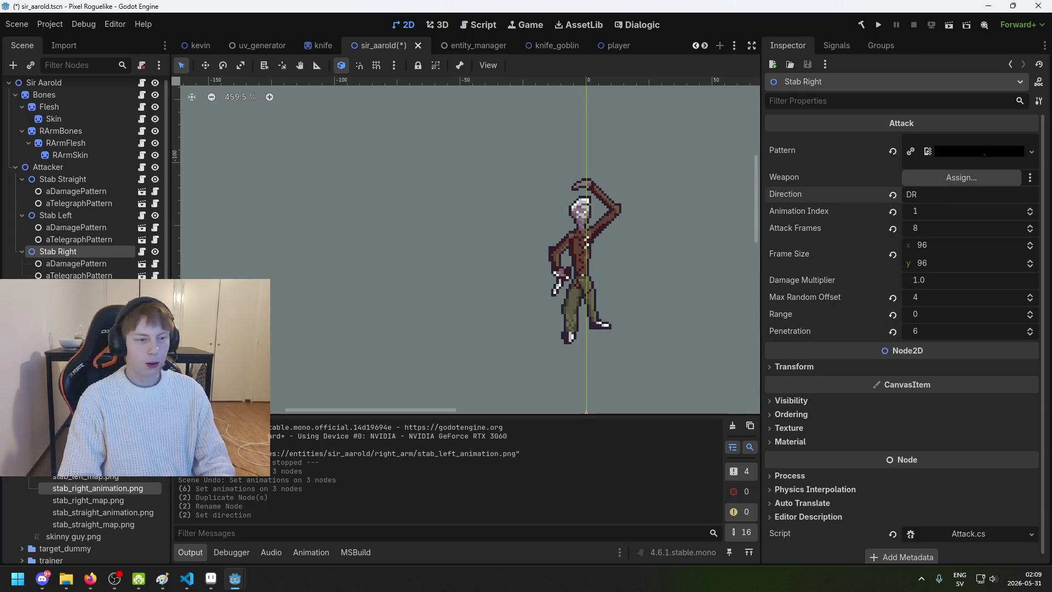
key("ctrl+s")
left_click(85, 251)
left_click(79, 215)
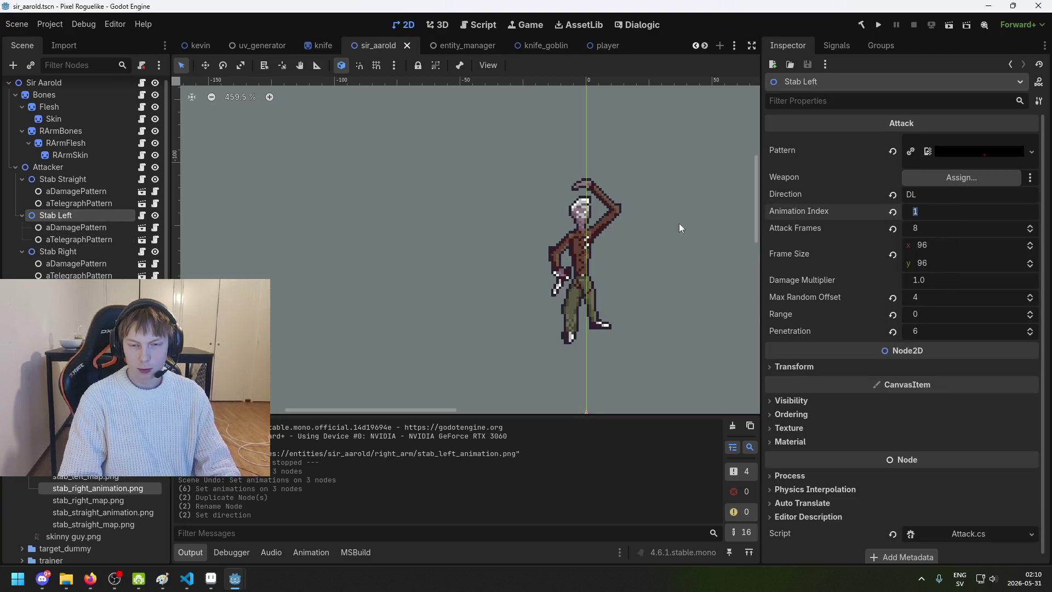
type("2")
Step: Give Stab Left Animation Index 2 and Stab Right Animation Index 3, then save
key("Return")
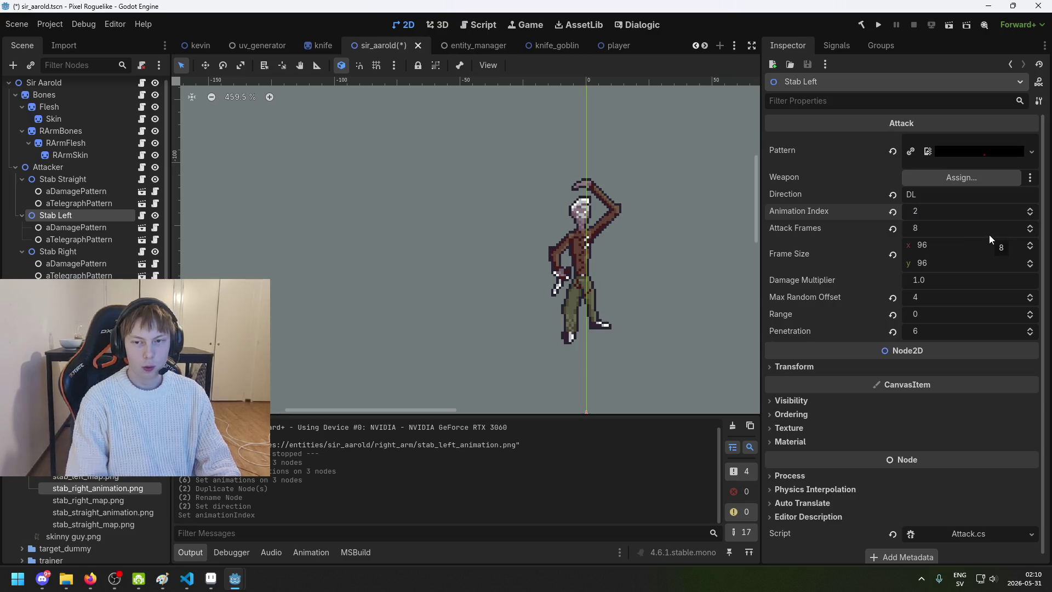
left_click(121, 251)
left_click(952, 206)
type("3")
key("Return")
key("ctrl+s")
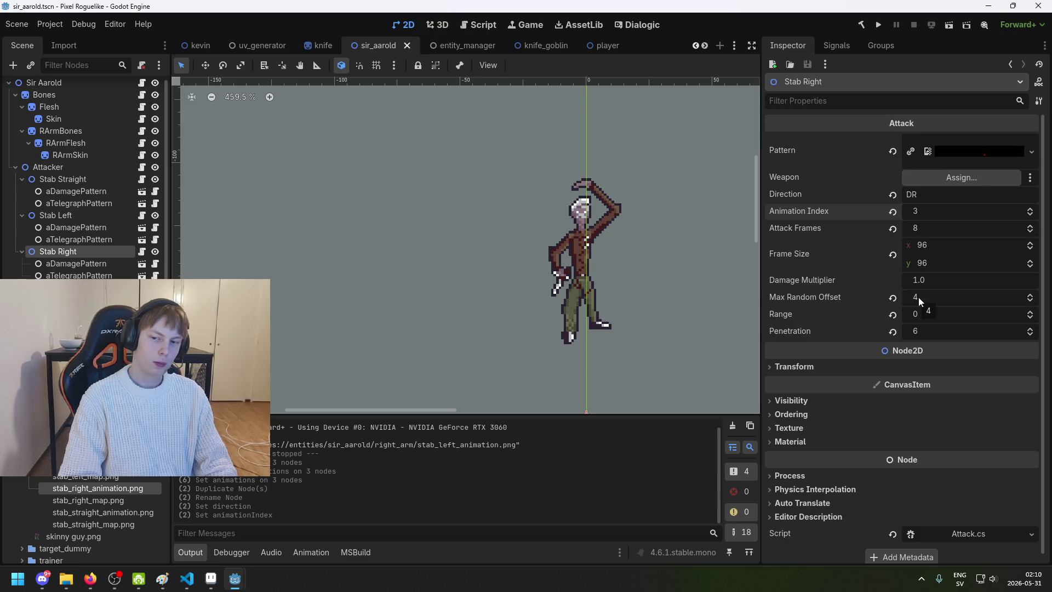
Step: Set Max Random Offset to 3 on Stab Right and Stab Left and save
left_click(918, 297)
type("3")
key("Return")
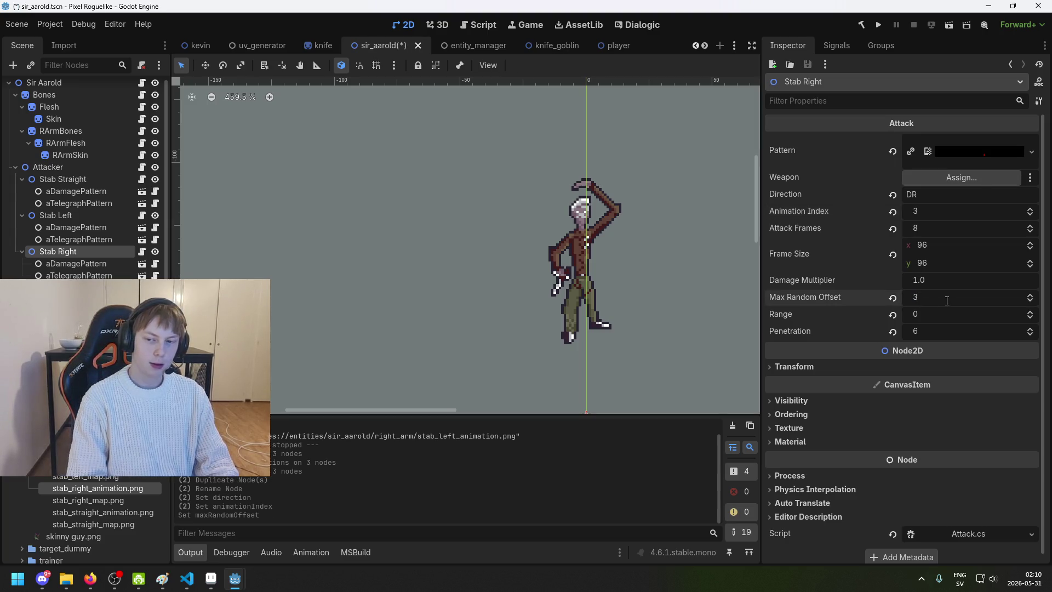
left_click(55, 219)
left_click(948, 299)
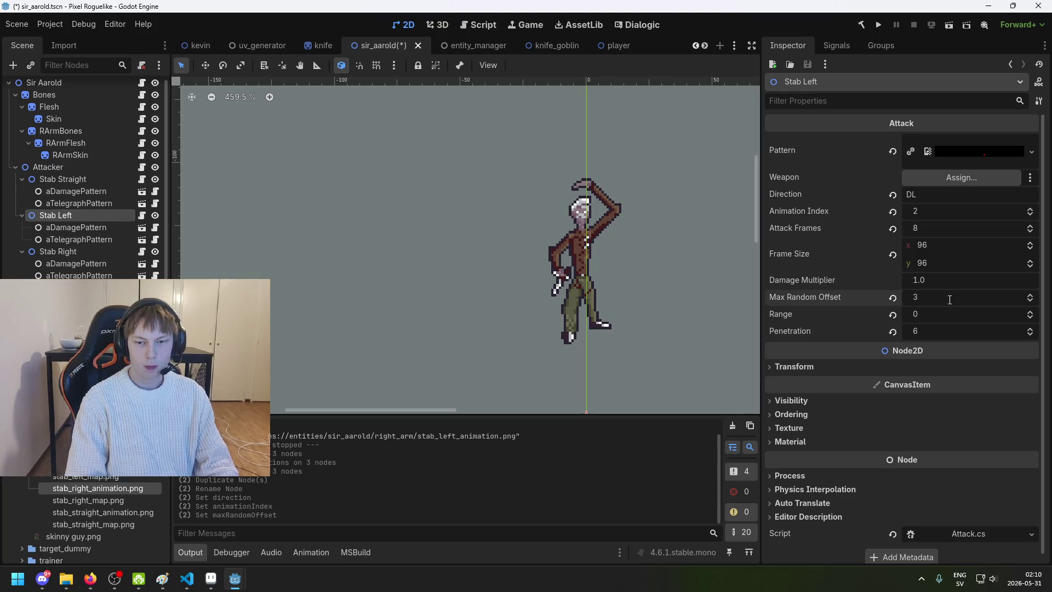
key("ctrl+s")
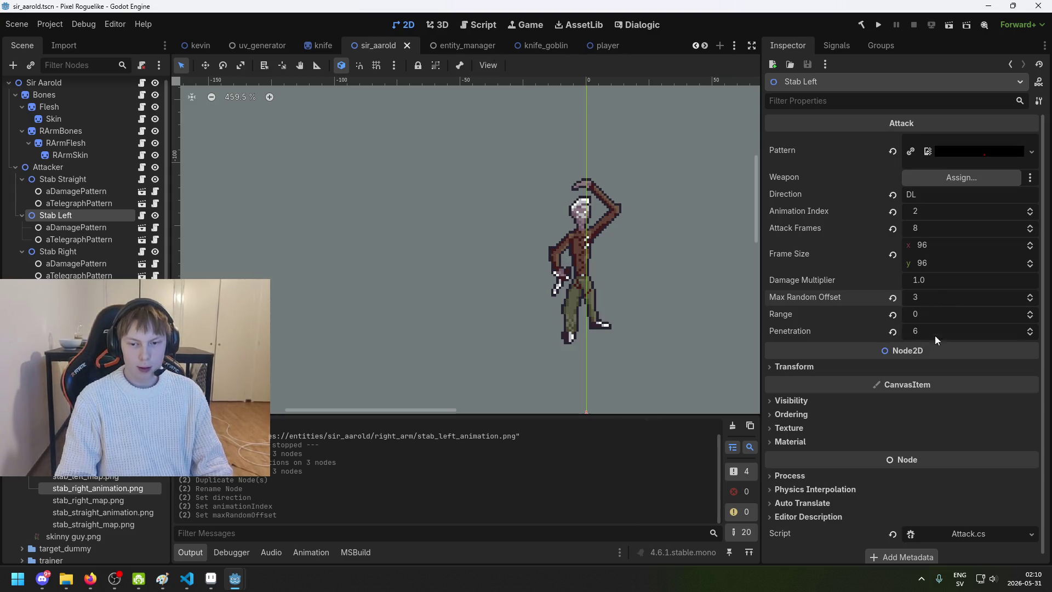
Step: Check Stab Left's Pattern texture, then paste a node under Stab Left and undo it
left_click(986, 154)
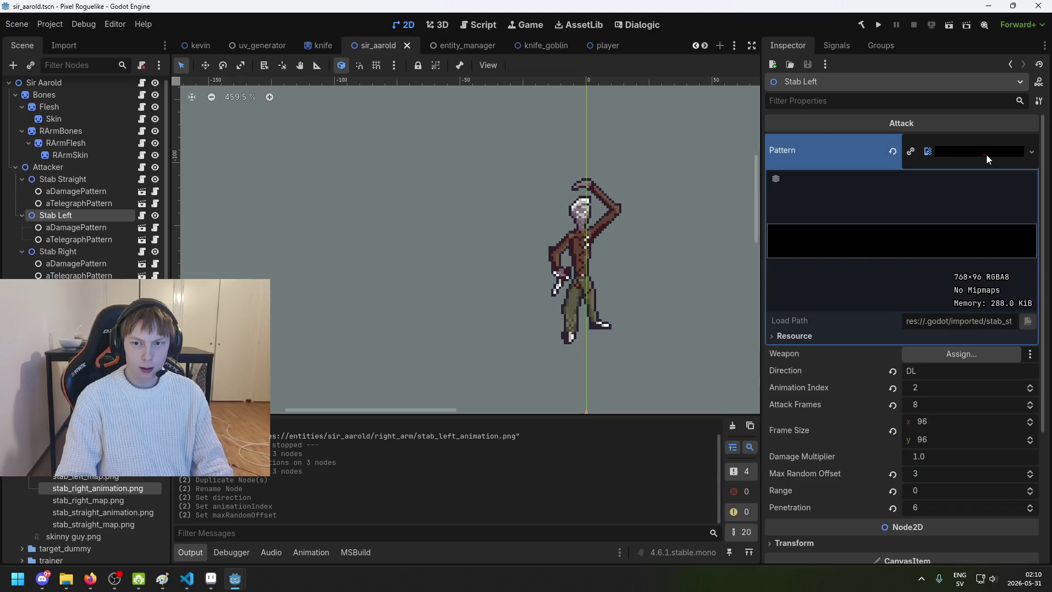
left_click(211, 580)
left_click(211, 579)
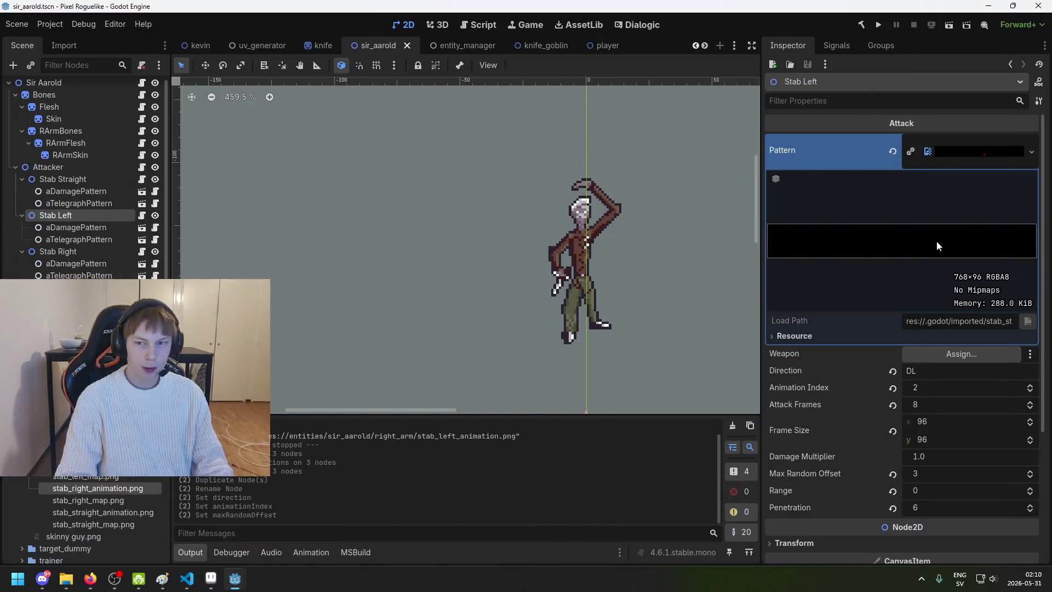
scroll(99, 515, "up", 5)
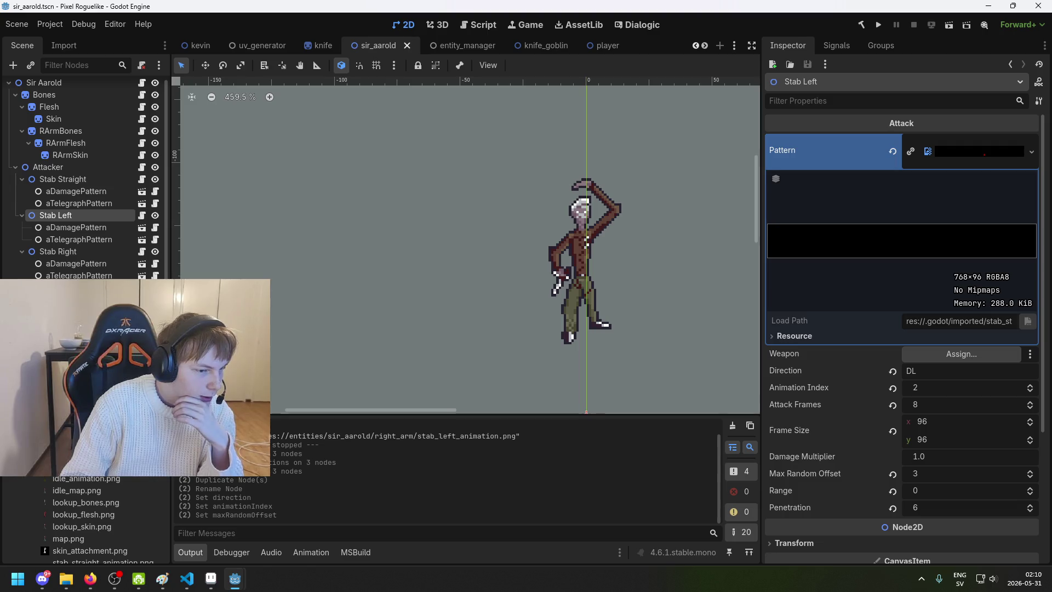
right_click(99, 493)
key("Escape")
key("ctrl+v")
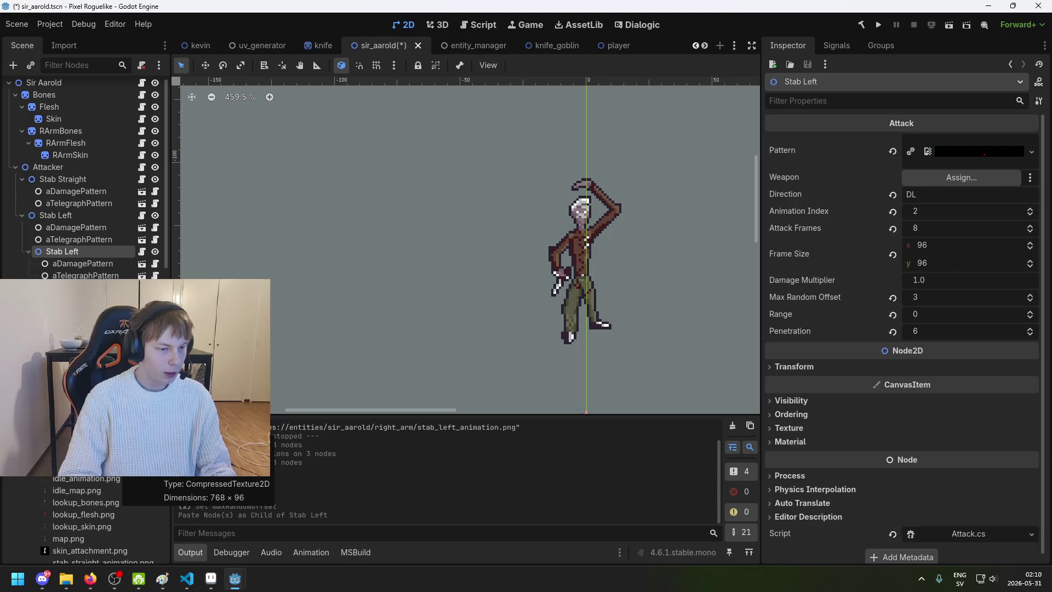
key("ctrl+z")
Step: Duplicate stab_straight_damage.png as stab_left_damage.png in the FileSystem dock
right_click(116, 468)
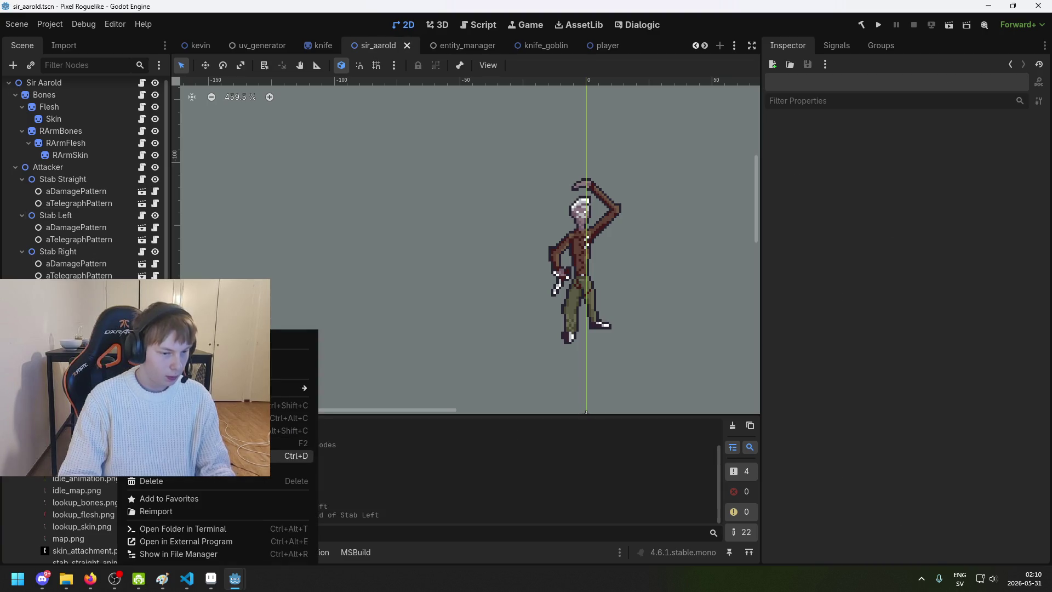
left_click(153, 512)
key("Left")
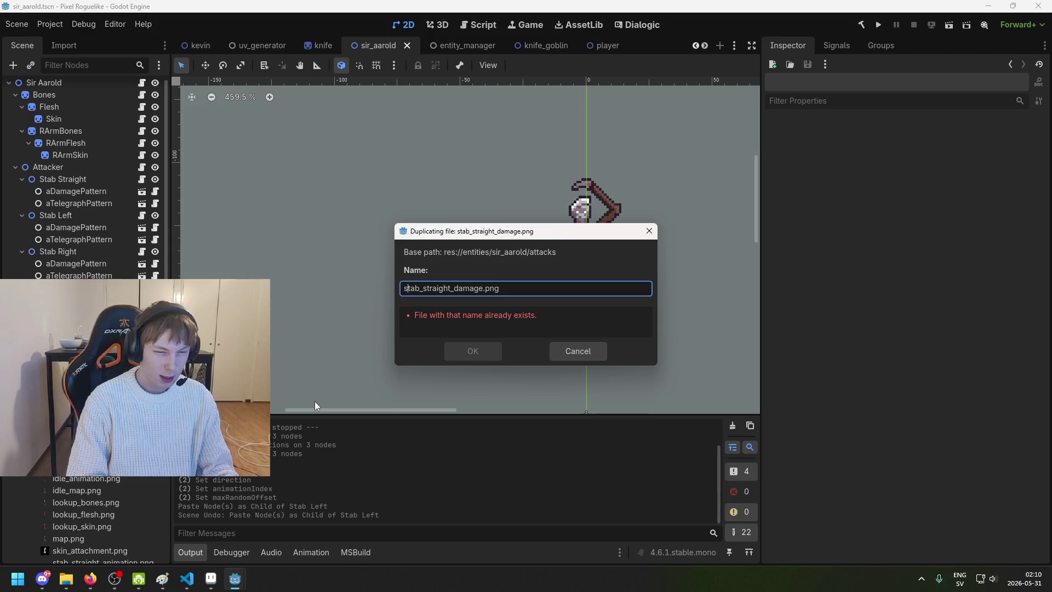
key("Right")
key("Right")
key("Right")
key("BackSpace")
key("BackSpace")
key("BackSpace")
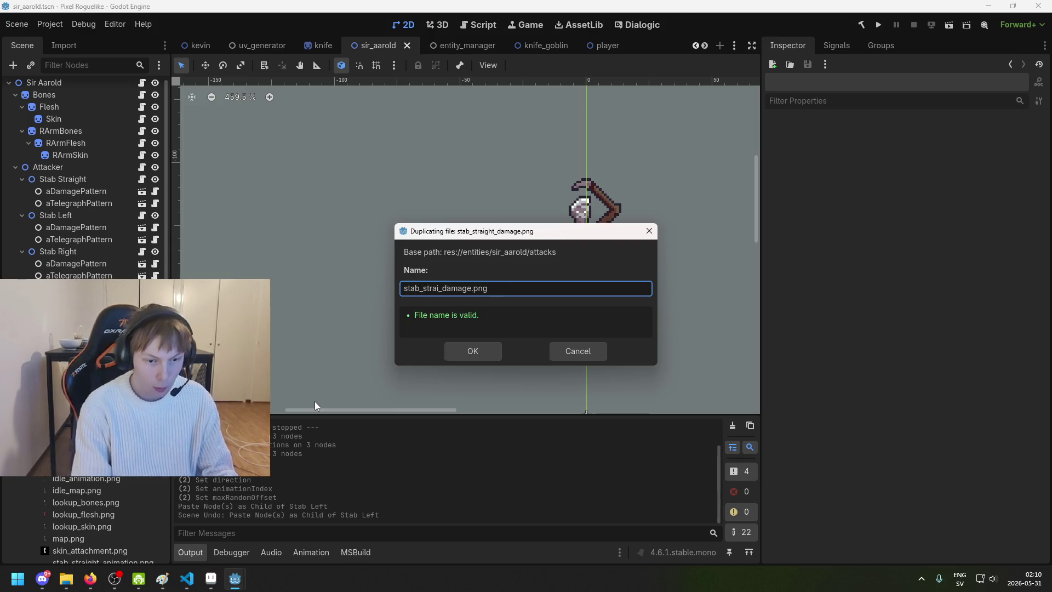
type("left")
key("Return")
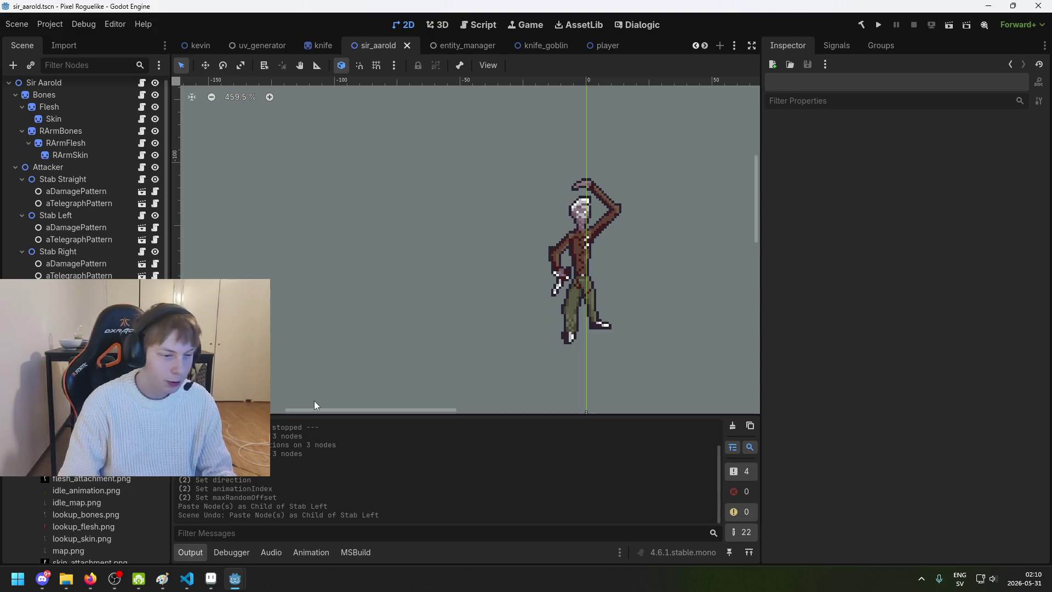
Step: Duplicate stab_left_damage.png as stab_right_damage.png
right_click(99, 340)
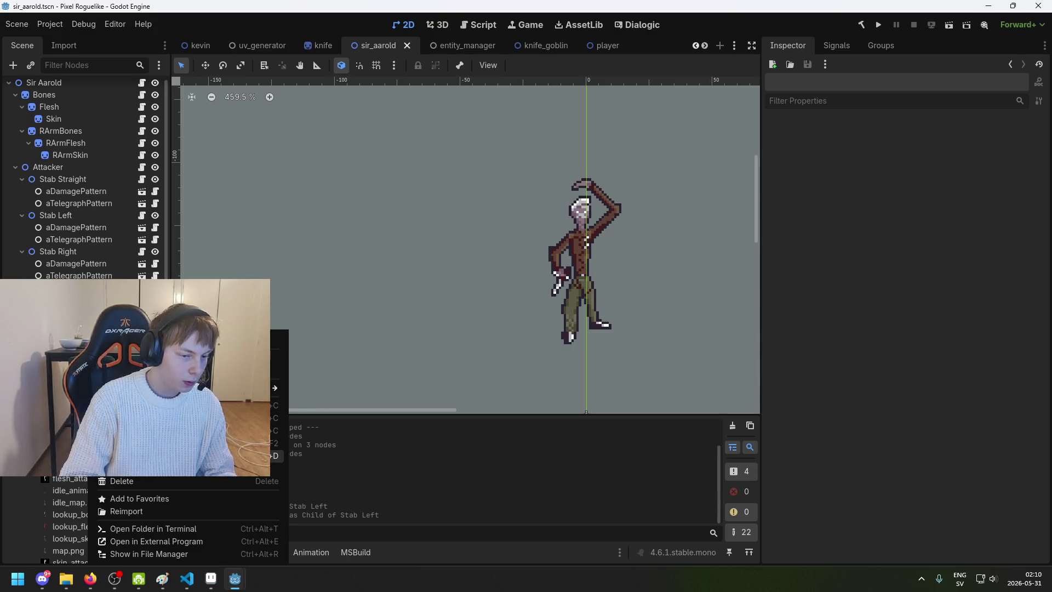
left_click(126, 455)
left_click(432, 283)
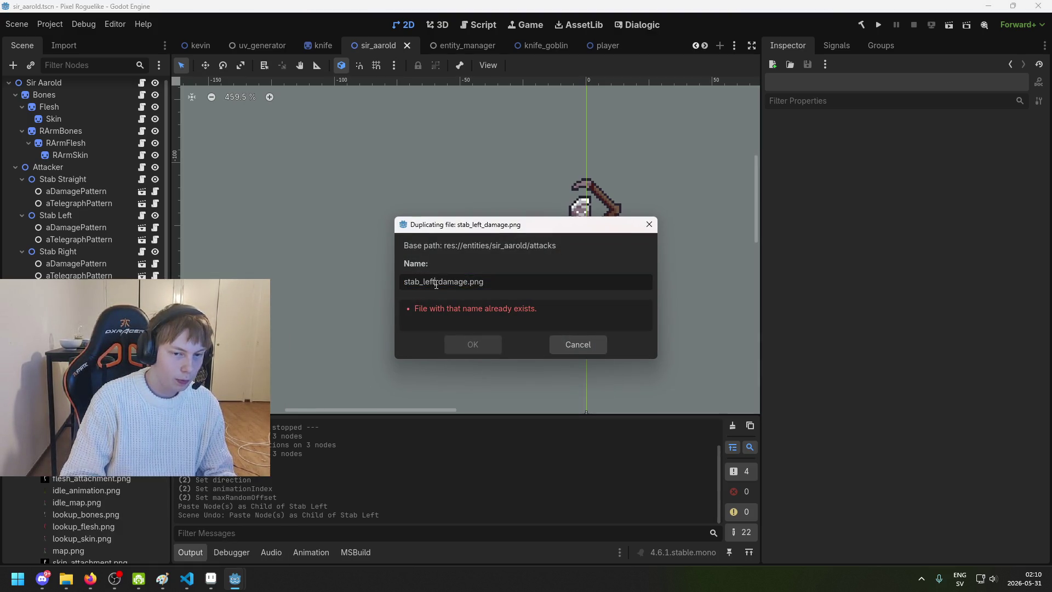
type("right")
key("Return")
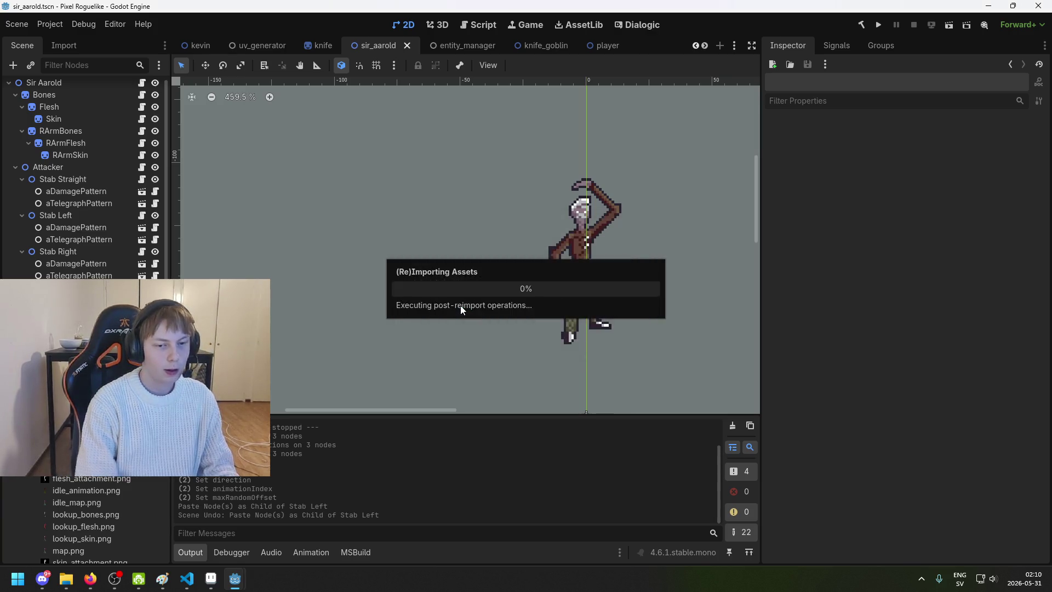
left_click(211, 578)
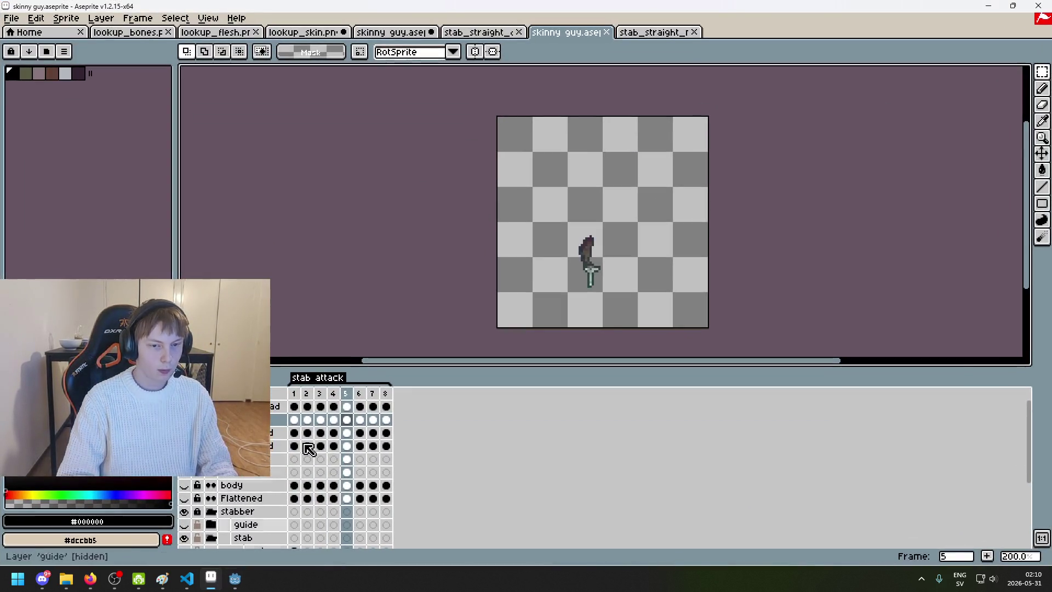
Step: Open stab_left_damage.png and stab_right_damage.png from the sir_aarold/attacks folder
left_click(11, 18)
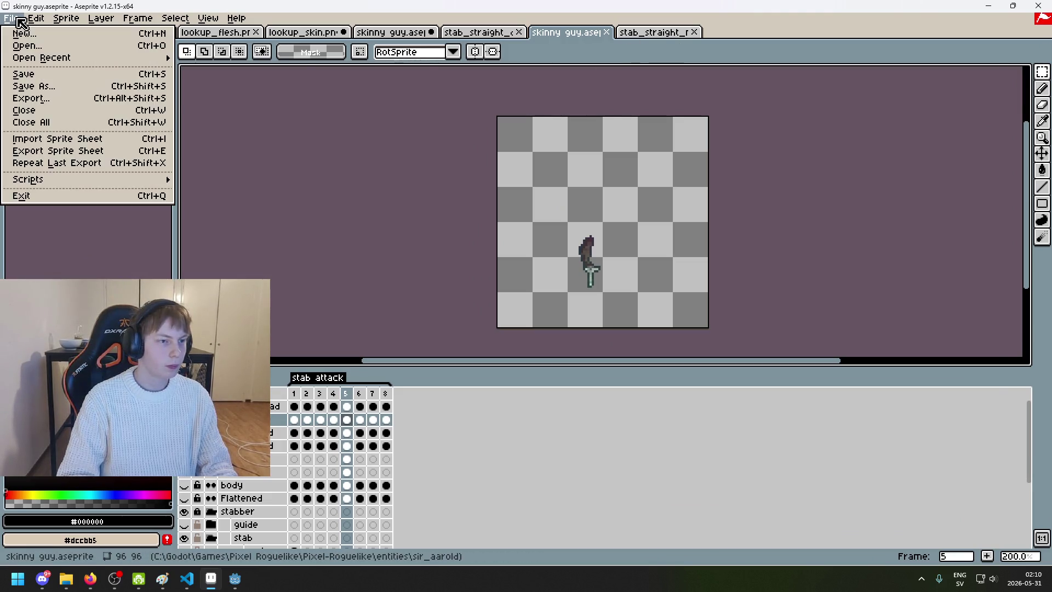
left_click(22, 45)
left_click(280, 73)
left_click(321, 169)
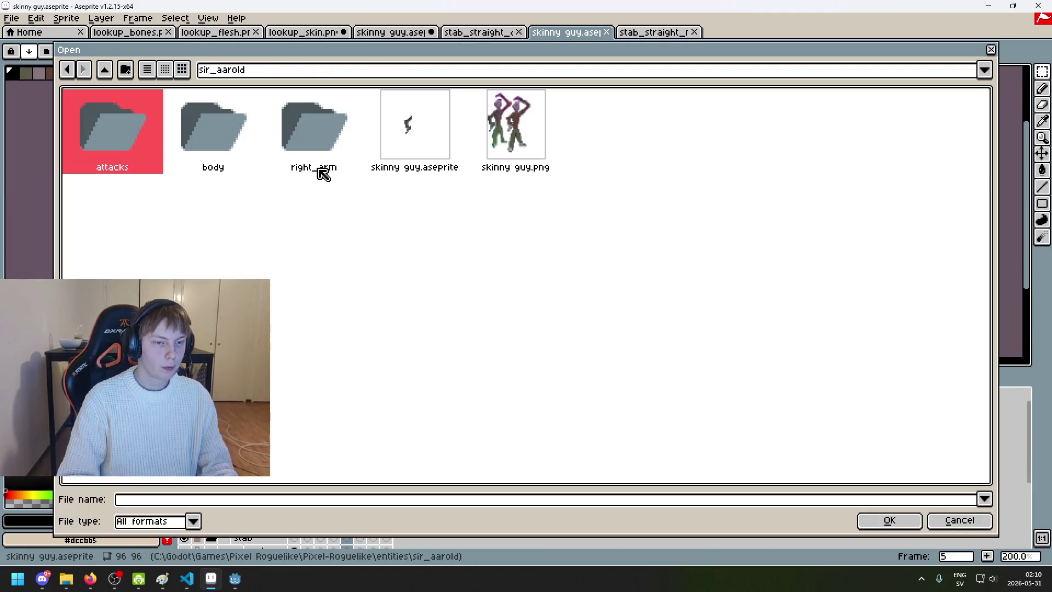
double_click(121, 136)
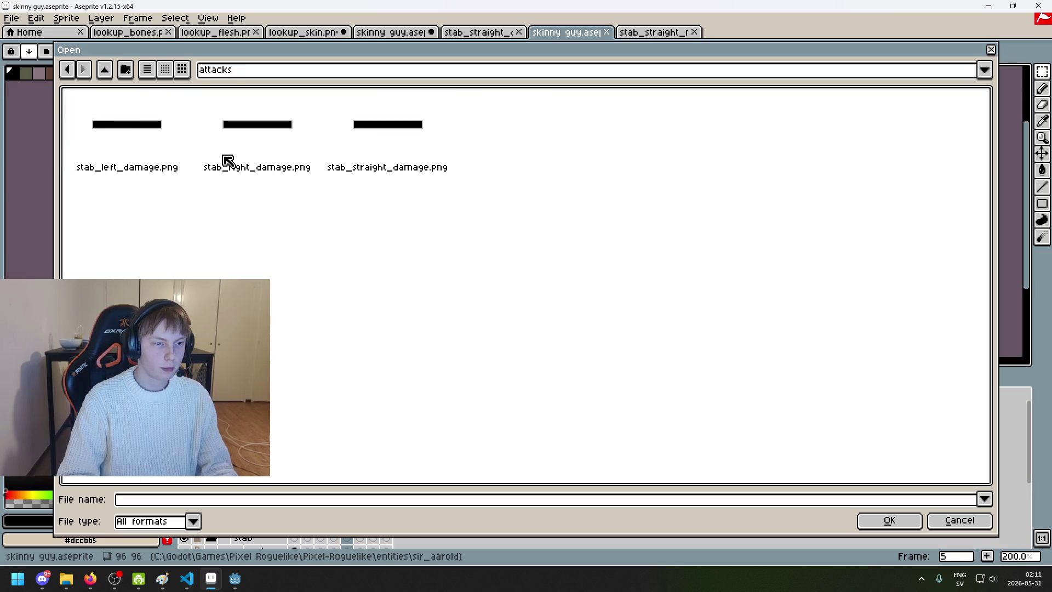
left_click(124, 141)
left_click(249, 144, "ctrl")
left_click(889, 520)
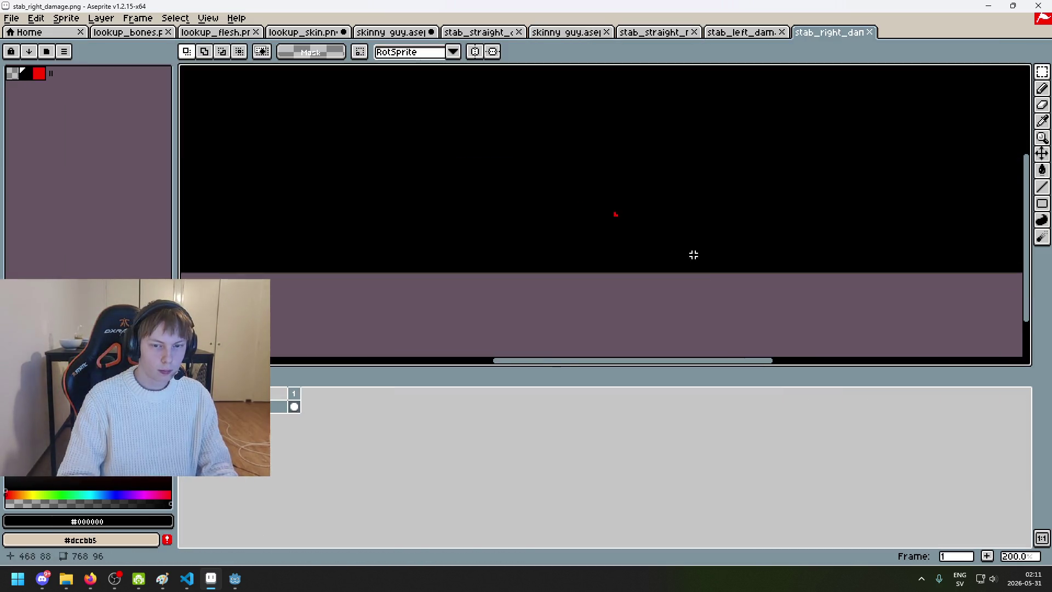
Step: Trial-move stab_left_damage.png's red pixels left, undo, deselect, and bring up File > Open again
scroll(693, 255, "up", 1)
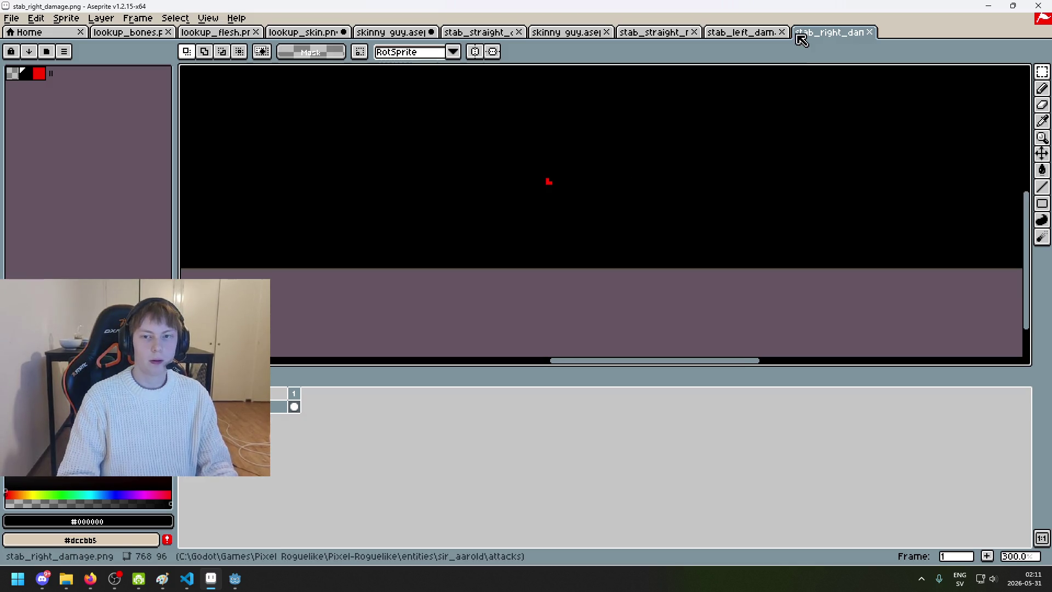
left_click(742, 32)
scroll(718, 193, "up", 2)
left_click_drag(481, 122, 700, 284)
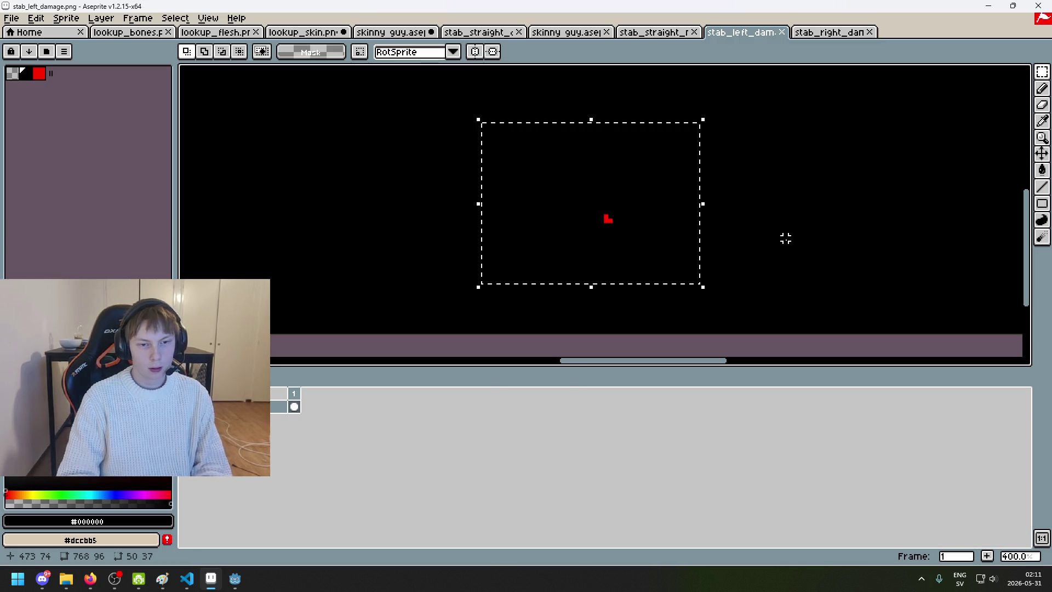
key("Left")
key("Left")
key("Left")
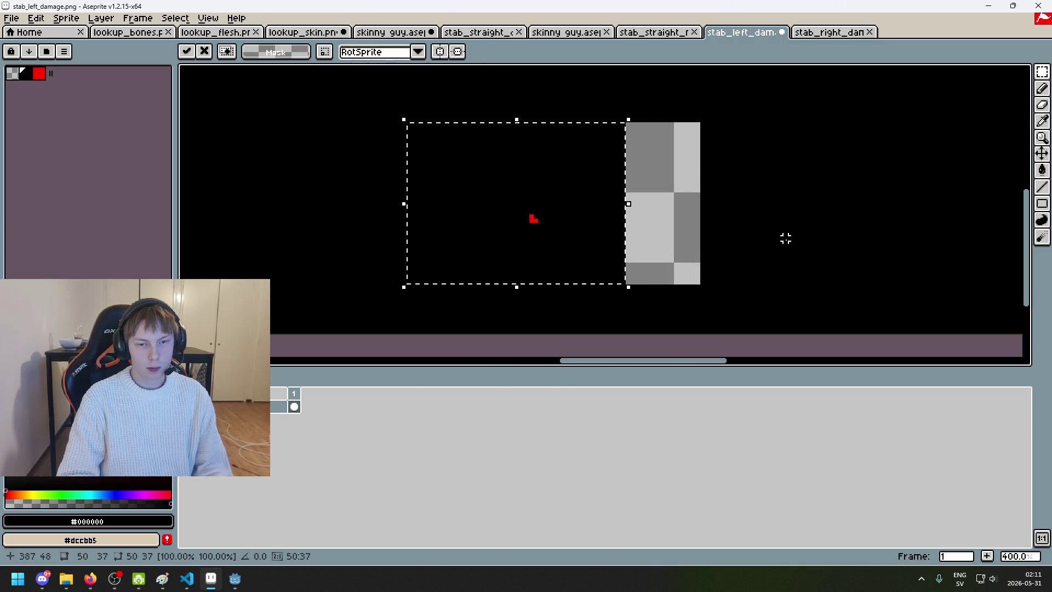
key("ctrl+z")
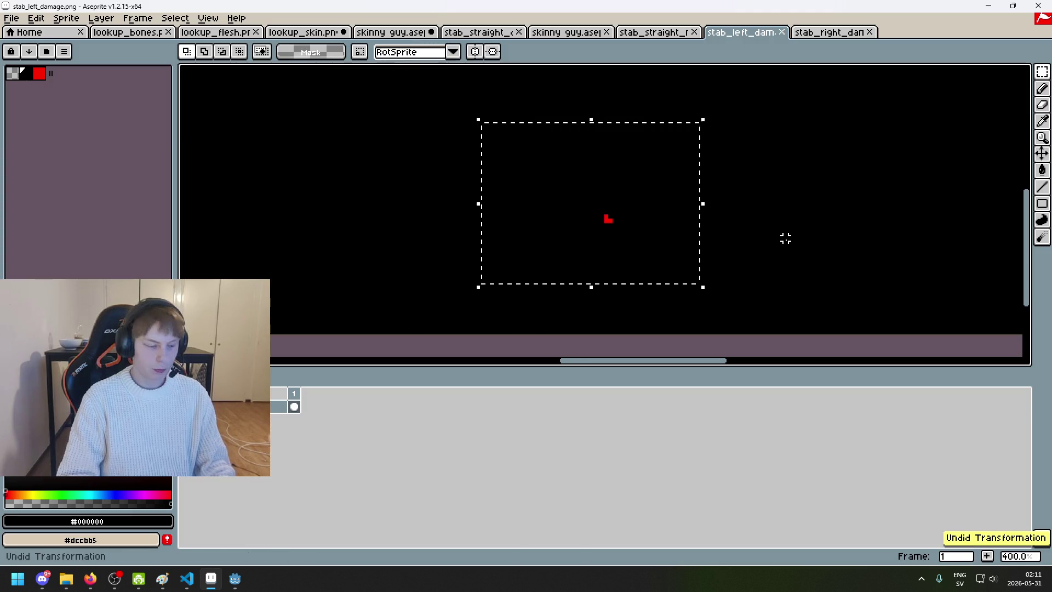
key("ctrl+d")
scroll(490, 148, "down", 1)
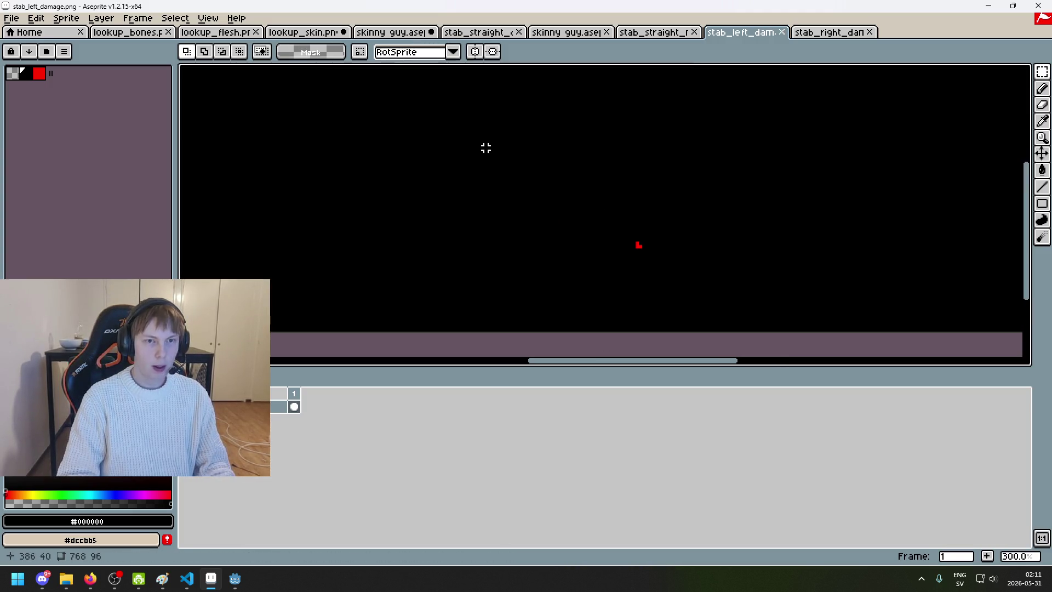
left_click(11, 18)
left_click(21, 42)
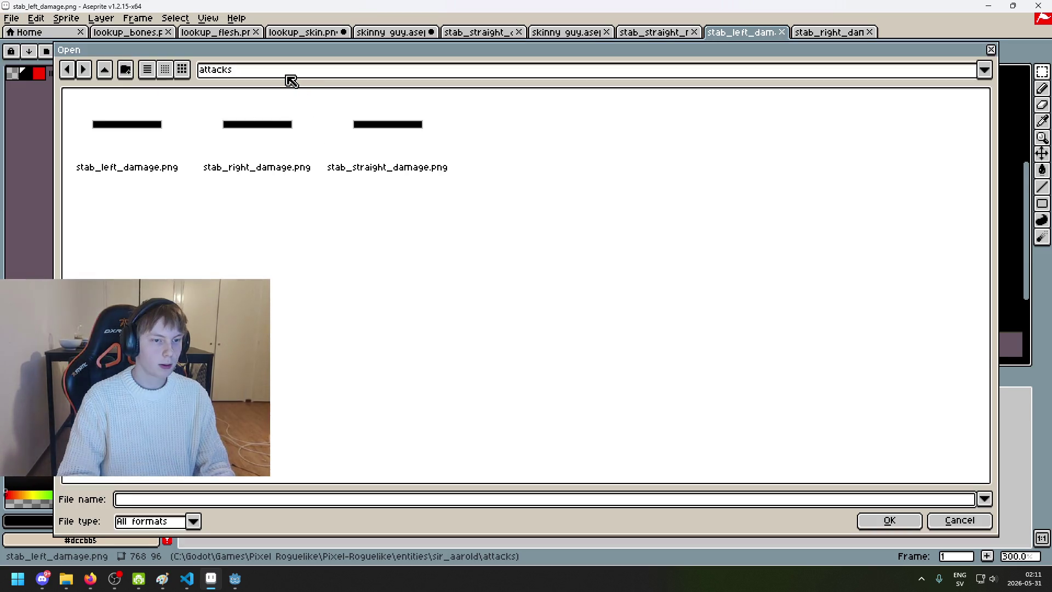
Step: Open dodge_body.png from the Pixel-Roguelike/player folder
left_click(288, 77)
left_click(313, 160)
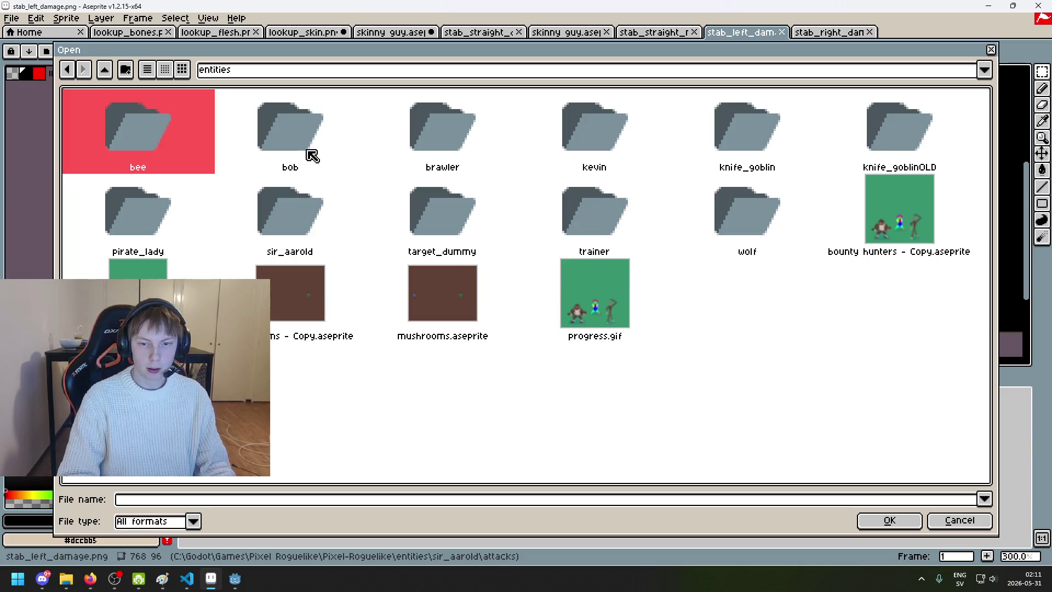
left_click(230, 70)
left_click(270, 149)
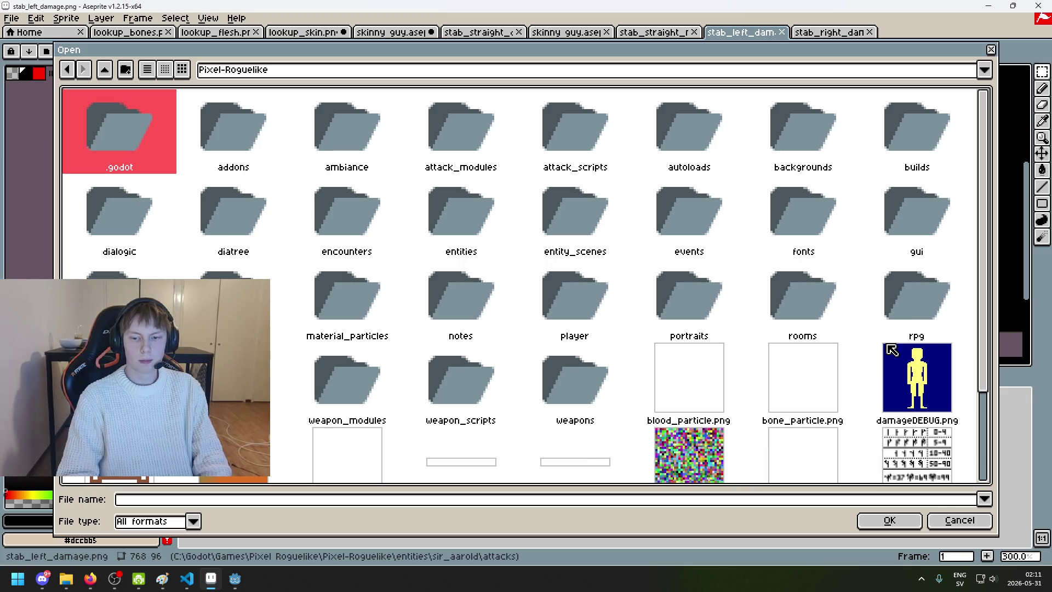
double_click(564, 296)
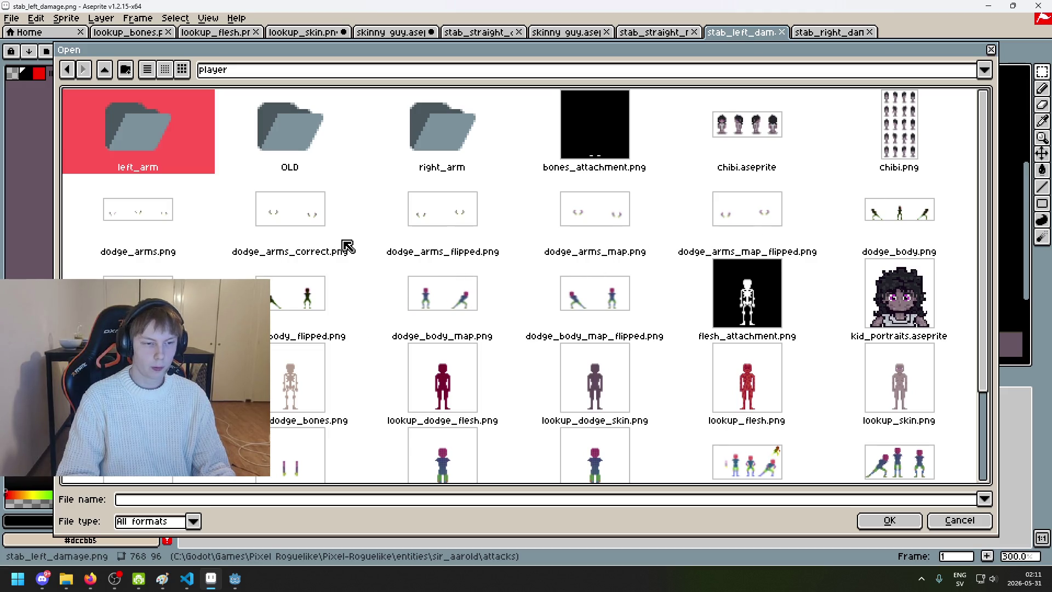
double_click(898, 213)
Step: Measure a 29×2 pixel span beside the body, then go back to stab_right_damage.png
scroll(614, 230, "up", 4)
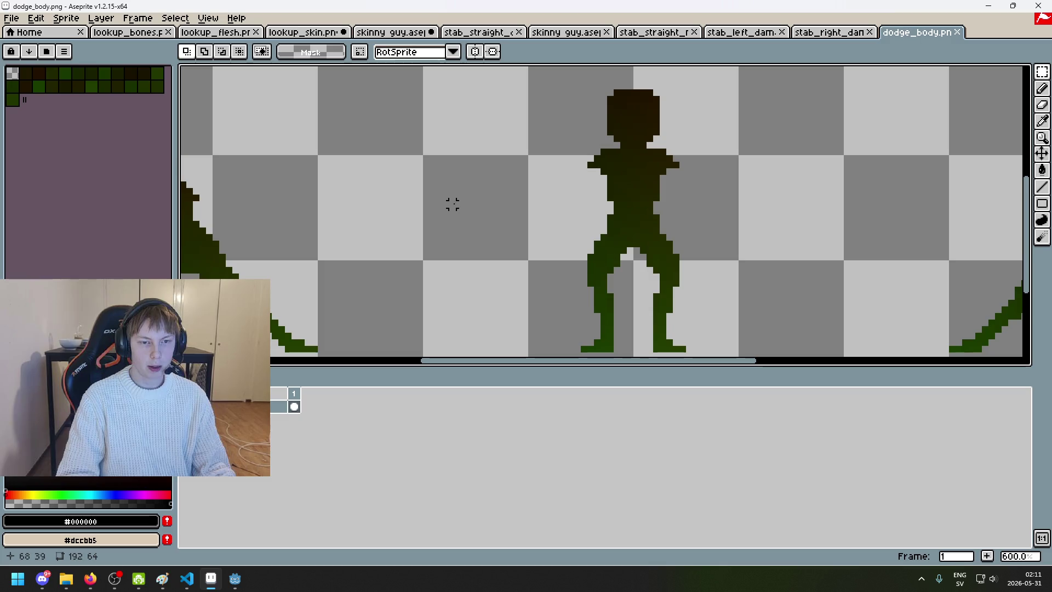
left_click_drag(453, 209, 636, 210)
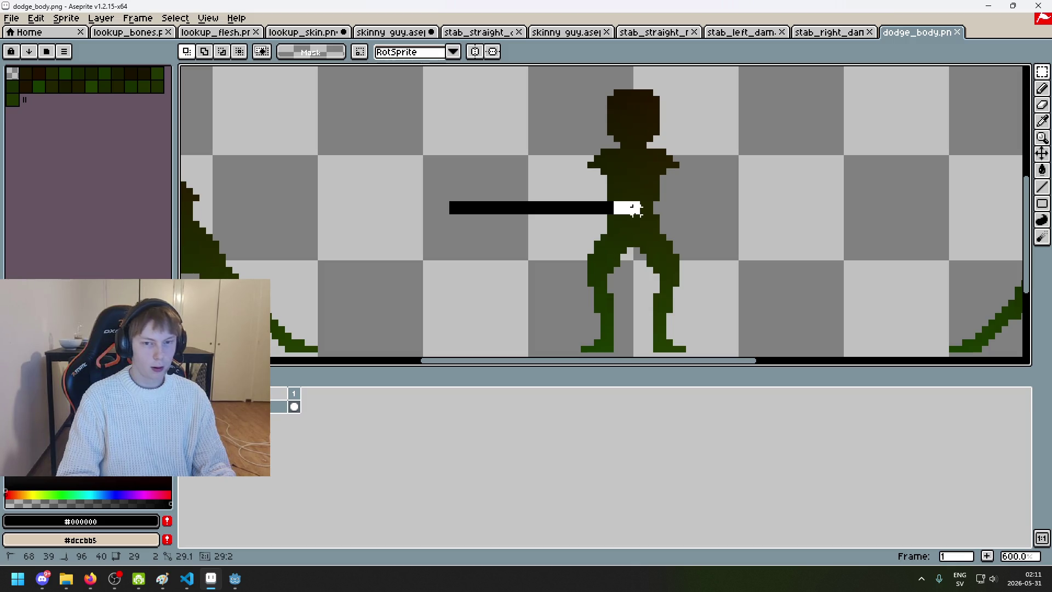
left_click_drag(635, 209, 636, 211)
left_click(828, 34)
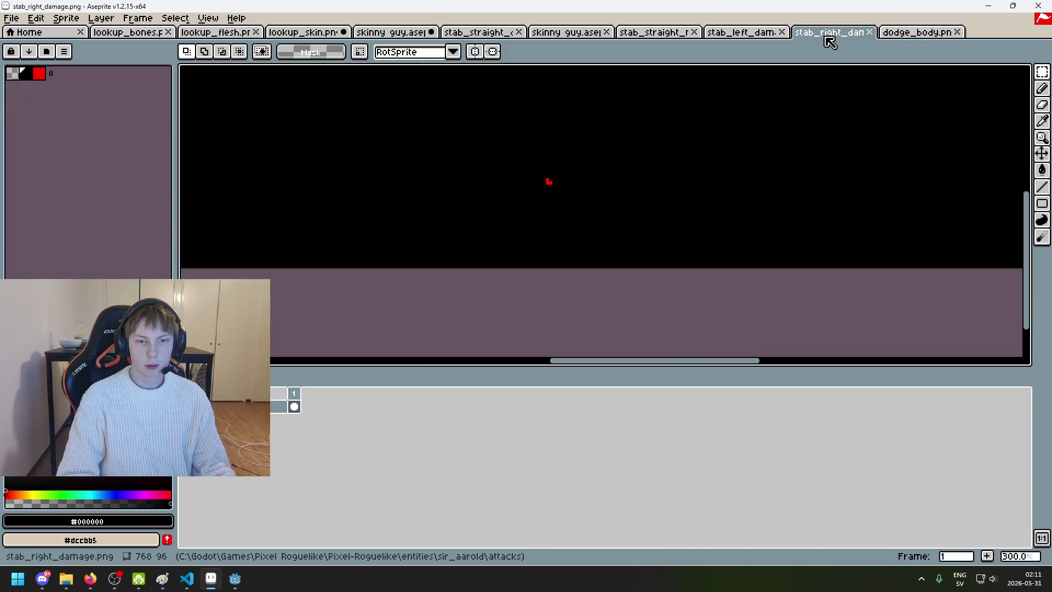
Step: In stab_left_damage.png, nudge the red damage pixels 12 left and 6 down and commit
scroll(527, 189, "up", 3)
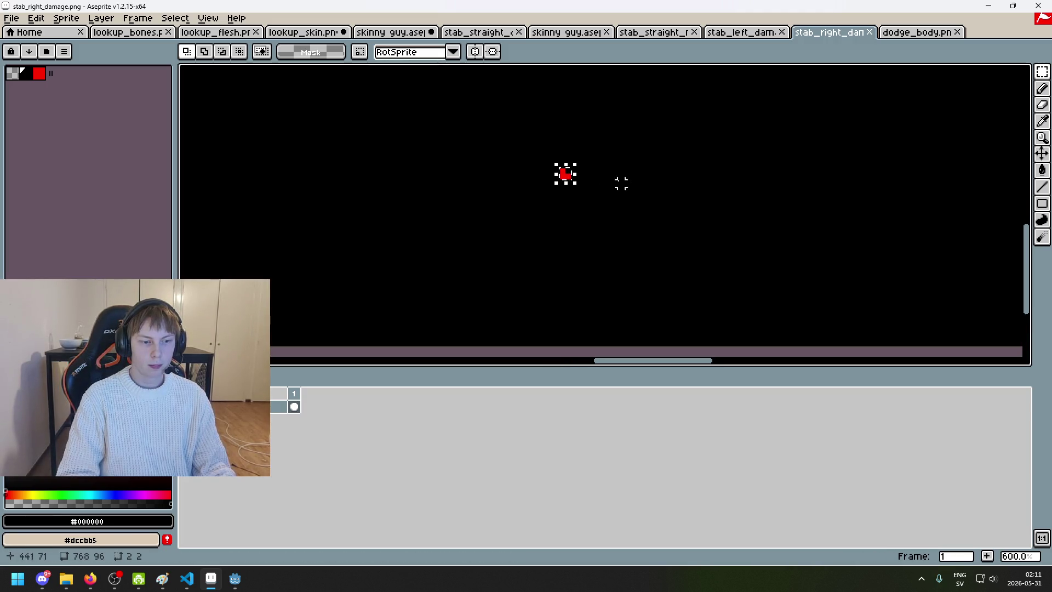
scroll(608, 177, "down", 3)
left_click(740, 32)
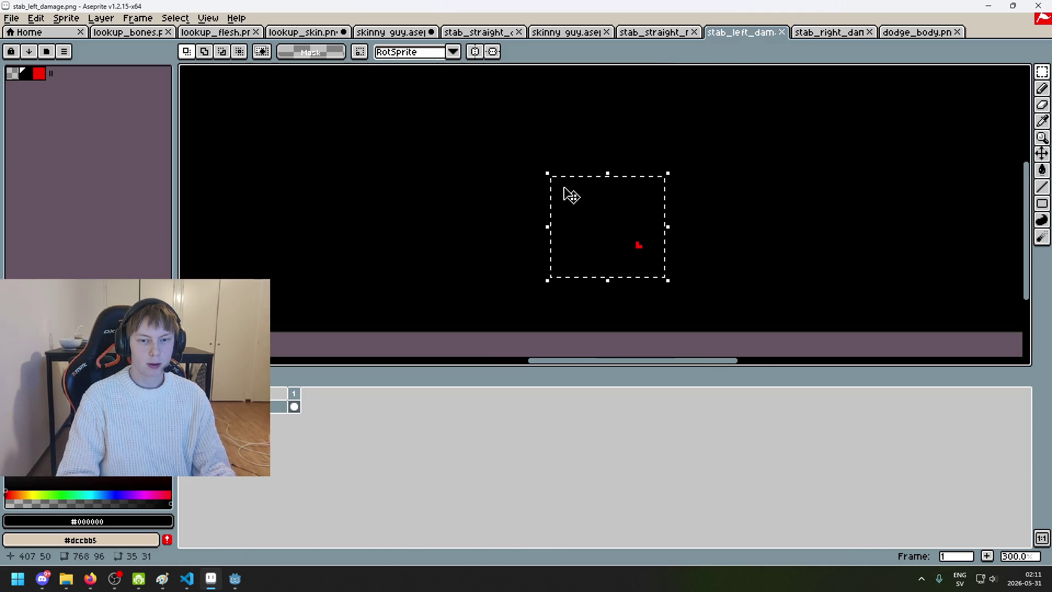
key("Left")
key("Left")
key("Left")
key("Down")
key("Down")
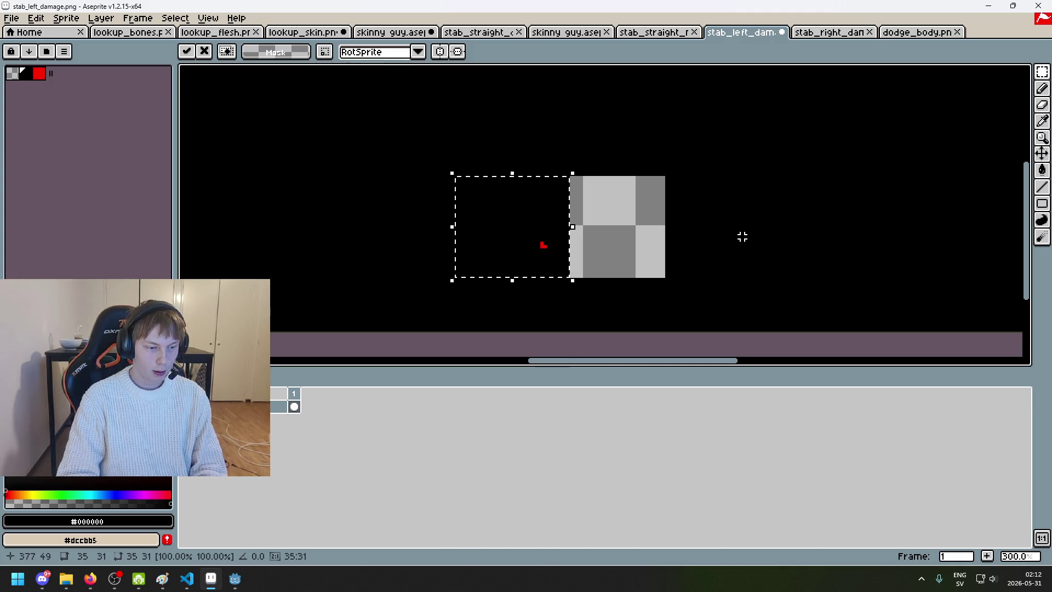
key("ctrl+d")
Step: Measure a 29×31 area on the canvas, then clear the selection
scroll(640, 214, "up", 2)
mouse_move(678, 158)
left_mouse_down()
mouse_move(543, 315)
mouse_move(523, 320)
left_mouse_up()
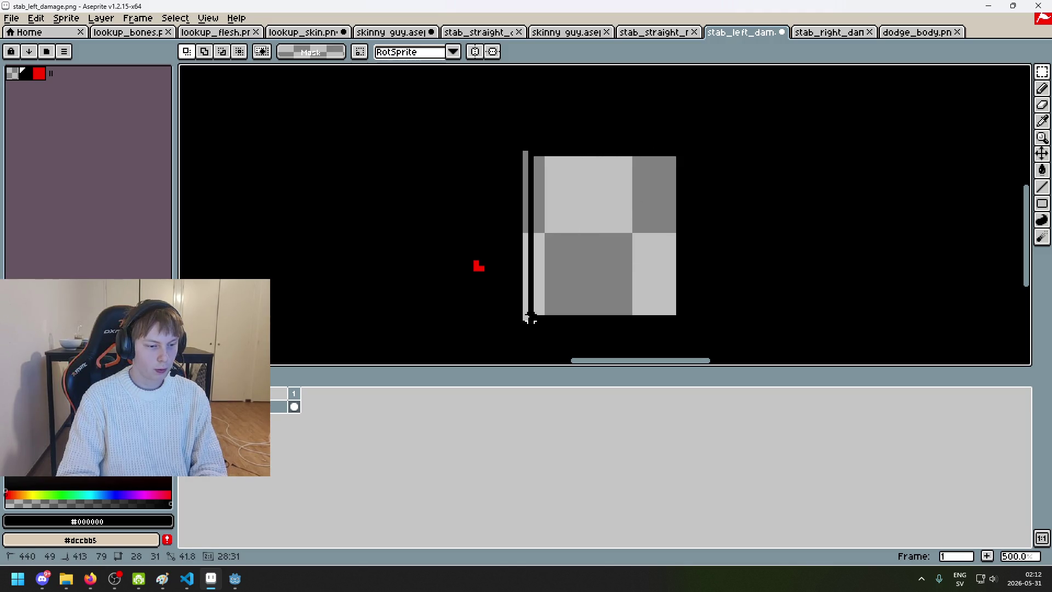
left_click(765, 268)
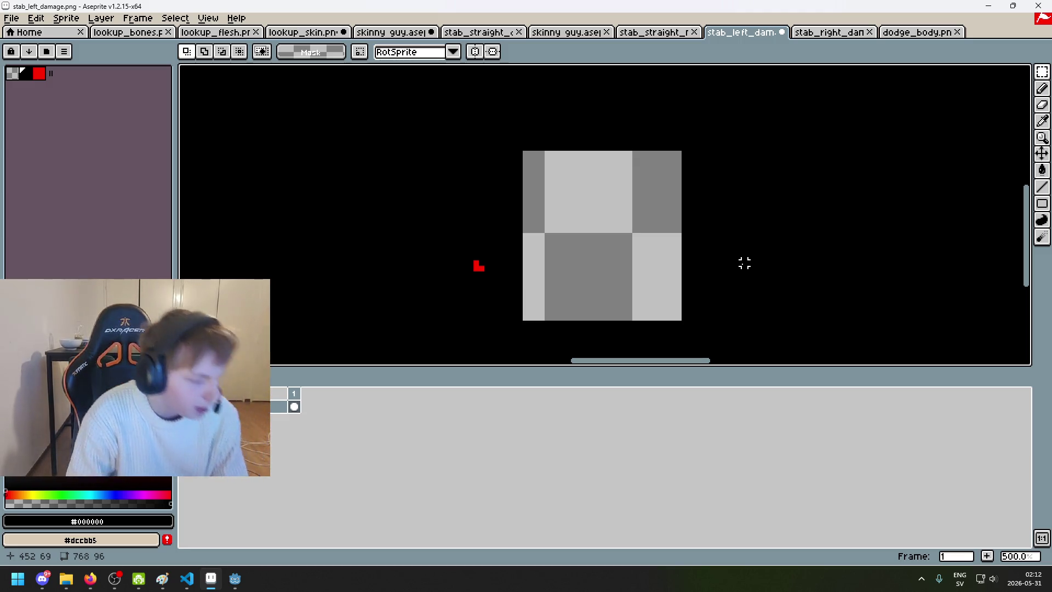
left_click(800, 32)
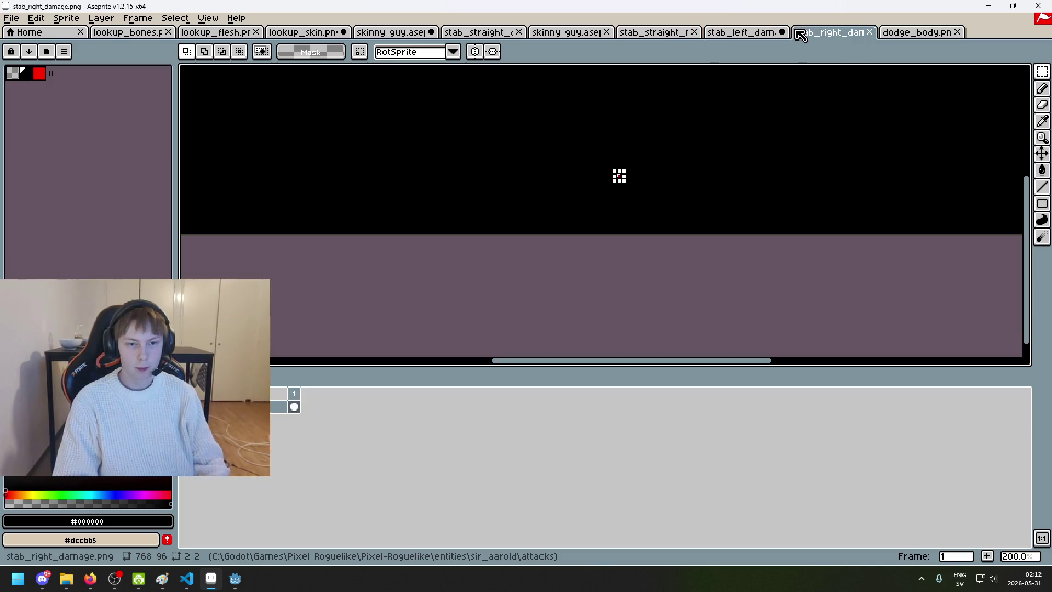
Step: Nudge stab_right_damage.png's area with the red mark five pixels right and check the transparent strip left behind
scroll(663, 133, "up", 1)
left_click_drag(525, 132, 705, 255)
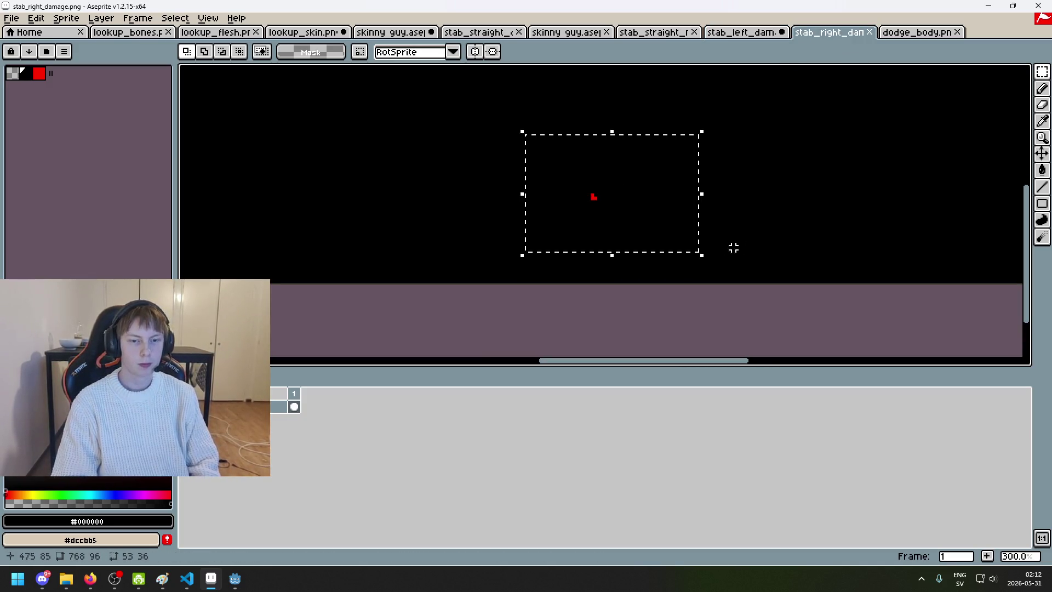
key("Right")
key("Right")
key("Right")
key("Right")
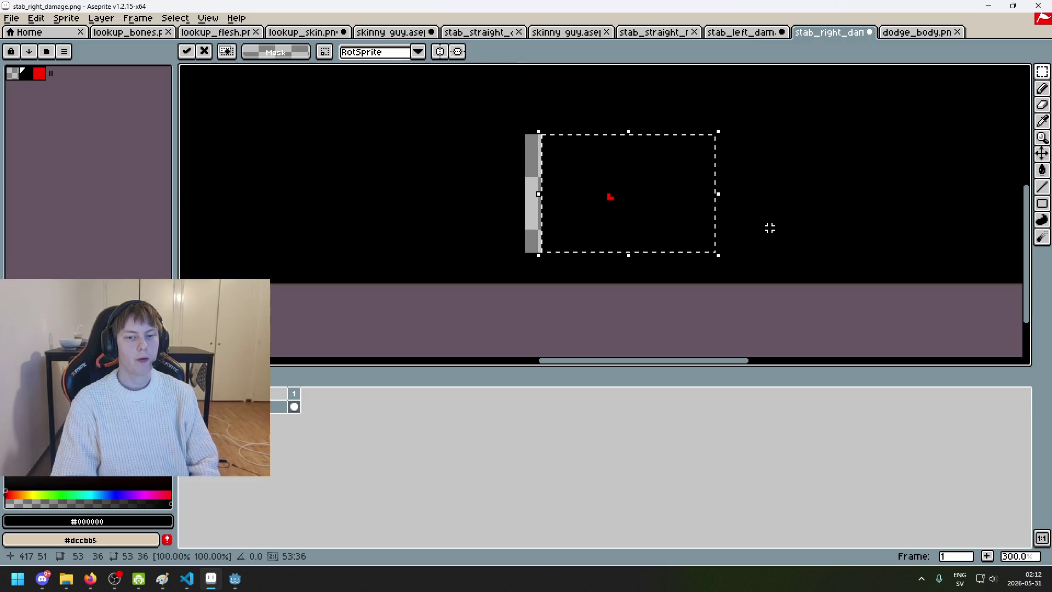
key("Right")
key("Right")
key("Right")
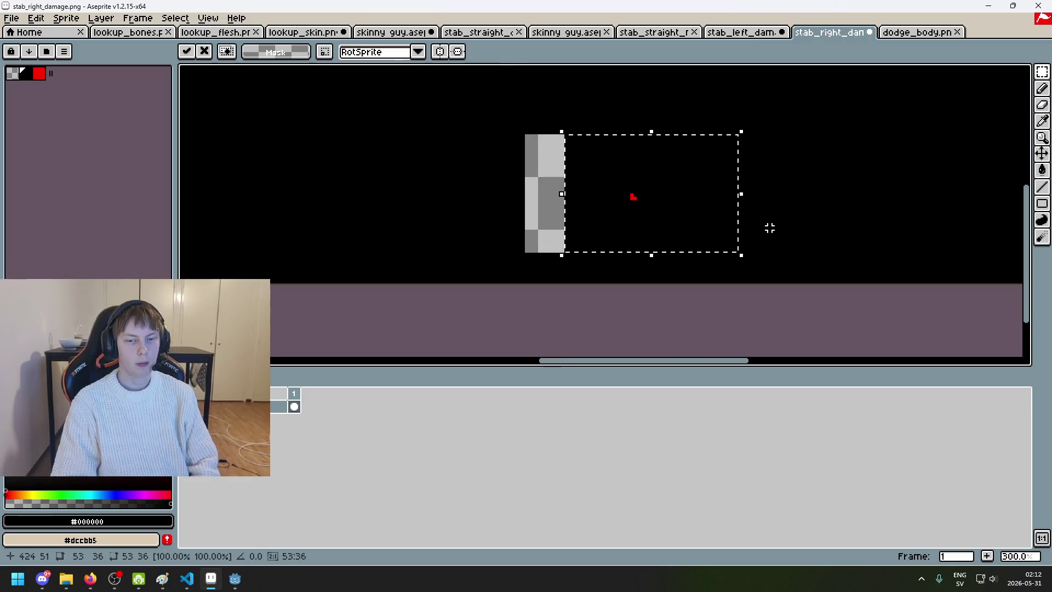
key("Right")
key("Right")
key("Right")
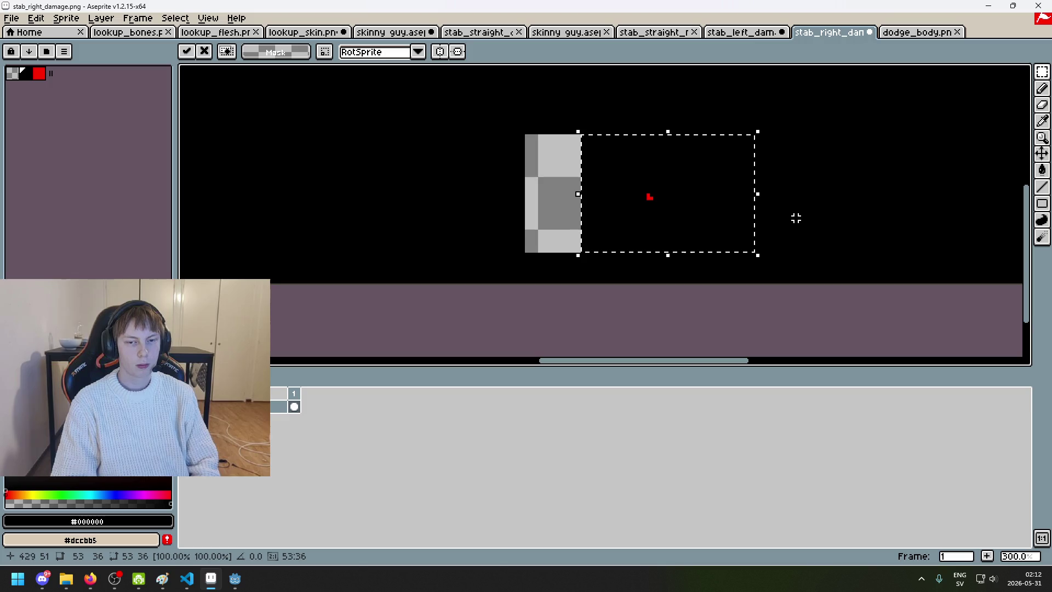
key("Right")
key("Right")
key("Right")
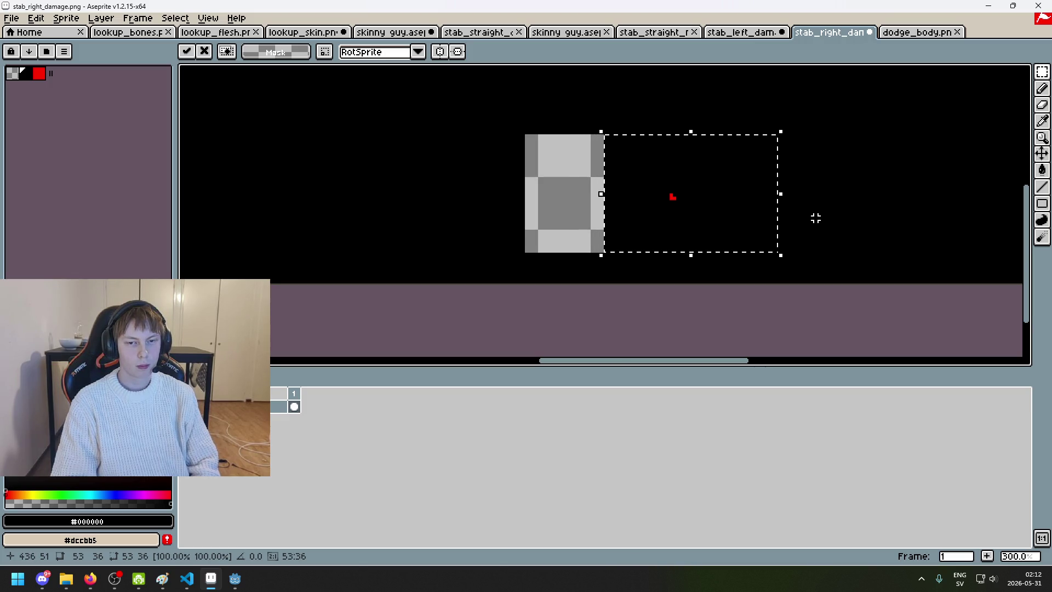
key("Right")
key("Right")
key("Right")
key("ctrl+d")
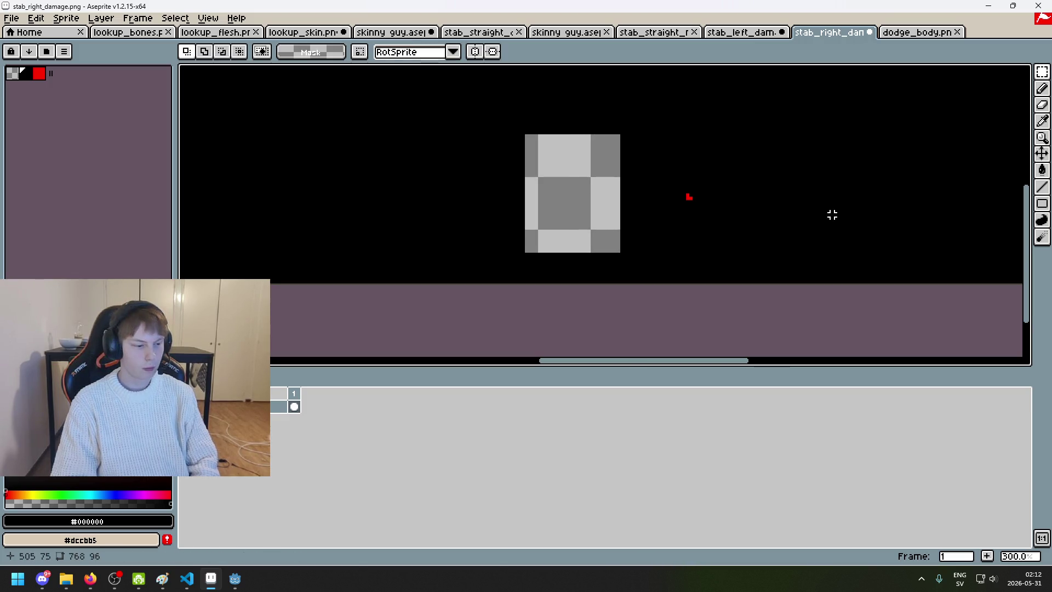
scroll(580, 165, "up", 2)
mouse_move(646, 116)
left_mouse_down()
mouse_move(545, 206)
mouse_move(488, 296)
left_mouse_up()
key("ctrl+d")
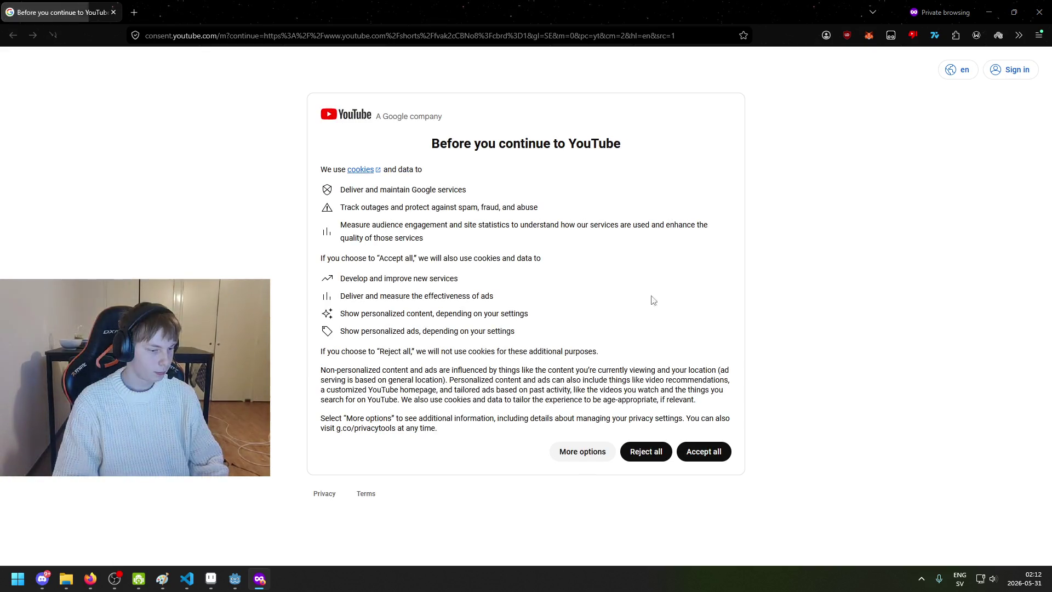
Step: Accept YouTube's cookie notice and watch the fencing sword-tip Short, toggling mute and pause
left_click(719, 448)
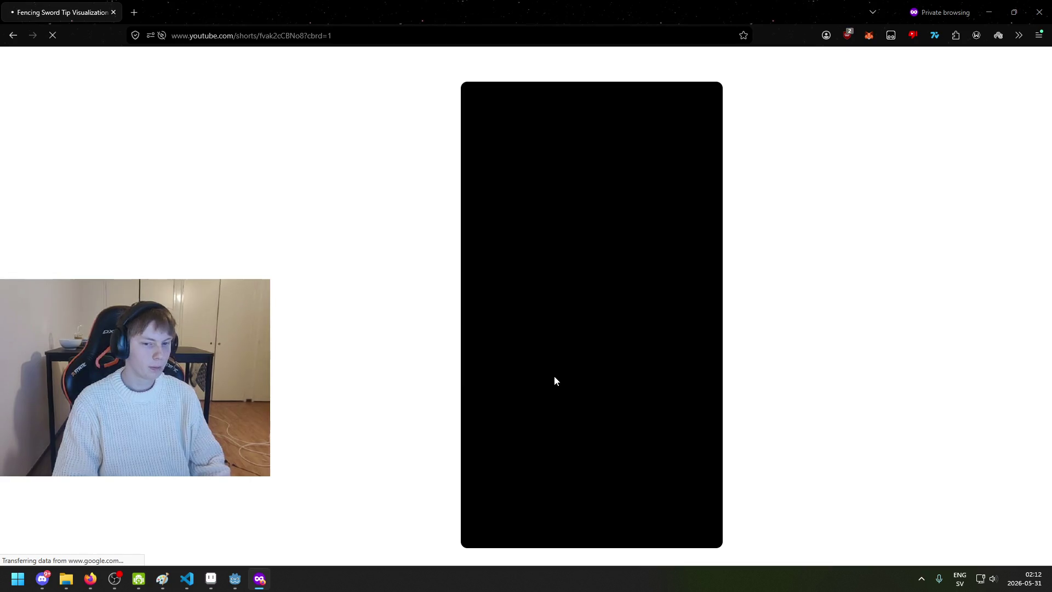
left_click(556, 342)
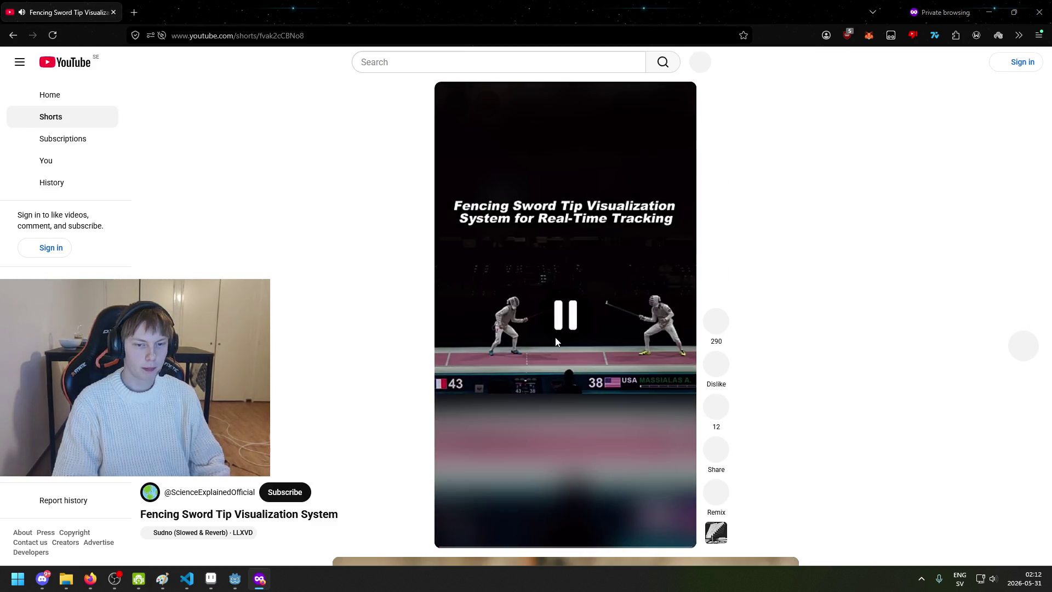
left_click(540, 193)
left_click(486, 104)
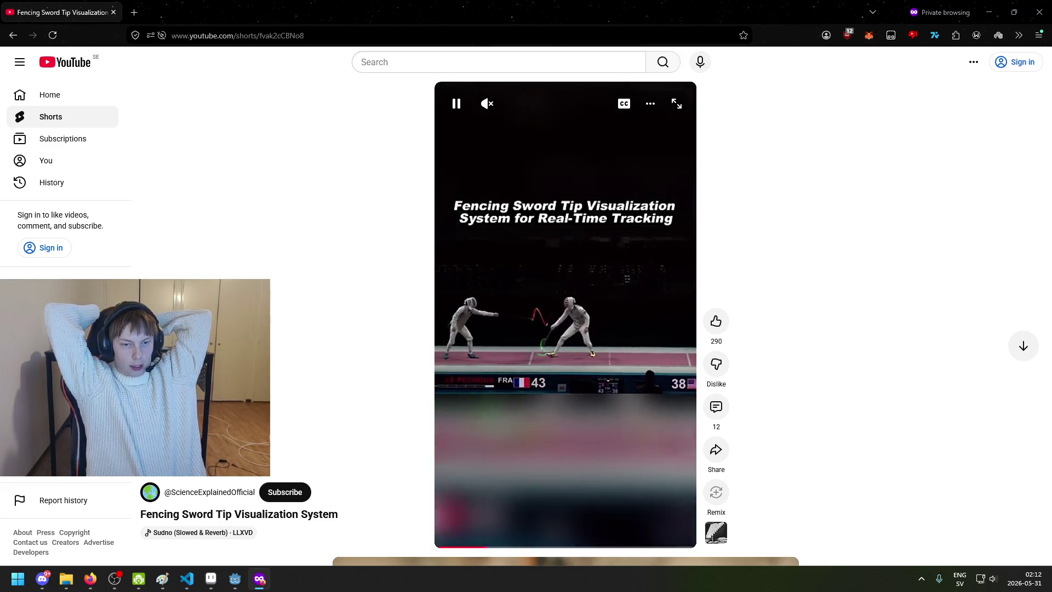
key("m")
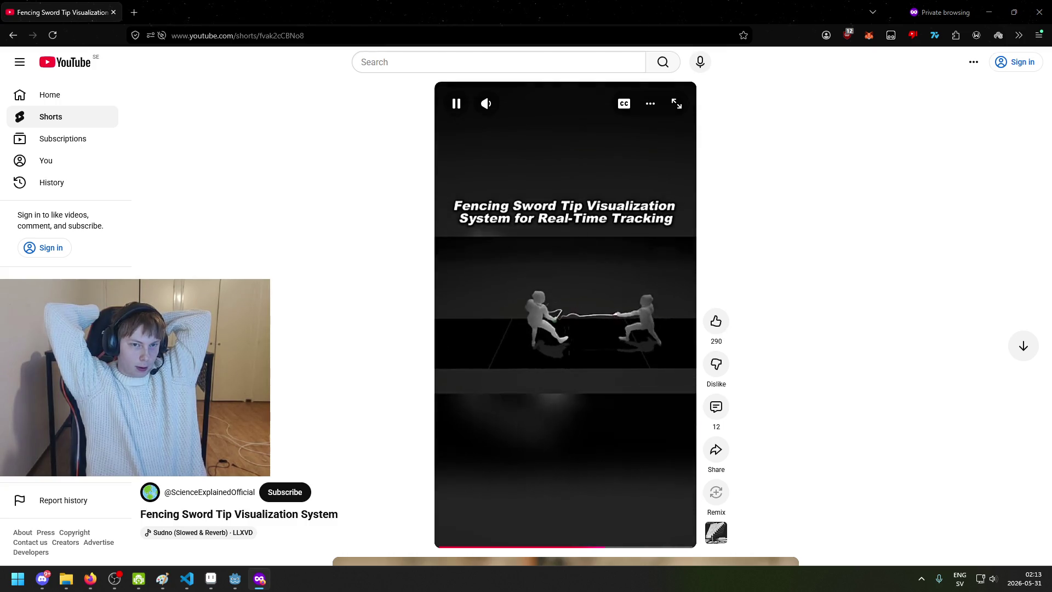
left_click(511, 159)
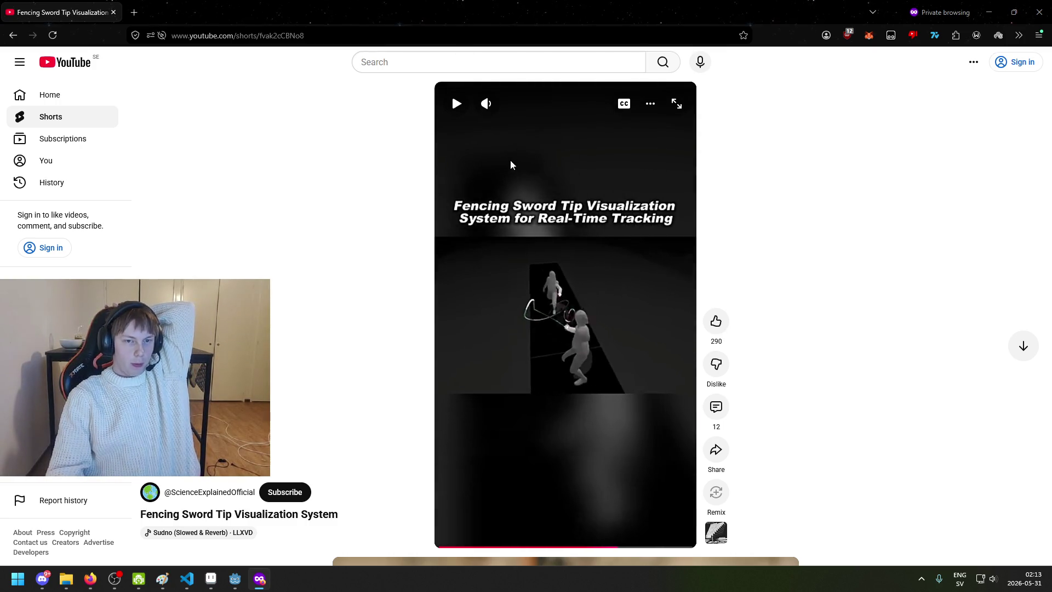
left_click(486, 104)
left_click(538, 266)
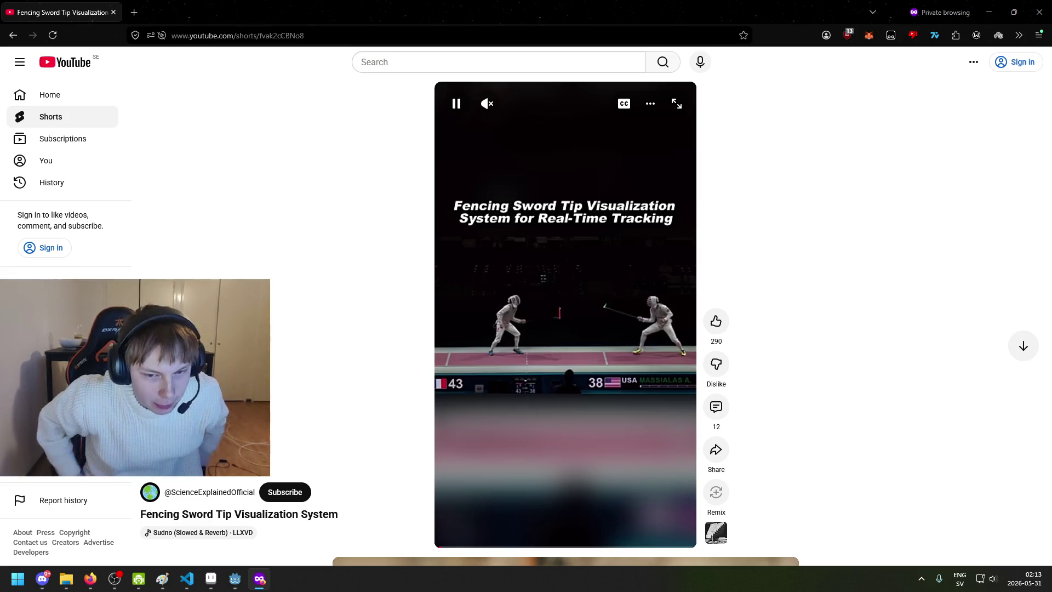
Step: Close the browser and bring stab_left_damage.png back up in Aseprite
key("ctrl+w")
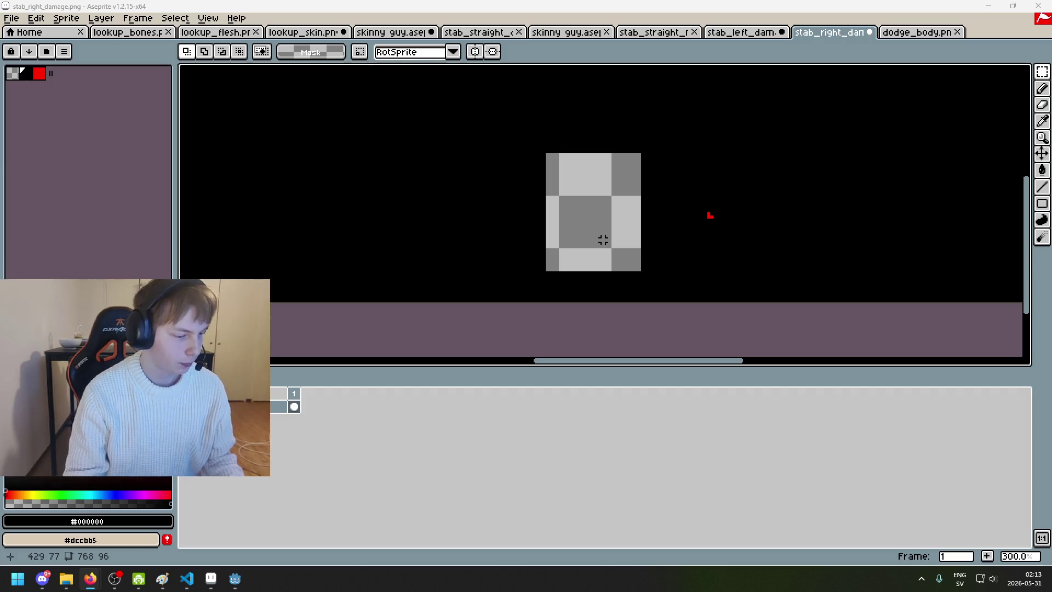
scroll(622, 250, "right", 3)
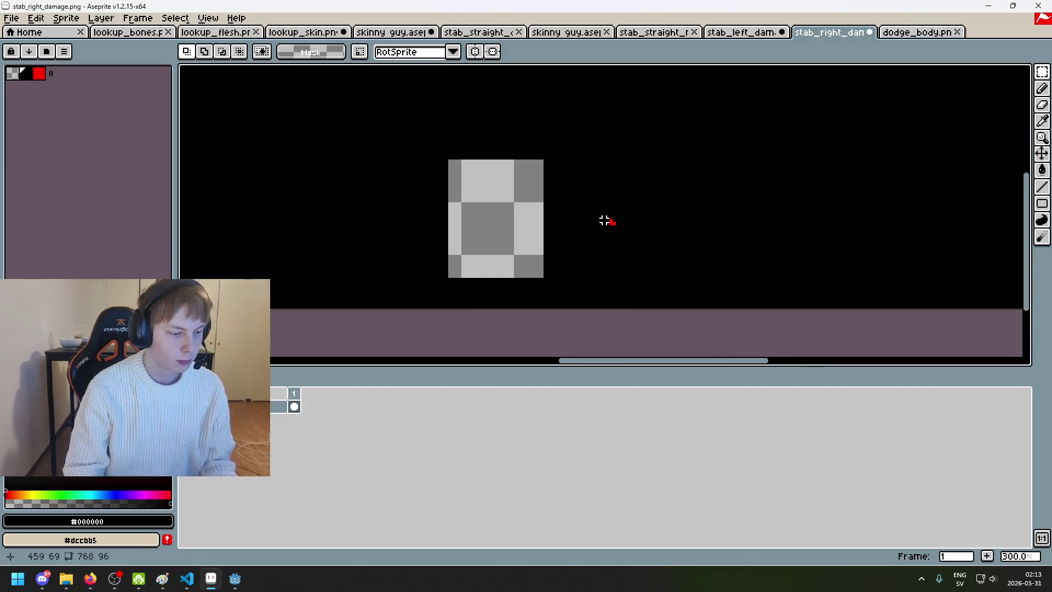
scroll(602, 220, "up", 2)
scroll(602, 221, "up", 2)
left_click(745, 34)
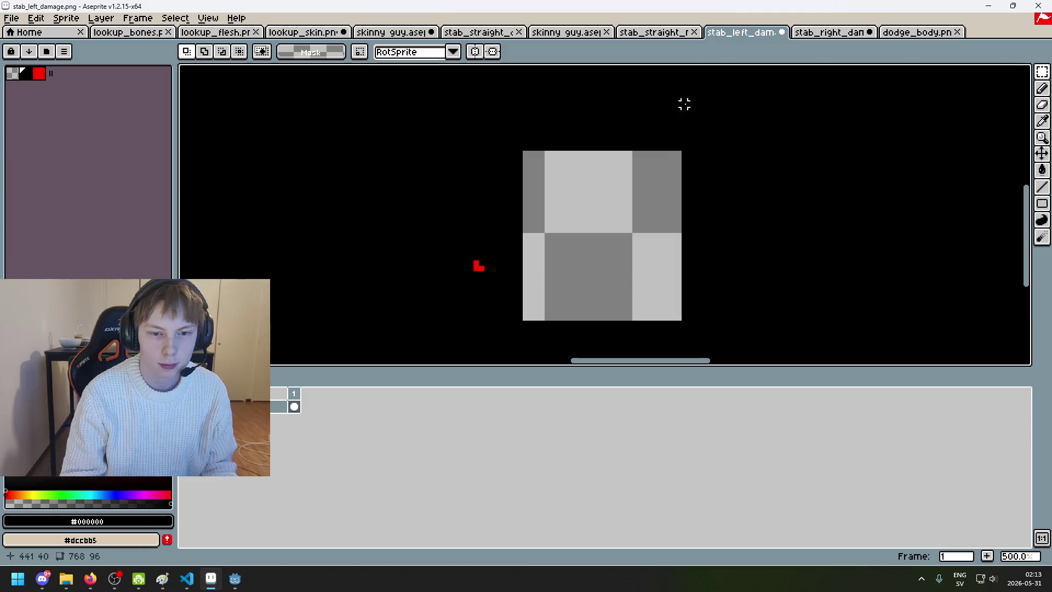
Step: With the Pencil, pick red from the existing mark and add red pixels beside it
left_click_drag(503, 286, 526, 275)
scroll(525, 276, "down", 2)
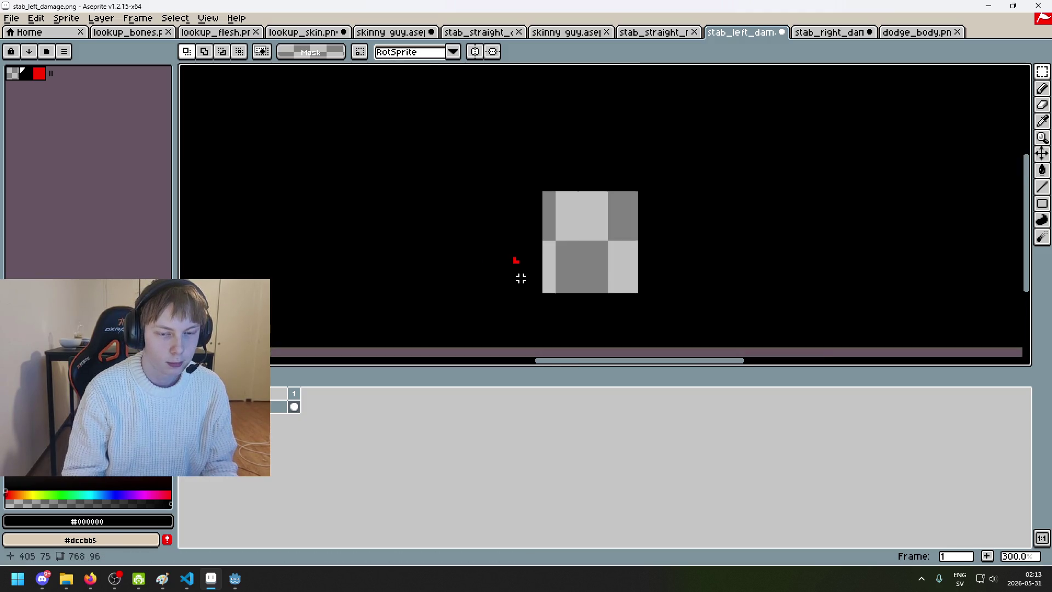
scroll(521, 278, "up", 1)
scroll(520, 278, "up", 2)
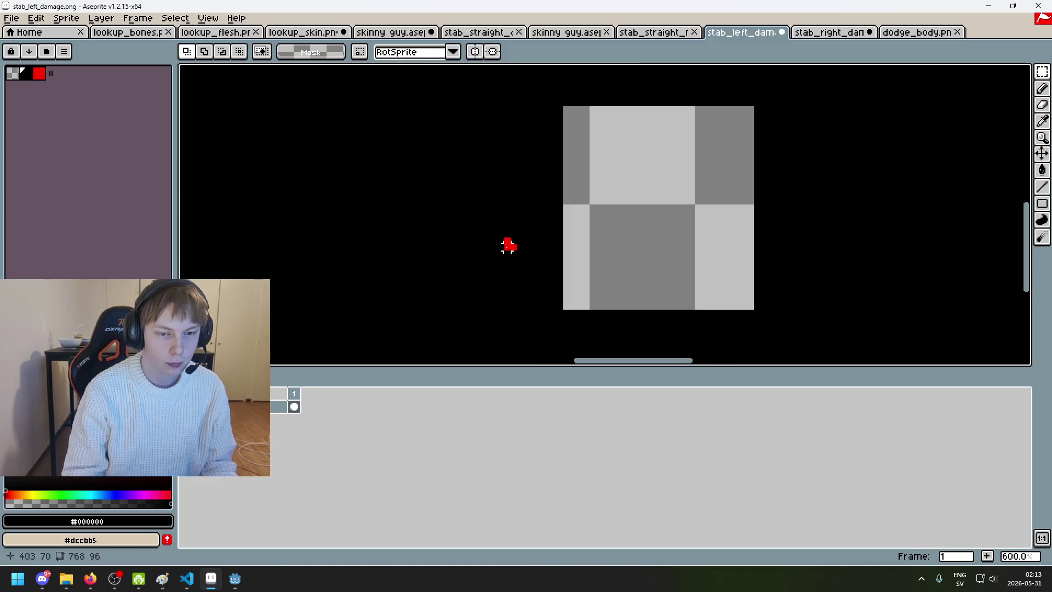
key("b")
left_click(509, 245, "alt")
scroll(511, 242, "up", 4)
left_click(533, 235, "shift")
Step: Try a 2-pixel brush and longer red diagonal strokes across the grey area, then undo them
key("ctrl+z")
key("plus")
scroll(540, 262, "down", 4)
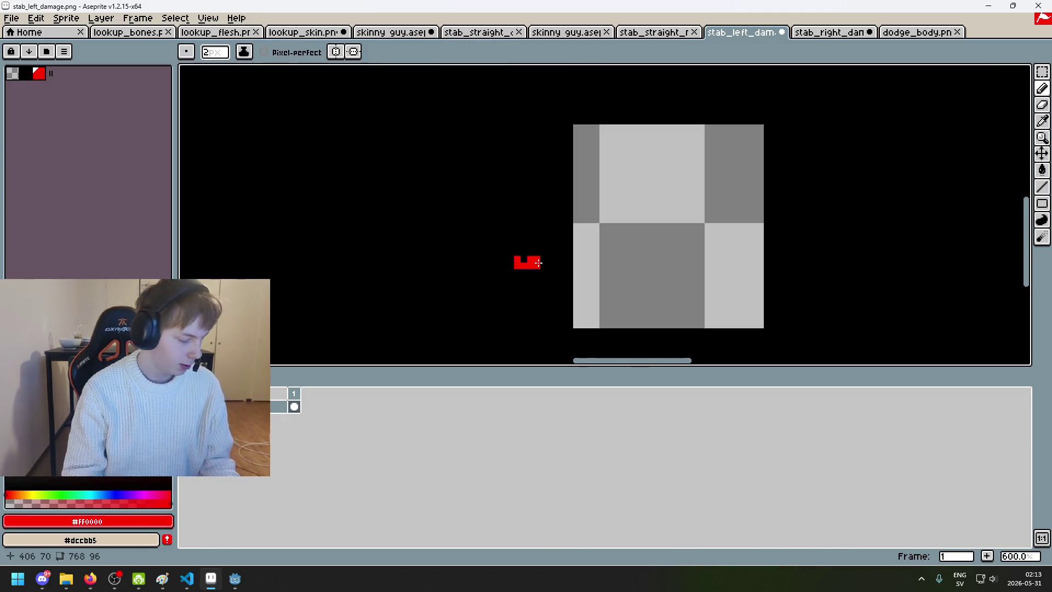
scroll(540, 261, "up", 3)
scroll(545, 254, "up", 1)
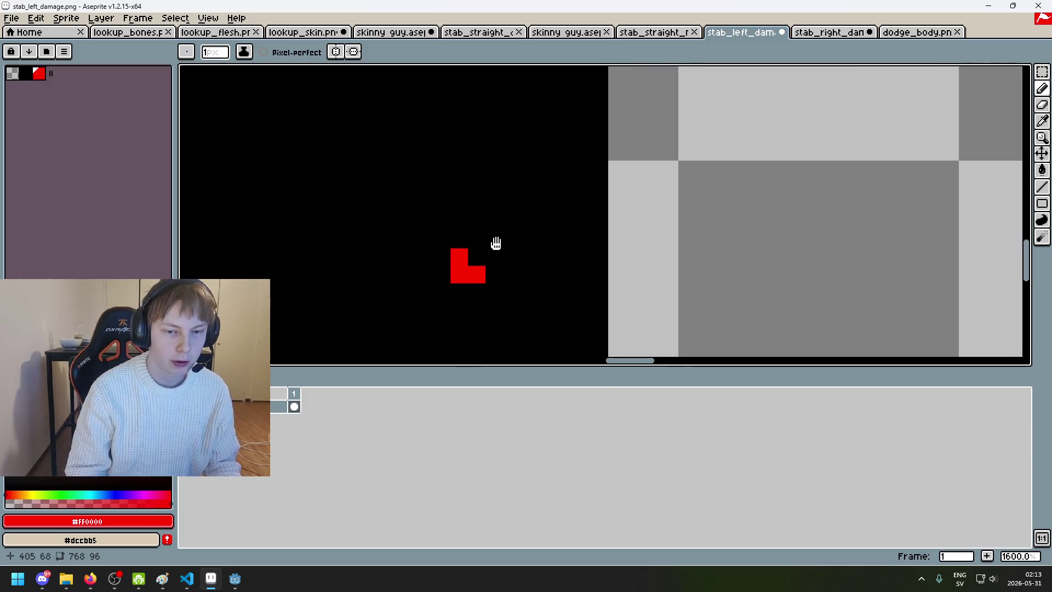
scroll(531, 257, "down", 2)
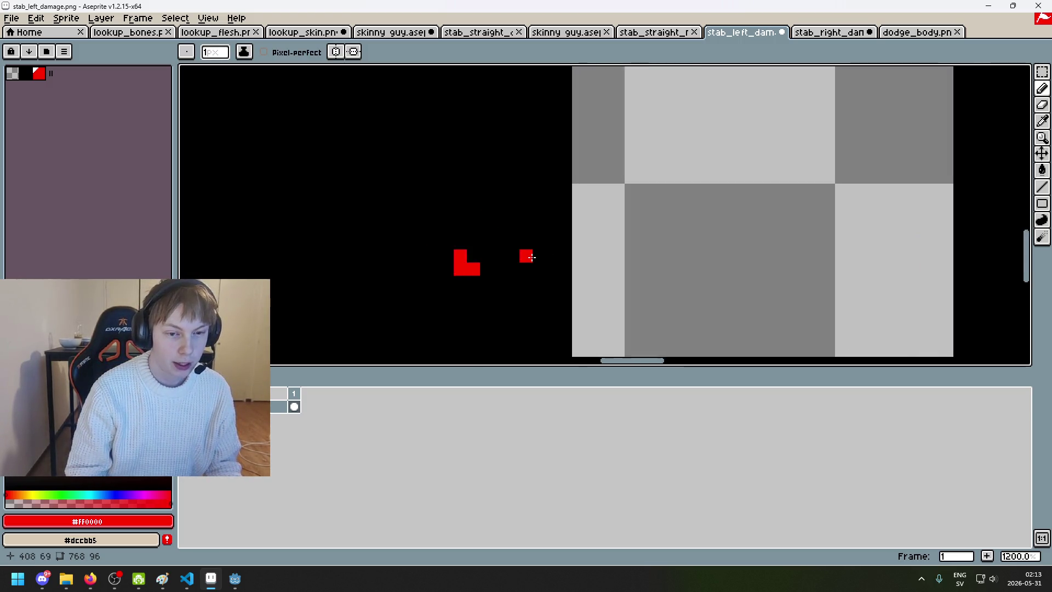
scroll(523, 255, "up", 1)
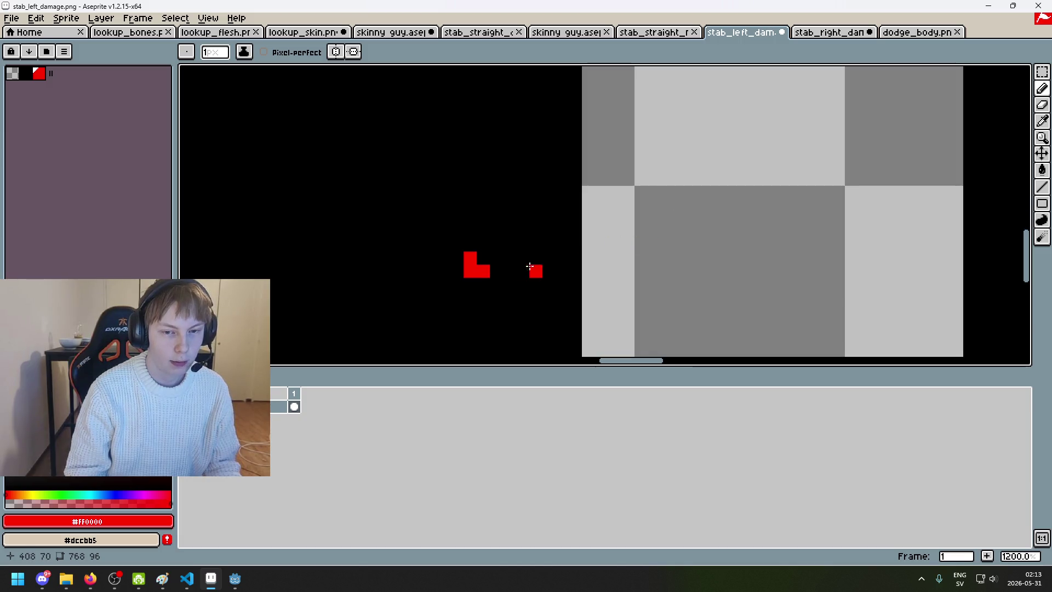
scroll(528, 255, "down", 1)
left_click(536, 257, "shift")
scroll(582, 268, "down", 2)
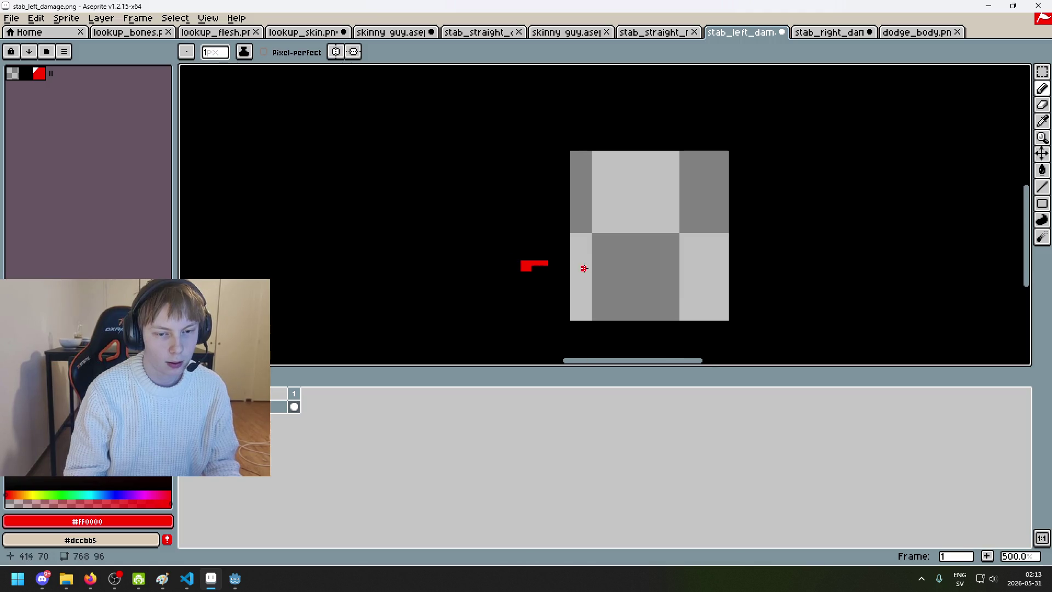
key("ctrl+z")
left_click_drag(582, 280, 629, 246)
left_click(592, 274)
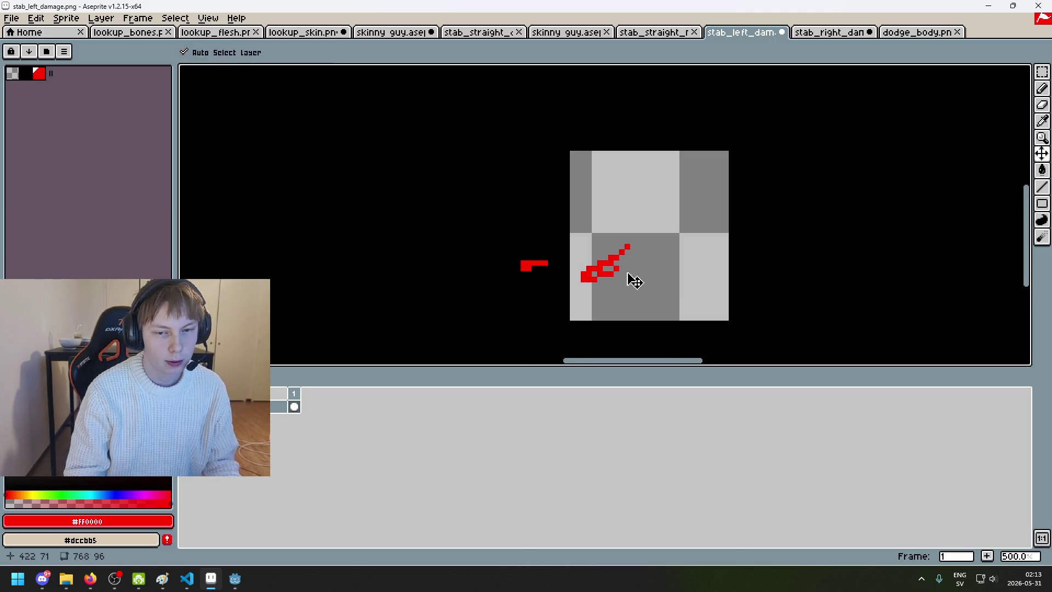
key("ctrl+z")
key("ctrl+z")
scroll(544, 260, "up", 4)
key("ctrl+z")
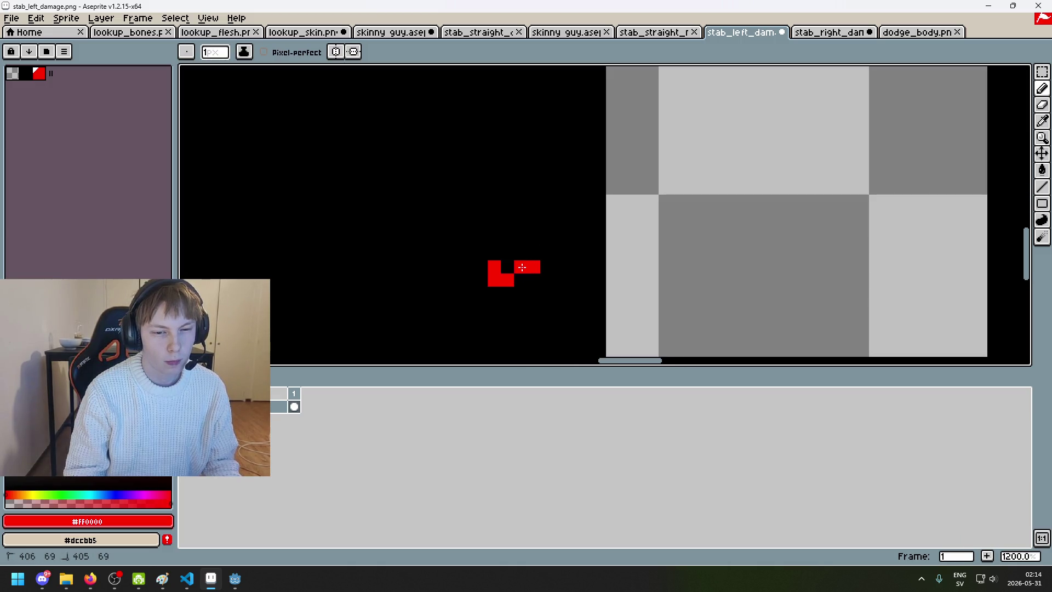
key("ctrl+z")
Step: Place single red pixels right of the grey block and at the bottom-right, undoing misplaced ones
left_click(534, 253)
key("ctrl+z")
left_click(535, 267)
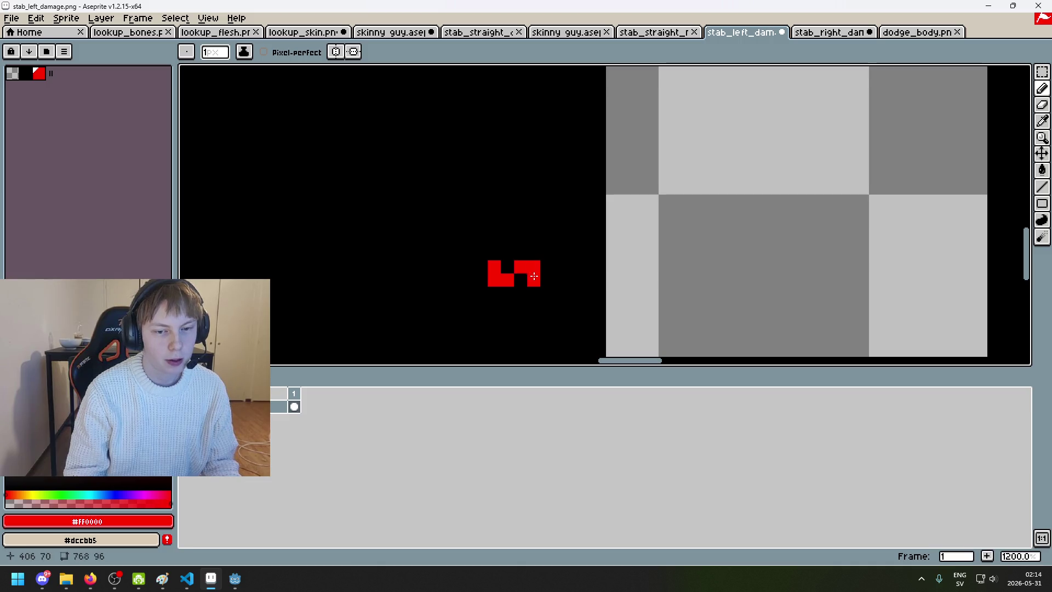
key("ctrl+z")
key("ctrl+z")
scroll(544, 288, "down", 7)
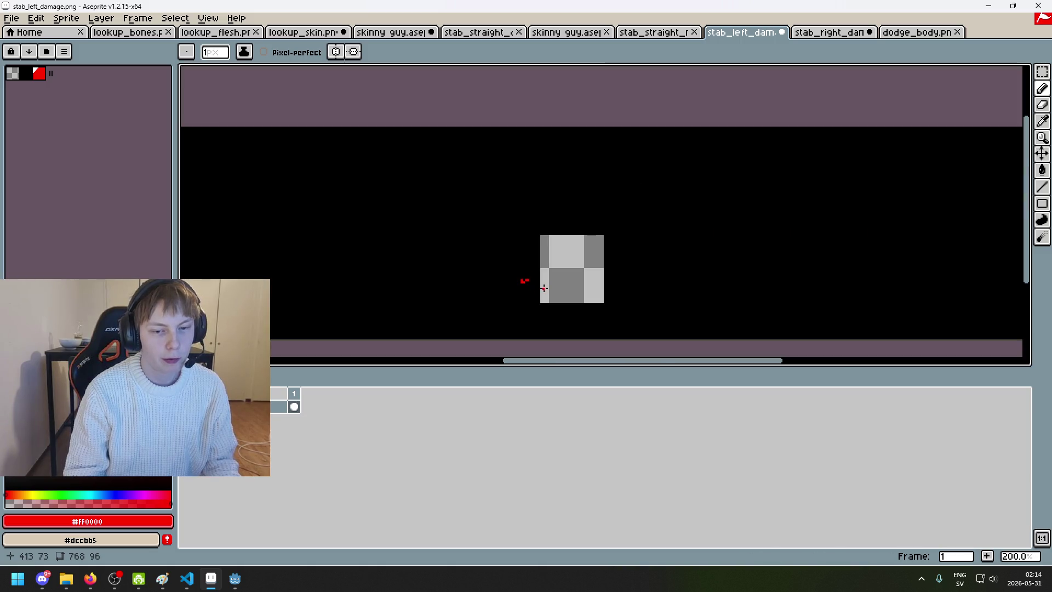
scroll(530, 287, "up", 8)
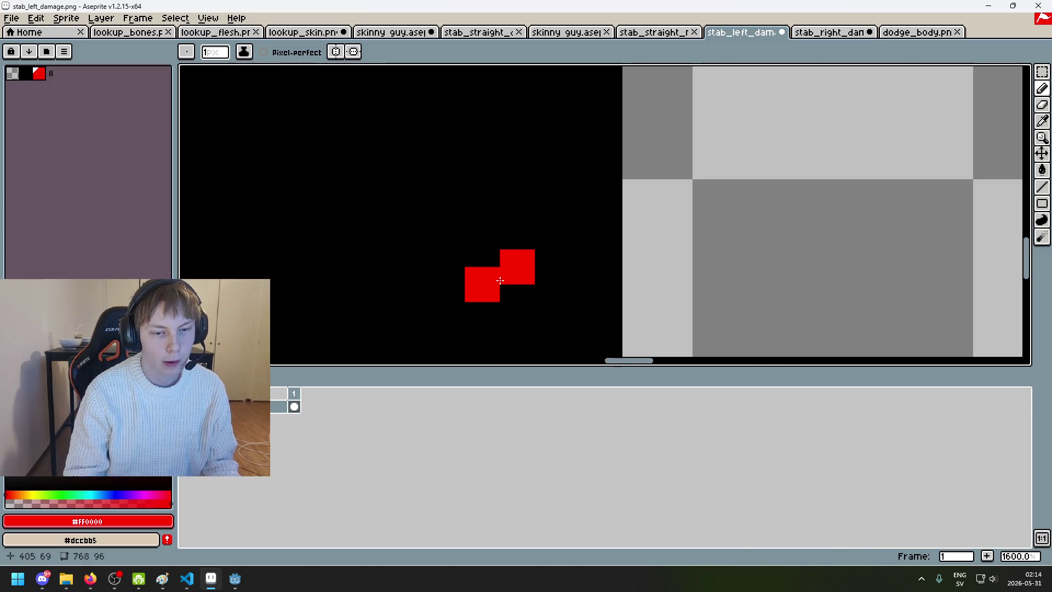
key("ctrl+z")
key("ctrl+z")
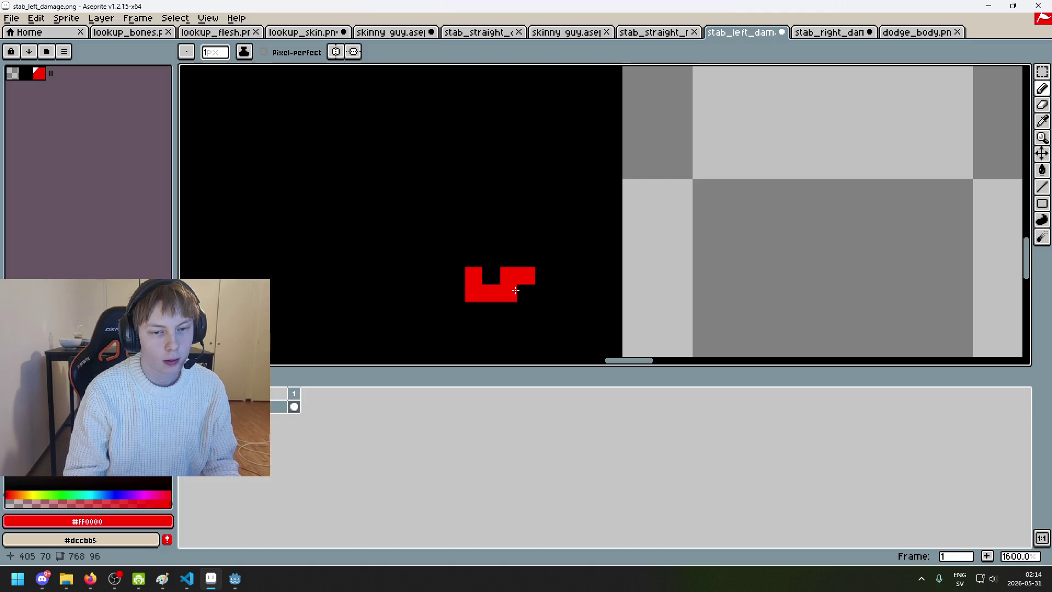
key("ctrl+z")
scroll(521, 291, "down", 3)
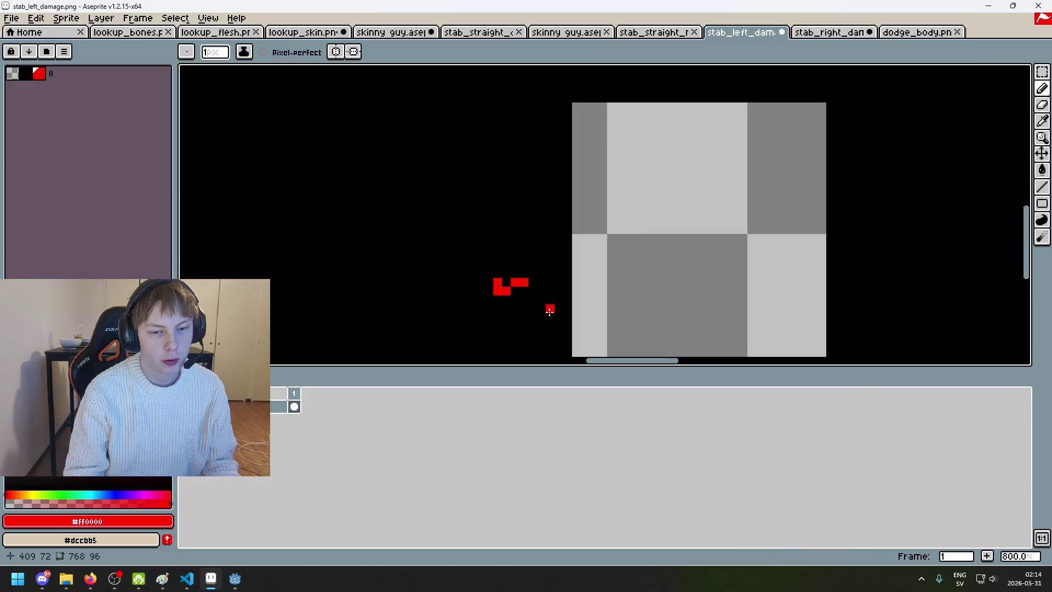
scroll(554, 321, "down", 2)
scroll(534, 302, "up", 4)
left_click(530, 294)
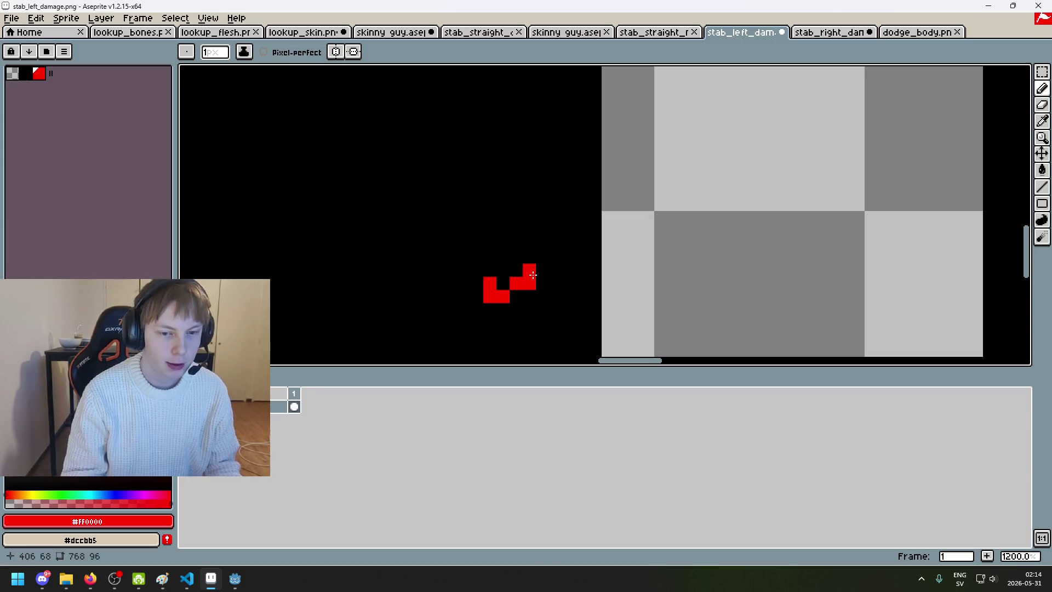
scroll(548, 277, "right", 2)
Step: Erase a stray red pixel, settle the top-left pixels, and switch the drawing colour to black
key("e")
left_click(502, 278)
key("b")
left_click(493, 266)
key("ctrl+z")
key("ctrl+y")
key("ctrl+z")
key("ctrl+z")
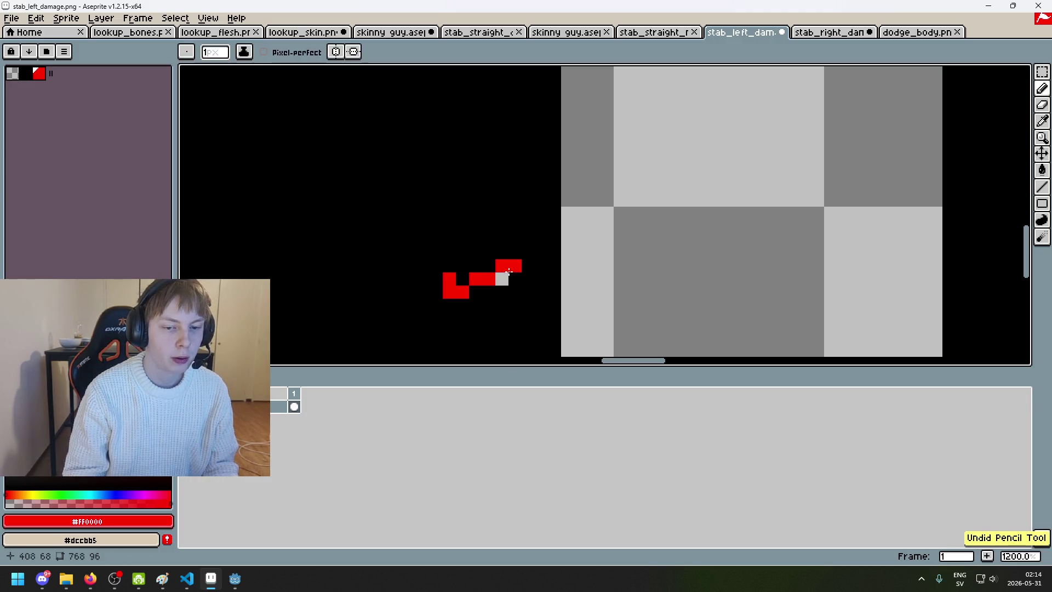
scroll(495, 269, "down", 2)
scroll(524, 285, "up", 2)
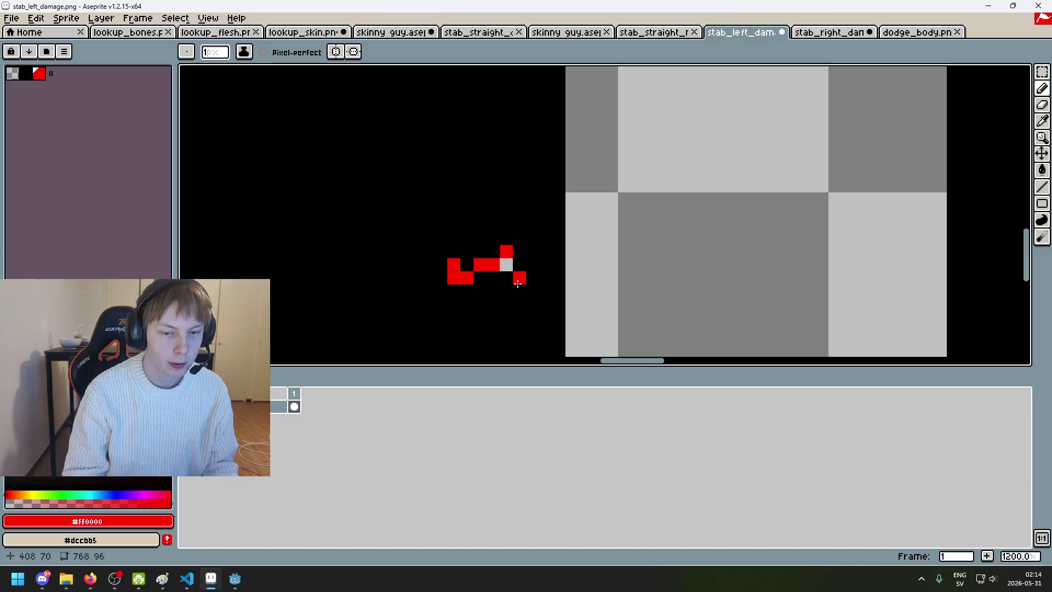
left_click(509, 265, "alt")
scroll(509, 265, "down", 7)
scroll(537, 286, "up", 1)
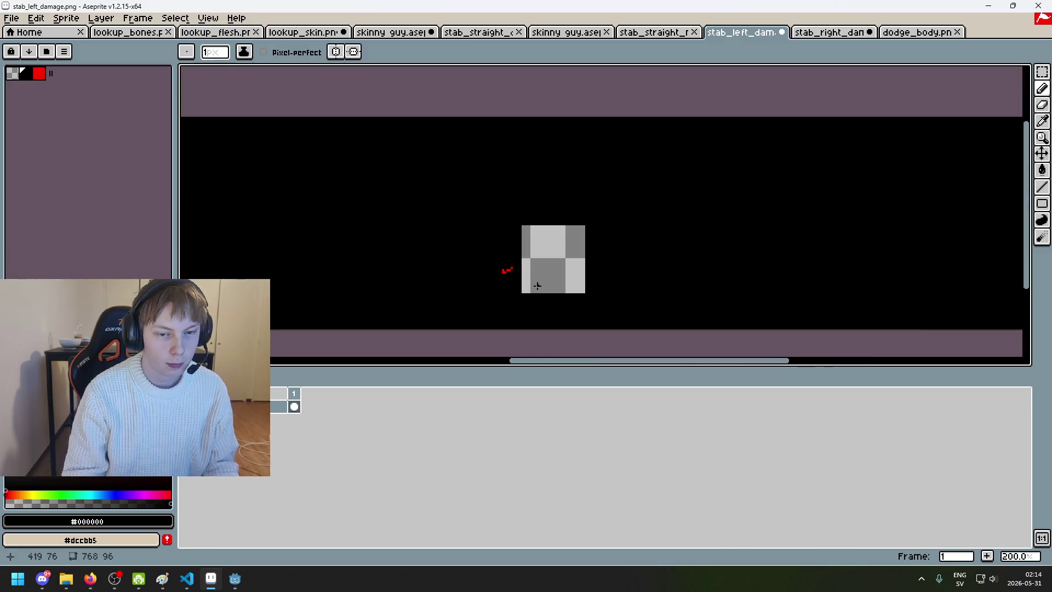
scroll(512, 282, "up", 1)
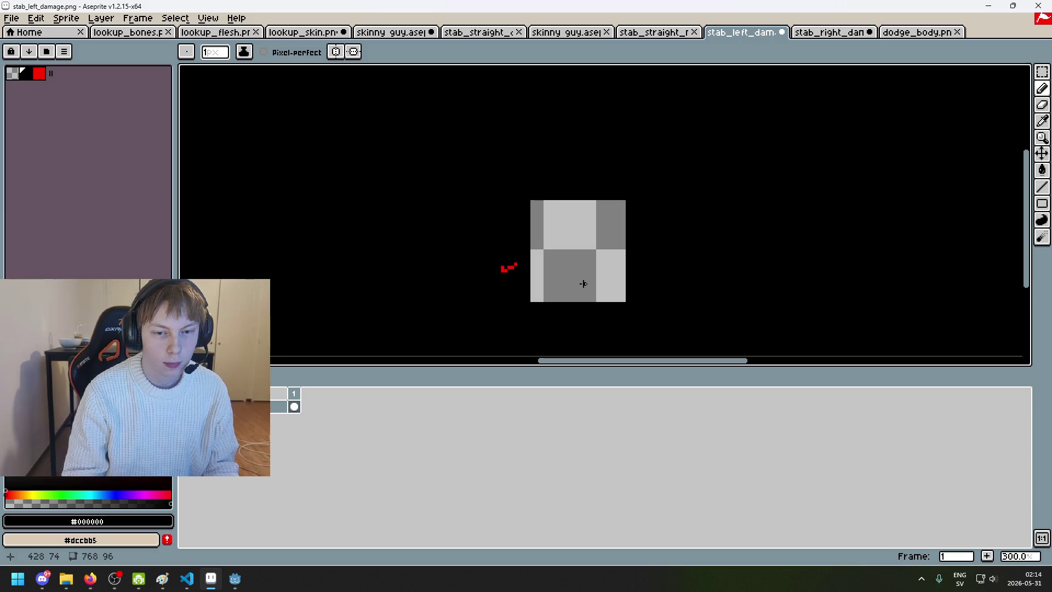
scroll(551, 248, "up", 1)
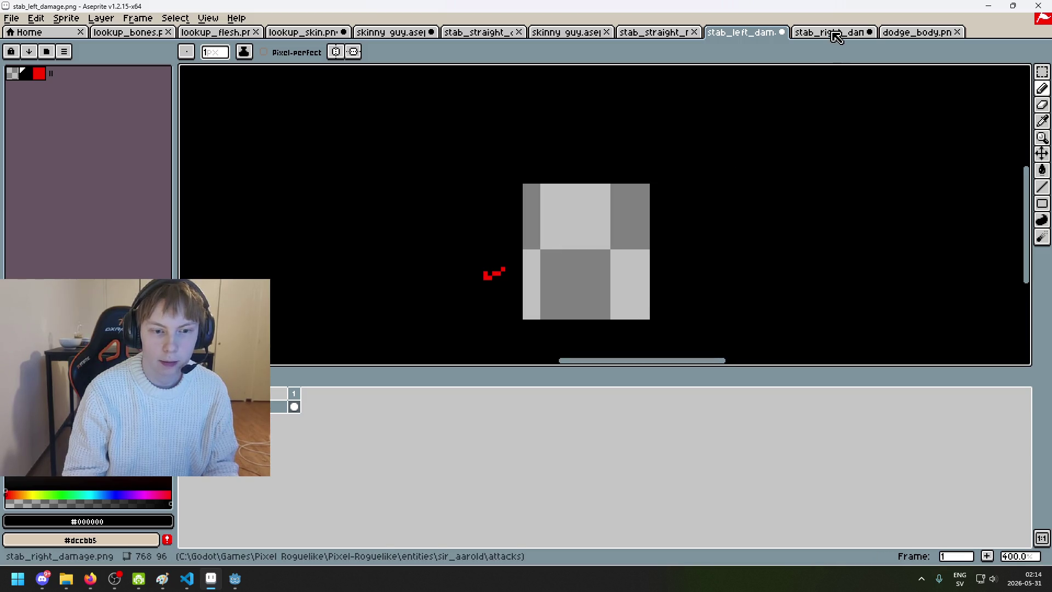
Step: In stab_right_damage, add red pixels beside the shape and compare against stab_left_damage
left_click(831, 33)
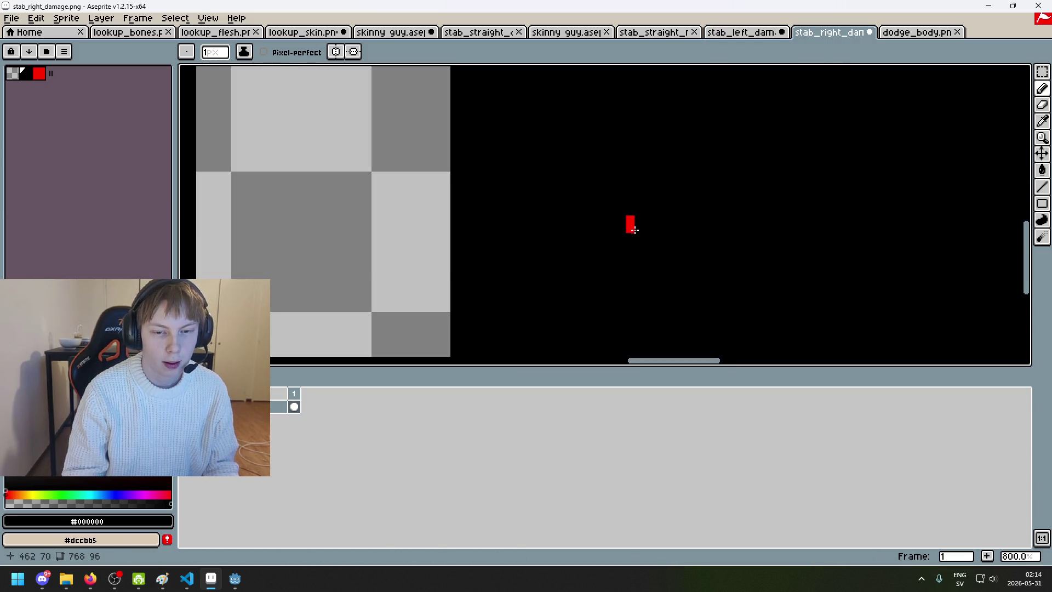
left_click(635, 230, "alt")
left_click_drag(637, 226, 641, 232)
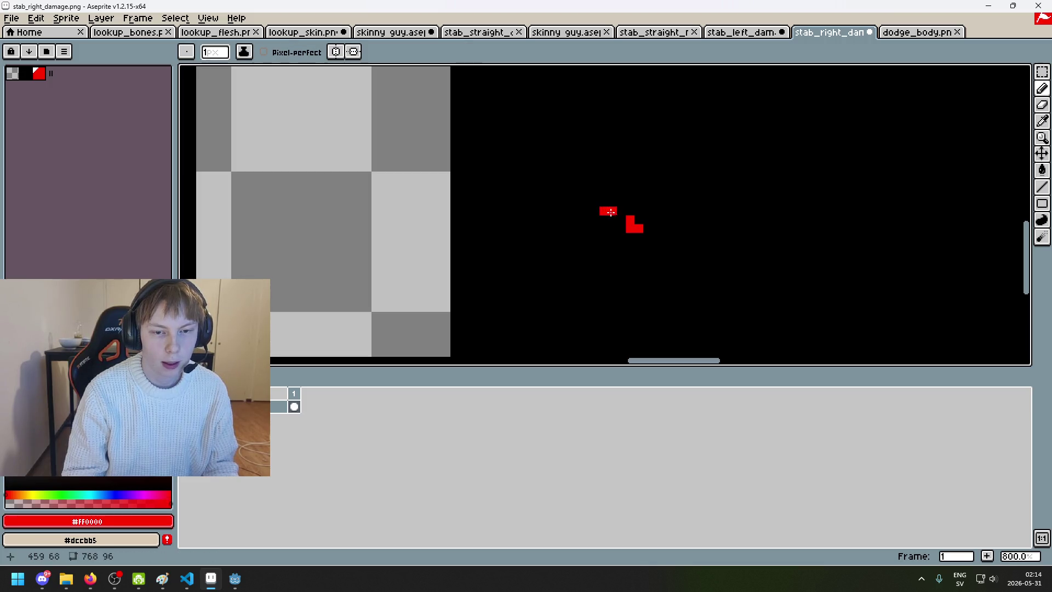
key("ctrl+z")
key("ctrl+shift+Tab")
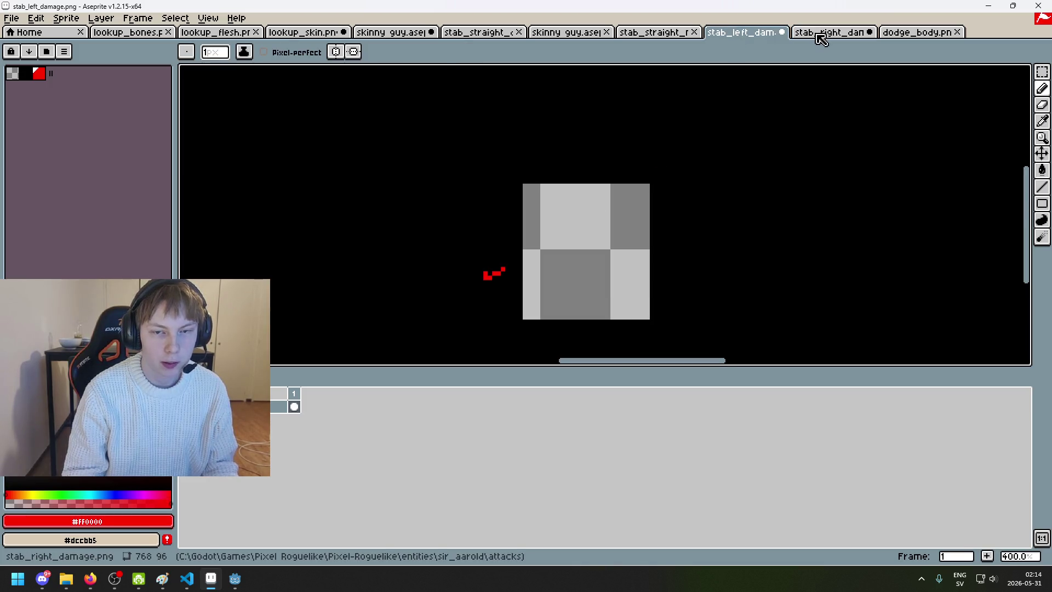
left_click(823, 33)
scroll(642, 235, "up", 3)
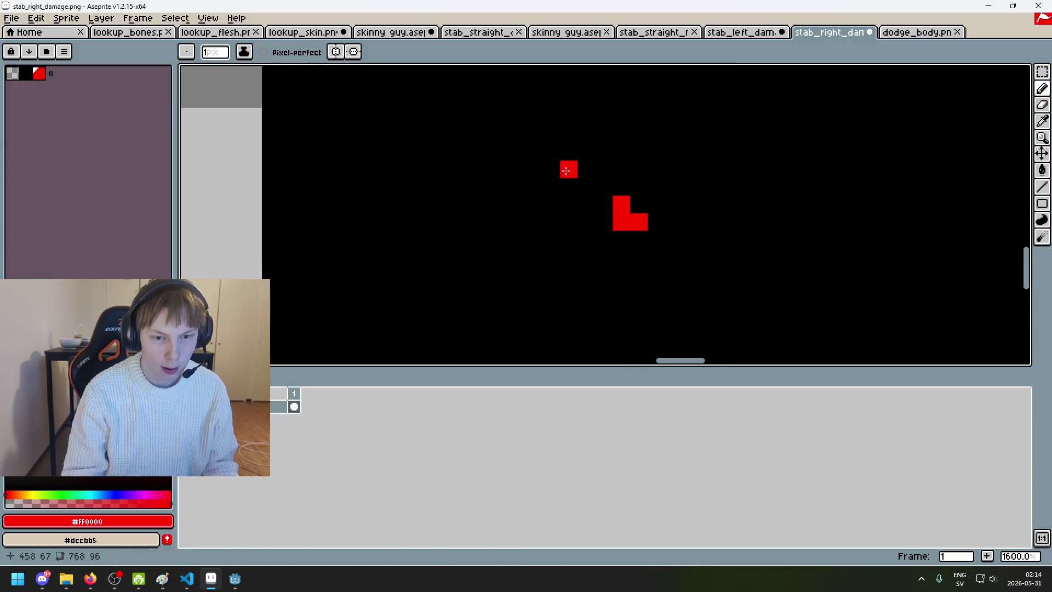
Step: Paint parts of the red bar black and add lower red pixels to form steps
left_click(569, 203, "alt")
left_click_drag(581, 191, 603, 204)
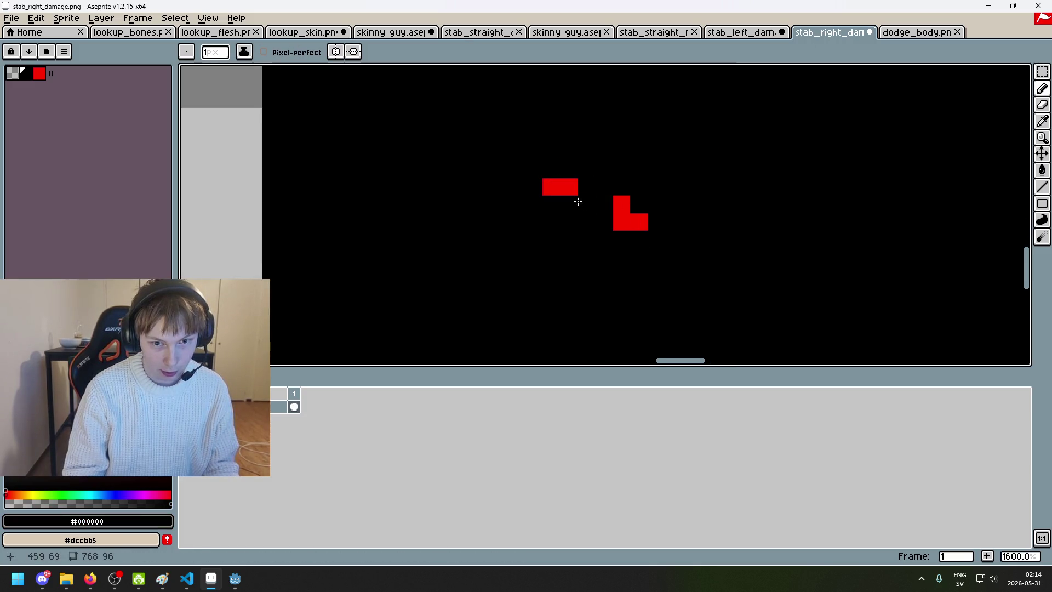
left_click(573, 182, "alt")
left_click(593, 198)
key("ctrl+z")
left_click(601, 200)
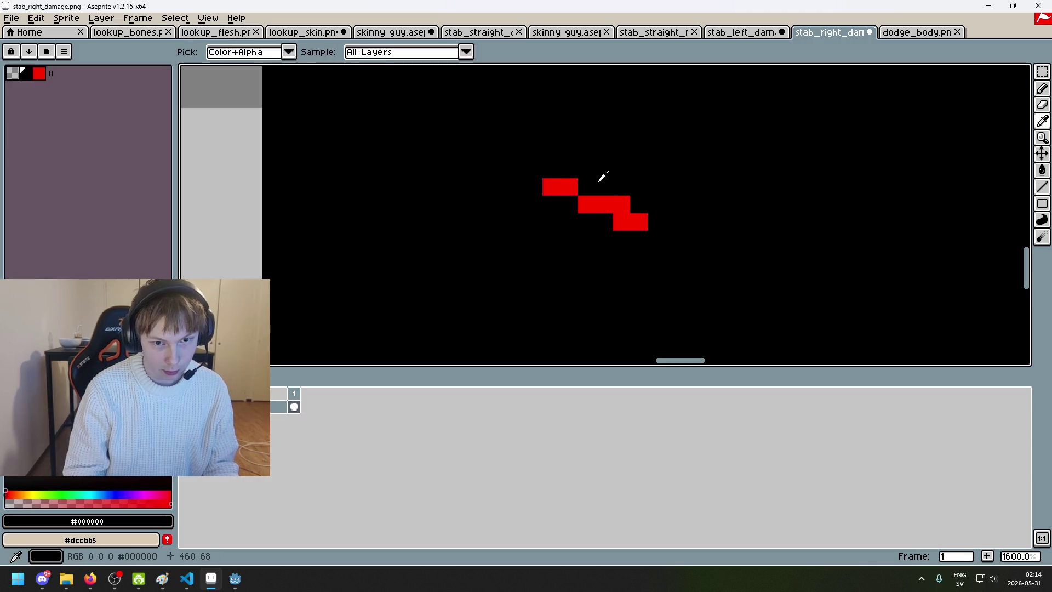
left_click(597, 180, "alt")
left_click(567, 184)
left_click(554, 182, "alt")
left_click(567, 201)
key("ctrl+z")
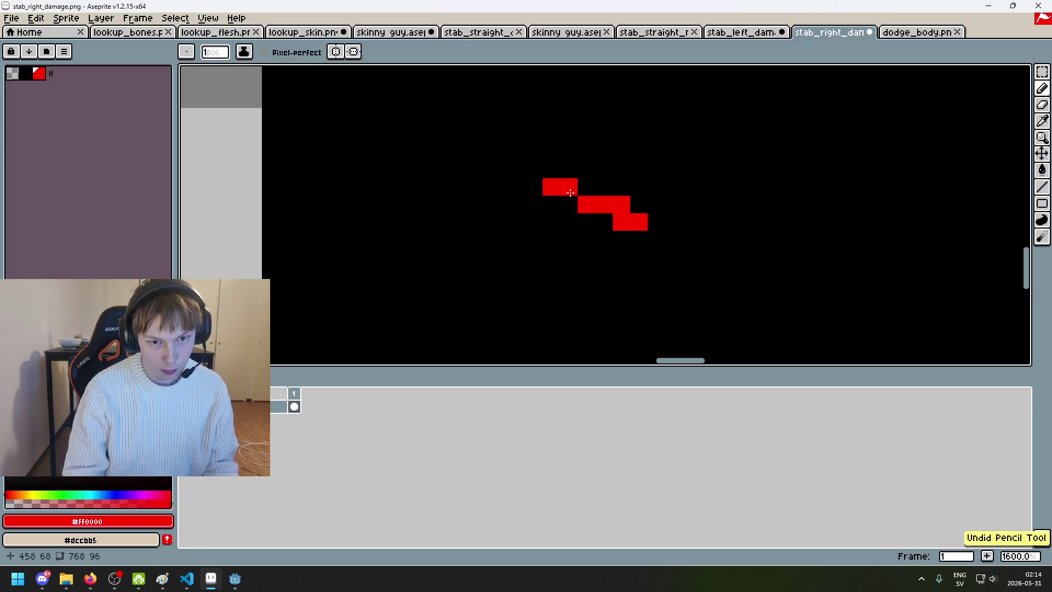
left_click(606, 164, "alt")
left_click(551, 186)
left_click(743, 32)
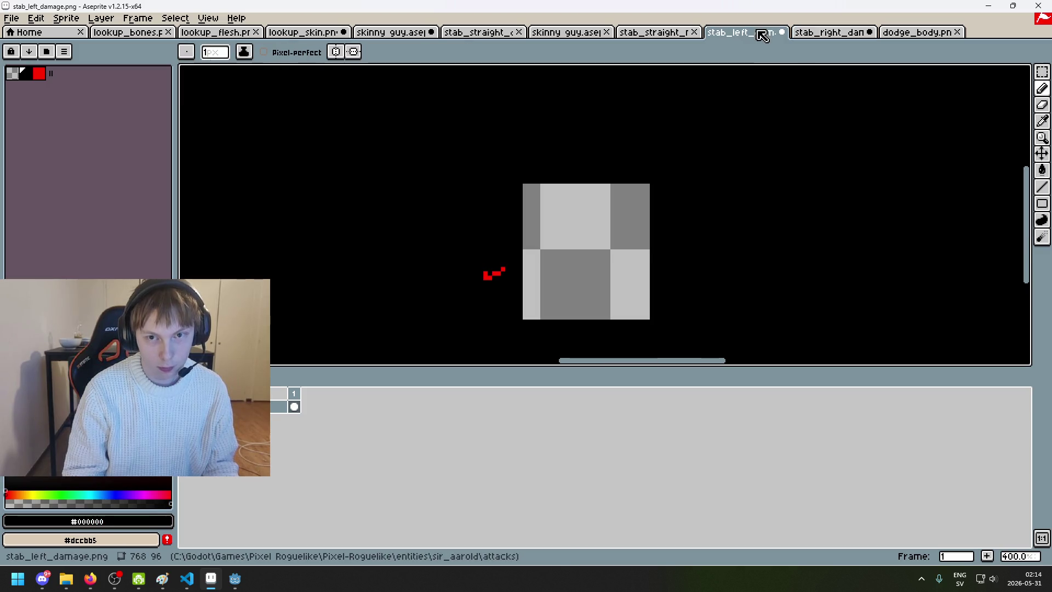
left_click(809, 34)
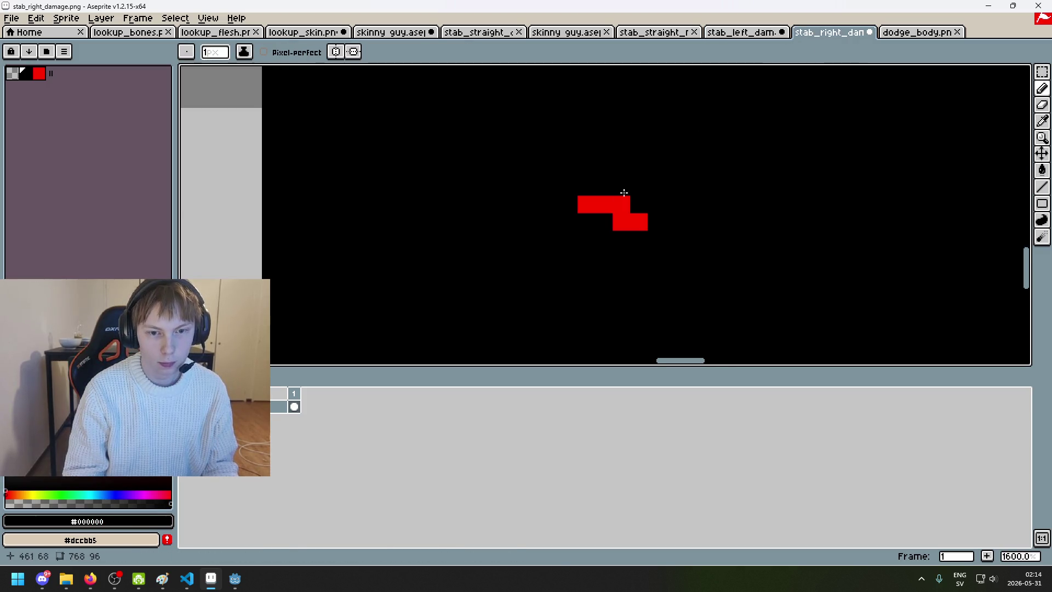
Step: Add red pixels at the shape's upper left and right end, and blacken one pixel
key("]")
left_click(559, 186)
scroll(564, 189, "down", 8)
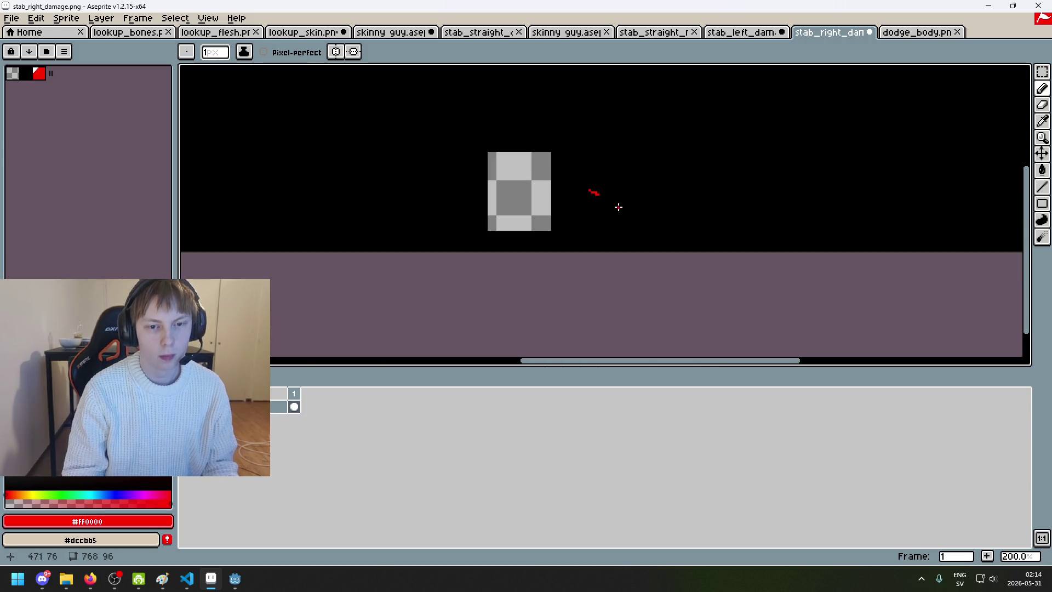
scroll(607, 203, "up", 5)
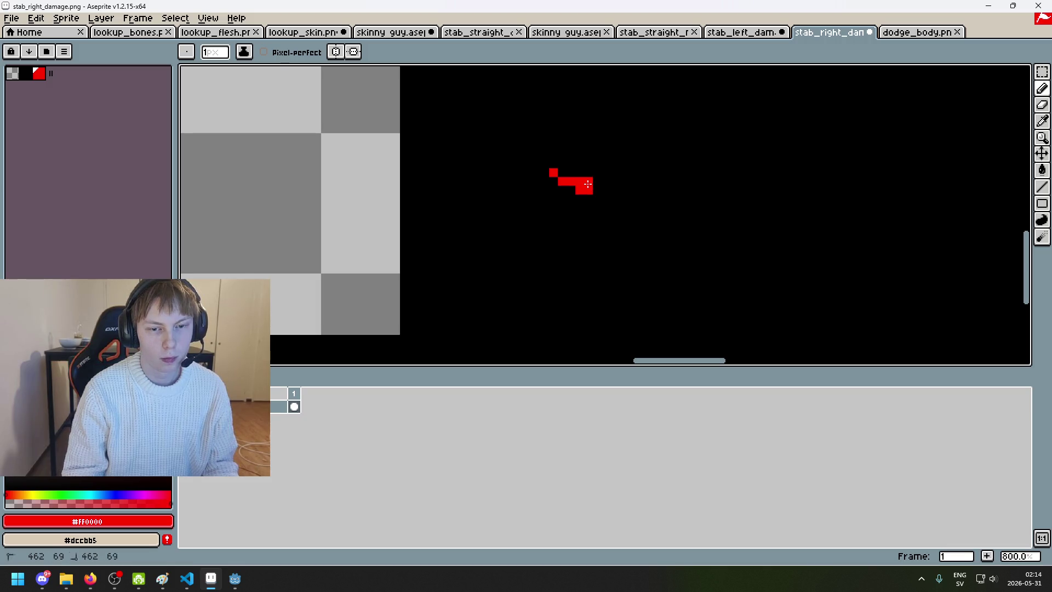
key("bracketleft")
scroll(629, 224, "down", 3)
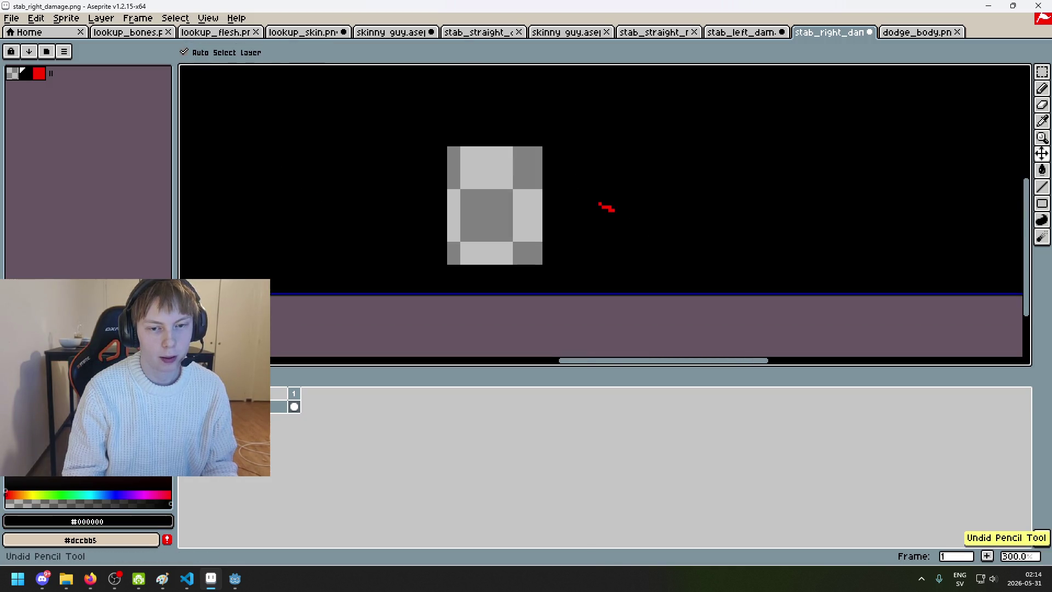
scroll(617, 204, "up", 4)
left_click(583, 202)
left_click(596, 215, "alt")
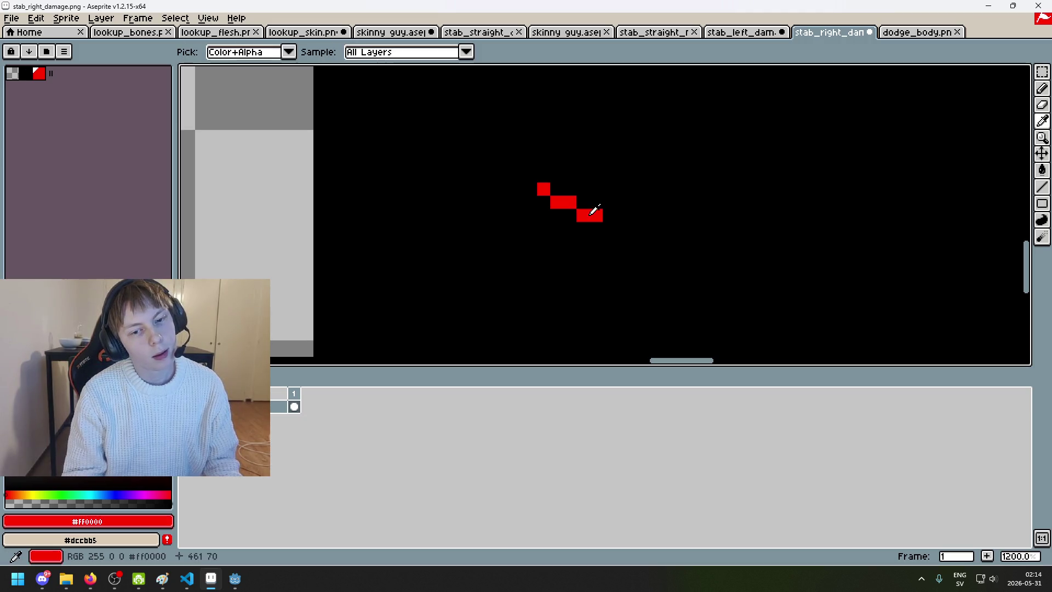
left_click(596, 201)
scroll(604, 217, "down", 3)
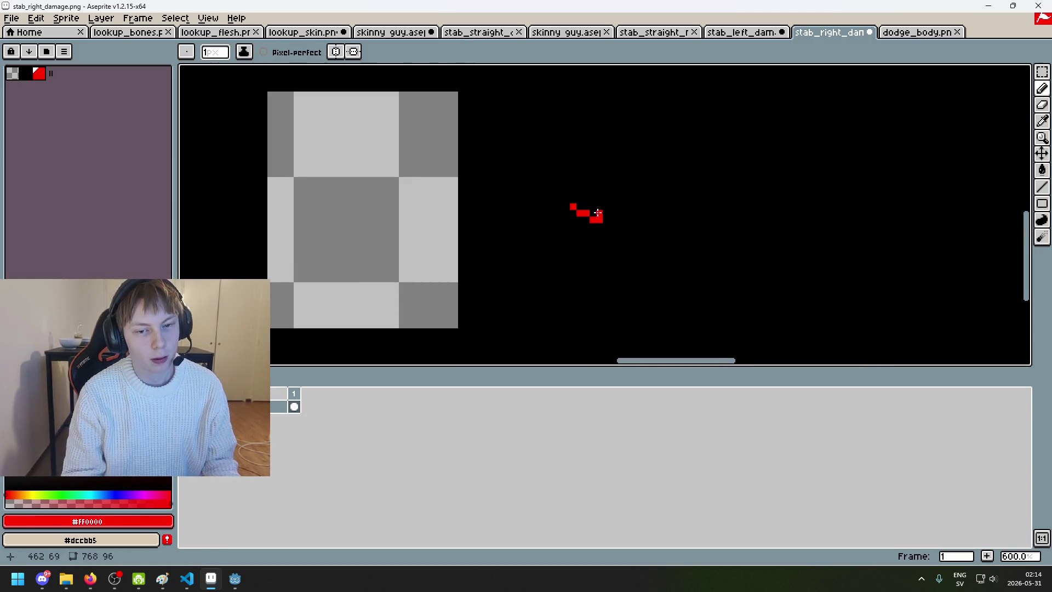
key("ctrl+shift+Tab")
left_click(811, 34)
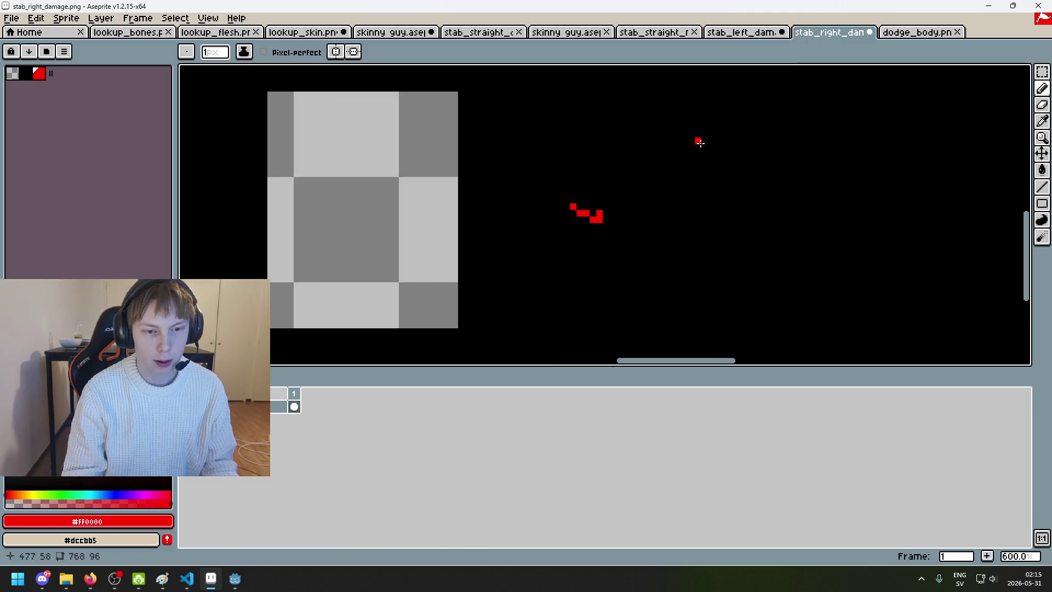
scroll(603, 219, "up", 3)
Step: Refine the stroke's left side, moving red pixels and painting stray ones black
key("alt")
key("ctrl+z")
left_click(579, 207)
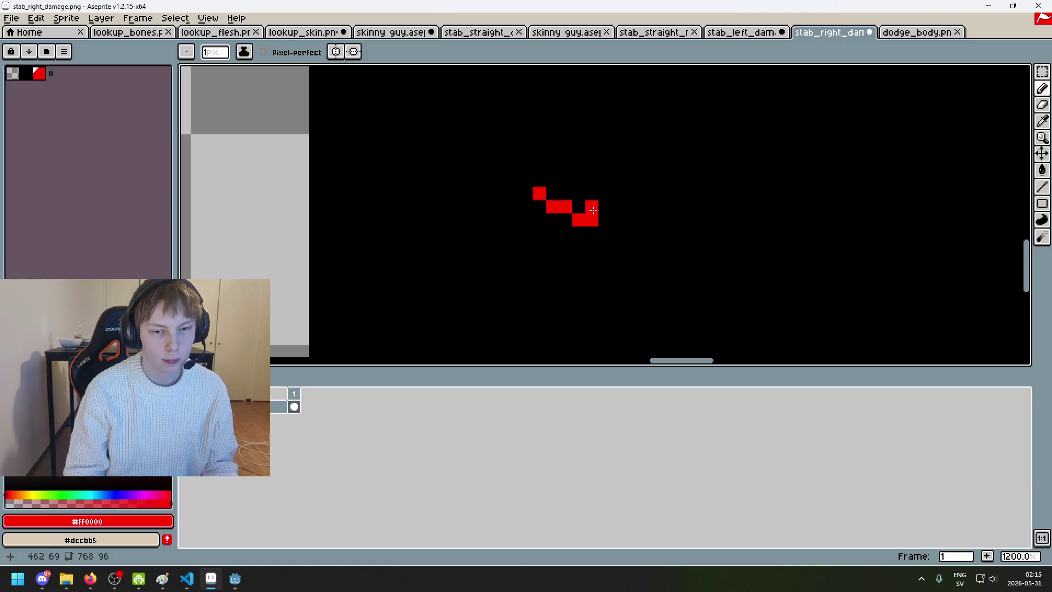
left_click(581, 230, "alt")
left_click(579, 222)
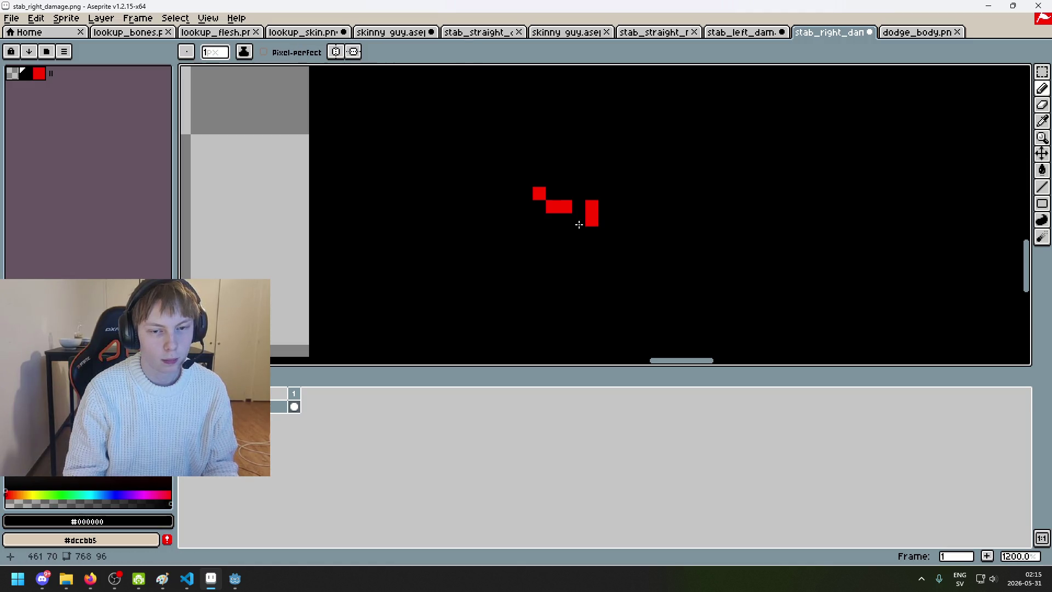
left_click(540, 194)
left_click(550, 208, "alt")
left_click(542, 219)
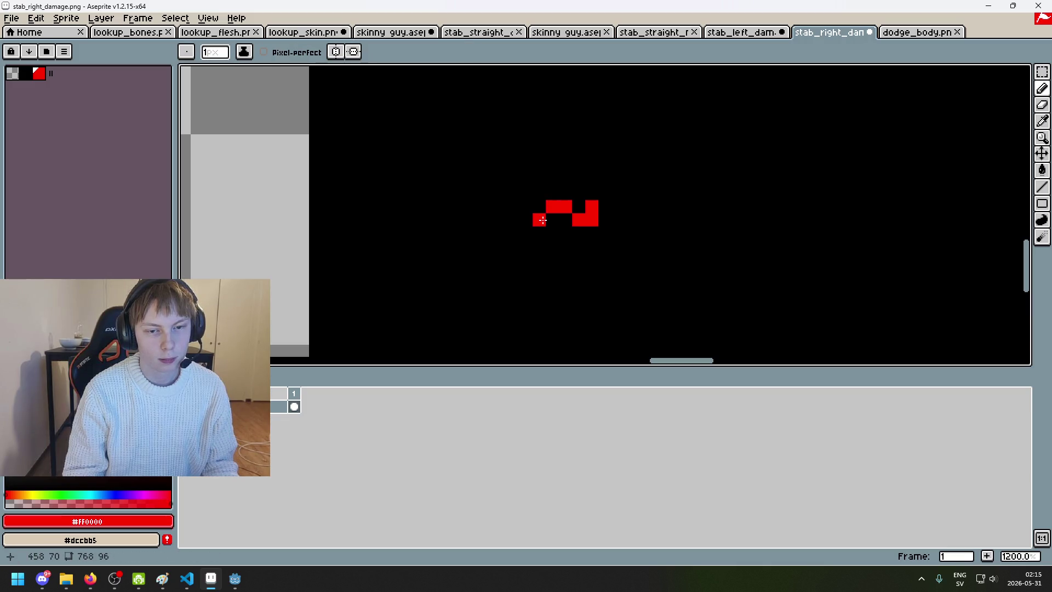
left_click(536, 206)
left_click(553, 225, "alt")
scroll(562, 236, "down", 6)
key("ctrl+z")
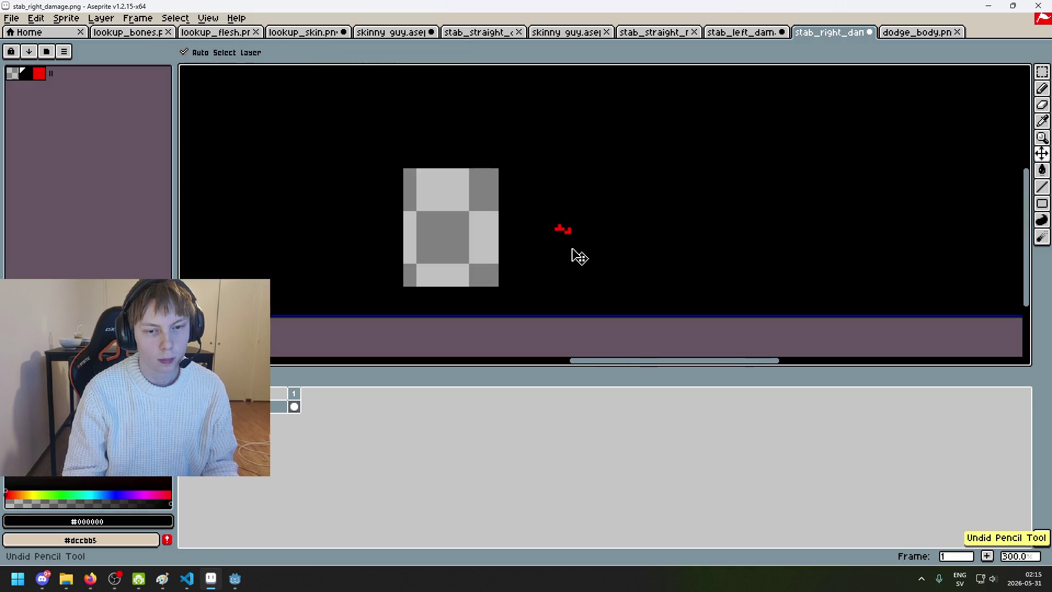
scroll(566, 241, "up", 4)
Step: Fill the transparent patch black with the Paint Bucket and save stab_left_damage.png
key("g")
scroll(564, 257, "down", 3)
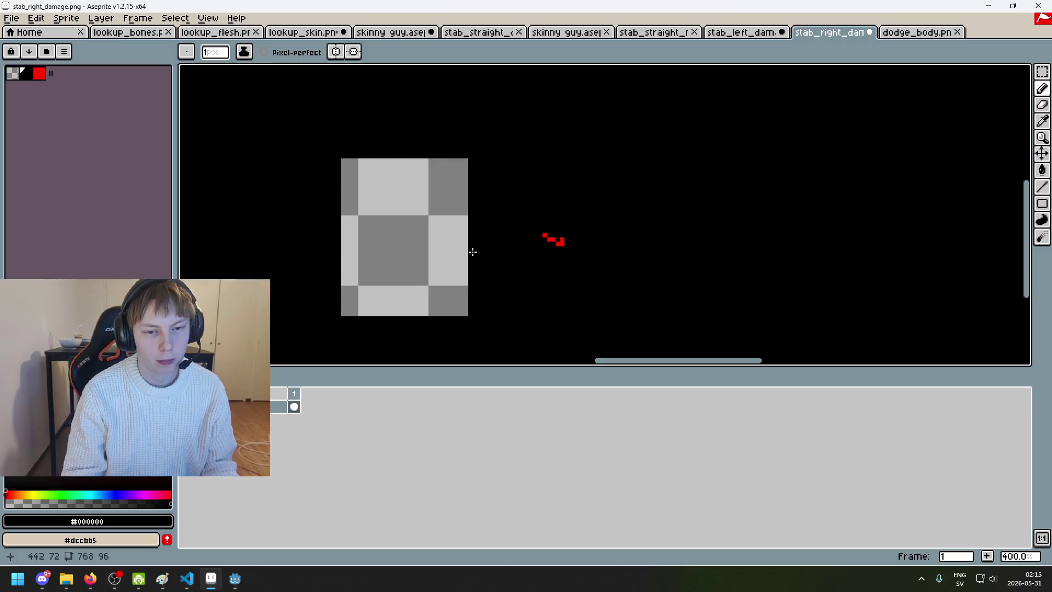
left_click(466, 249)
left_click(731, 33)
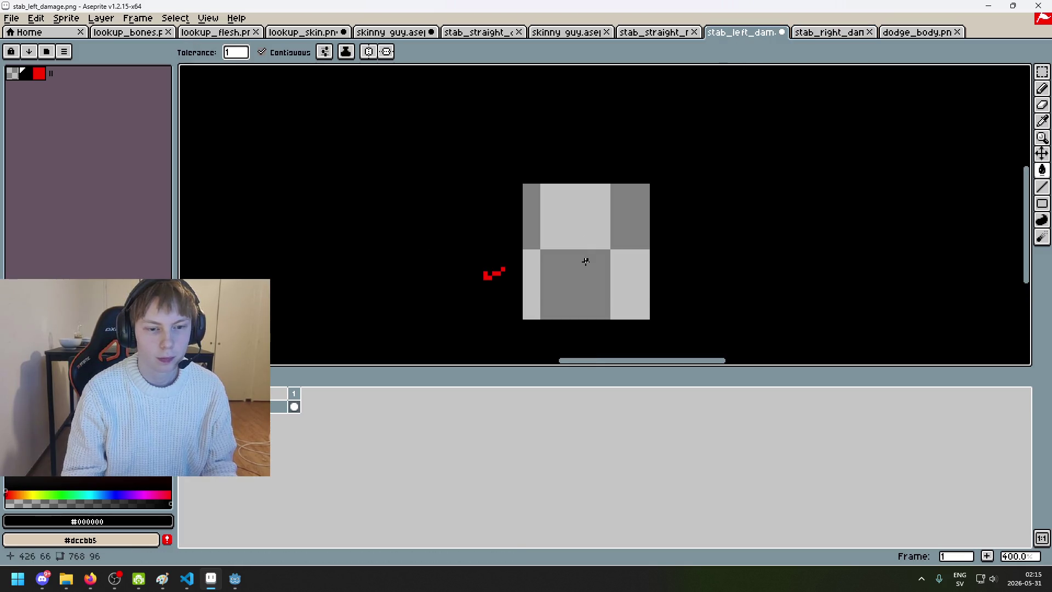
key("ctrl+s")
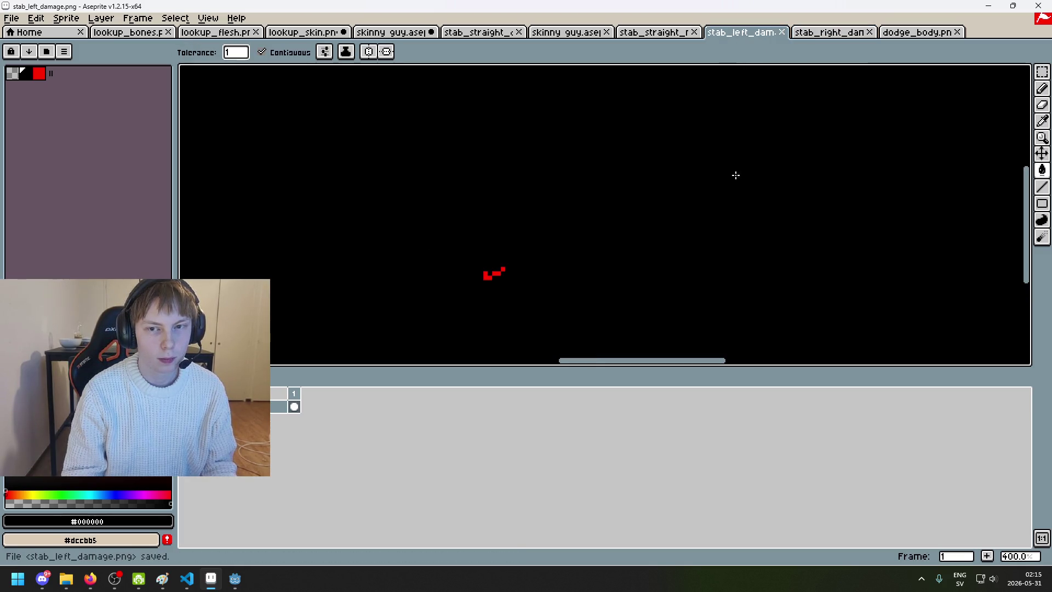
Step: In Godot, assign stab_left_damage.png to the Stab Left attack's Pattern
mouse_move(235, 578)
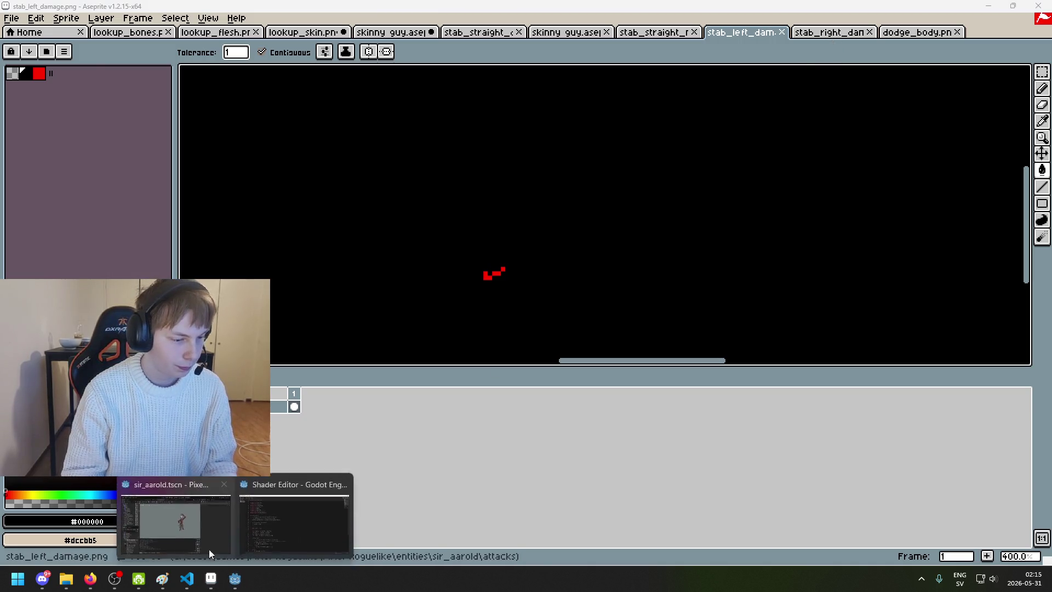
left_click(213, 553)
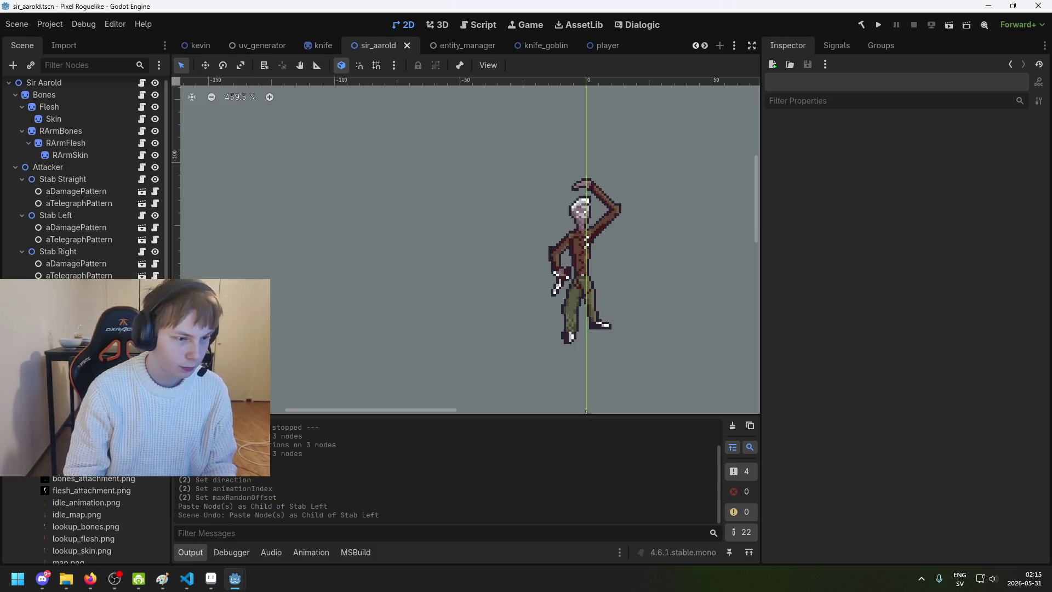
left_click(75, 263)
key("Up")
key("Up")
key("Up")
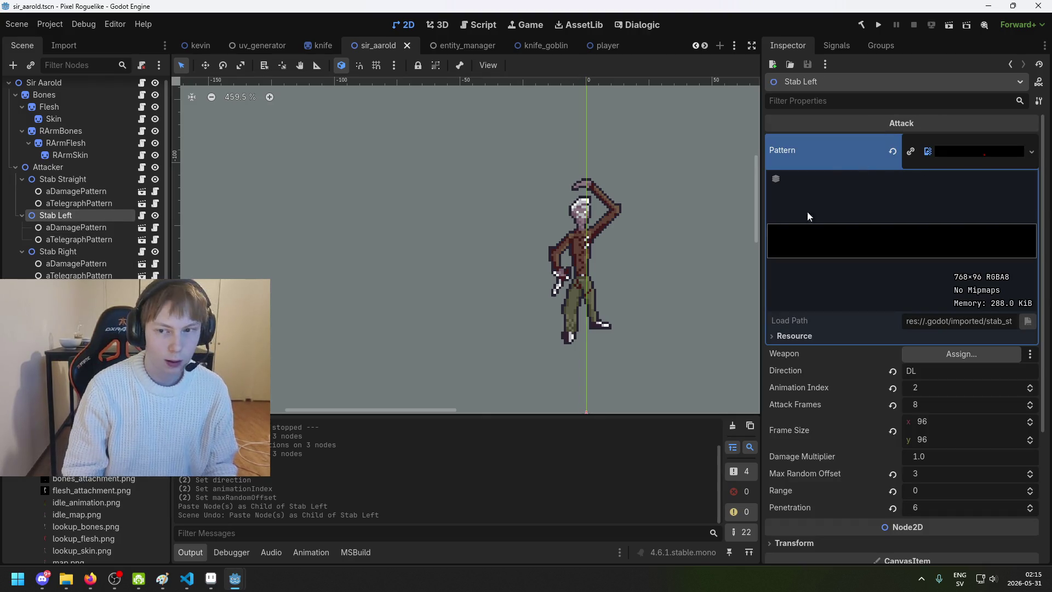
mouse_move(105, 463)
left_mouse_down()
mouse_move(956, 189)
mouse_move(980, 159)
left_mouse_up()
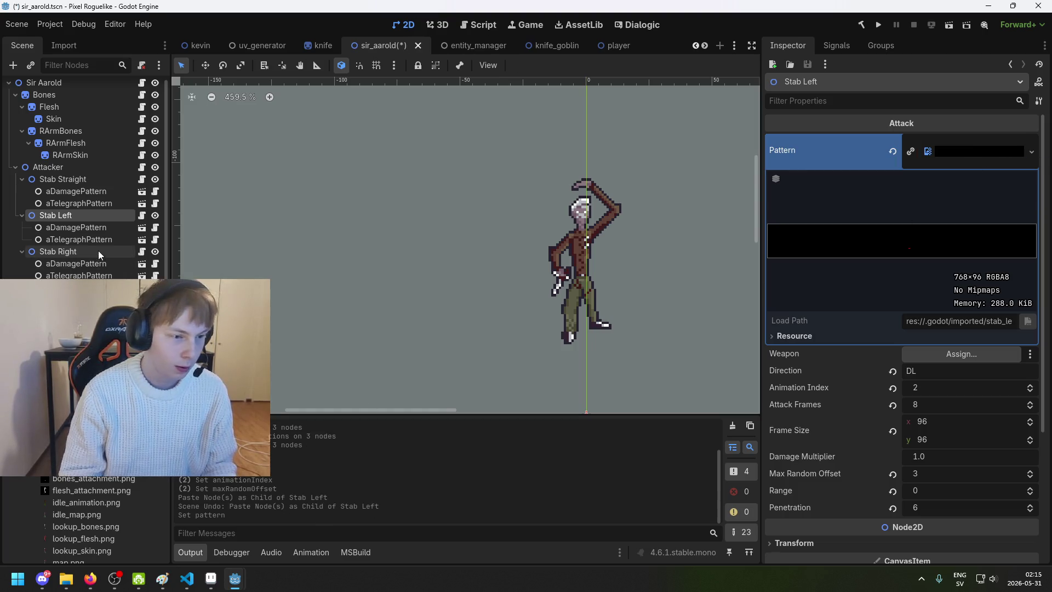
Step: Assign stab_right_damage.png to Stab Right's Pattern and save the sir_aarold scene
left_click(101, 254)
left_click_drag(342, 394, 975, 153)
key("ctrl+s")
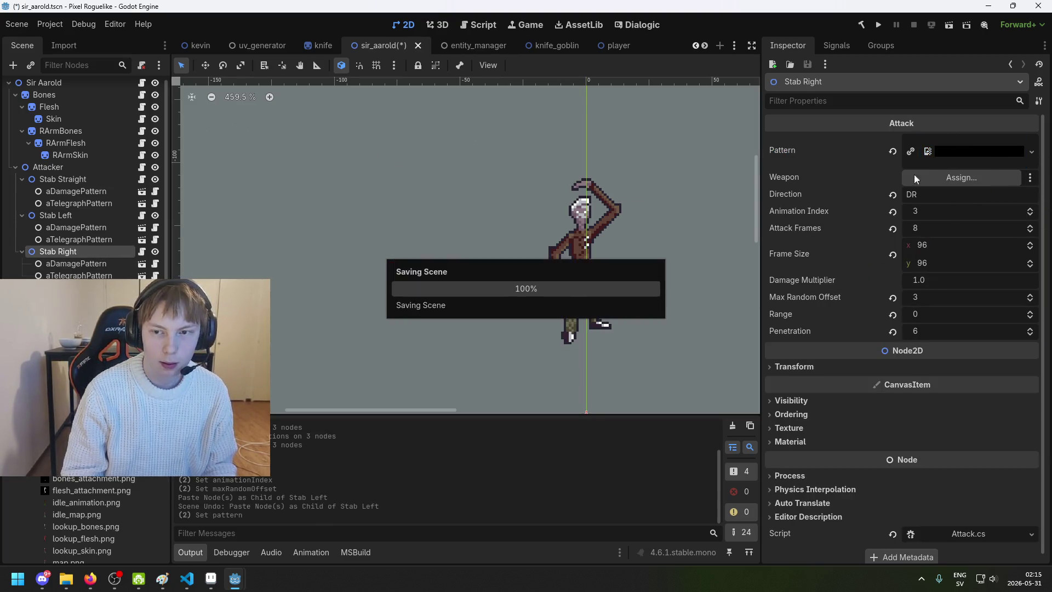
left_click(974, 150)
key("ctrl+s")
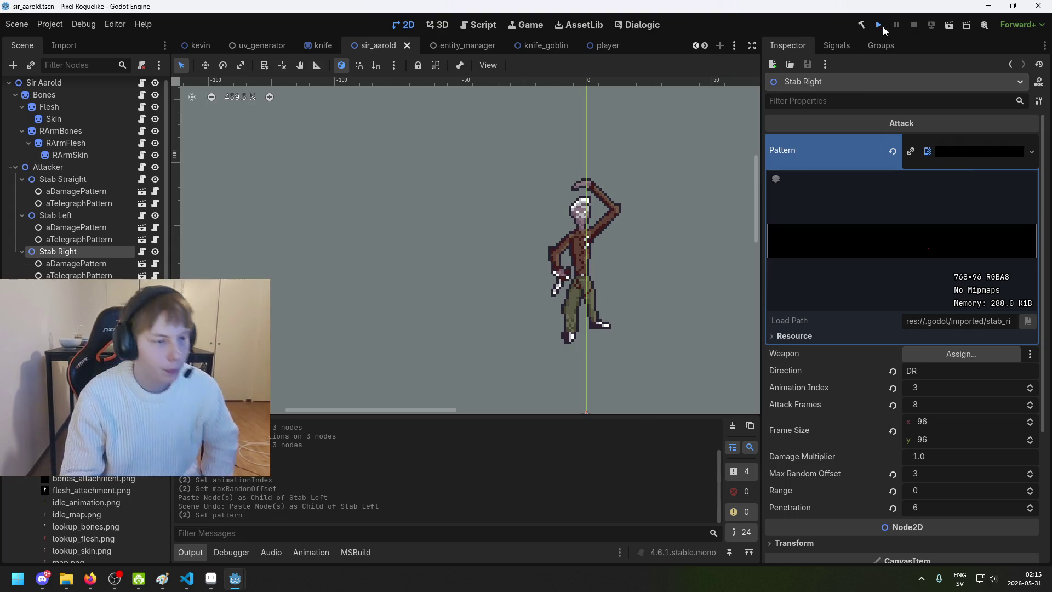
Step: Run the project, start a New Game to playtest the stab attack, then stop with F8
left_click(880, 26)
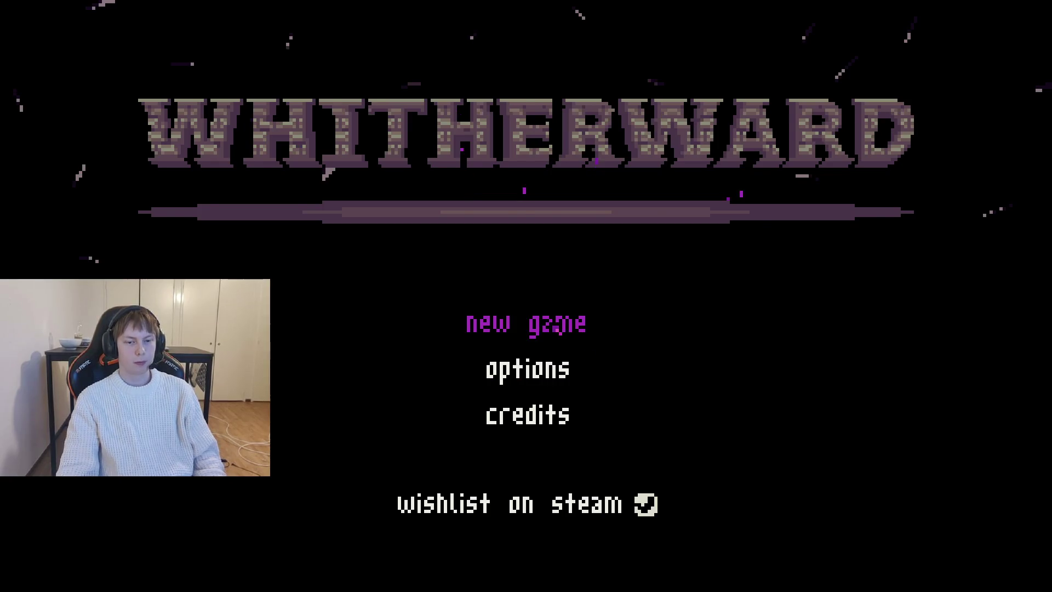
left_click(554, 327)
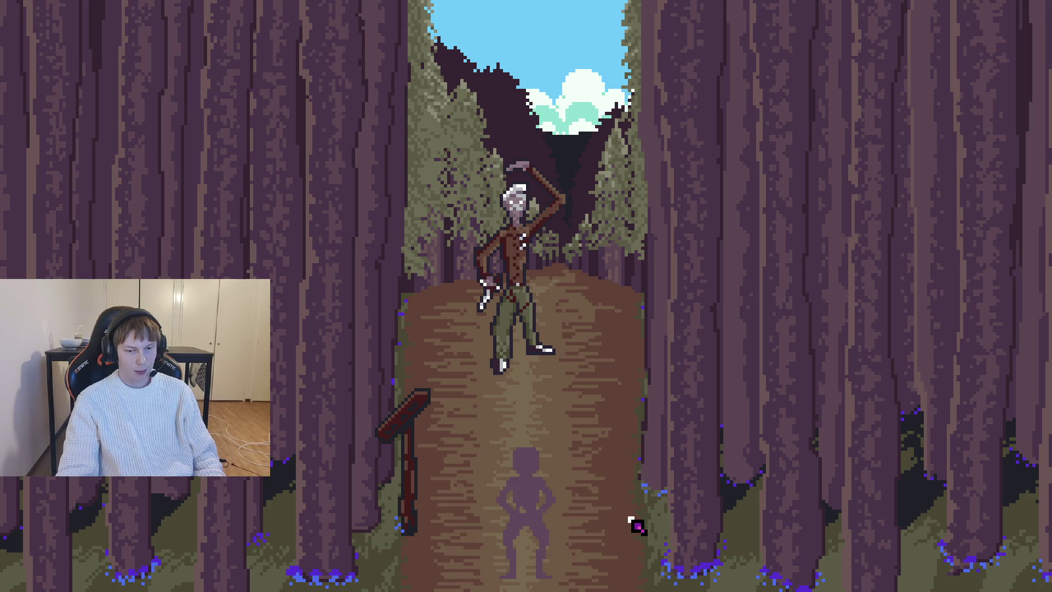
key("F8")
Step: In stab_left_damage, marquee the red hit pixels, nudge them left and deselect
left_click(211, 578)
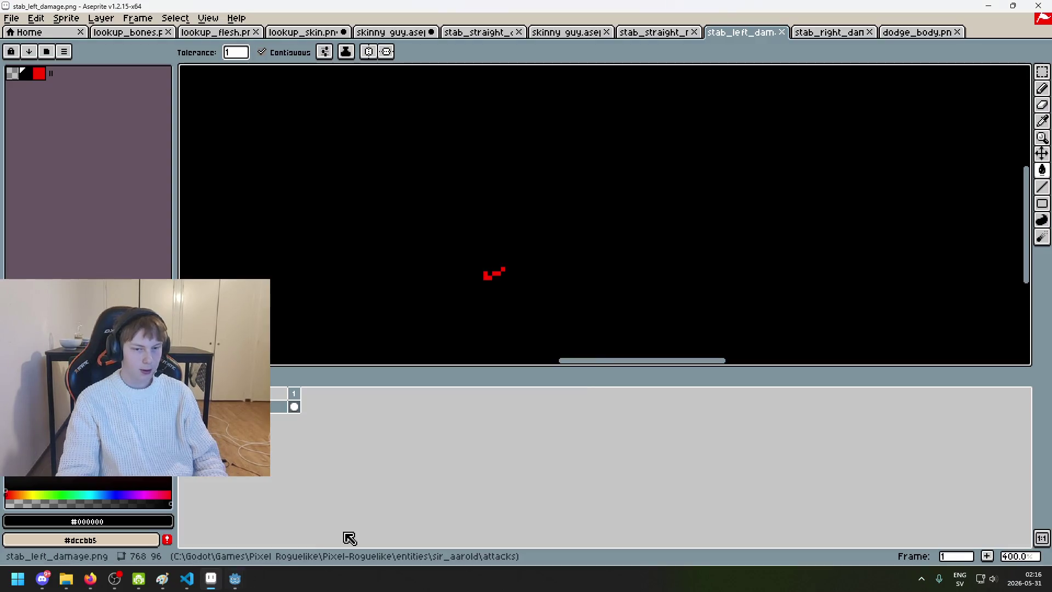
left_click(1042, 72)
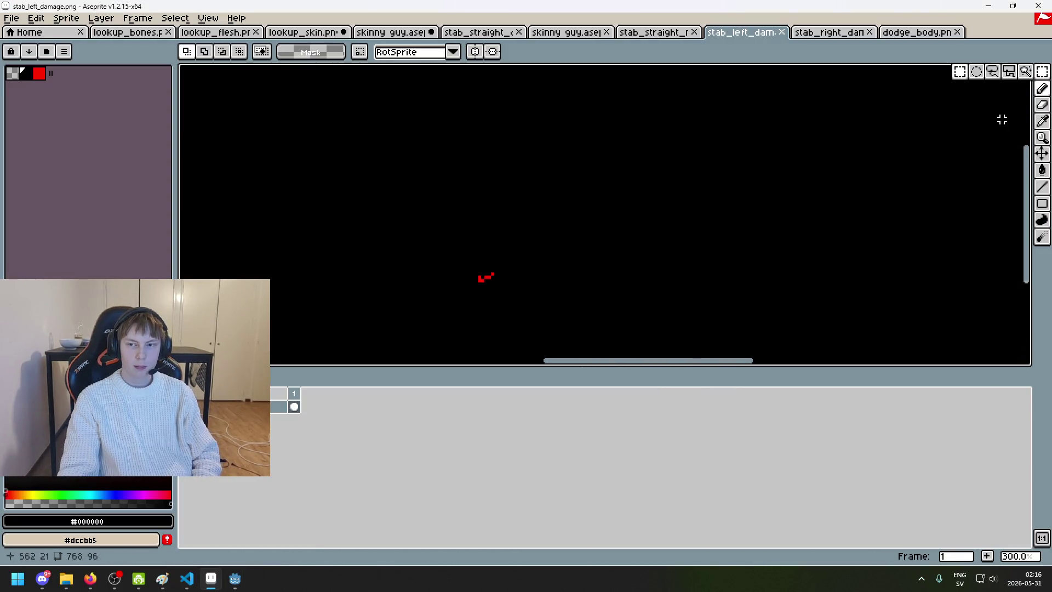
left_click_drag(559, 187, 712, 307)
key("Left")
key("Left")
key("Left")
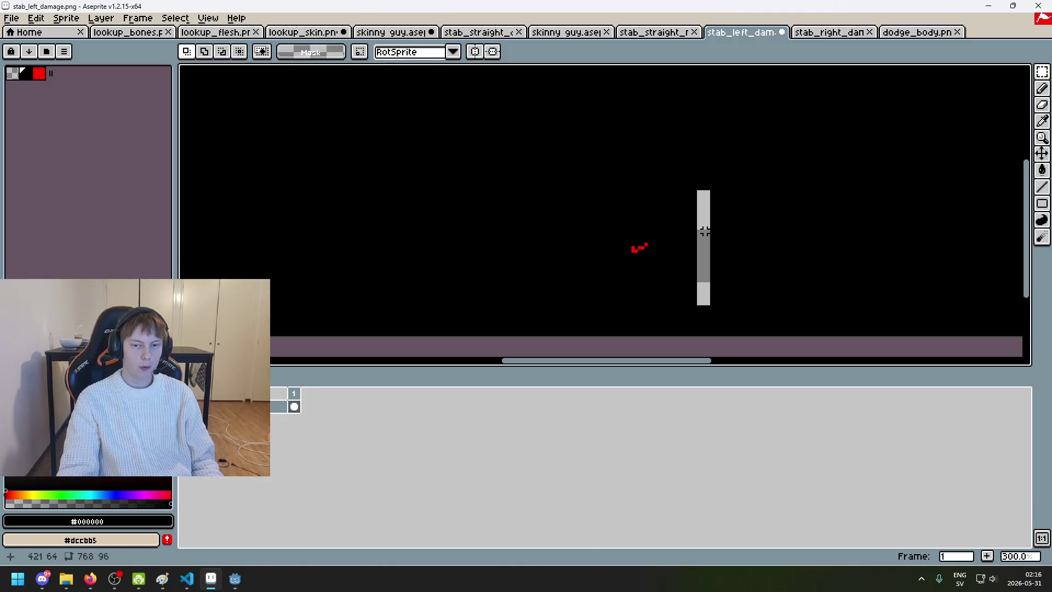
key("ctrl+d")
left_click(1042, 88)
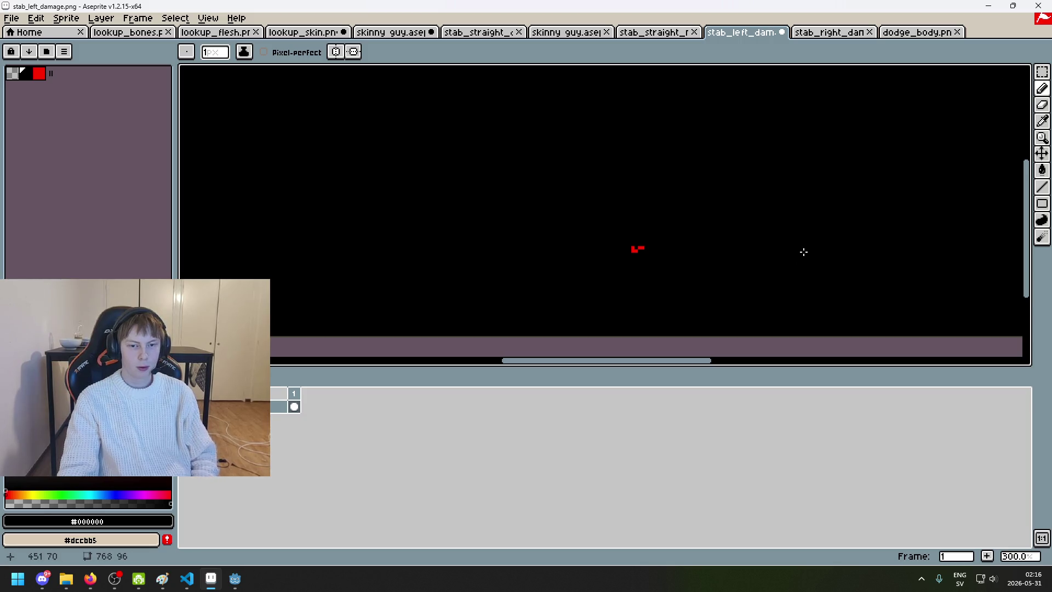
key("m")
key("ctrl+shift+d")
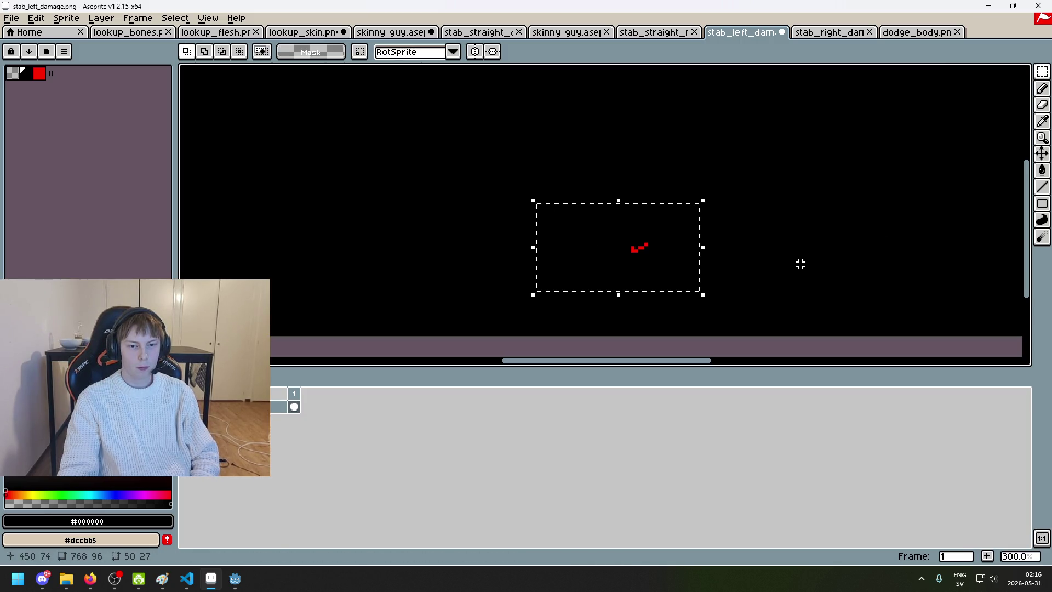
key("g")
key("ctrl+d")
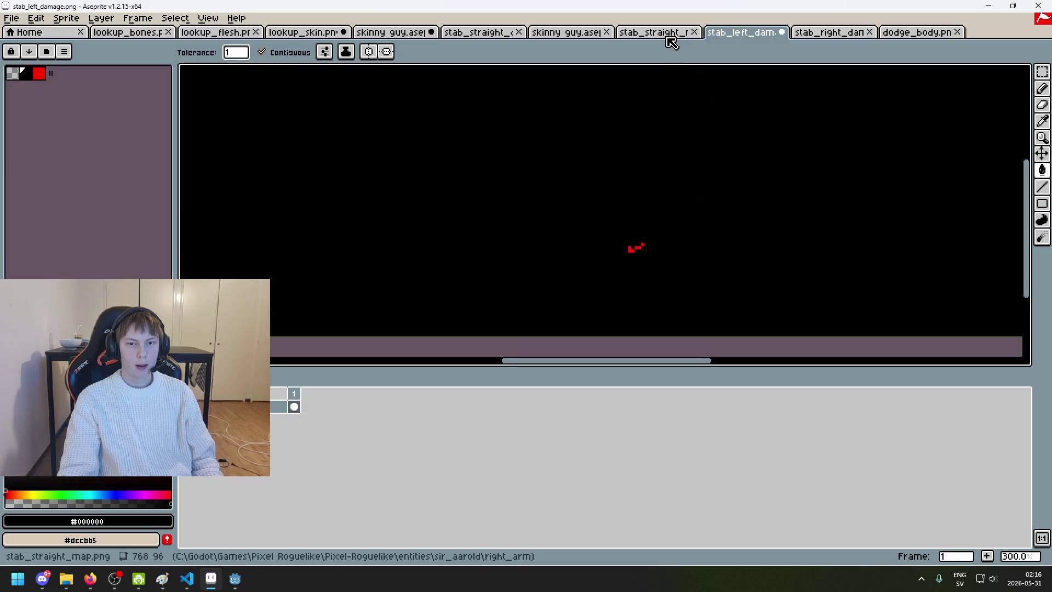
Step: Glance at stab_right_damage, then undo the earlier move and fill edits in stab_left_damage
left_click(813, 34)
key("m")
key("ctrl+shift+d")
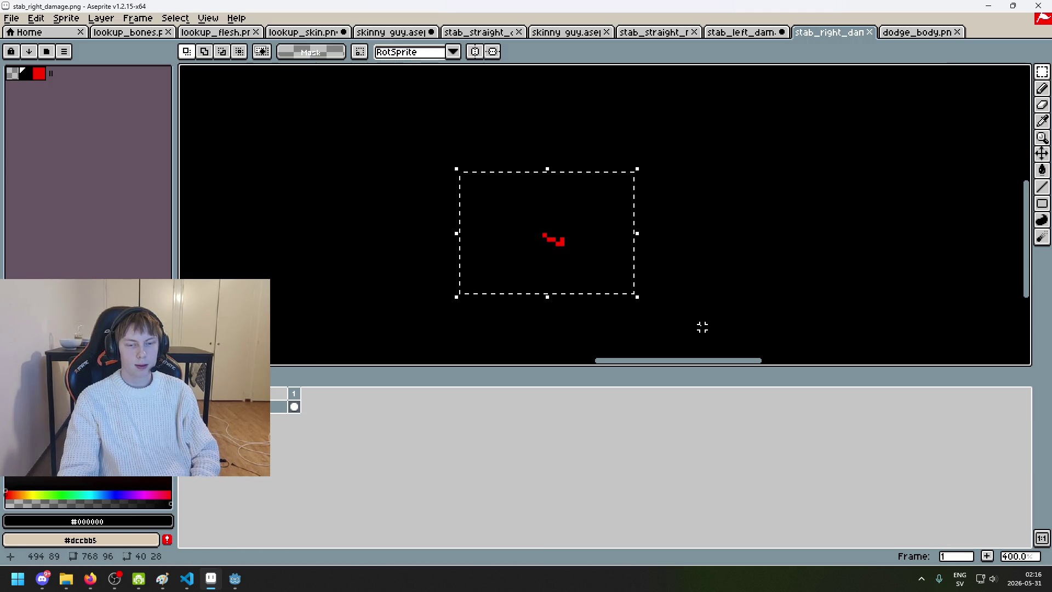
key("ctrl+shift+Tab")
key("ctrl+z")
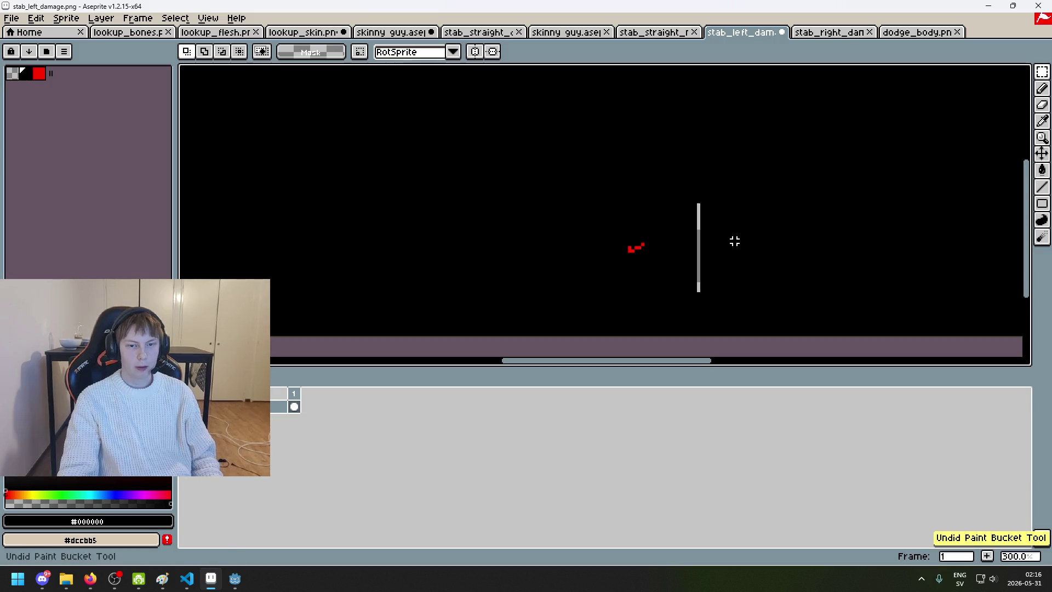
key("ctrl+z")
key("ctrl+z")
key("ctrl+z")
key("ctrl+z")
key("ctrl+z")
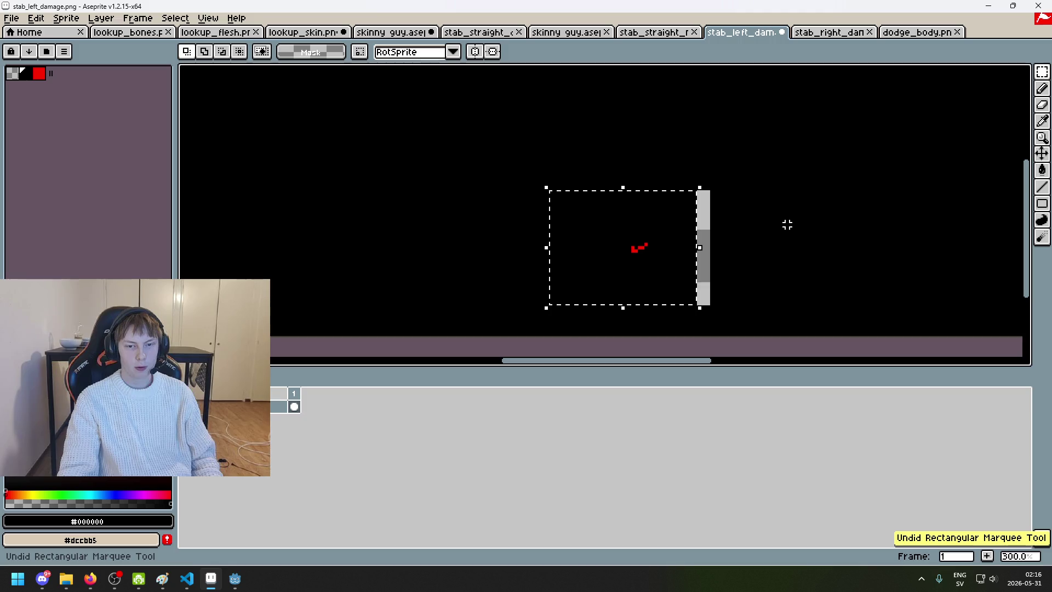
key("ctrl+z")
key("ctrl+z")
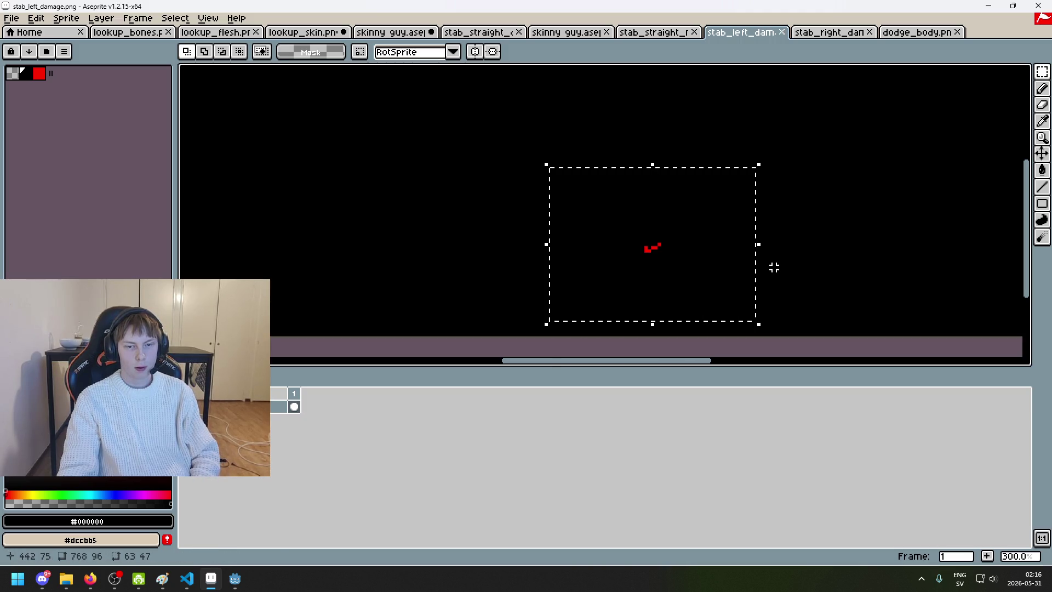
key("ctrl+z")
key("g")
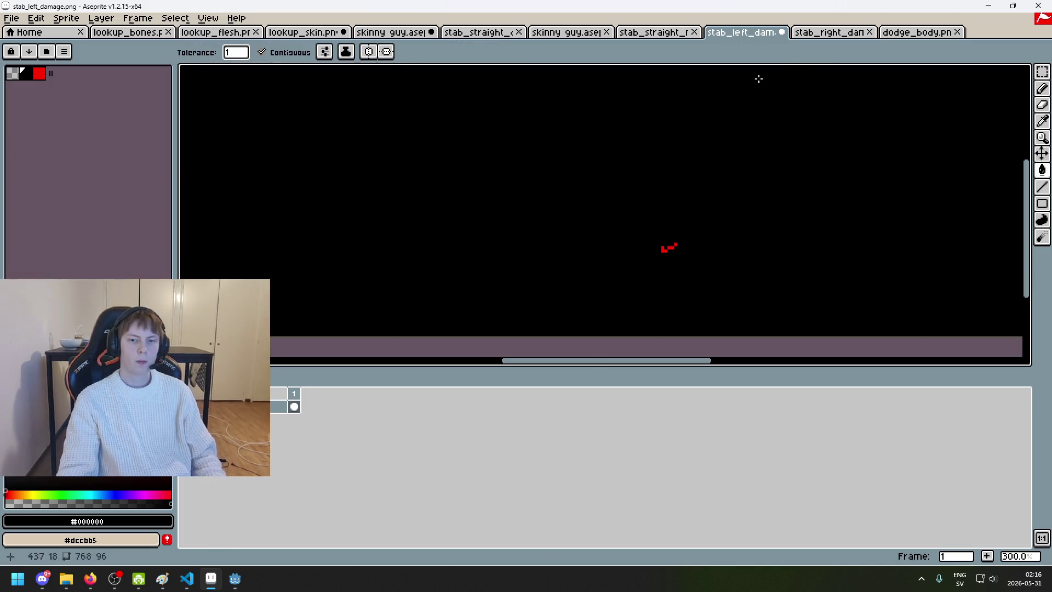
Step: In stab_right_damage, select the red hit pixels and shift them left
left_click(829, 33)
key("m")
key("ctrl+shift+d")
key("Left")
key("Left")
key("Left")
key("Left")
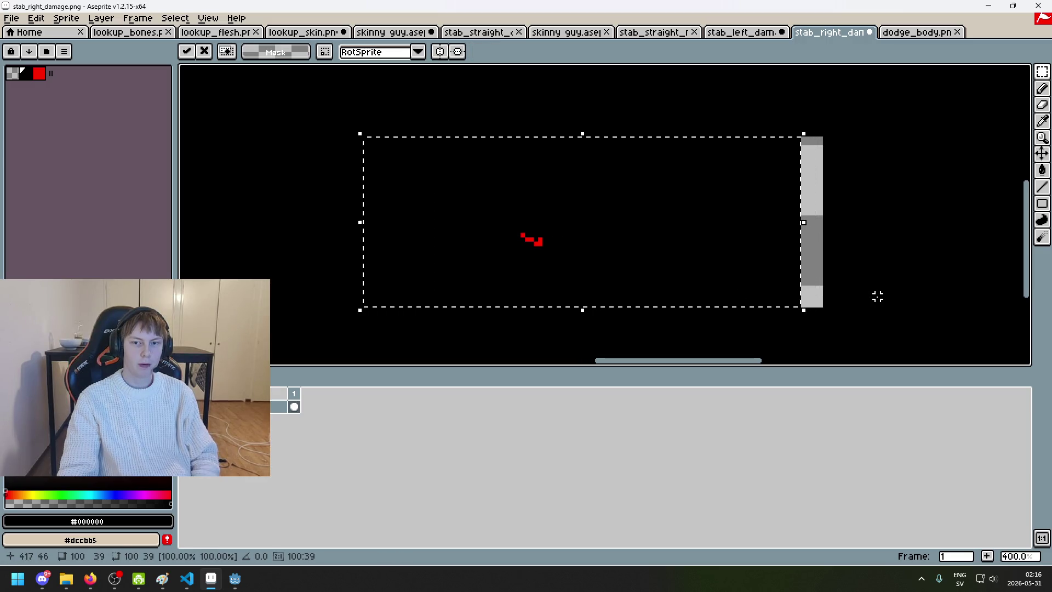
key("ctrl+d")
scroll(864, 291, "down", 3)
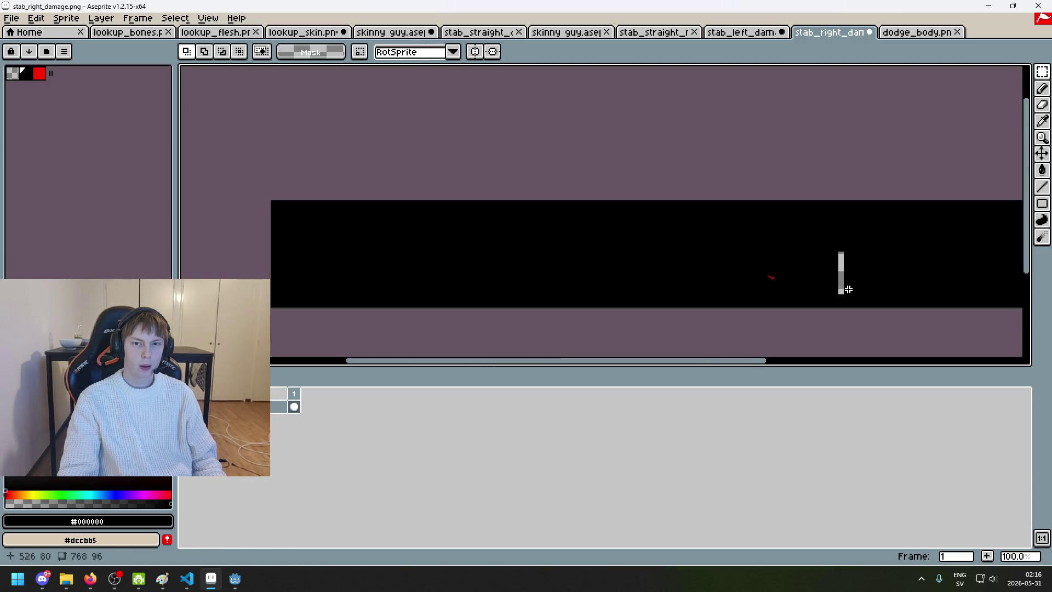
scroll(846, 288, "up", 1)
scroll(771, 279, "up", 1)
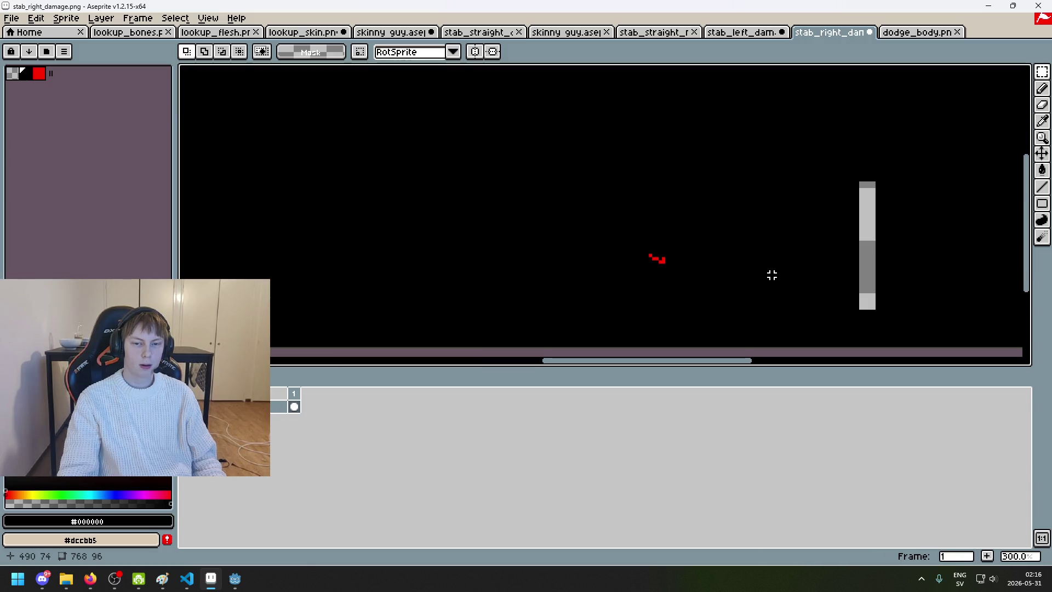
scroll(608, 262, "right", 2)
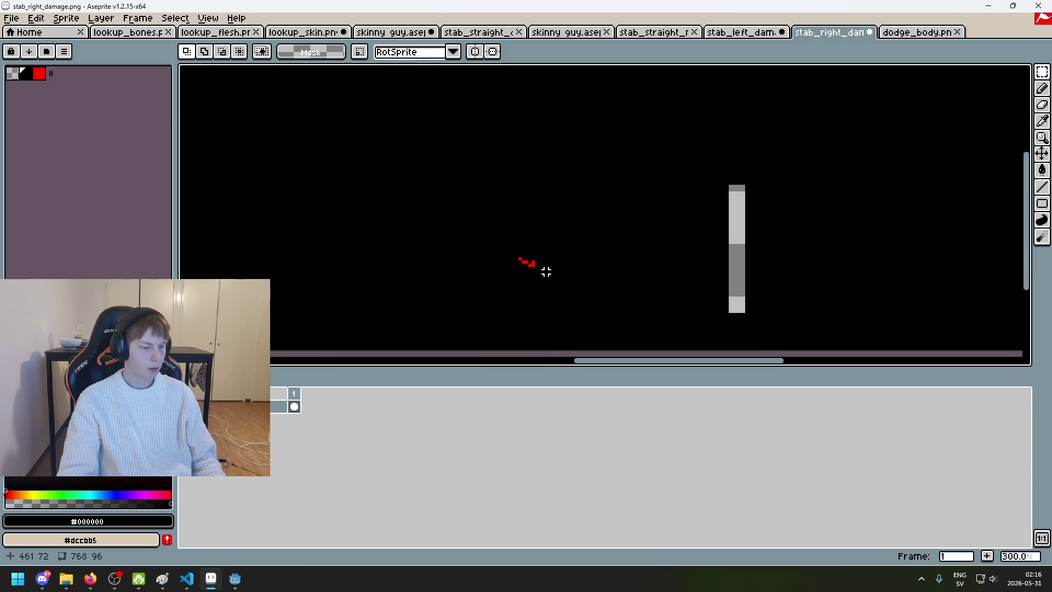
scroll(667, 261, "down", 3)
scroll(667, 267, "up", 1)
Step: Paint Bucket the uncovered grey strip in stab_right_damage black
key("i")
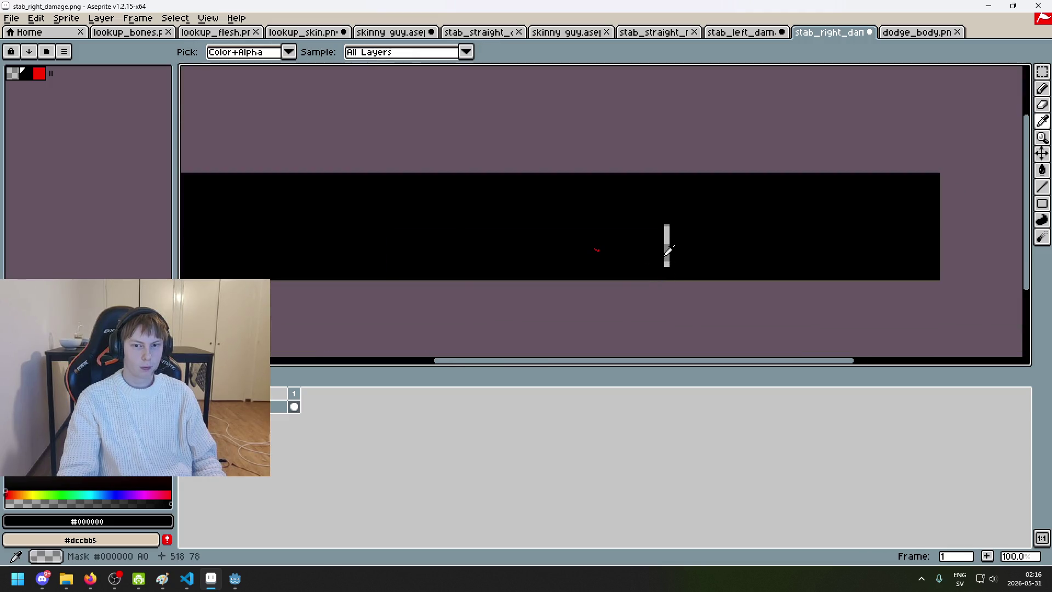
scroll(668, 251, "up", 3)
key("m")
scroll(659, 225, "down", 2)
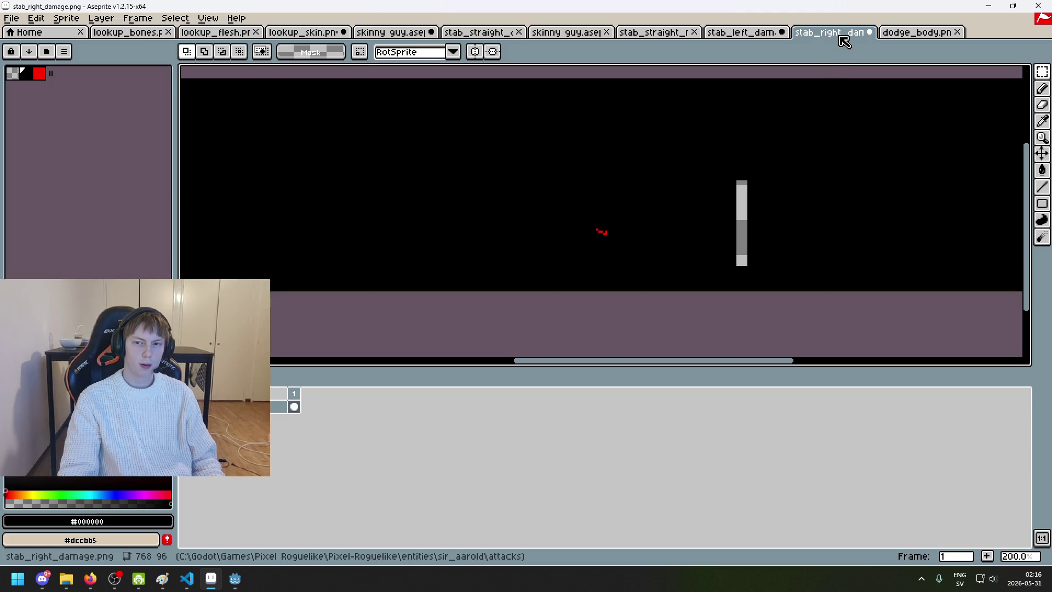
scroll(585, 213, "up", 2)
scroll(761, 251, "down", 3)
scroll(808, 235, "up", 1)
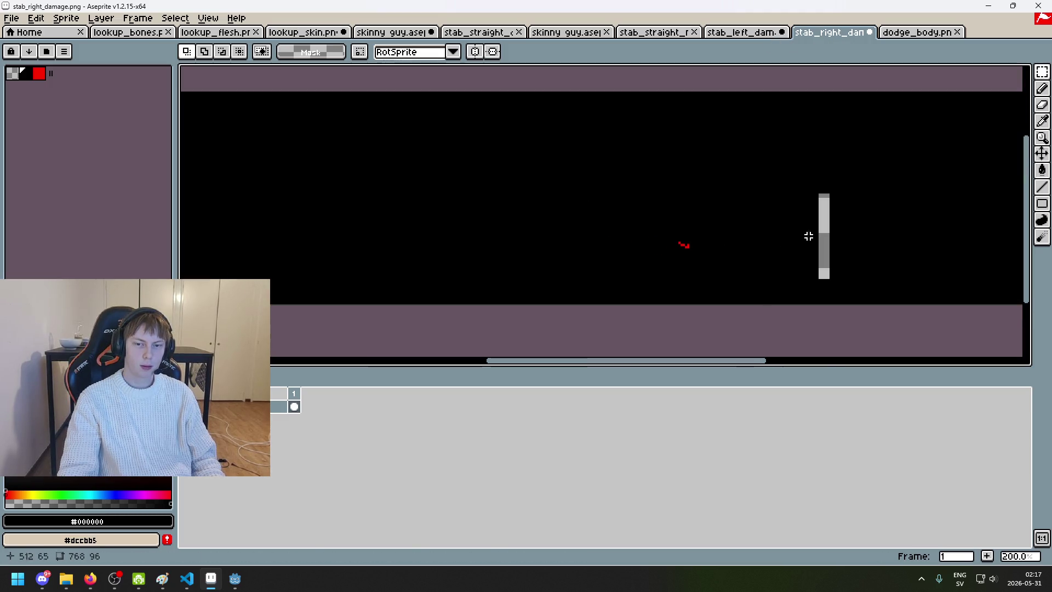
key("g")
left_click(822, 228)
scroll(696, 252, "up", 3)
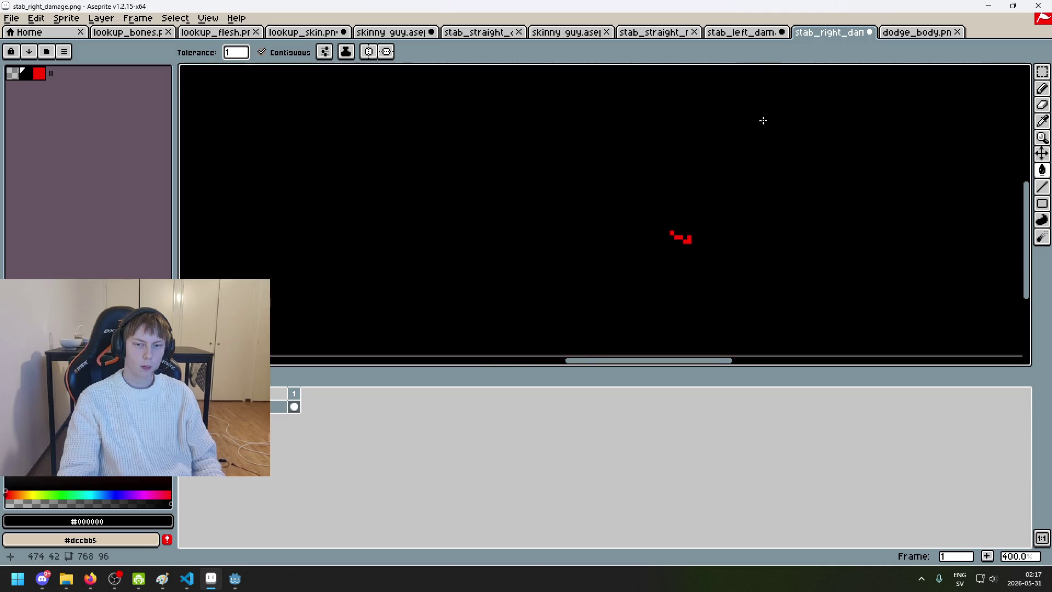
Step: Compare stab_left_damage with stab_right_damage, then return to the Godot editor
left_click(1042, 72)
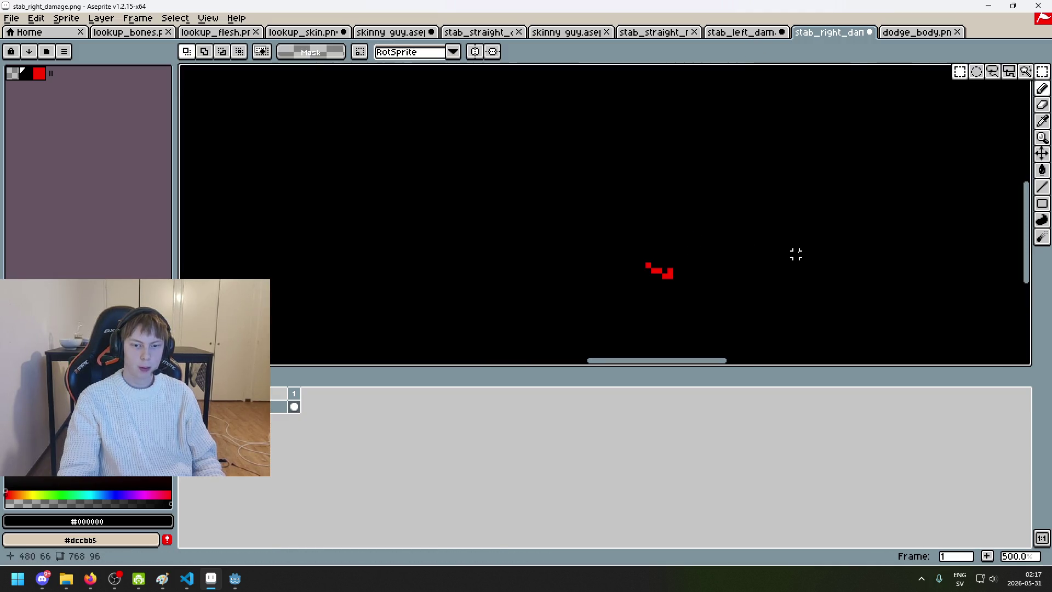
left_click(724, 33)
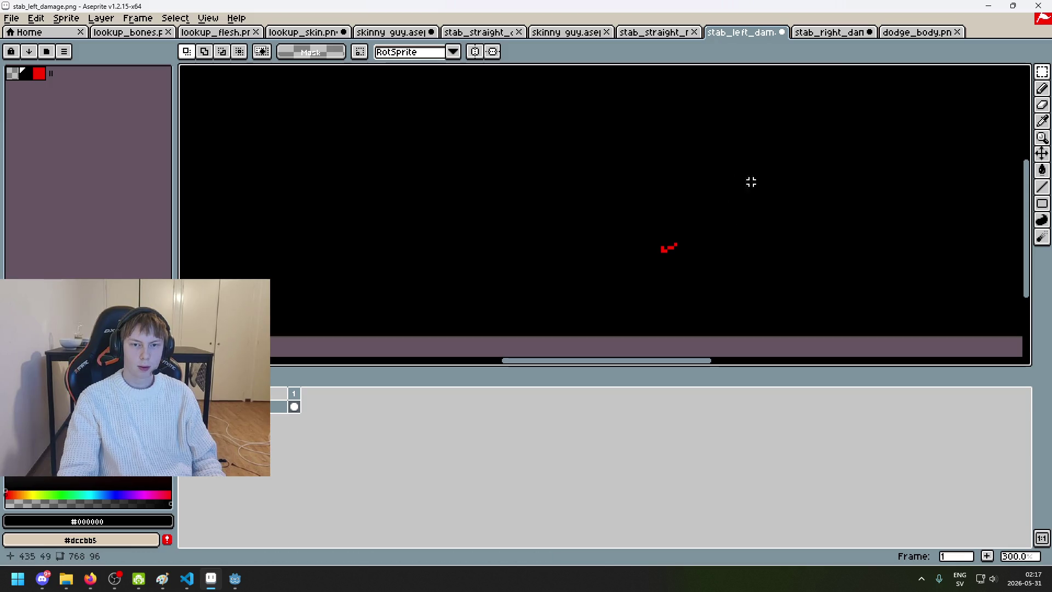
left_click(838, 33)
scroll(786, 218, "down", 4)
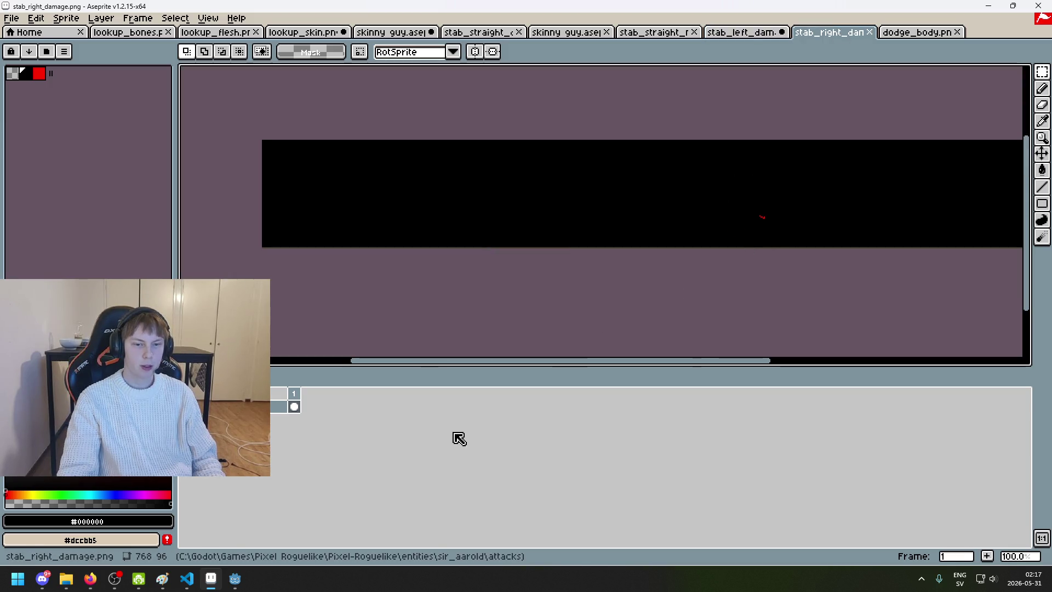
mouse_move(236, 579)
left_click(190, 536)
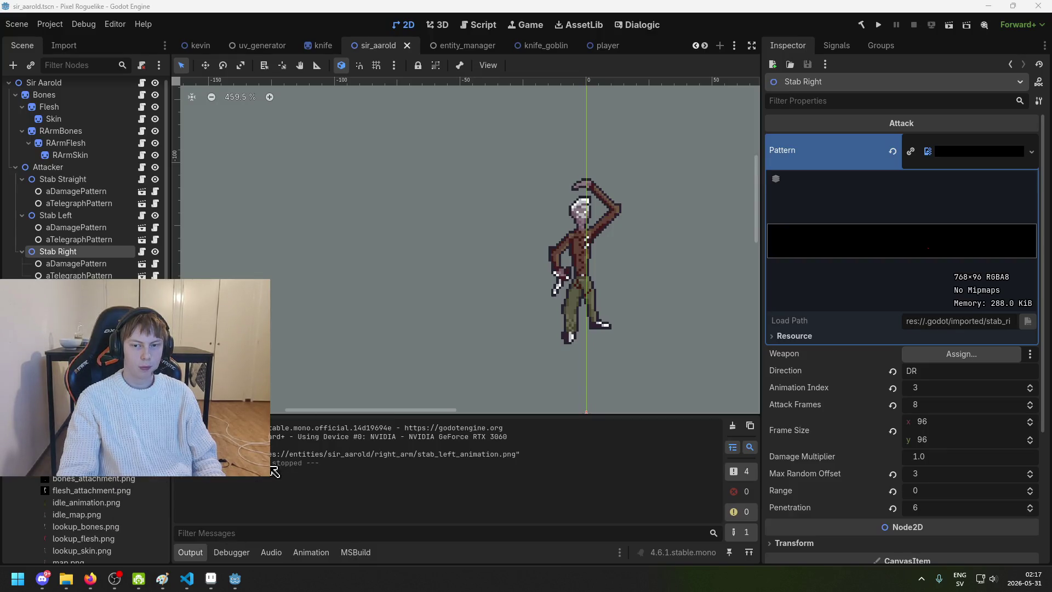
Step: Run the project, start a New Game to test the stabs, then stop with F8 and save
left_click(879, 26)
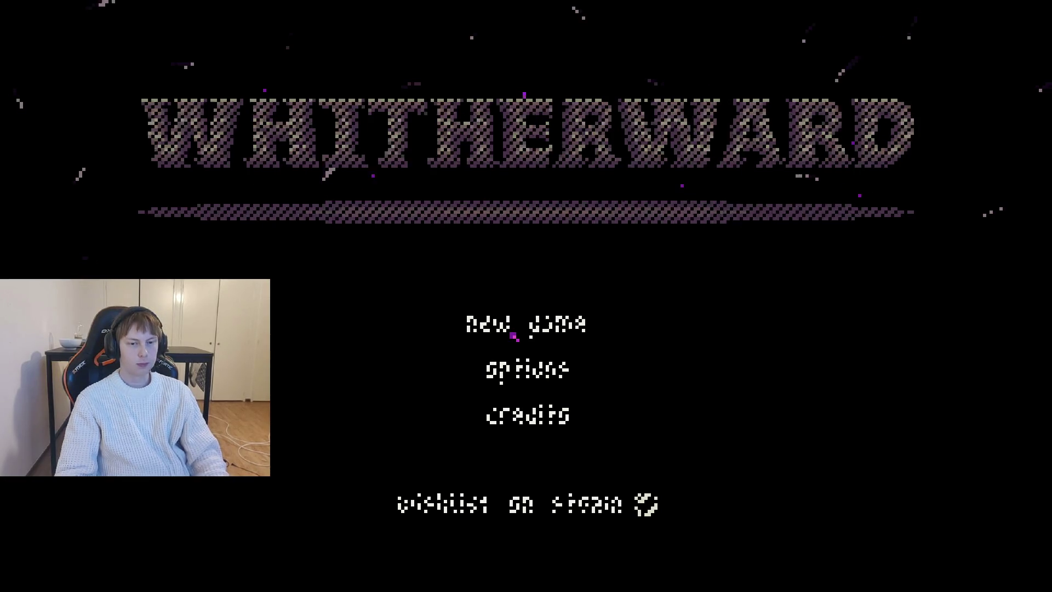
left_click(513, 334)
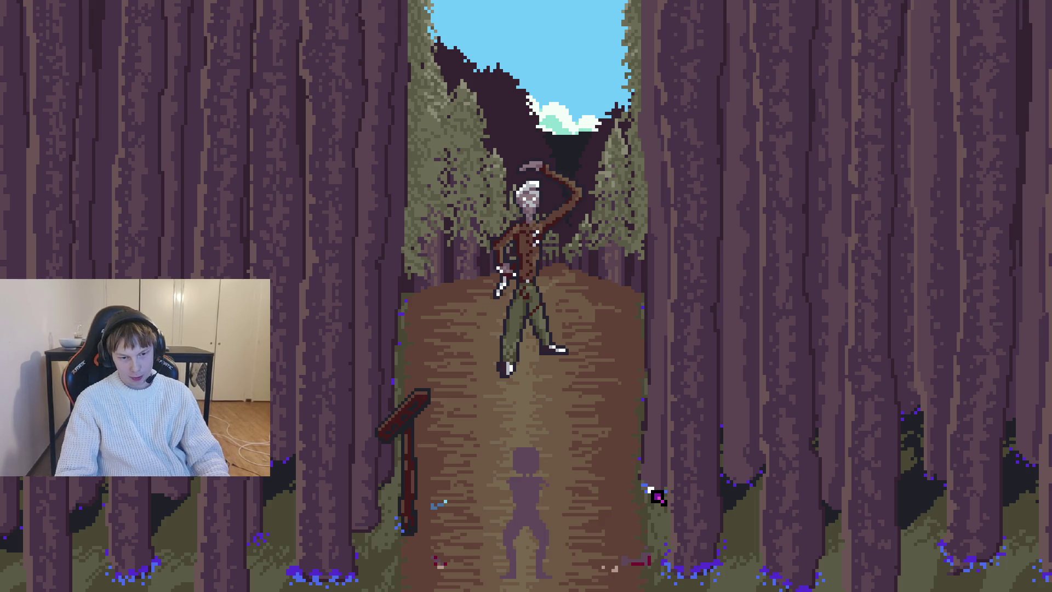
key("F8")
key("ctrl+s")
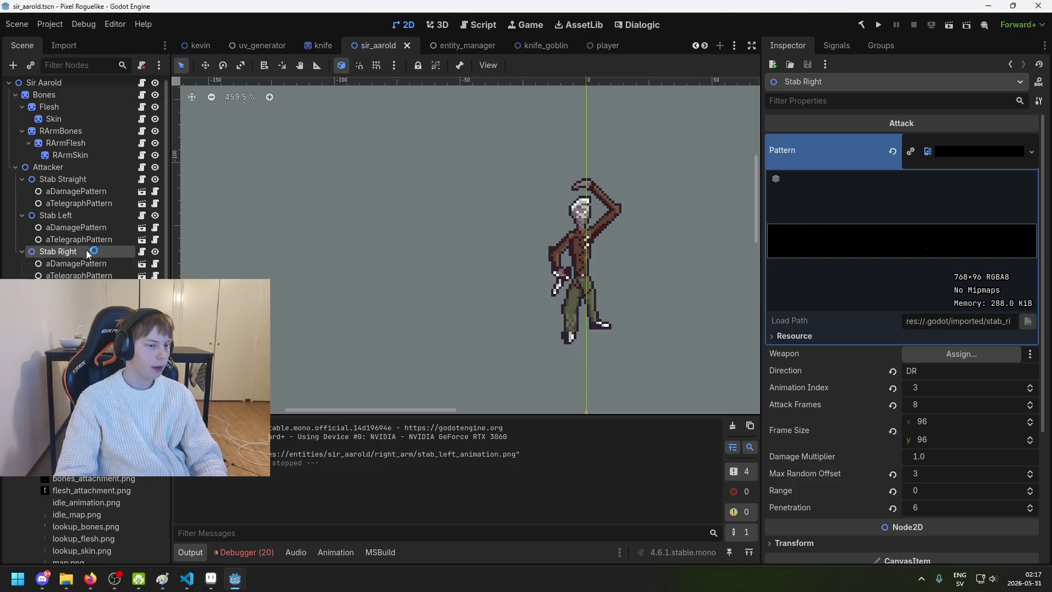
Step: Set Max Random Offset to 0 on both Stab Left and Stab Right
left_click(82, 264)
left_click(82, 251)
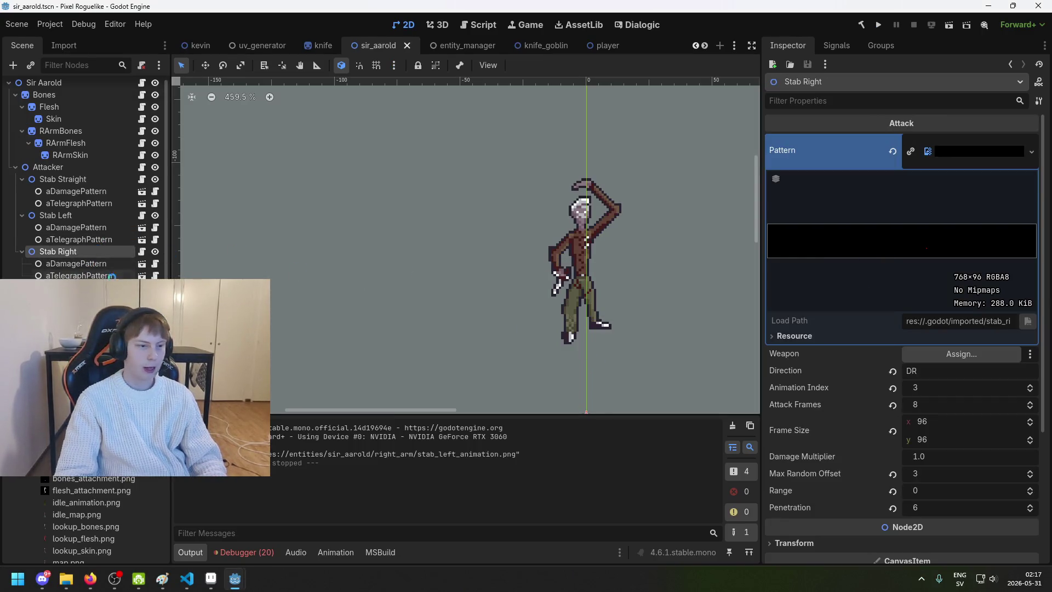
left_click(80, 215, "ctrl")
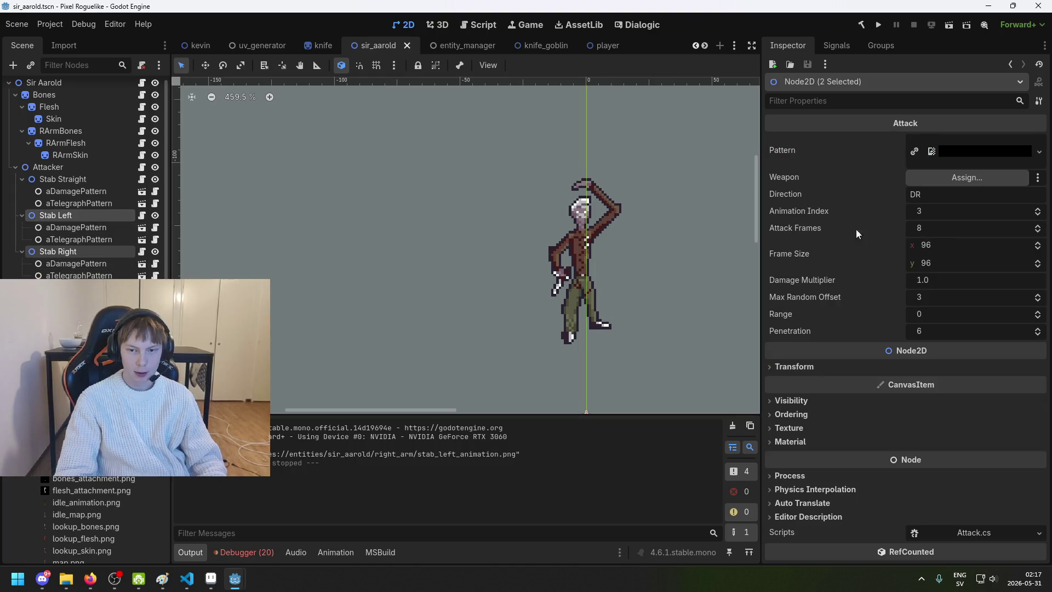
left_click(978, 297)
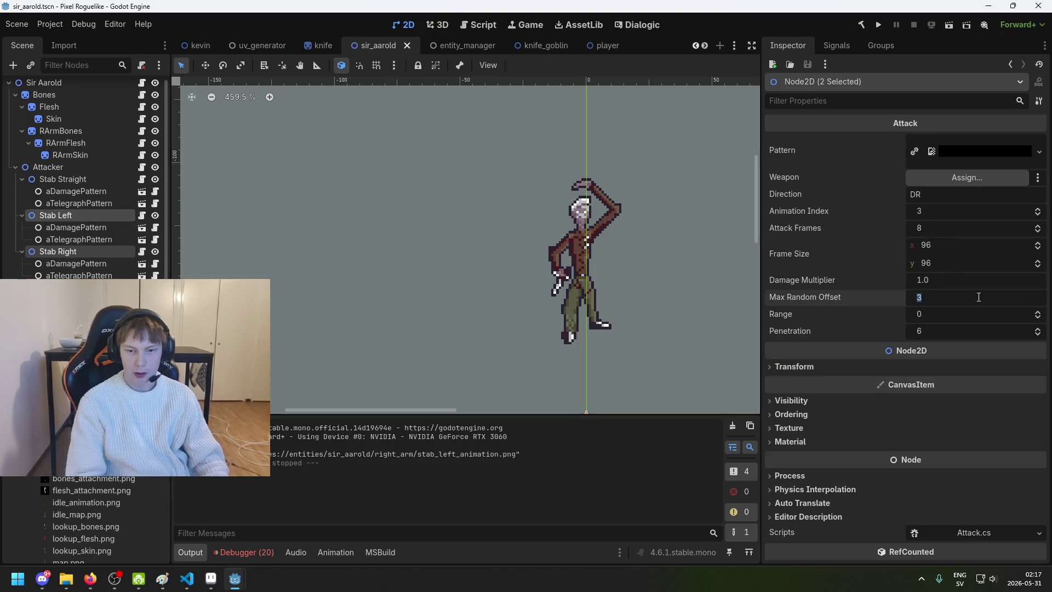
type("0")
key("Return")
Step: Save the sir_aarold scene and launch a new game
key("ctrl+s")
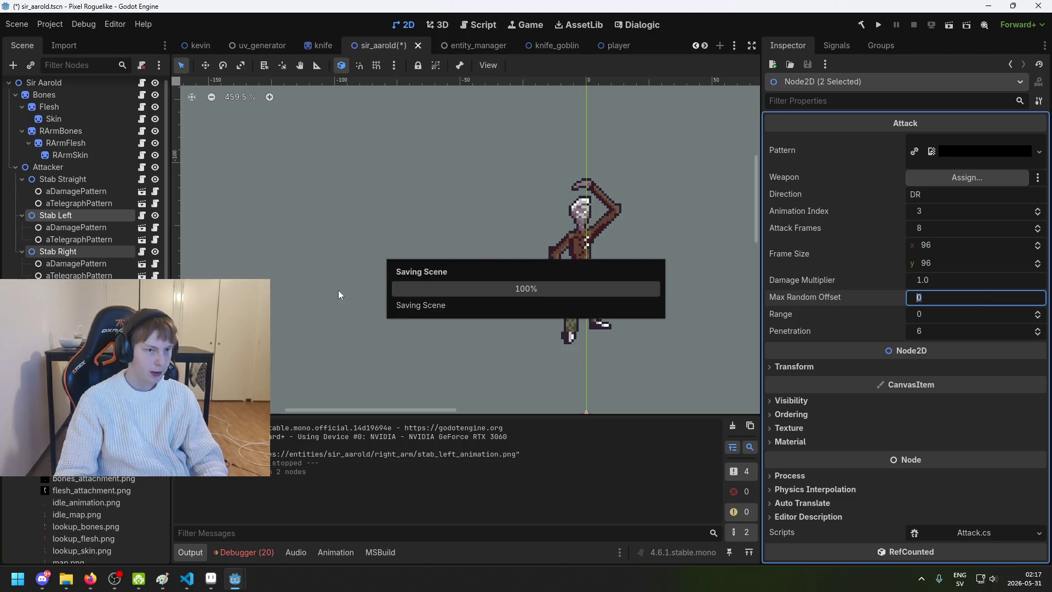
left_click(878, 24)
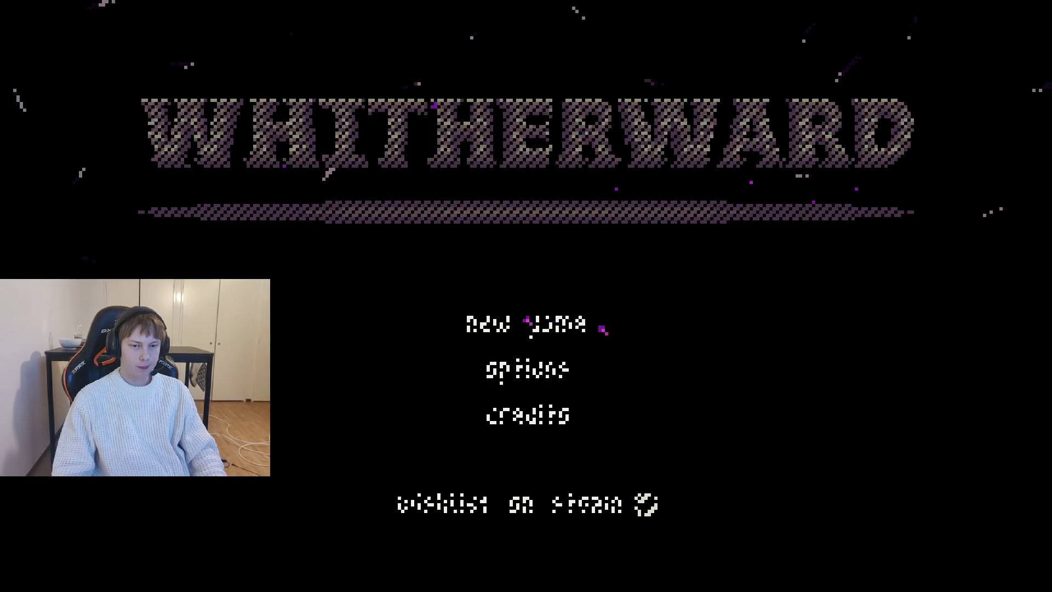
left_click(603, 329)
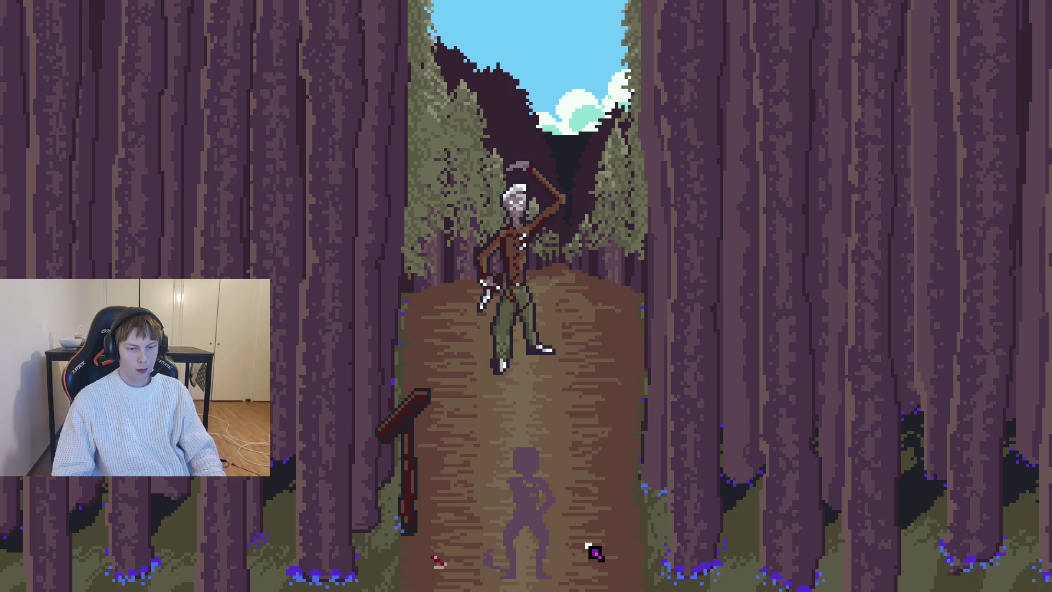
Step: Stop the running game with F8 after watching the stab attacks
key("F8")
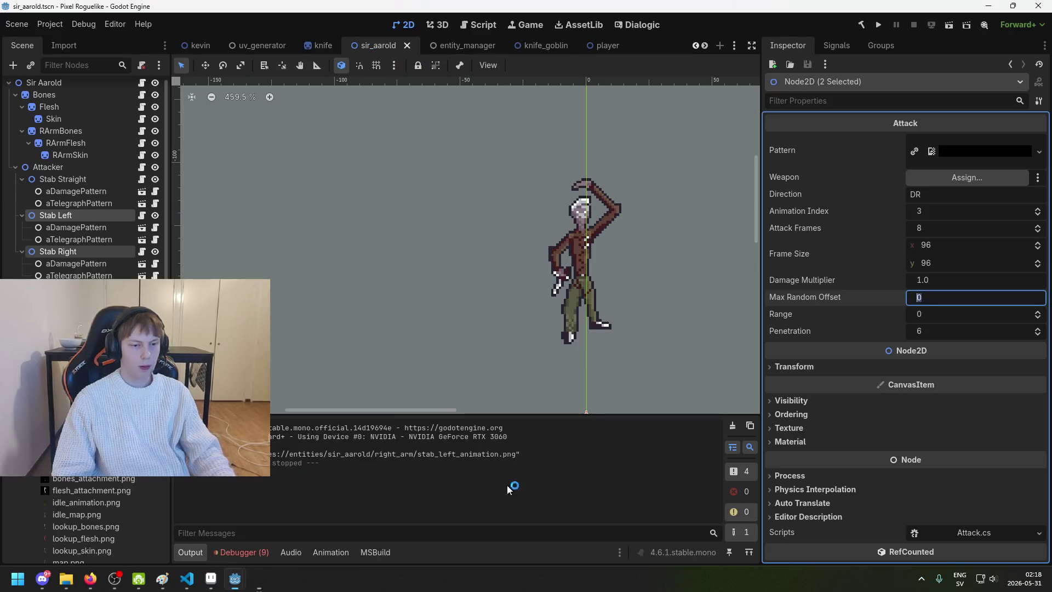
Step: Set Stab Straight's Max Random Offset to 0, save the scene and relaunch with F5
left_click(77, 227)
left_click(60, 215)
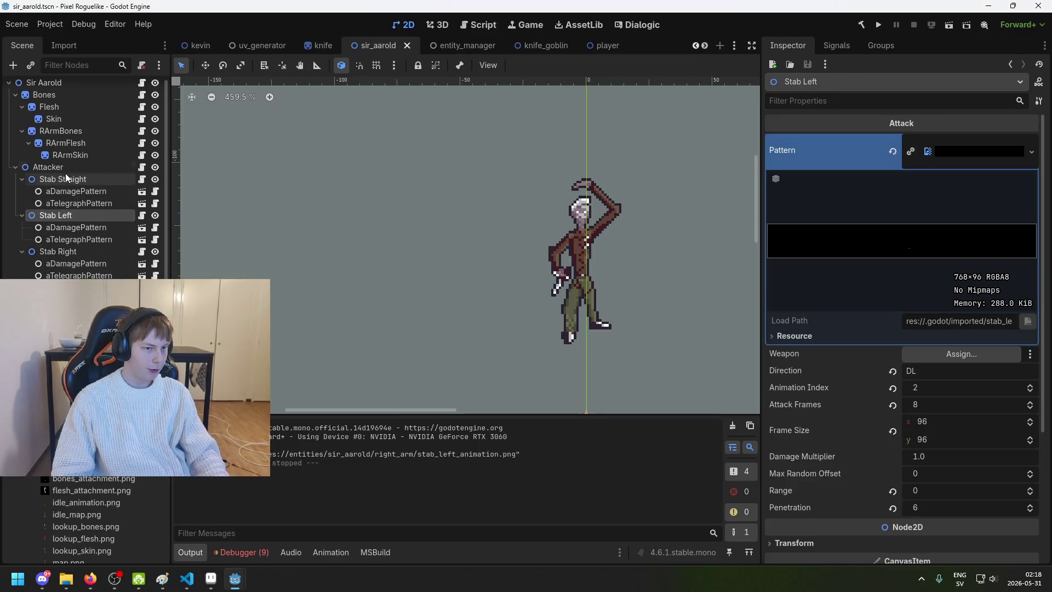
left_click(63, 179)
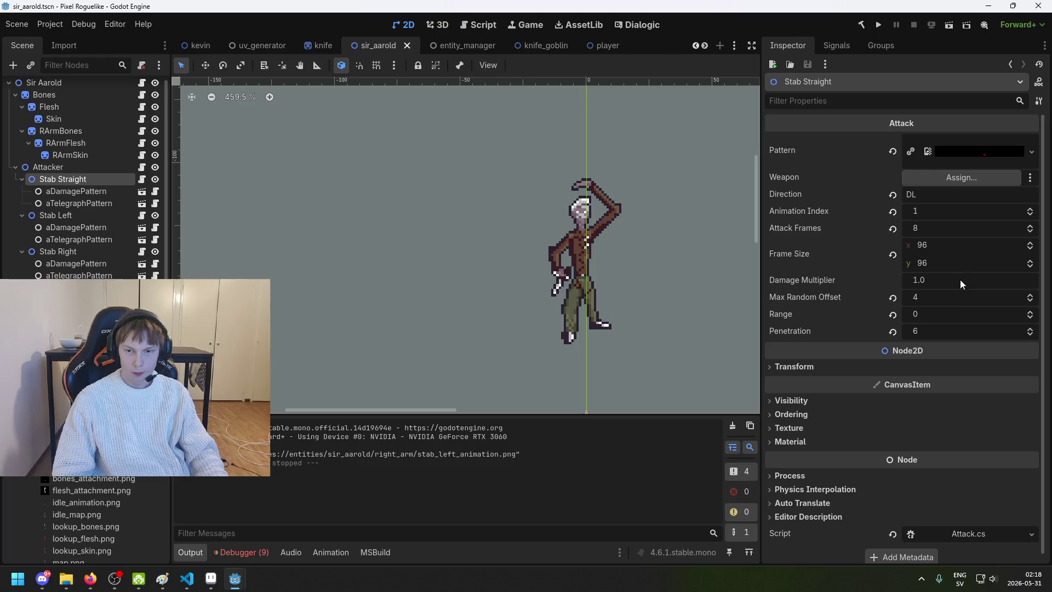
left_click(955, 299)
type("0")
key("ctrl+s")
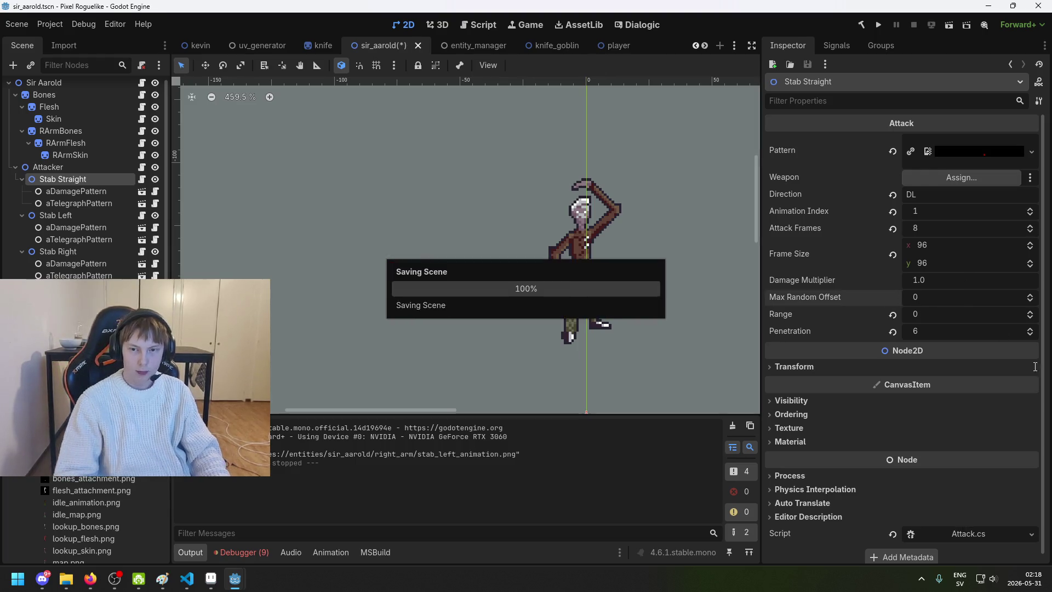
key("F5")
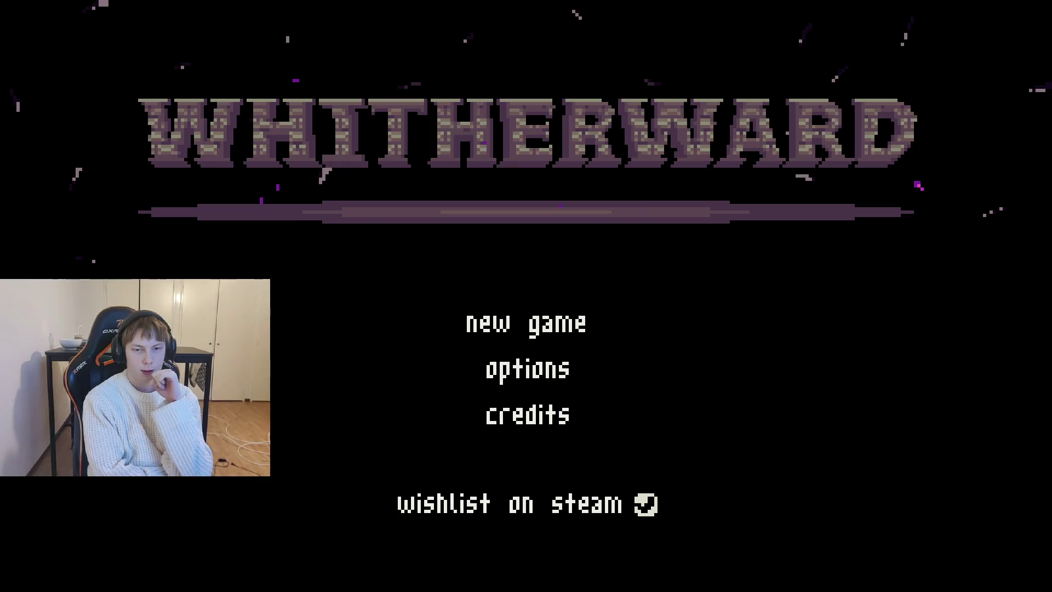
Step: Start a new game, attack left and right near the signpost, walk around, then quit with Alt+F4
left_click(526, 324)
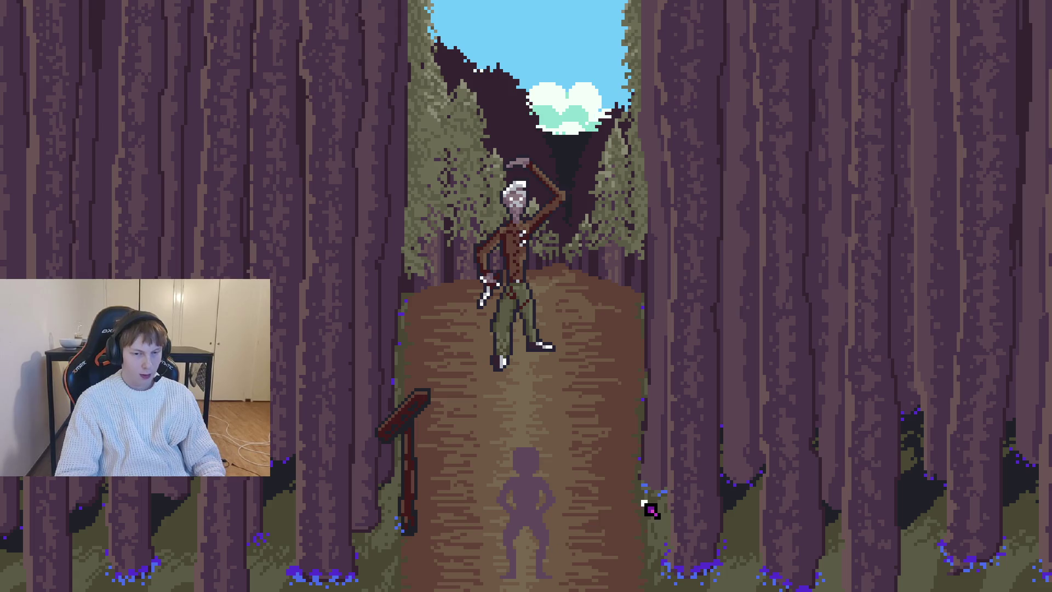
left_click(599, 497)
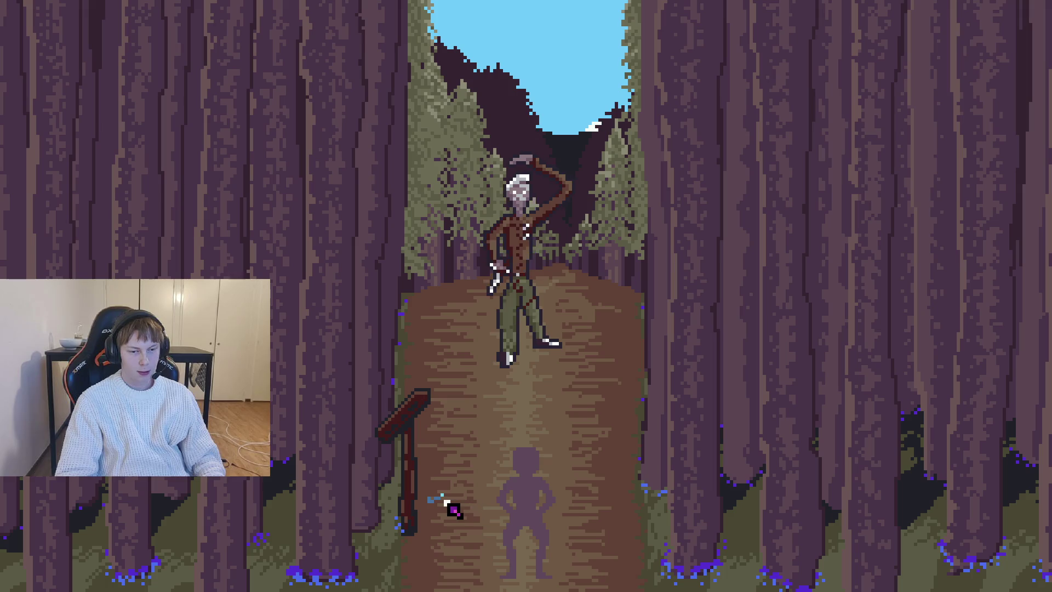
left_click(439, 508)
left_click(438, 507)
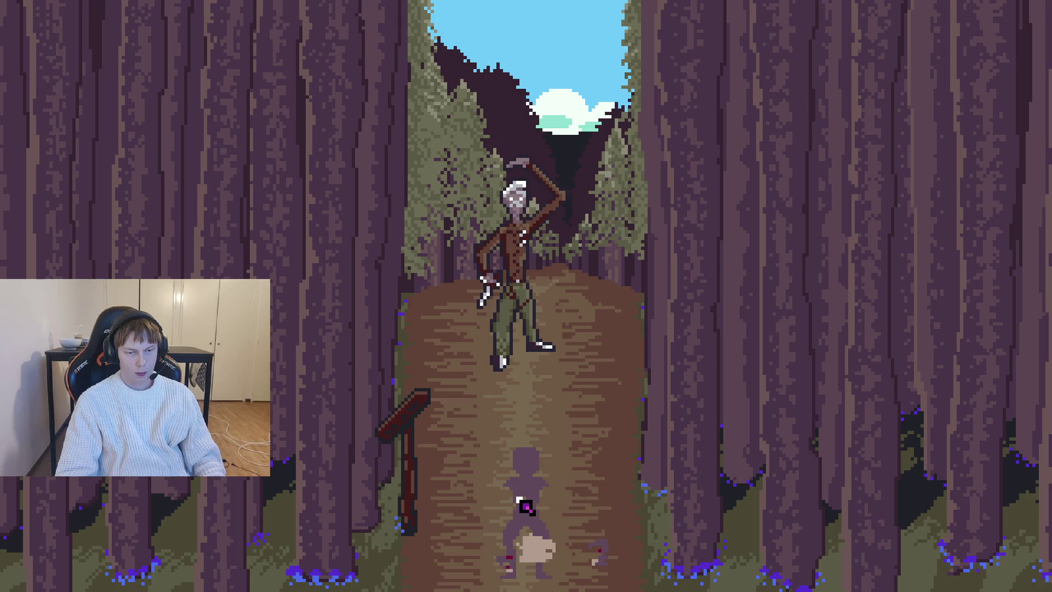
left_click(432, 506)
left_click(599, 500)
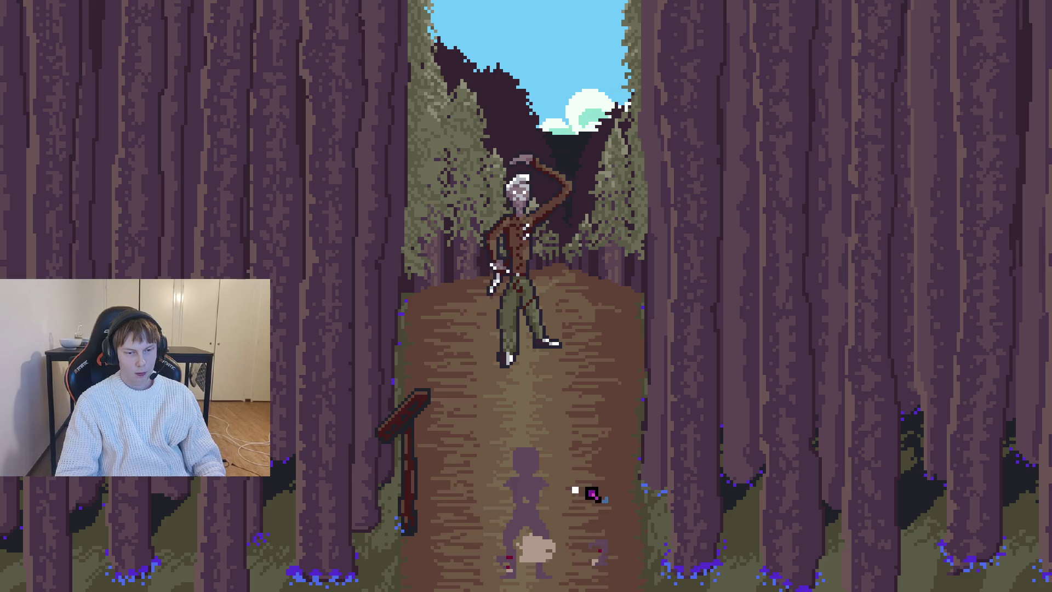
left_click(949, 503)
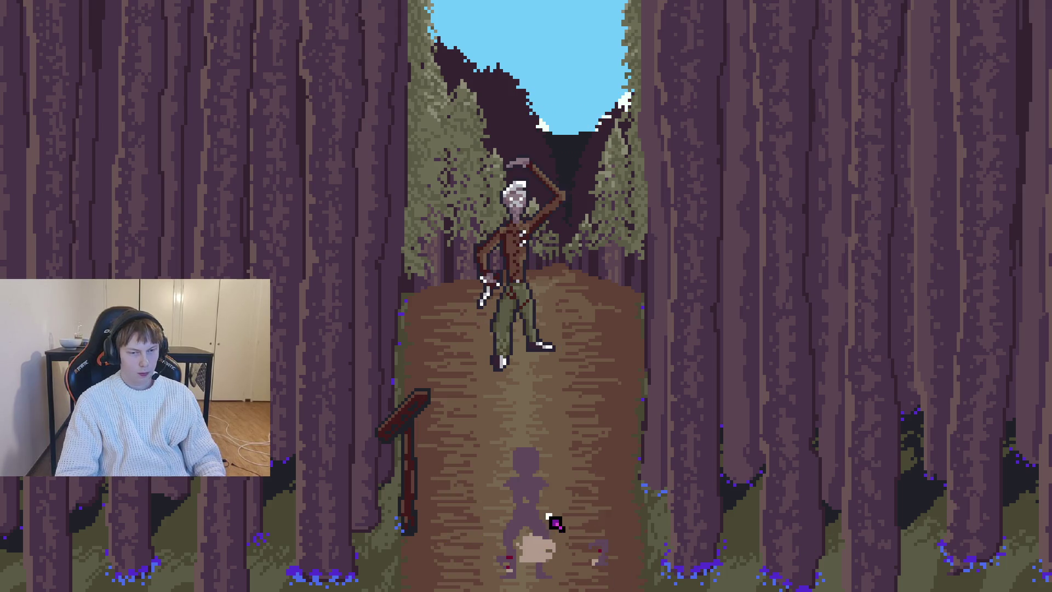
key("alt+F4")
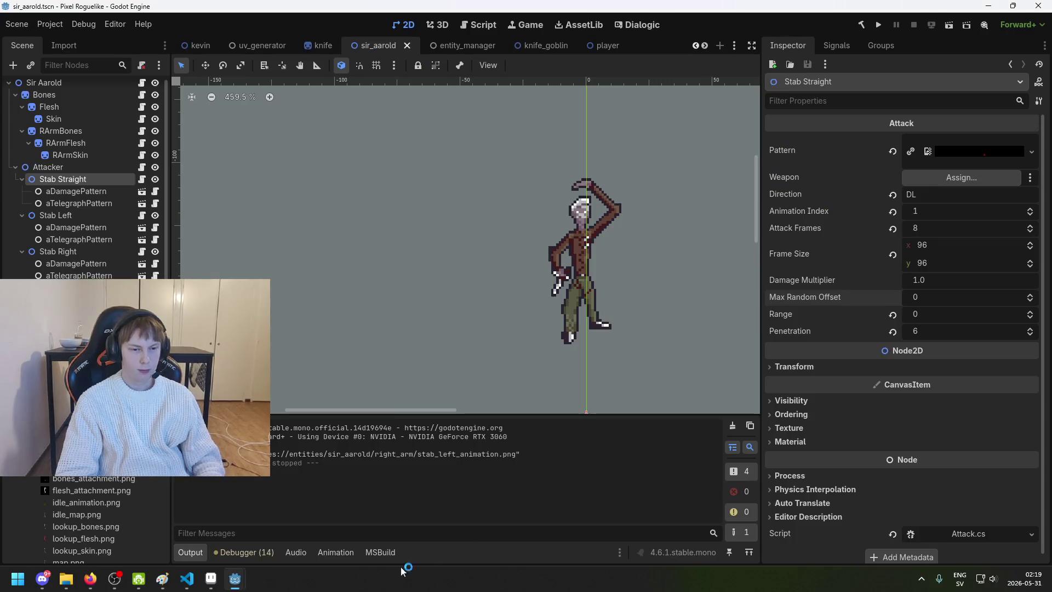
Step: Back in Aseprite, reorder the tabs so stab_straight_damage is showing
left_click(187, 578)
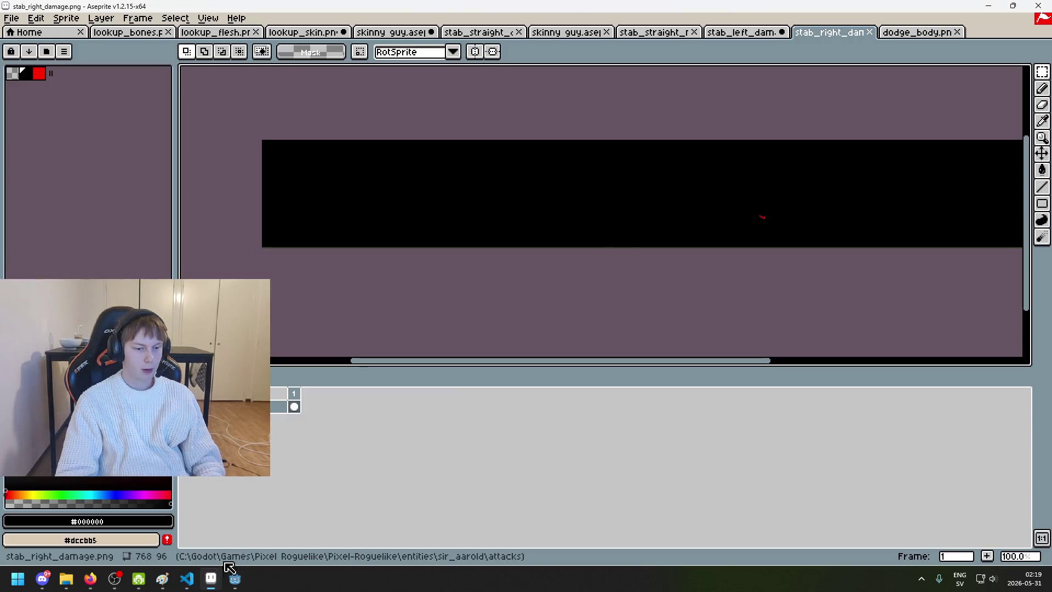
left_click(211, 577)
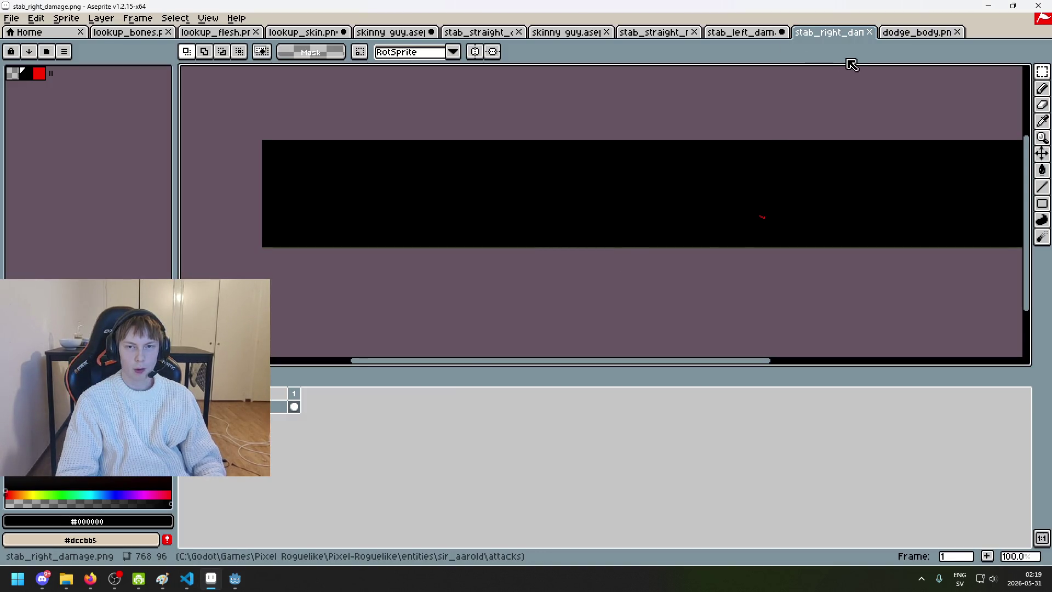
scroll(843, 159, "up", 1)
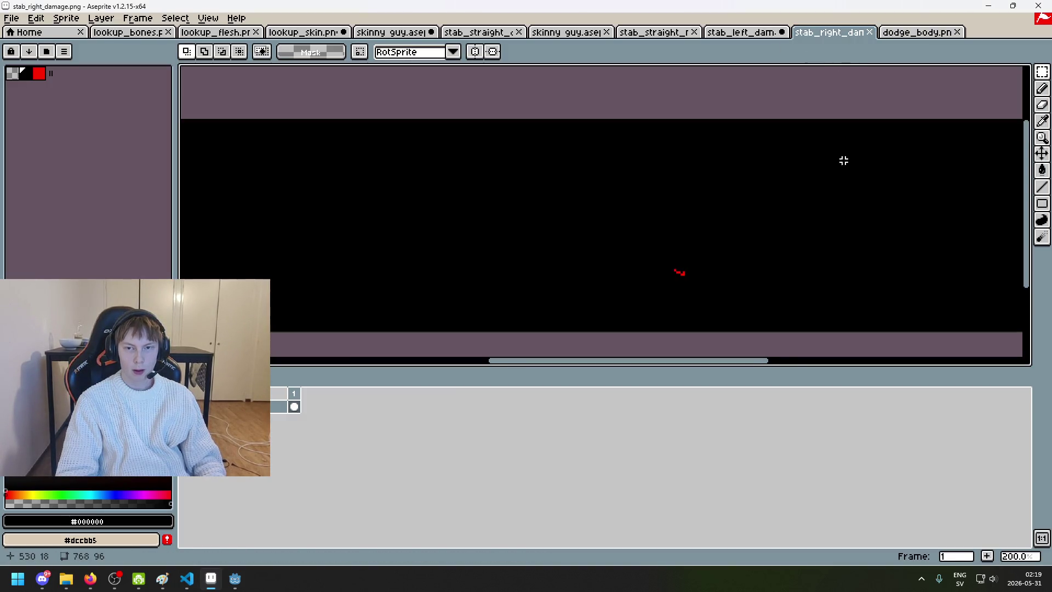
left_click(755, 37)
scroll(788, 103, "down", 3)
scroll(812, 107, "up", 2)
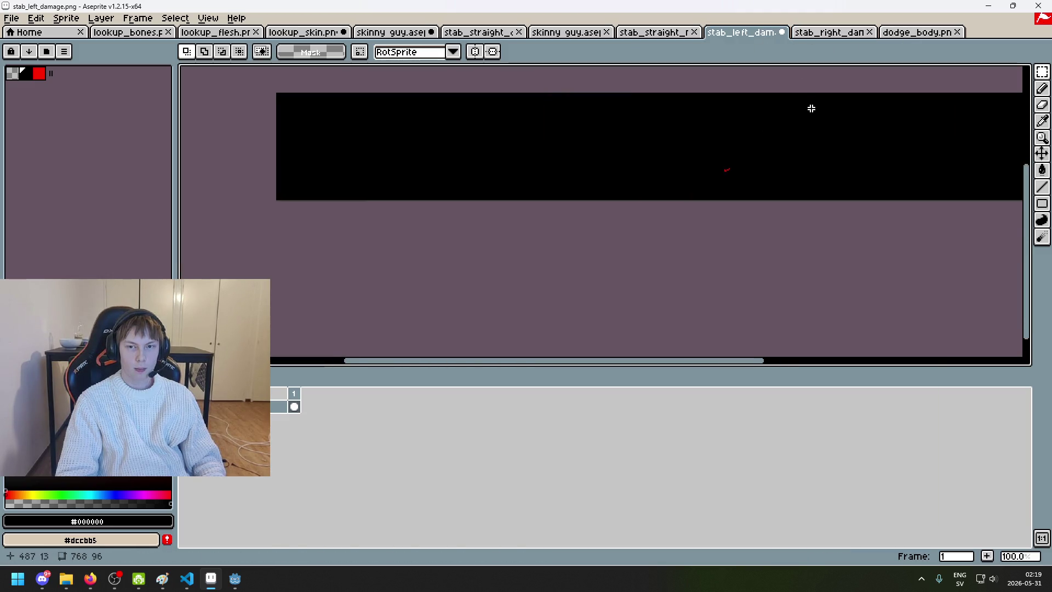
scroll(795, 115, "up", 2)
left_click(655, 33)
left_click(739, 33)
left_click(826, 34)
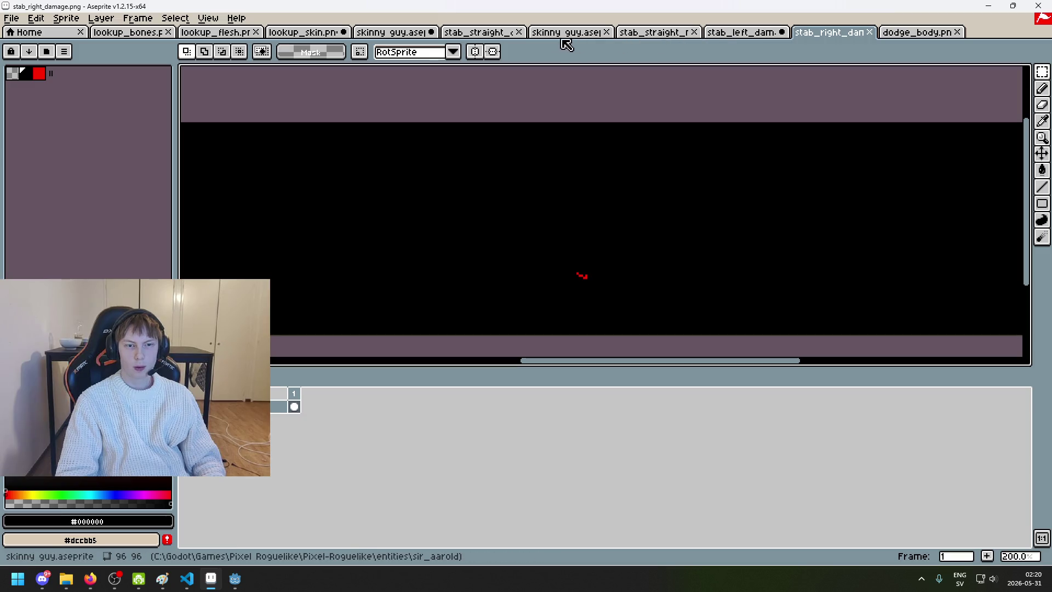
left_click_drag(477, 33, 690, 41)
scroll(657, 145, "down", 1)
scroll(767, 174, "up", 1)
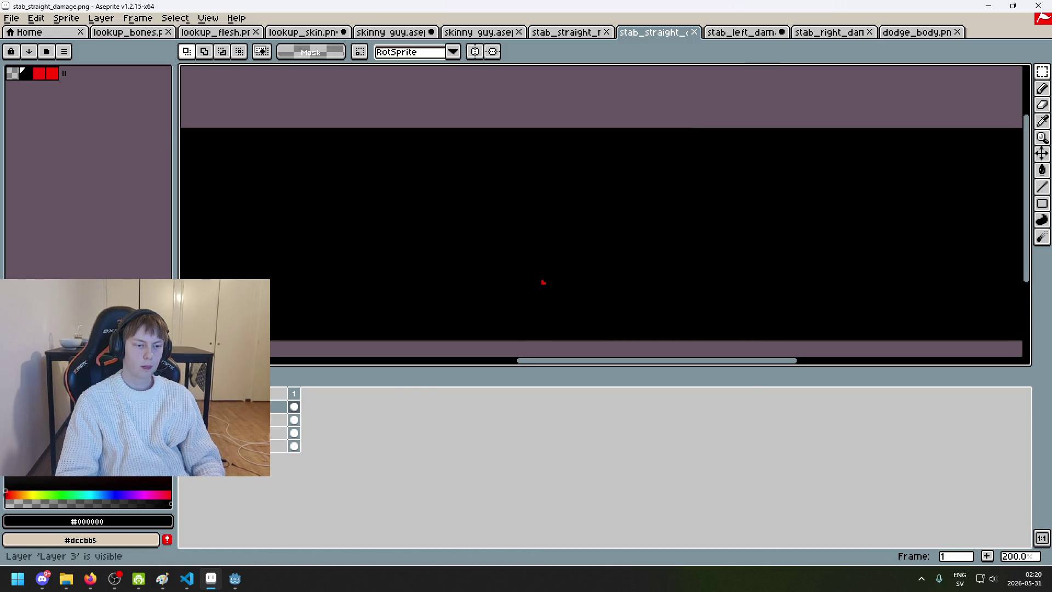
Step: Copy the whole straight-stab pattern and paste it onto a new layer in stab_left_damage
key("ctrl+a")
left_click(742, 33)
scroll(713, 137, "down", 2)
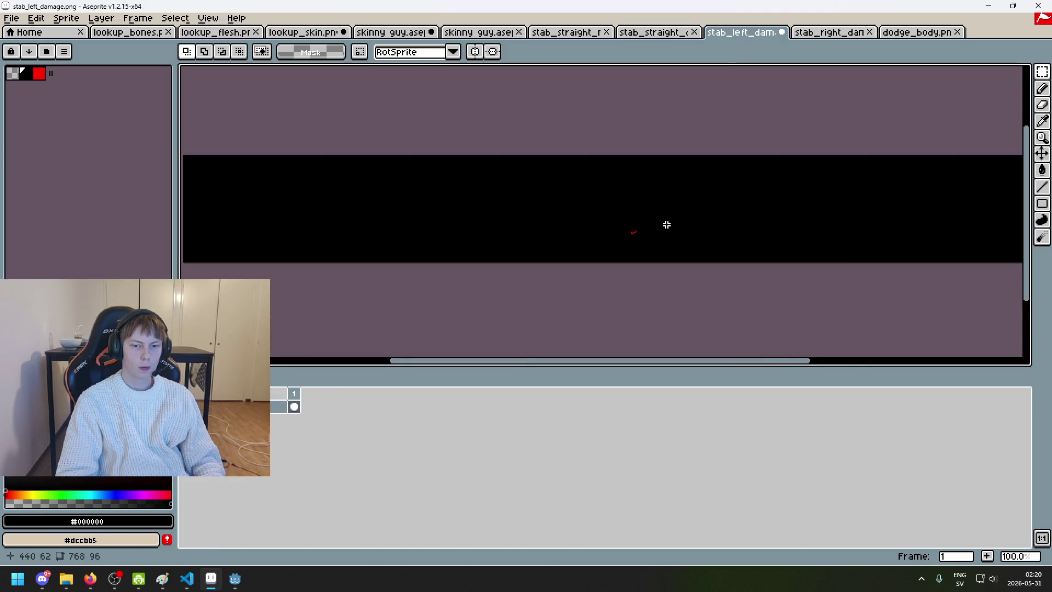
scroll(931, 121, "up", 1)
scroll(945, 116, "down", 1)
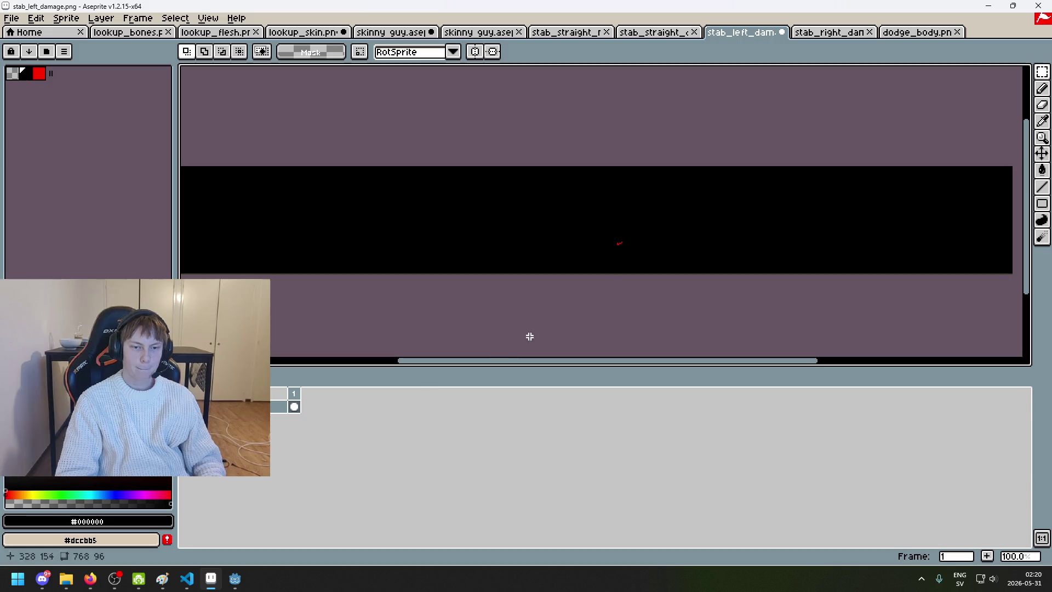
right_click(235, 407)
left_click(263, 432)
key("ctrl+v")
Step: Drag the pasted pattern, then undo and re-paste it a few times
scroll(661, 230, "up", 3)
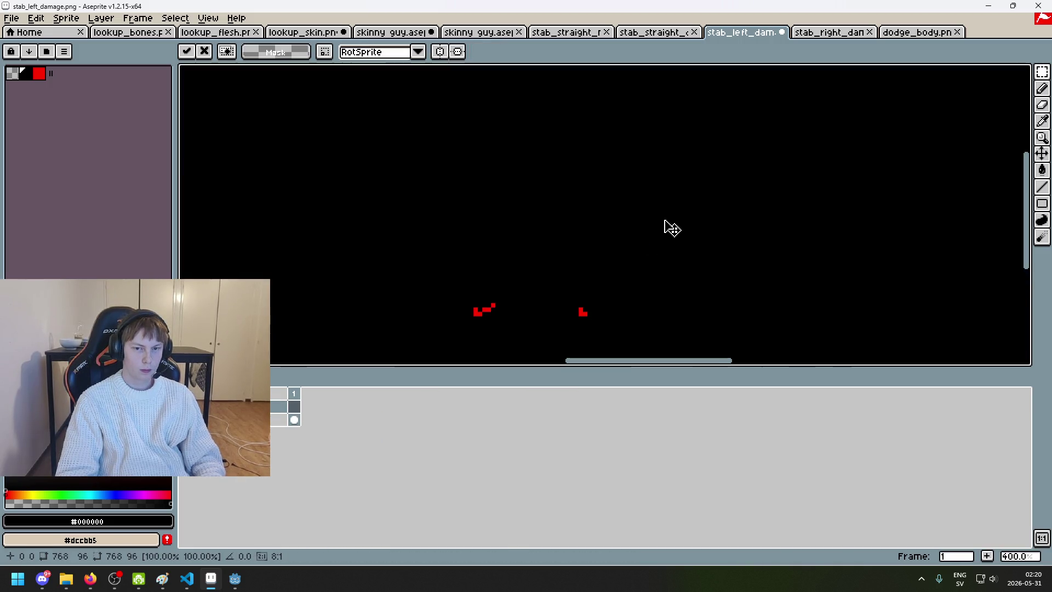
left_click_drag(610, 314, 717, 289)
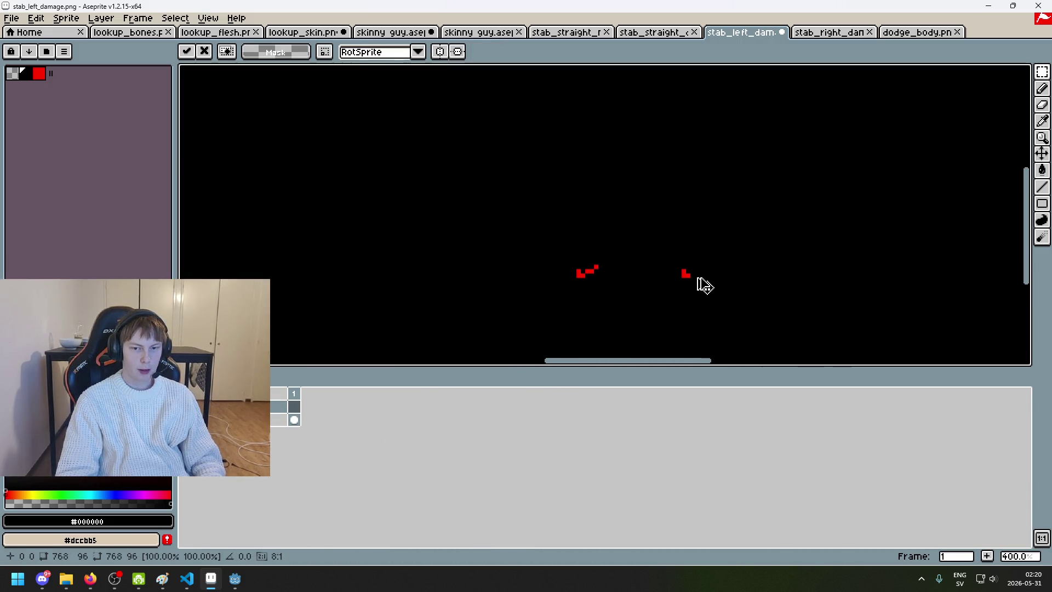
key("ctrl+z")
key("ctrl+v")
scroll(702, 288, "down", 2)
key("ctrl+z")
scroll(696, 286, "down", 2)
scroll(662, 285, "up", 2)
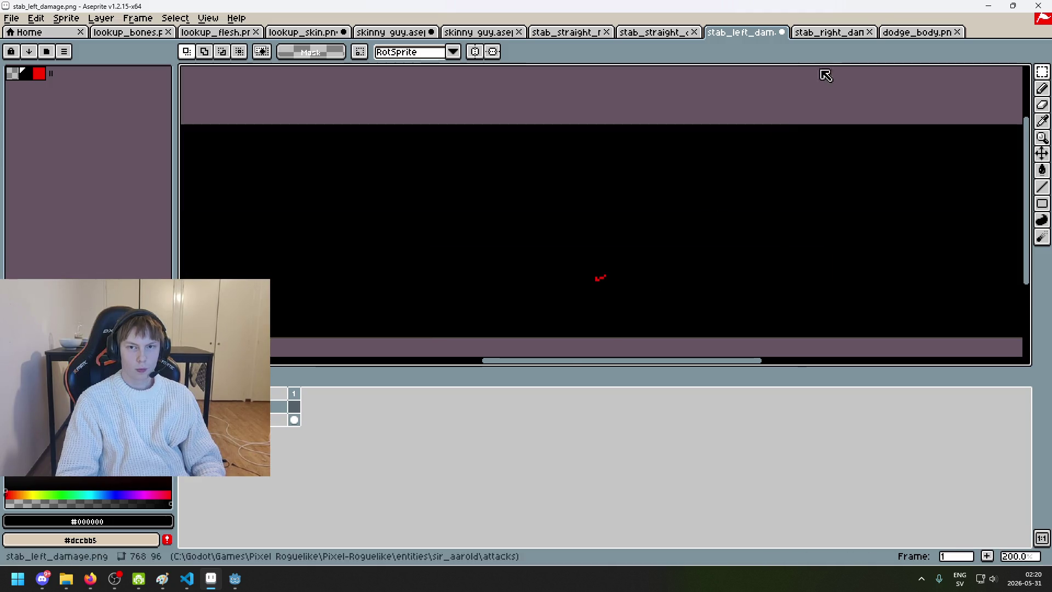
scroll(634, 308, "up", 3)
key("ctrl+v")
Step: Select the strip between the red marks in stab_left_damage, attempt a save, and undo the paste
mouse_move(1039, 73)
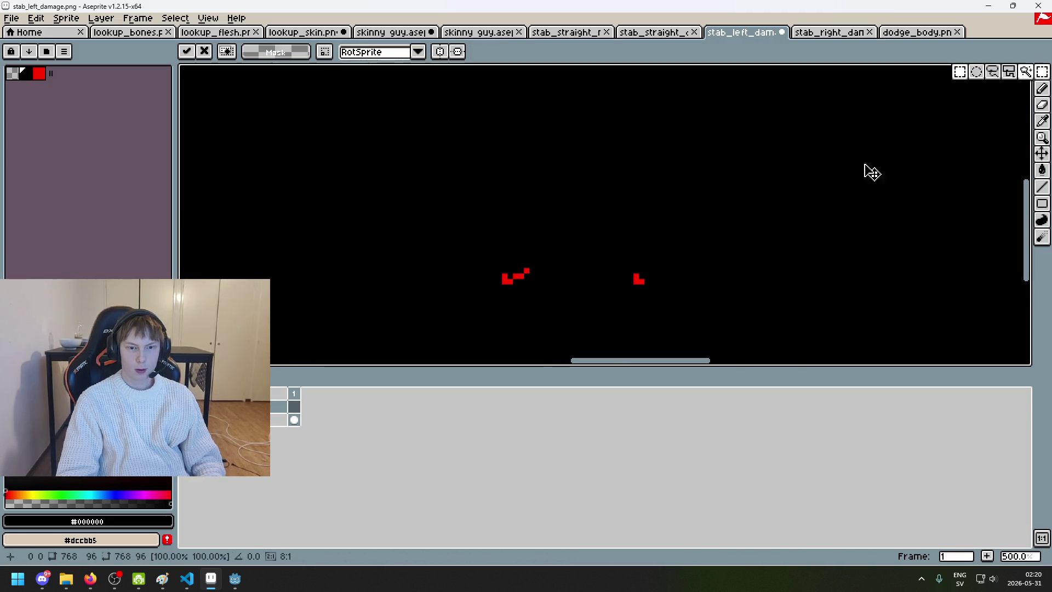
scroll(619, 252, "up", 1)
left_click(635, 286)
left_click_drag(634, 287, 482, 282)
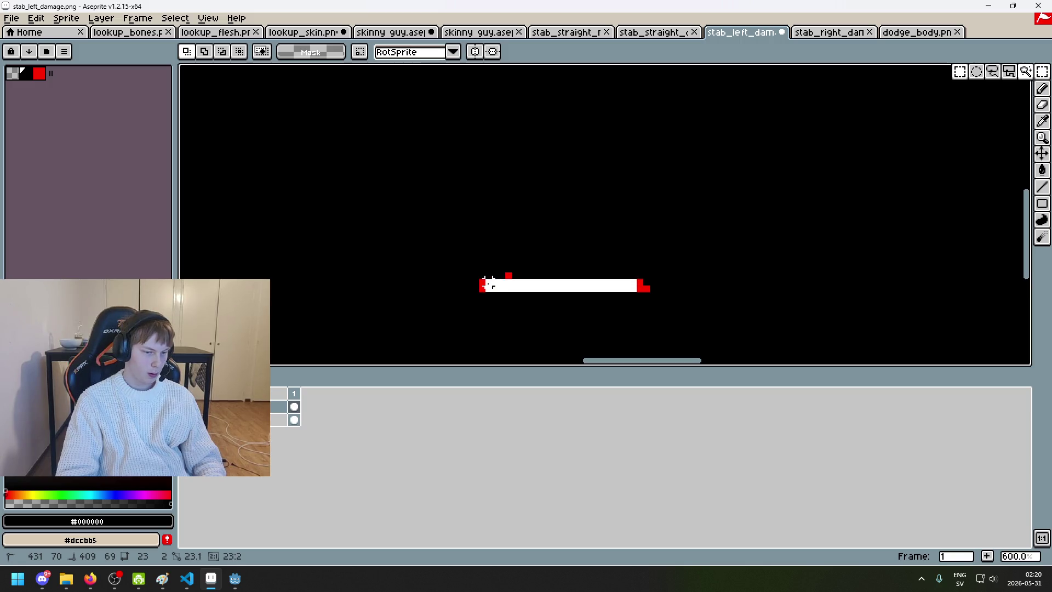
scroll(620, 316, "up", 3)
scroll(620, 316, "down", 4)
key("ctrl+s")
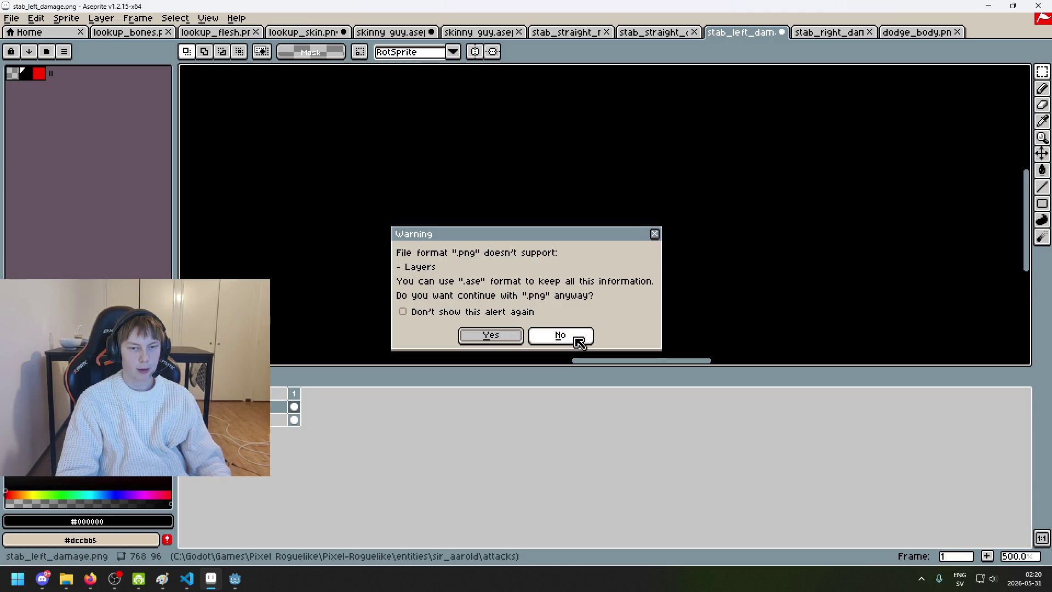
left_click(569, 336)
key("ctrl+z")
Step: Paste the pattern into stab_right_damage, try strip selections beside the red marks, then undo them
left_click(832, 33)
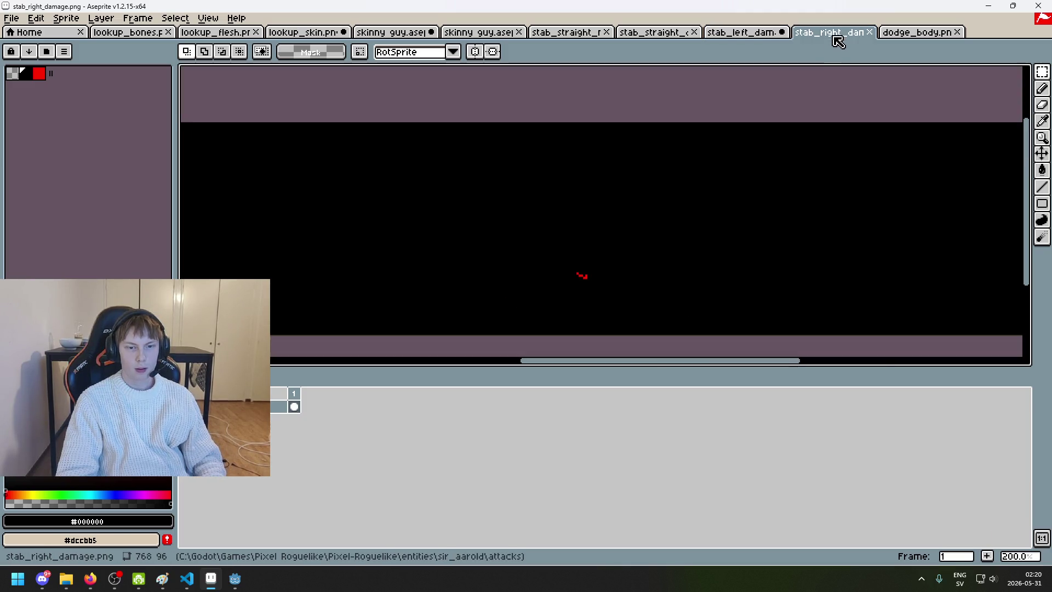
key("ctrl+v")
key("Return")
scroll(508, 264, "up", 2)
left_click_drag(489, 238, 708, 253)
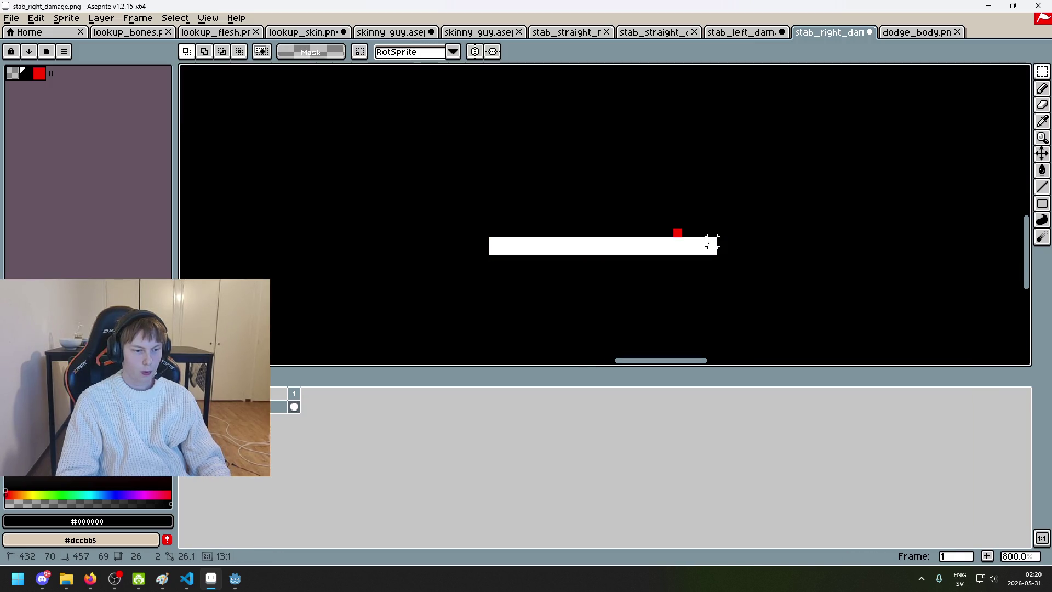
key("ctrl+z")
key("ctrl+d")
left_click_drag(507, 239, 715, 243)
scroll(759, 232, "down", 4)
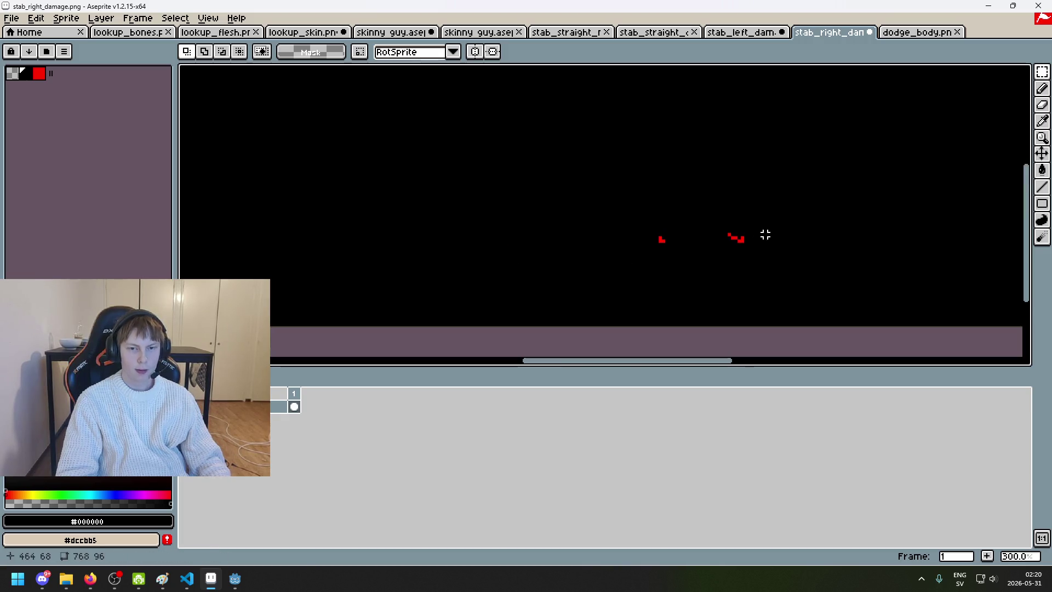
key("ctrl+z")
key("ctrl+z")
key("ctrl+z")
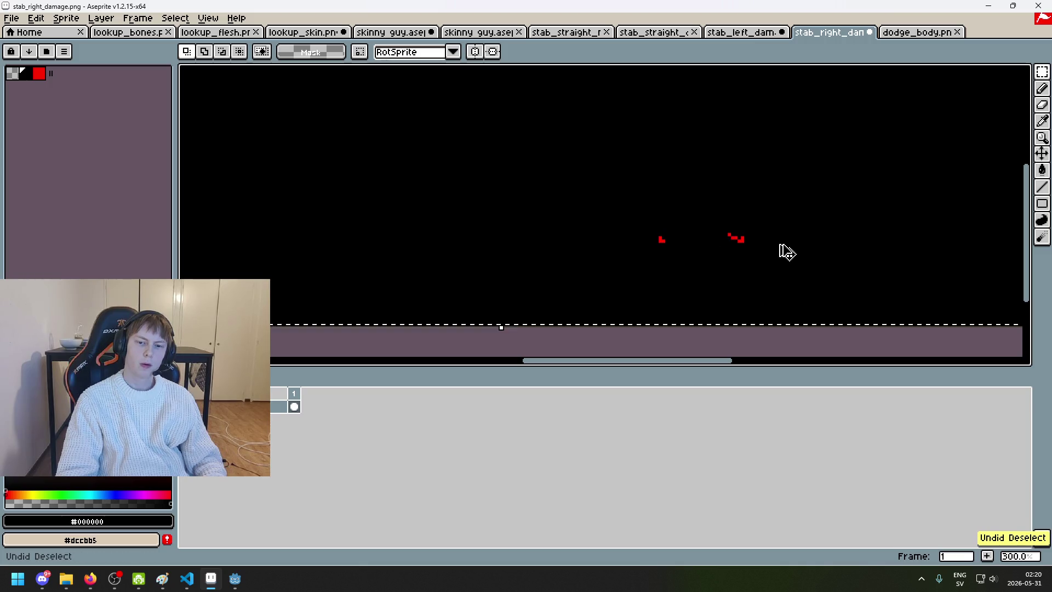
Step: Save stab_right_damage and stab_left_damage as PNGs, then show stab_straight_damage
key("ctrl+s")
key("ctrl+shift+Tab")
key("ctrl+s")
left_click(506, 332)
scroll(631, 277, "down", 3)
scroll(631, 278, "up", 1)
left_click(661, 39)
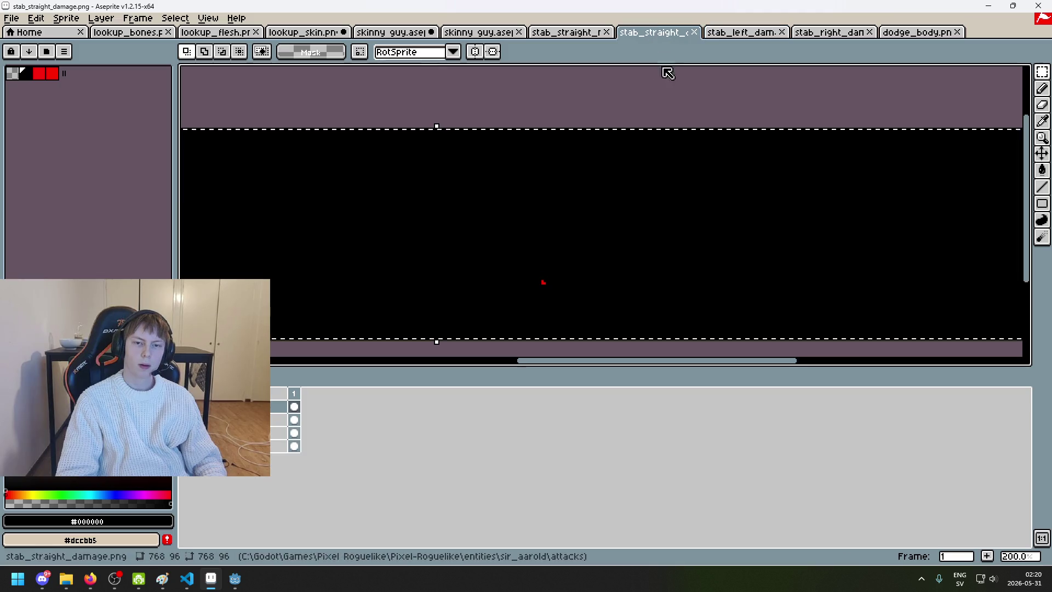
Step: Bring the Godot editor forward, run the project and start a New Game
mouse_move(234, 578)
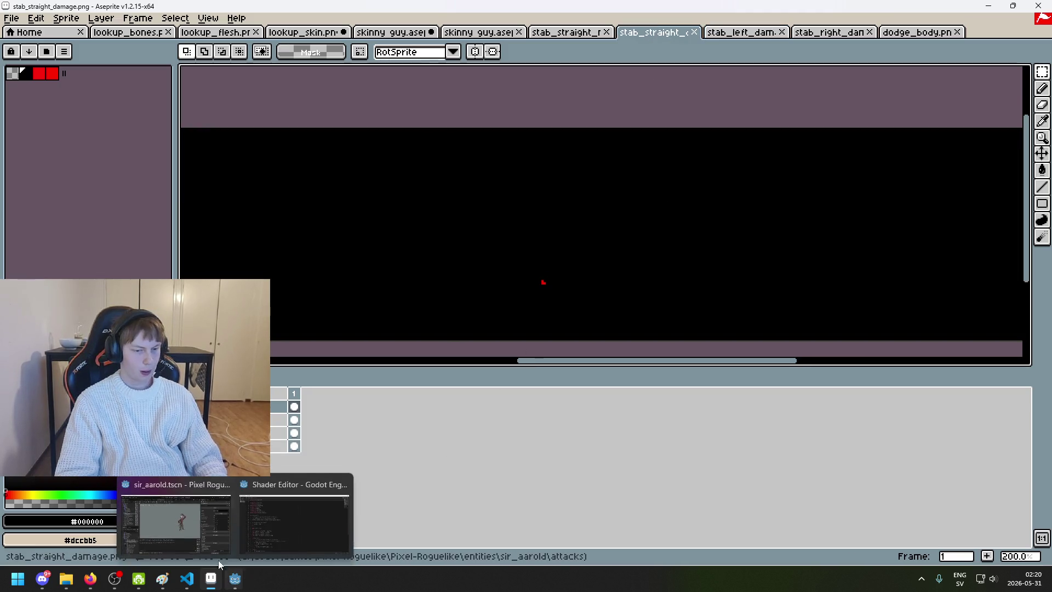
left_click(181, 520)
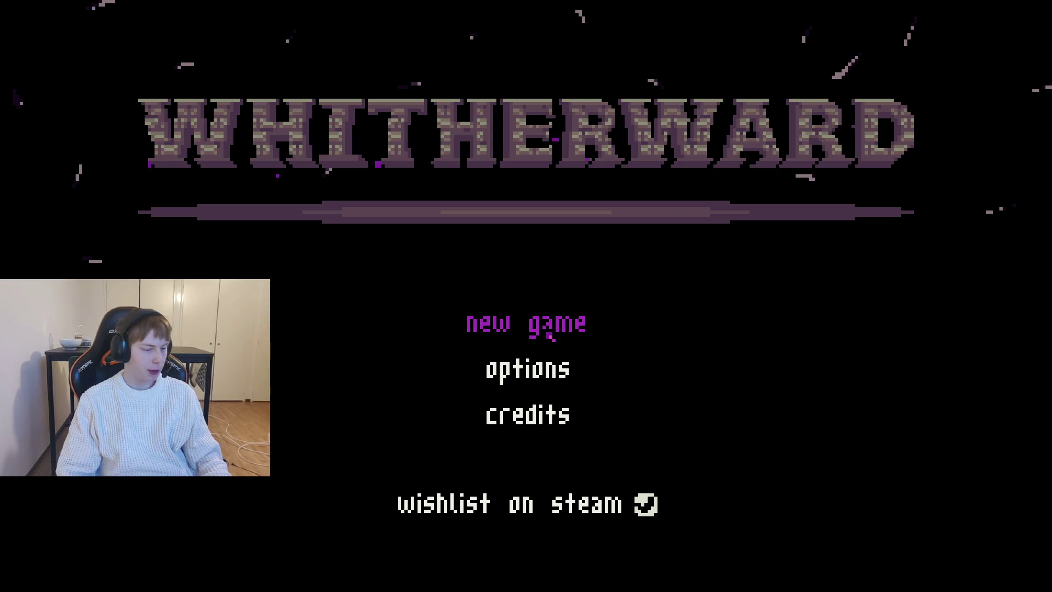
left_click(553, 339)
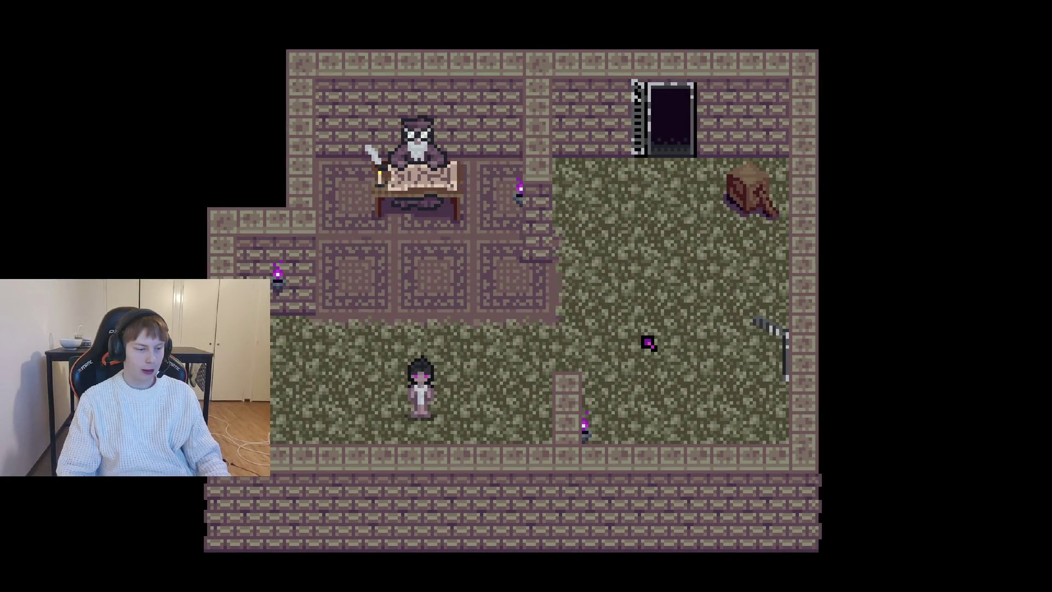
Step: Walk the character to the desk and play the forest fight, dodging Sir Aarold's stab
key("Up")
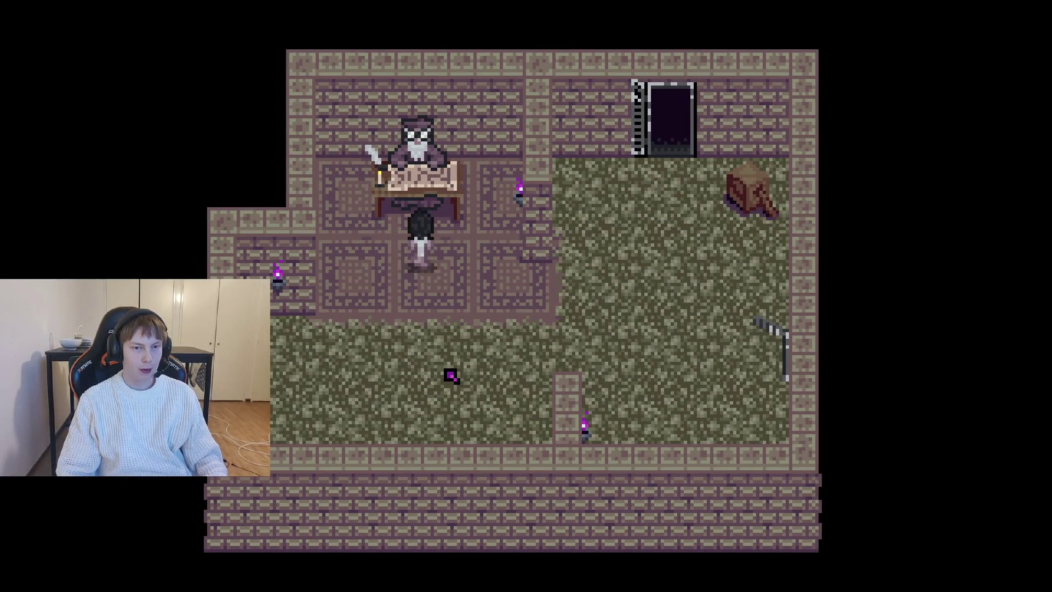
key("Right")
key("Left")
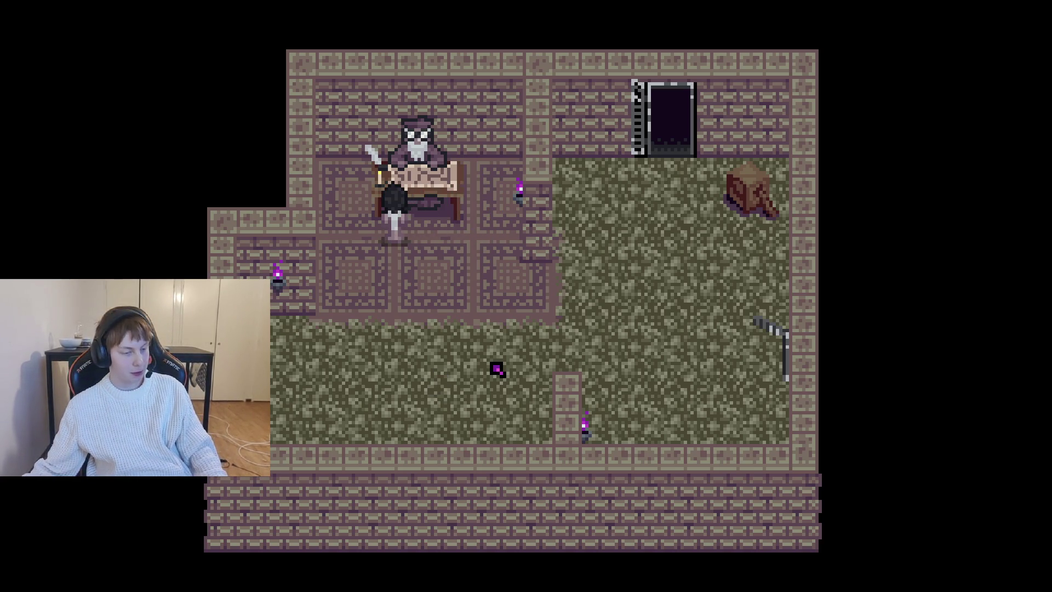
key("Right")
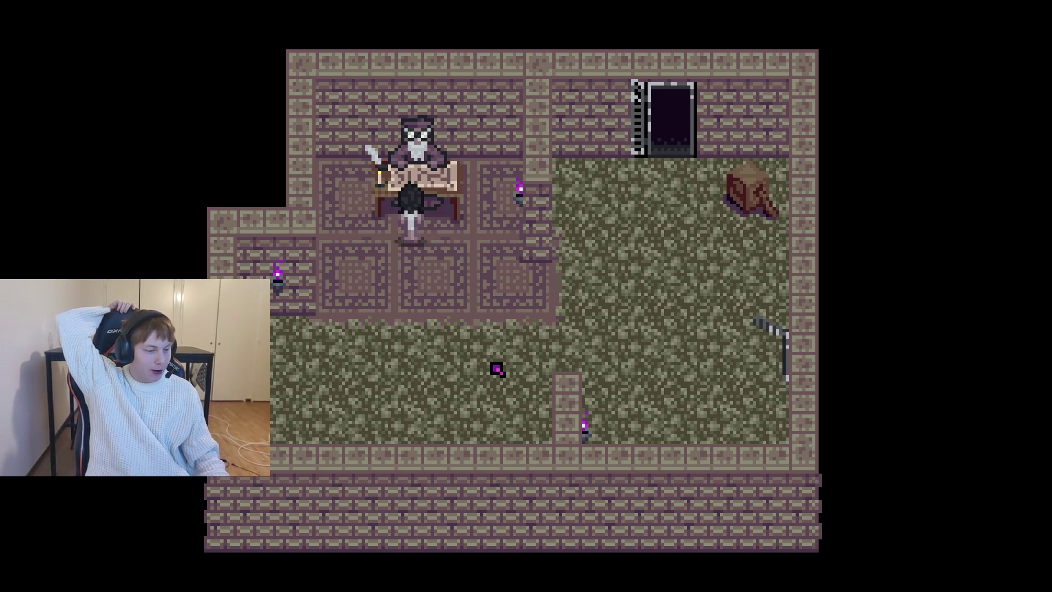
key("Right")
key("Left")
key("Right")
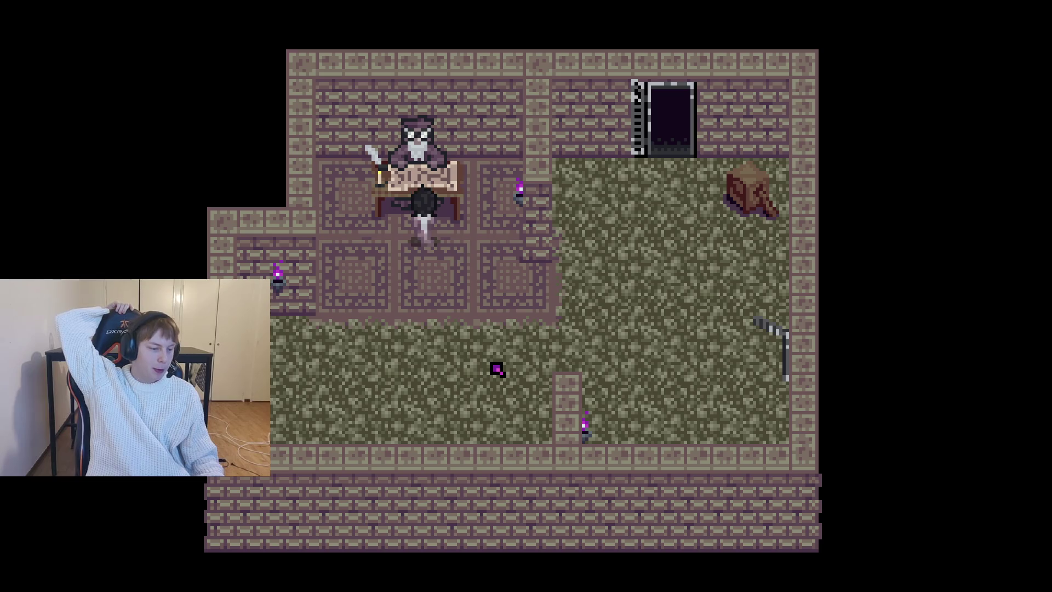
key("Left")
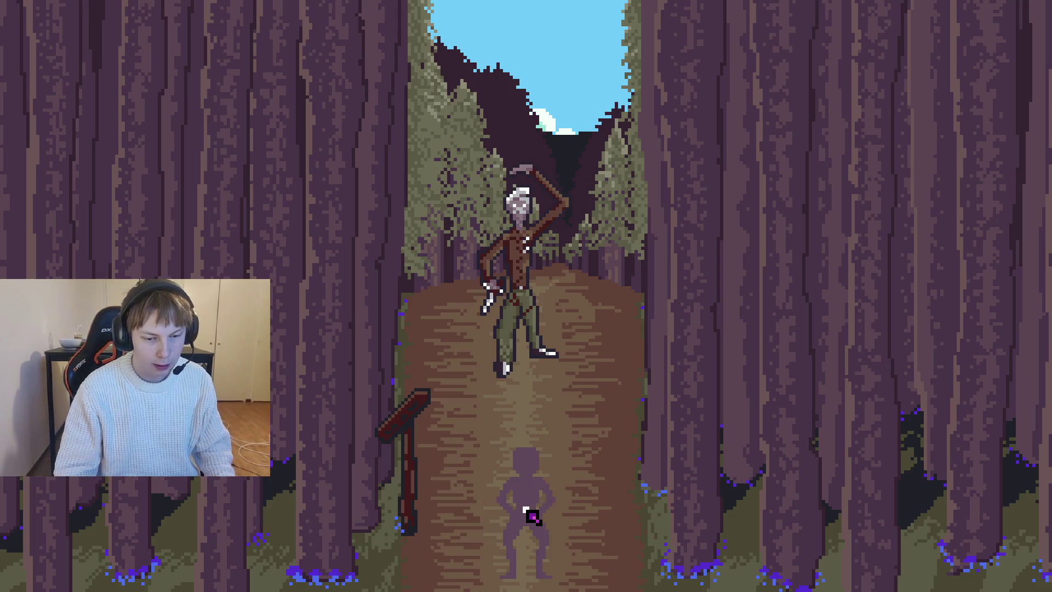
left_click(531, 515)
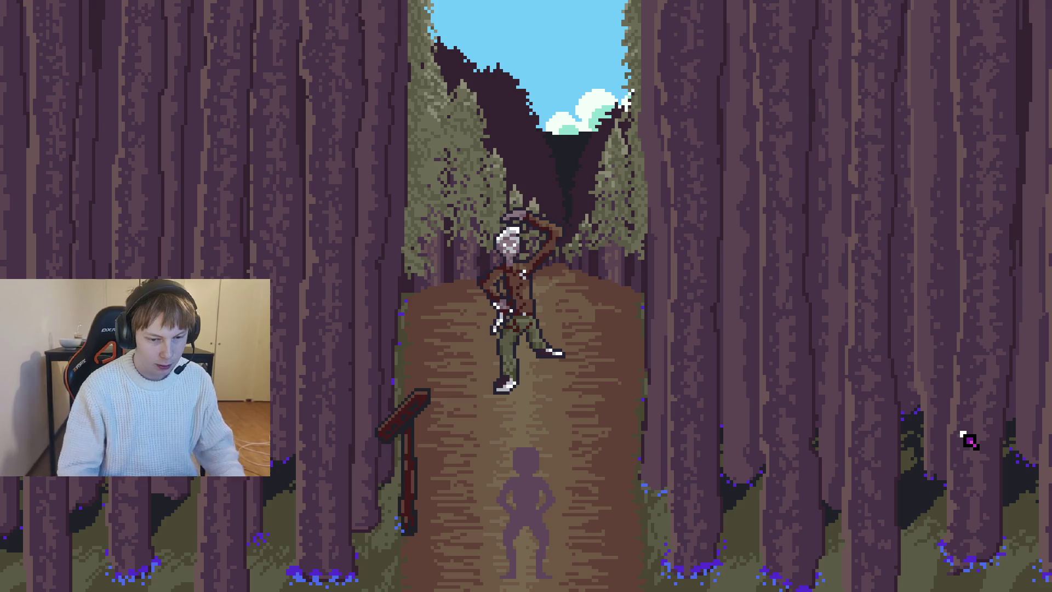
Step: Leave the fullscreen game and switch back to Aseprite on stab_straight_damage.png
key("alt+Tab")
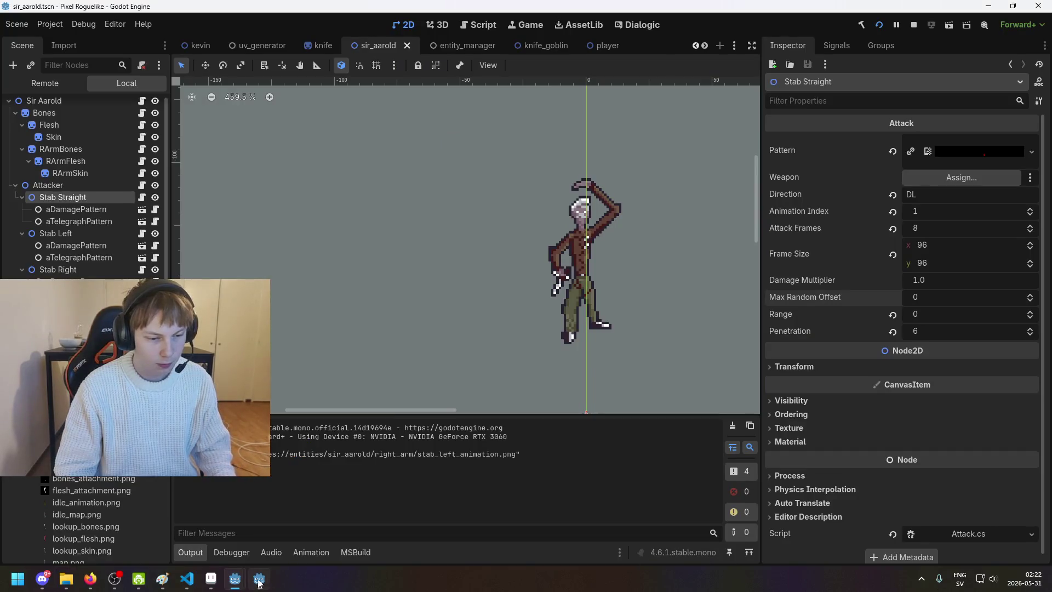
mouse_move(260, 582)
key("super")
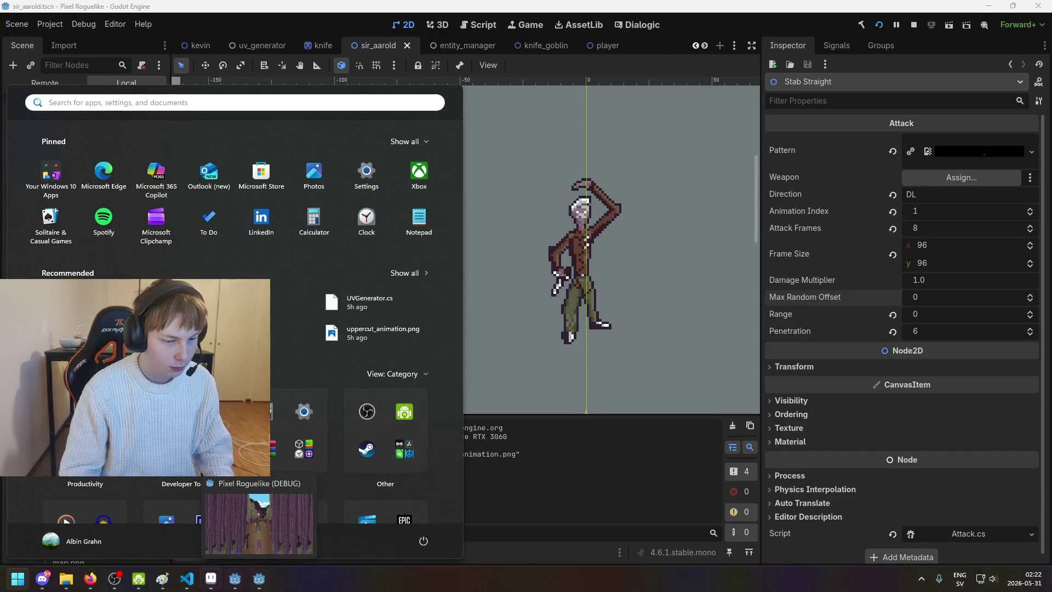
left_click(210, 578)
left_click(12, 18)
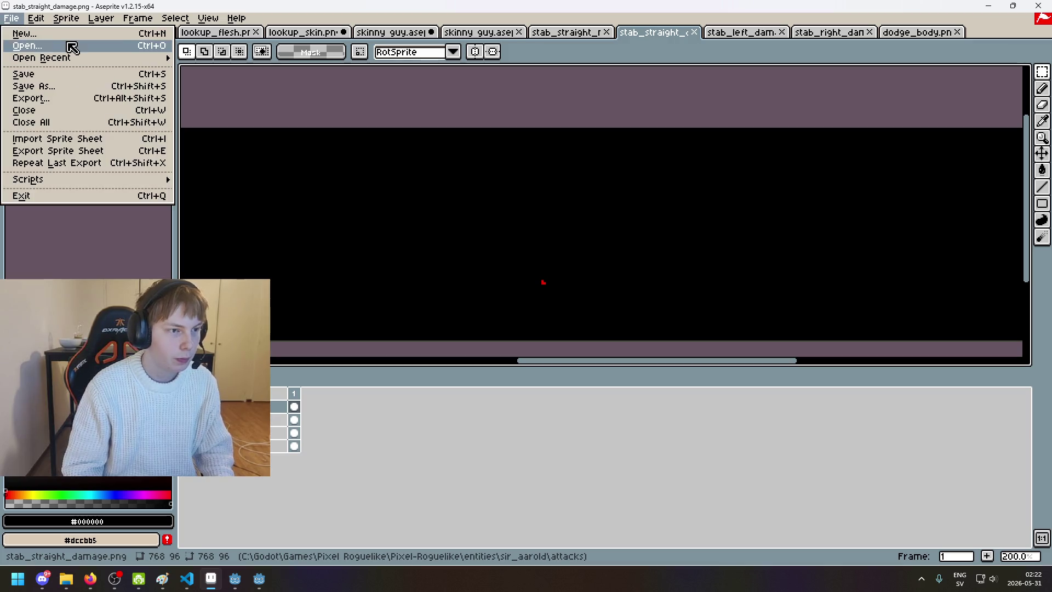
Step: Create a transparent 1920x1080 sprite and paste the gameplay screenshot into it
left_click(16, 33)
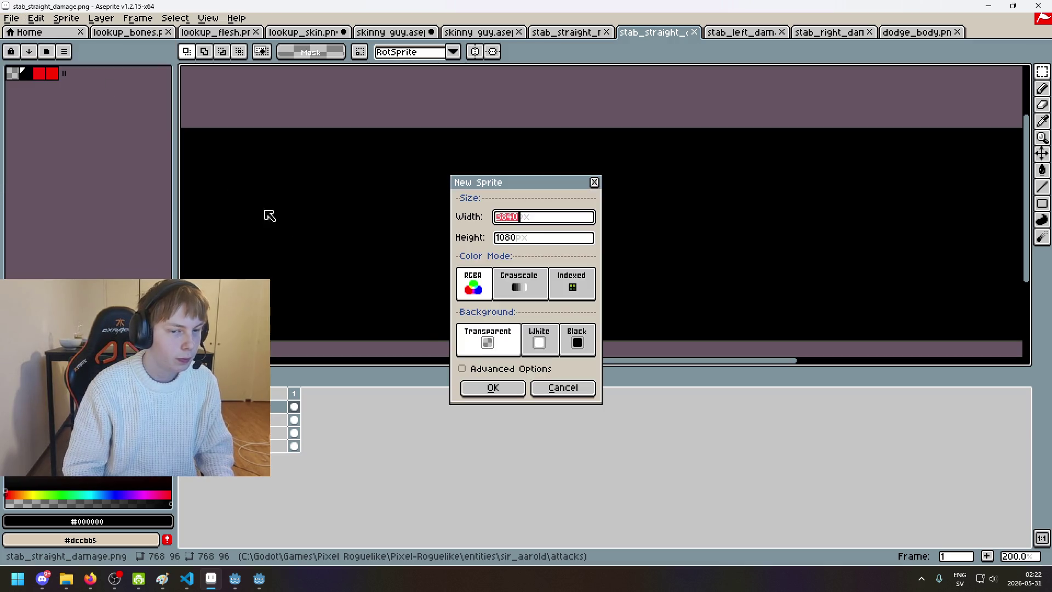
left_click(478, 390)
key("ctrl+v")
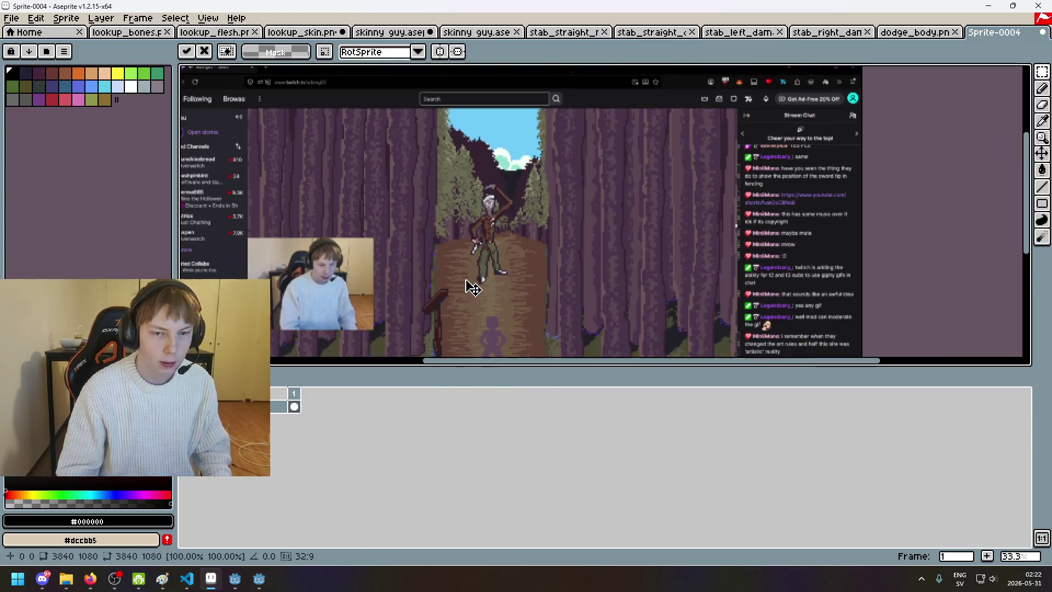
Step: Align the pasted screenshot's game area with the canvas edges and commit it
mouse_move(452, 299)
left_mouse_down()
mouse_move(349, 227)
mouse_move(570, 251)
mouse_move(538, 235)
mouse_move(540, 221)
left_mouse_up()
scroll(443, 242, "down", 1)
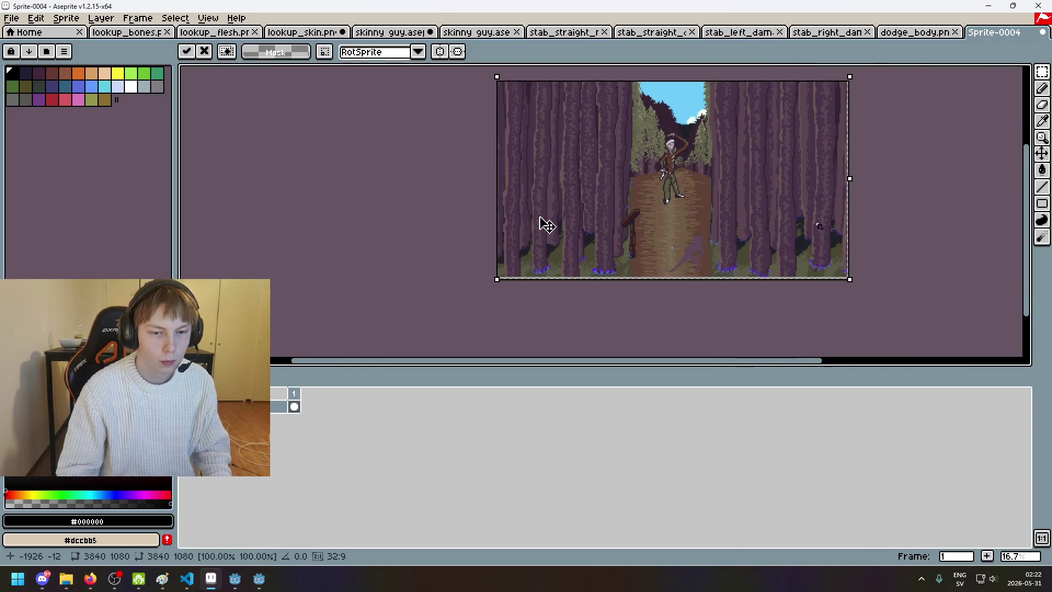
scroll(541, 221, "up", 1)
scroll(556, 233, "up", 3)
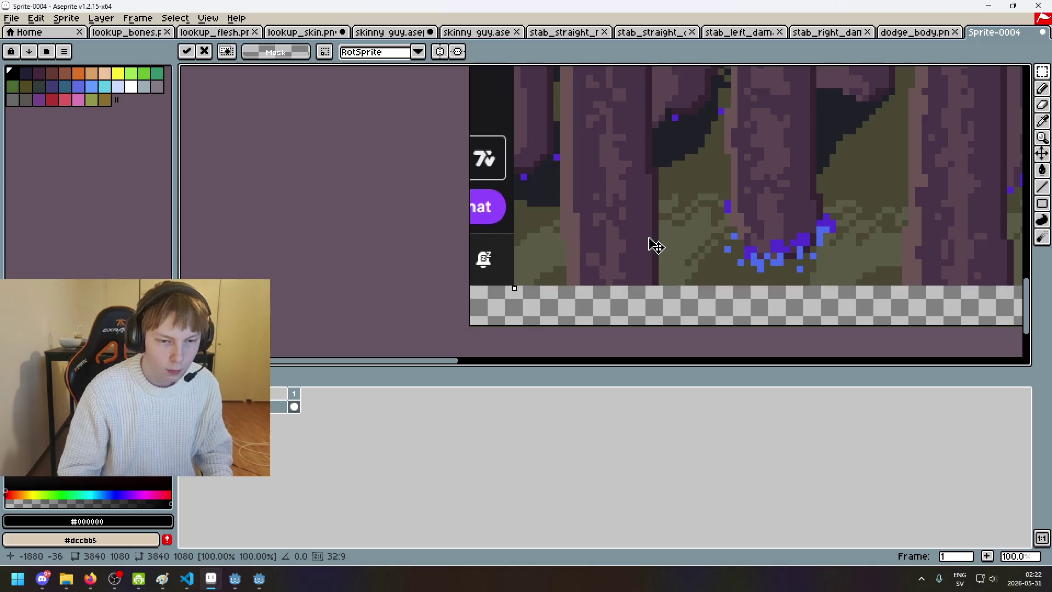
left_click_drag(618, 259, 612, 285)
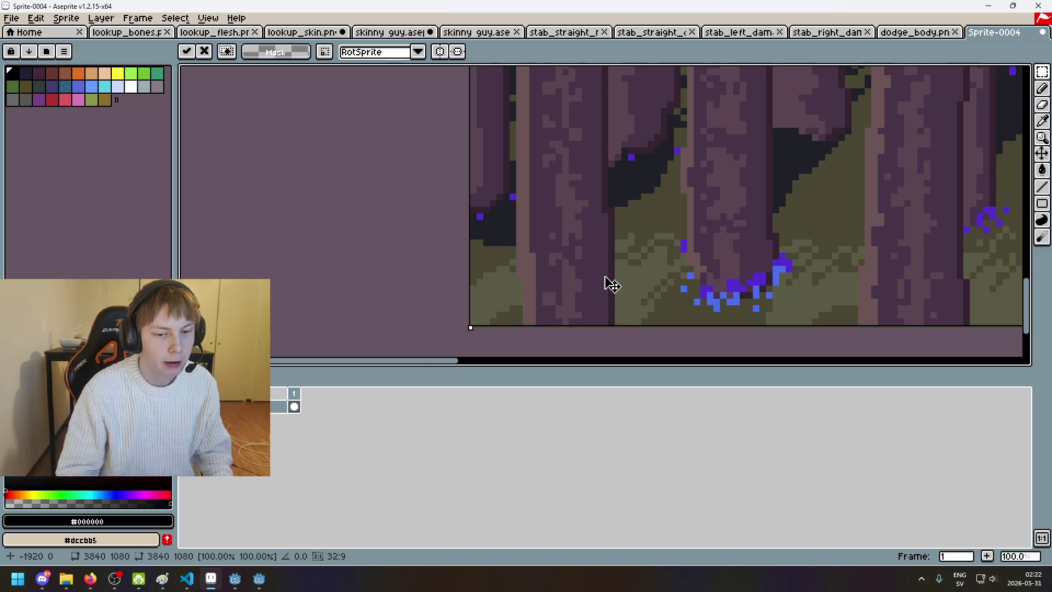
scroll(441, 336, "down", 3)
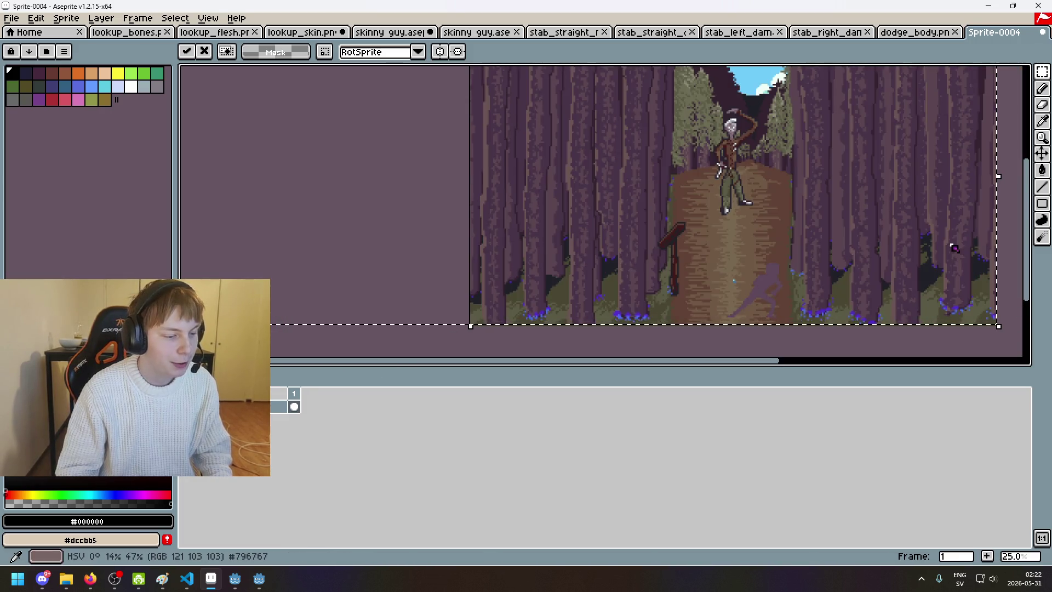
left_click(612, 345)
scroll(619, 318, "down", 1)
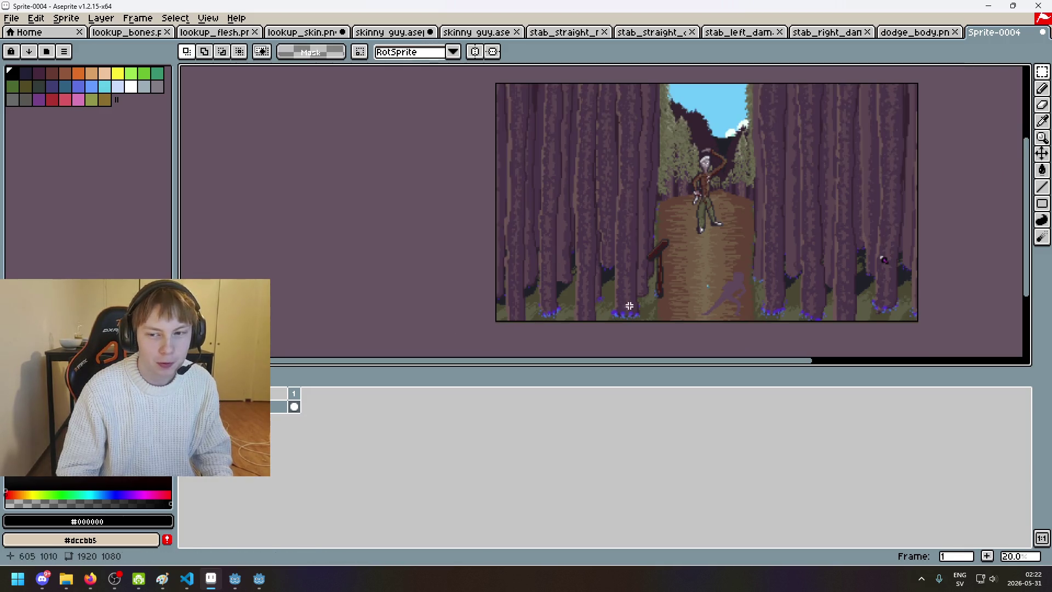
scroll(735, 303, "up", 1)
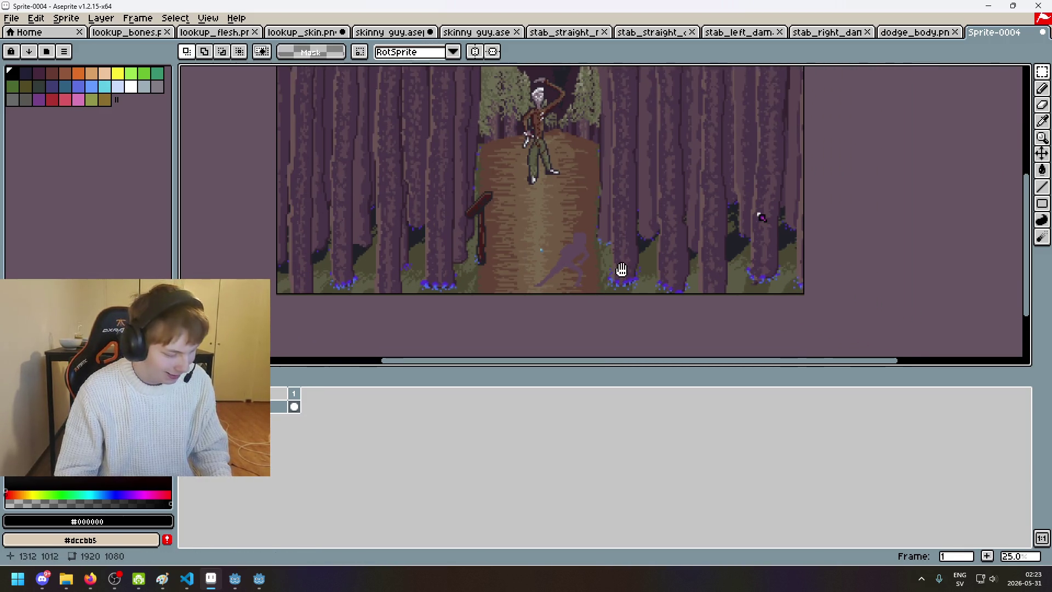
Step: Shrink the sprite to 320x180 with Sprite Size width 320
left_click(11, 18)
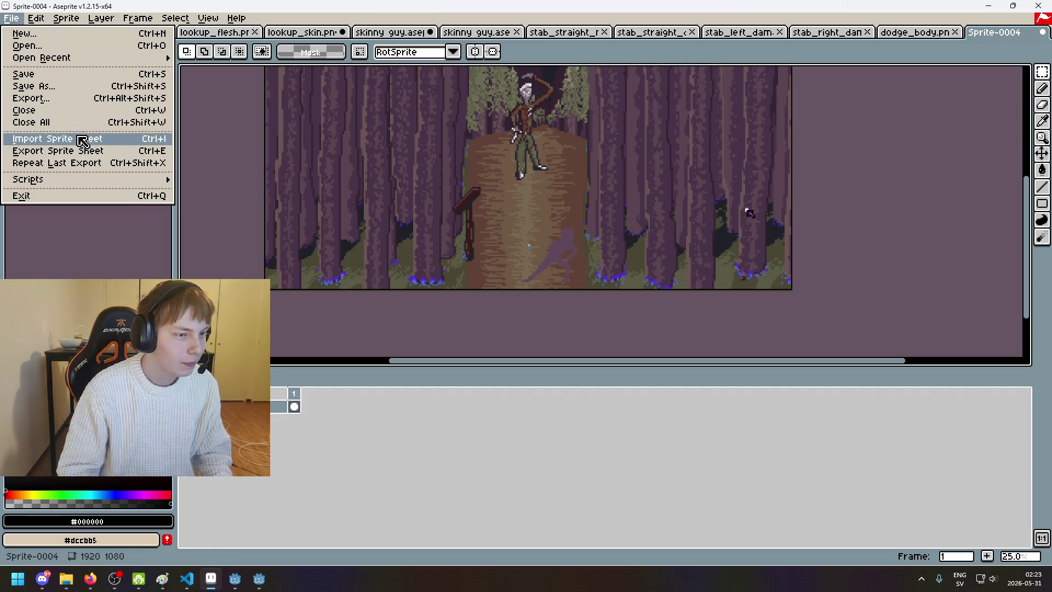
mouse_move(67, 20)
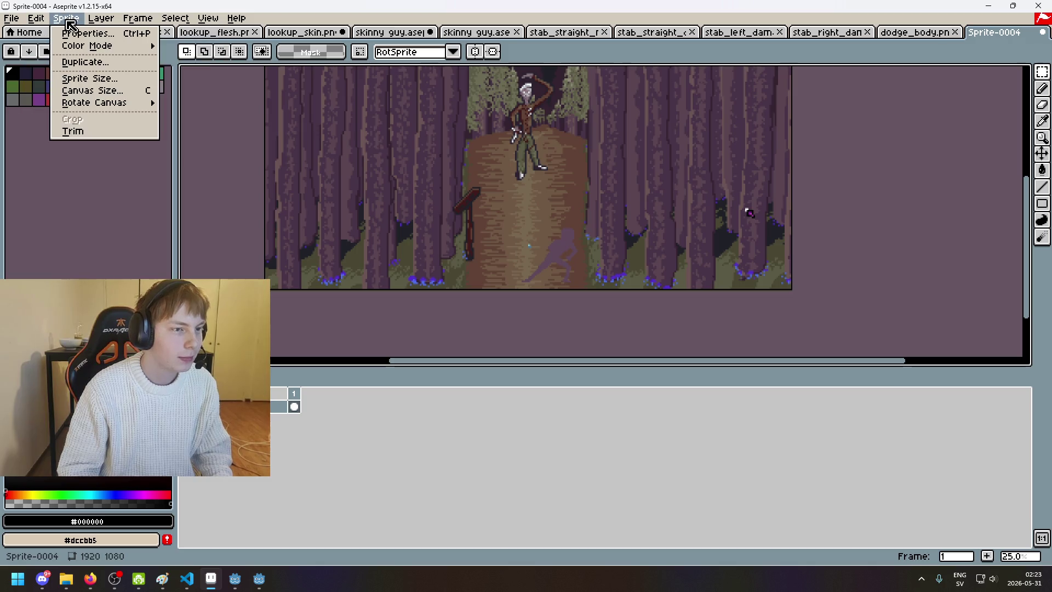
left_click(108, 83)
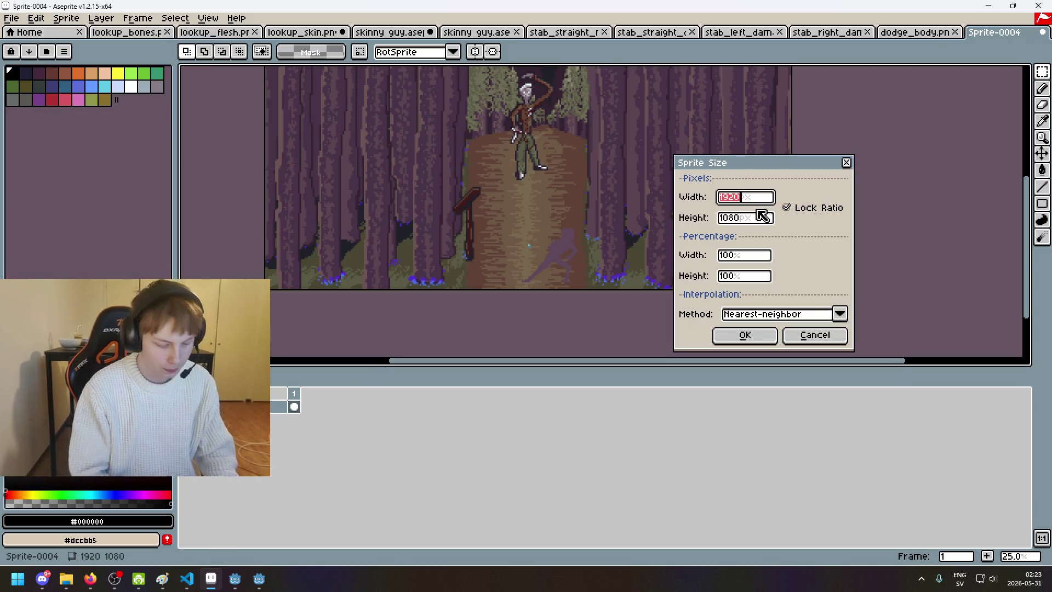
type("320")
key("Return")
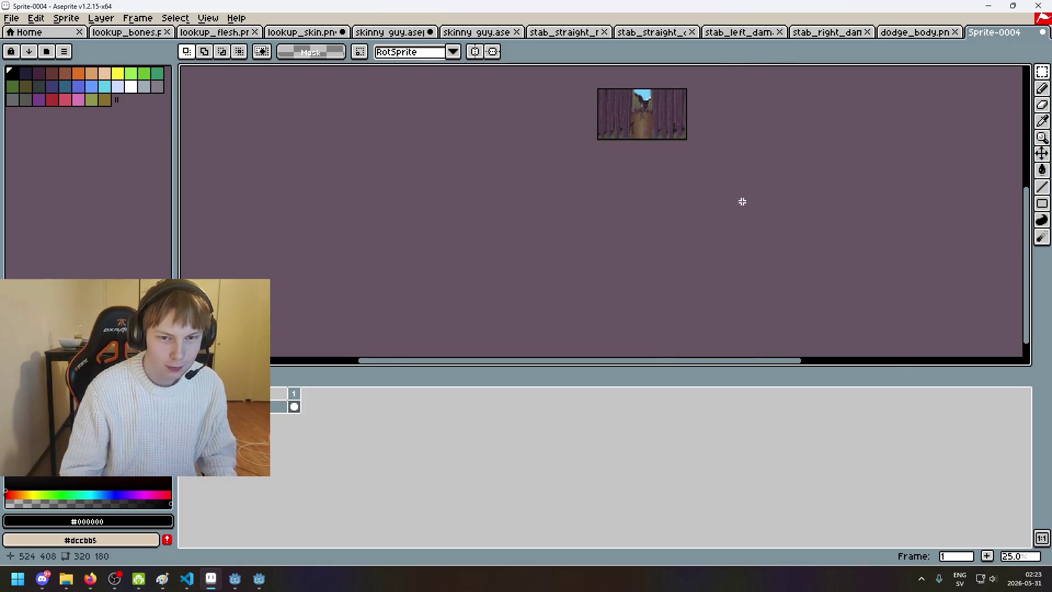
scroll(616, 149, "up", 4)
left_click_drag(738, 191, 564, 235)
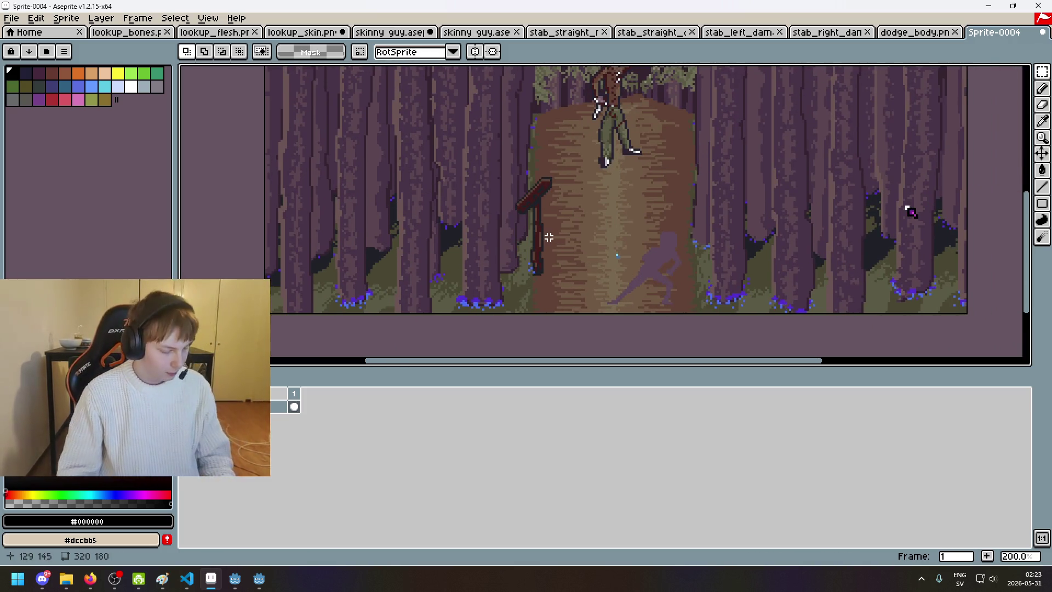
scroll(574, 180, "down", 3)
Step: Create another blank 1920x1080 sprite instead of a 3840-wide one, then return to the running game
left_click(14, 21)
left_click(41, 43)
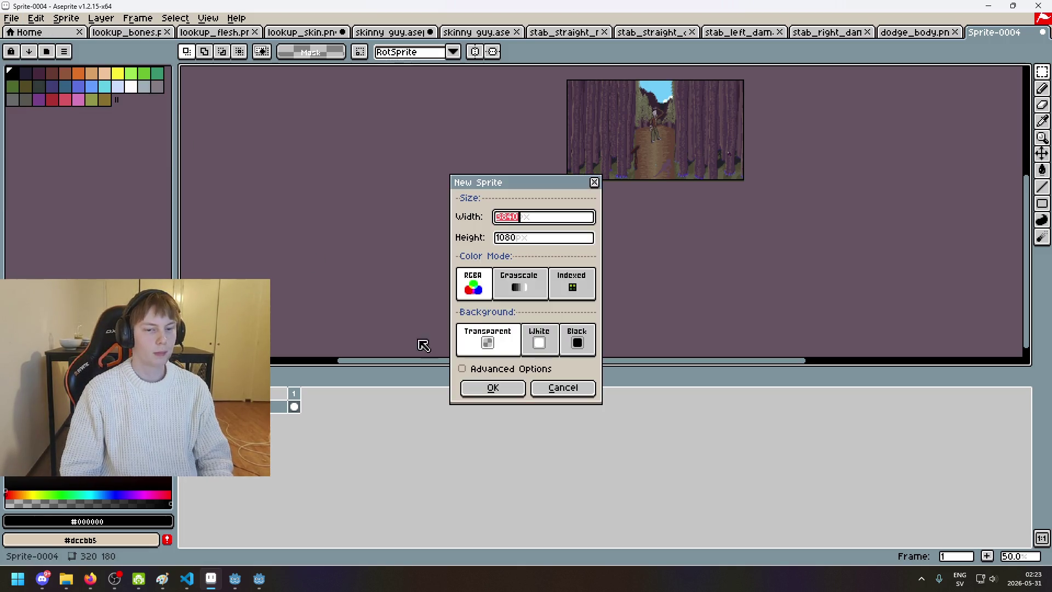
left_click(557, 390)
left_click(13, 19)
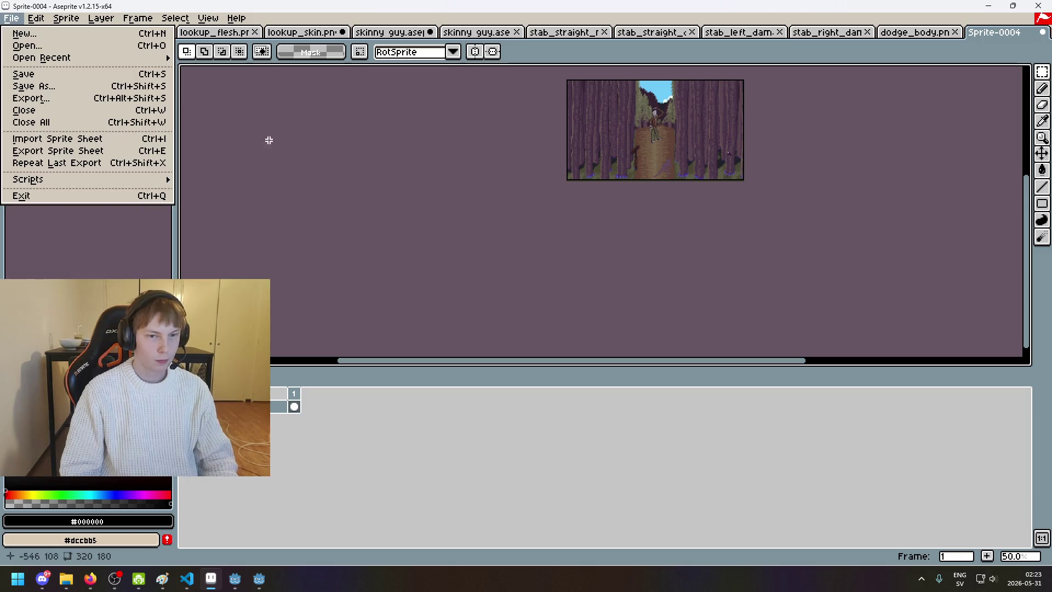
left_click(70, 41)
type("1920")
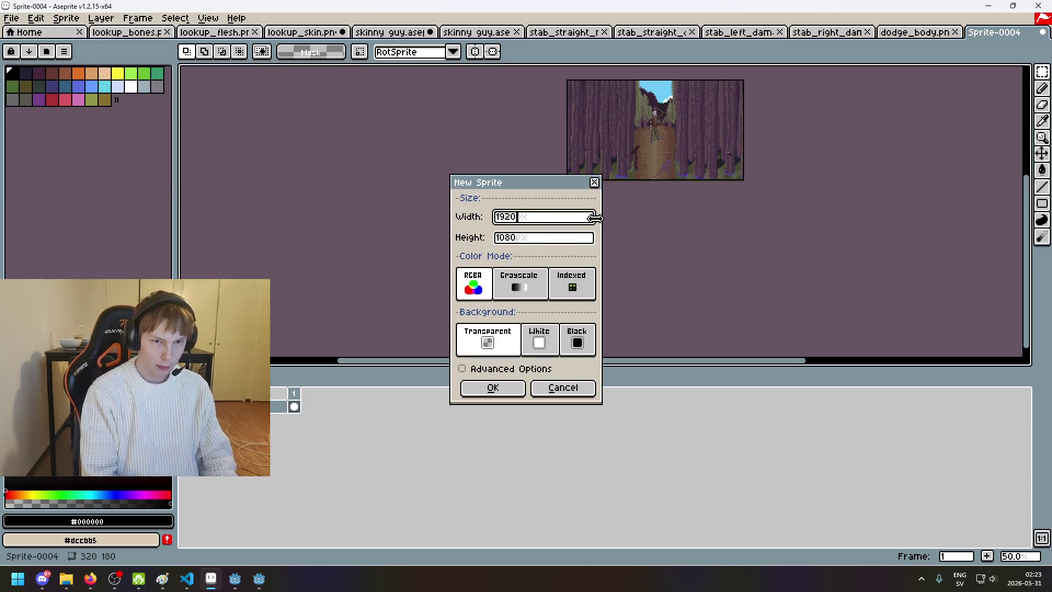
key("Return")
mouse_move(271, 583)
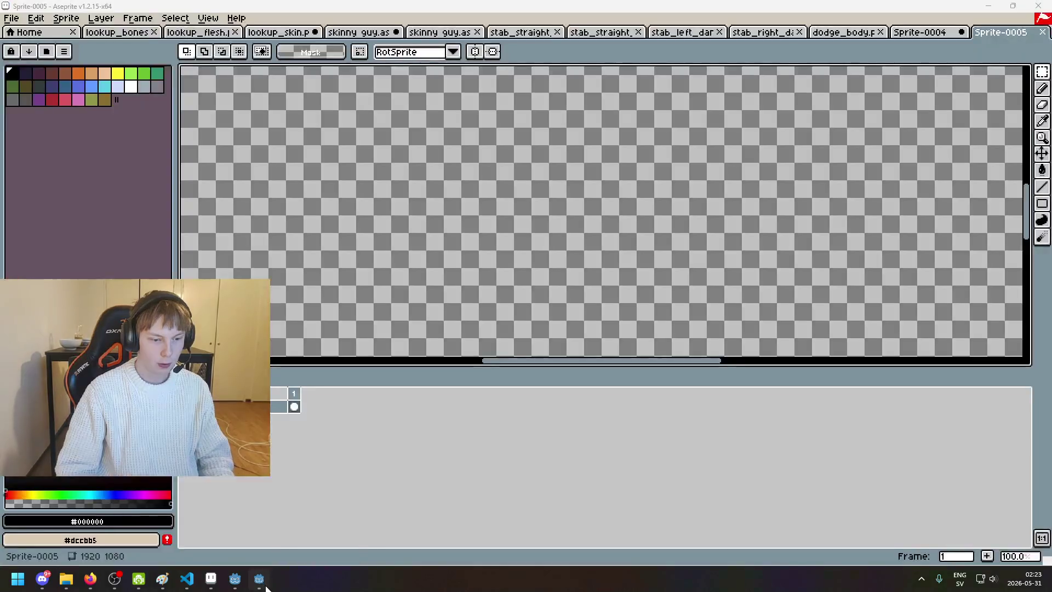
left_click(235, 579)
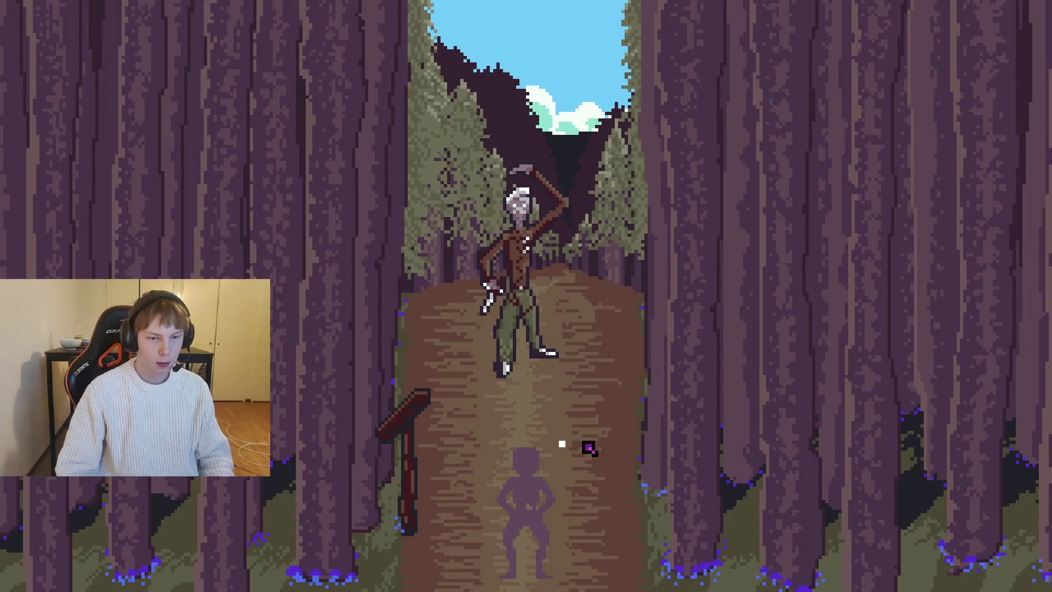
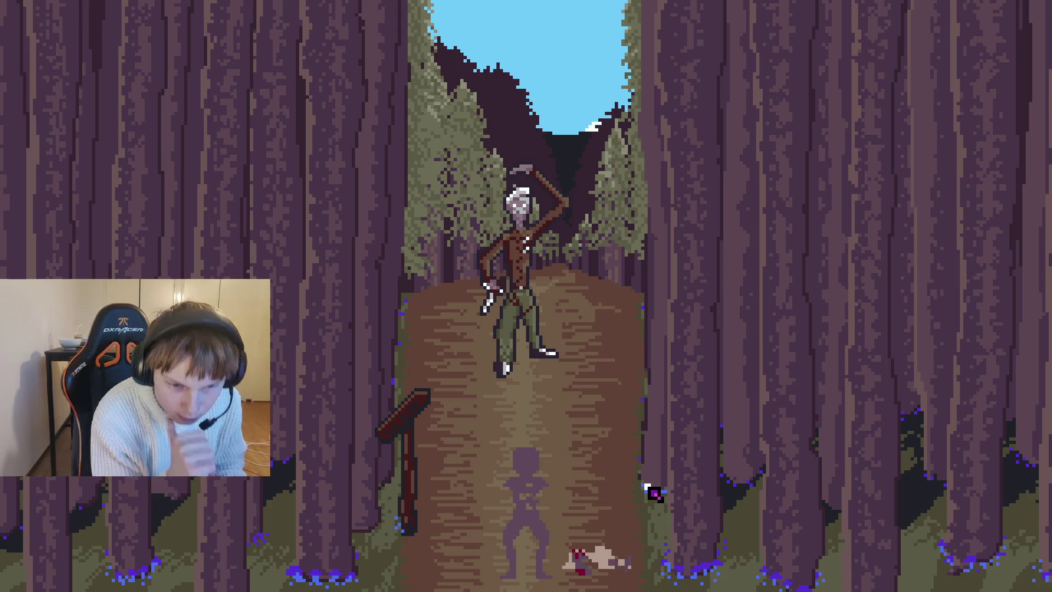
Step: Leave the Pixel Roguelike forest scene and return to Aseprite's blank Sprite-0005 canvas
key("alt+Tab")
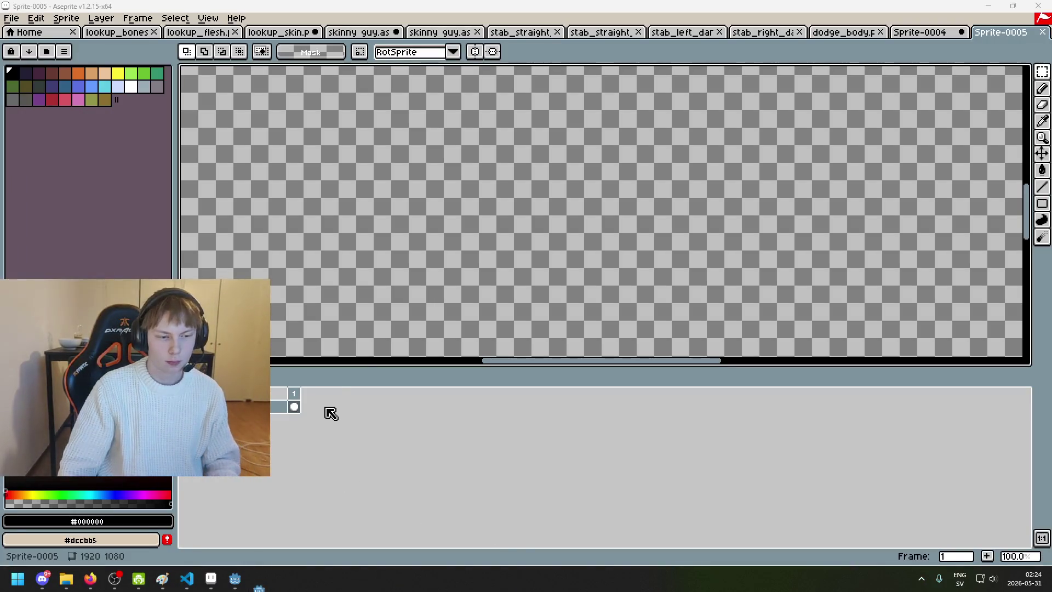
Step: Paste the captured forest screenshot and align its corner with the canvas edge
scroll(520, 275, "down", 4)
left_click_drag(518, 274, 605, 127)
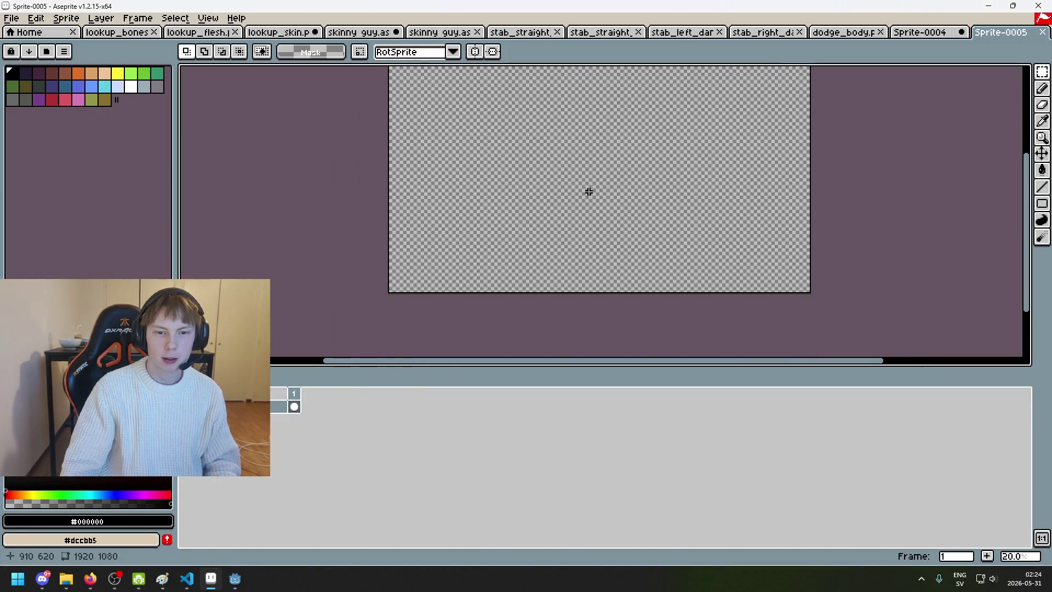
key("ctrl+v")
mouse_move(565, 270)
left_mouse_down()
mouse_move(601, 207)
mouse_move(300, 159)
left_mouse_up()
scroll(482, 239, "up", 3)
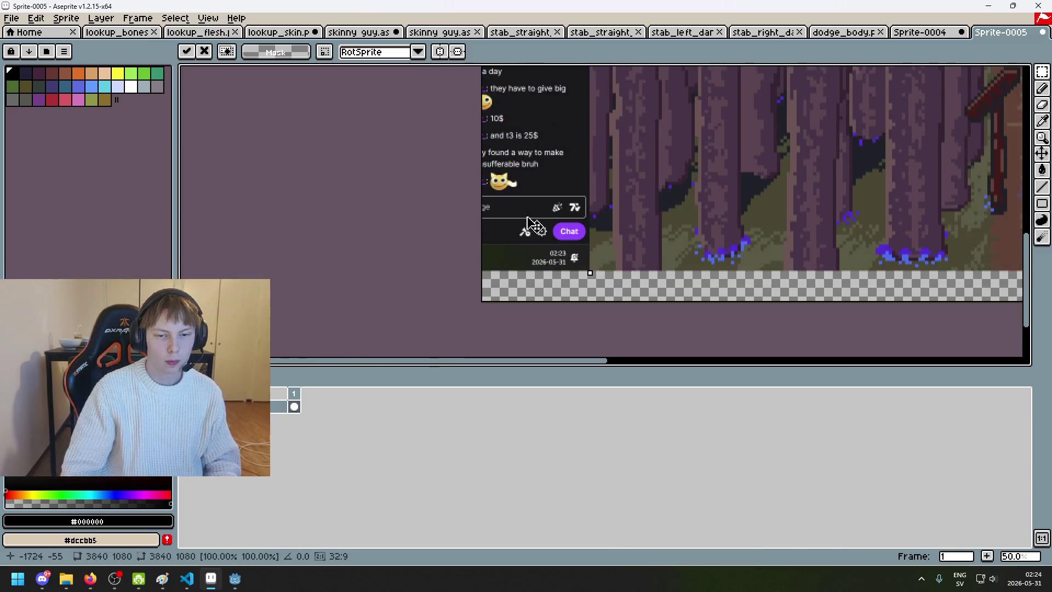
scroll(482, 240, "up", 2)
mouse_move(705, 186)
left_mouse_down()
mouse_move(408, 223)
mouse_move(634, 192)
mouse_move(665, 220)
mouse_move(556, 270)
mouse_move(544, 219)
mouse_move(552, 228)
mouse_move(486, 263)
left_mouse_up()
Step: Commit the pasted screenshot so the forest scene fills the 1920×1080 canvas
scroll(545, 222, "up", 2)
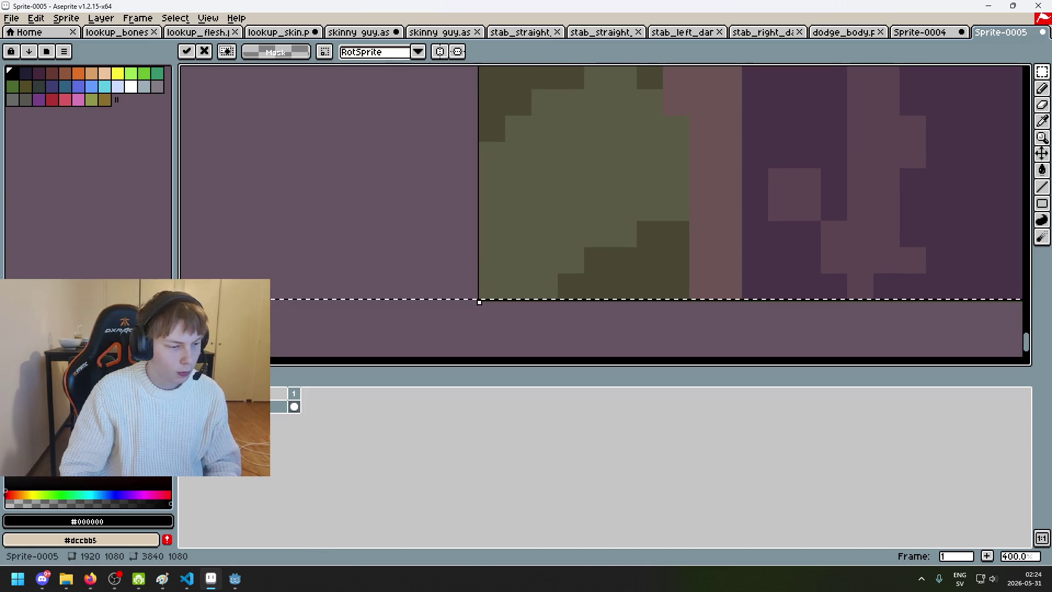
scroll(389, 251, "down", 8)
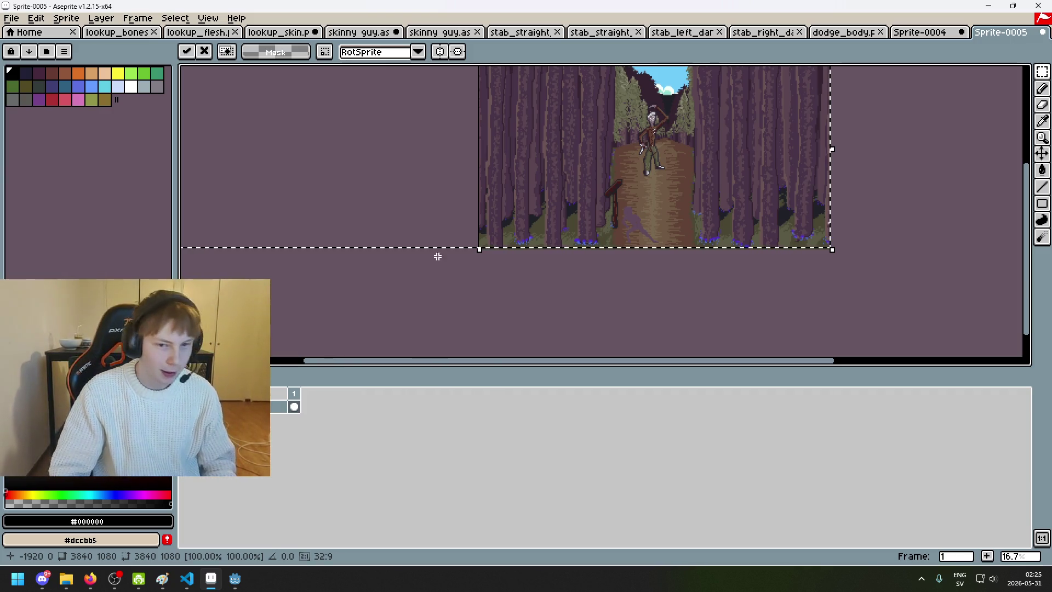
left_click(469, 274)
scroll(516, 224, "down", 1)
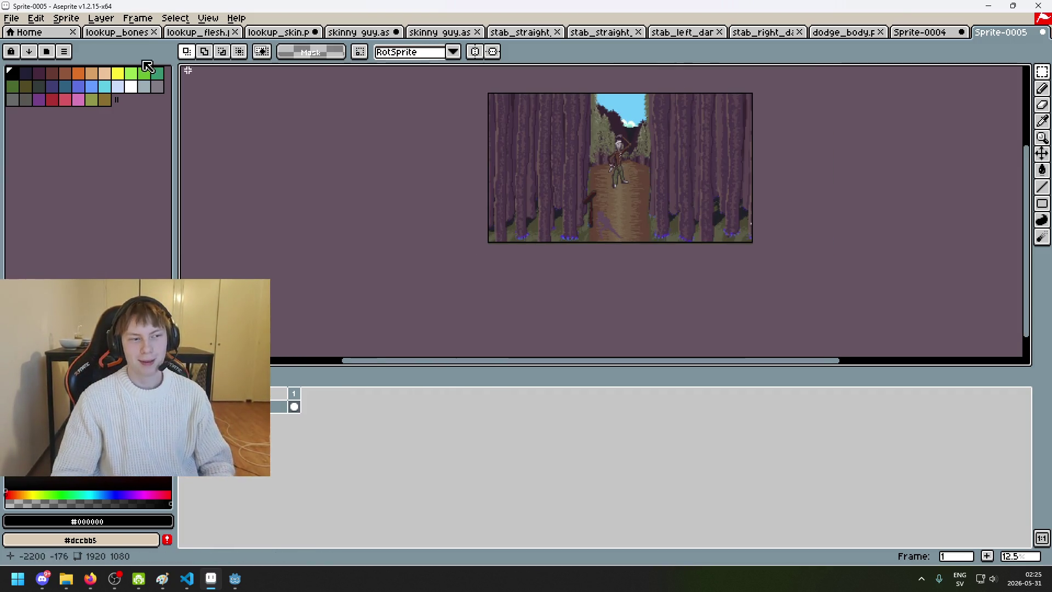
left_click(66, 18)
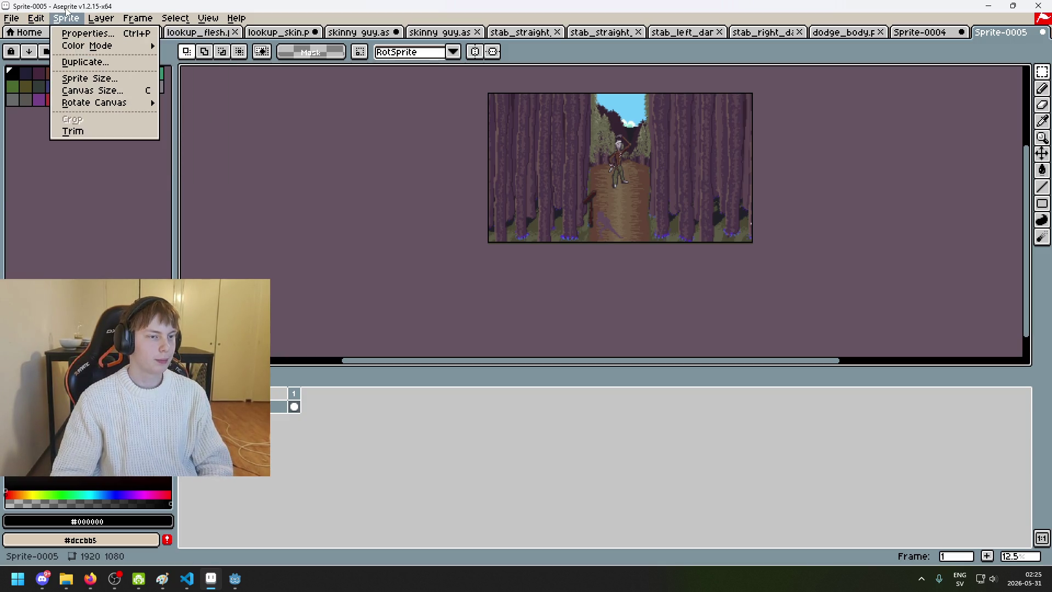
Step: Resize Sprite-0005 to 320×180 using nearest-neighbor scaling
left_click(71, 99)
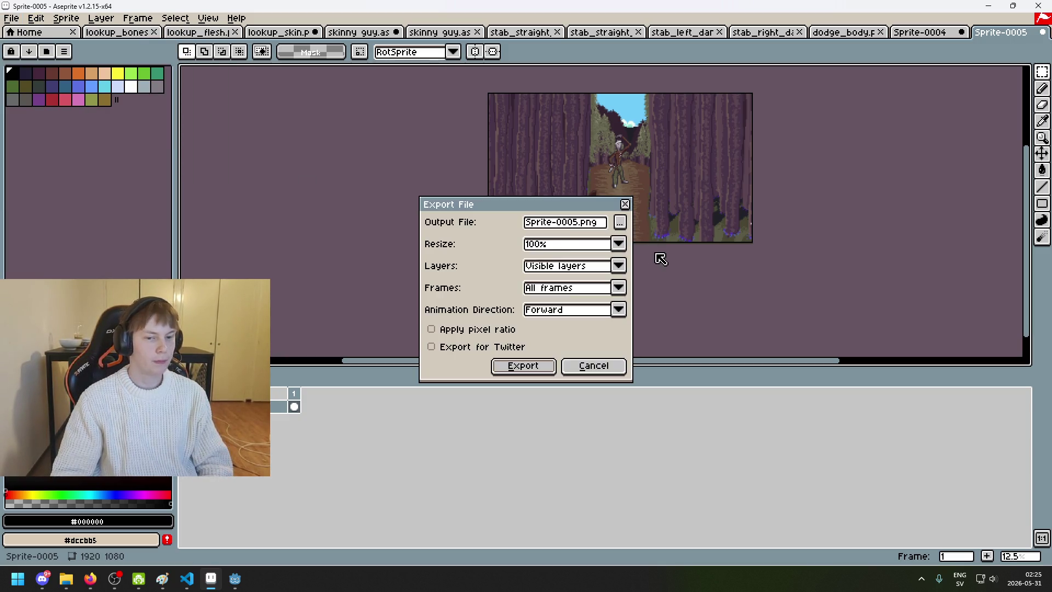
left_click(65, 18)
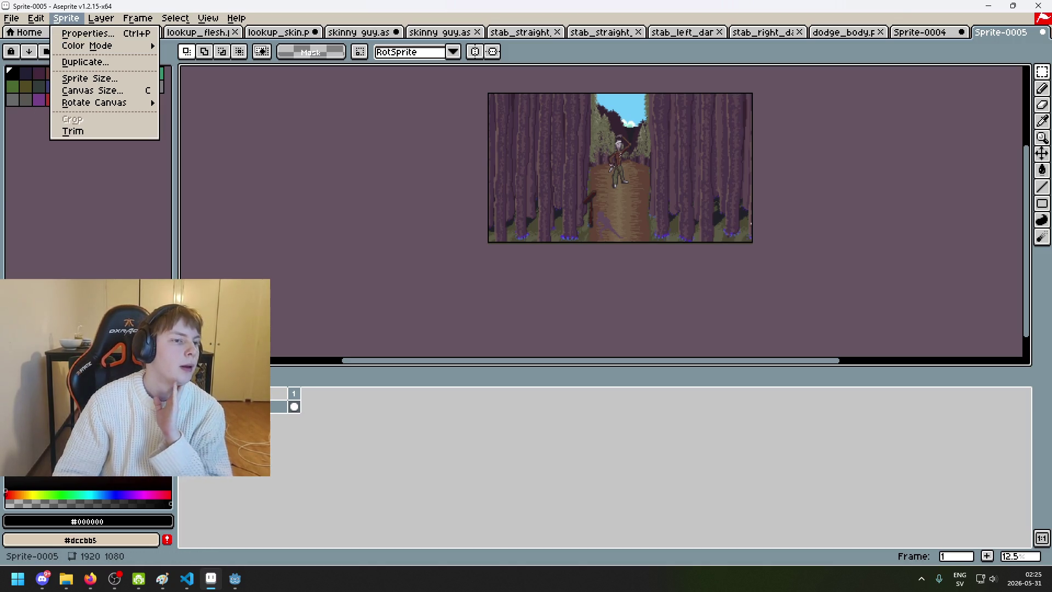
mouse_move(11, 18)
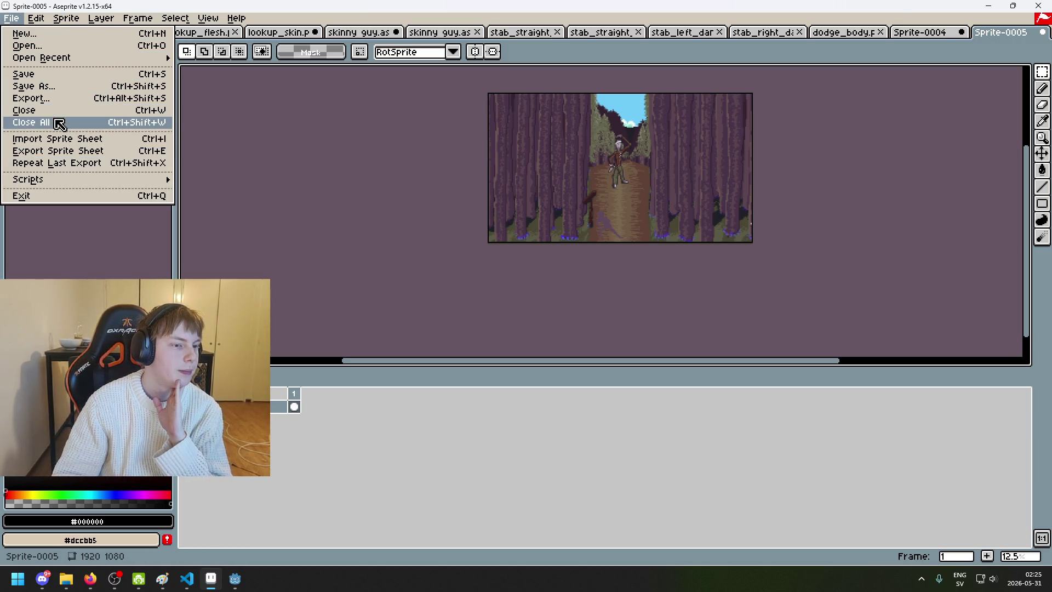
mouse_move(65, 18)
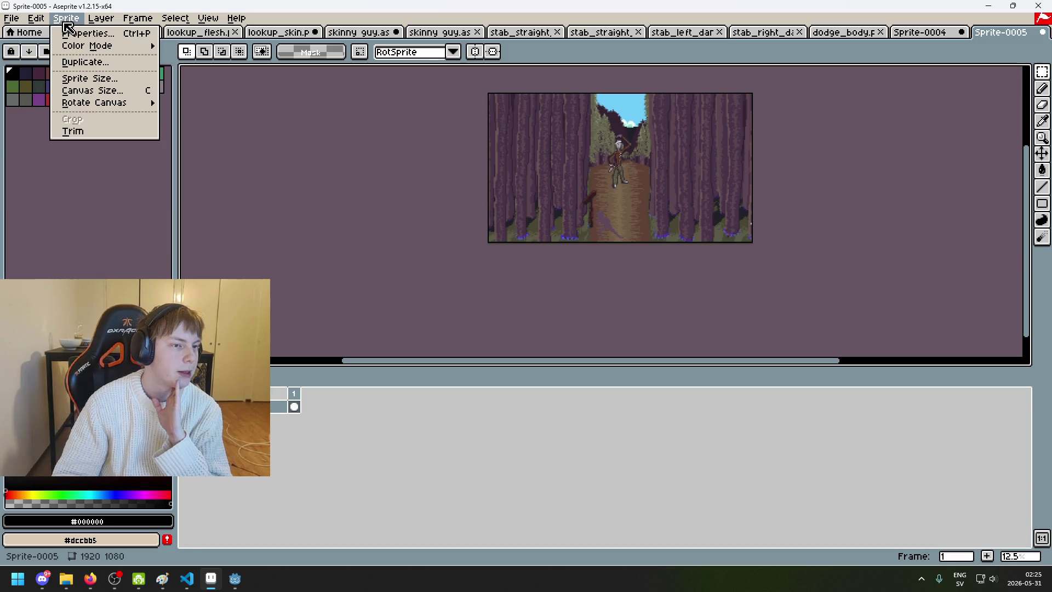
left_click(106, 82)
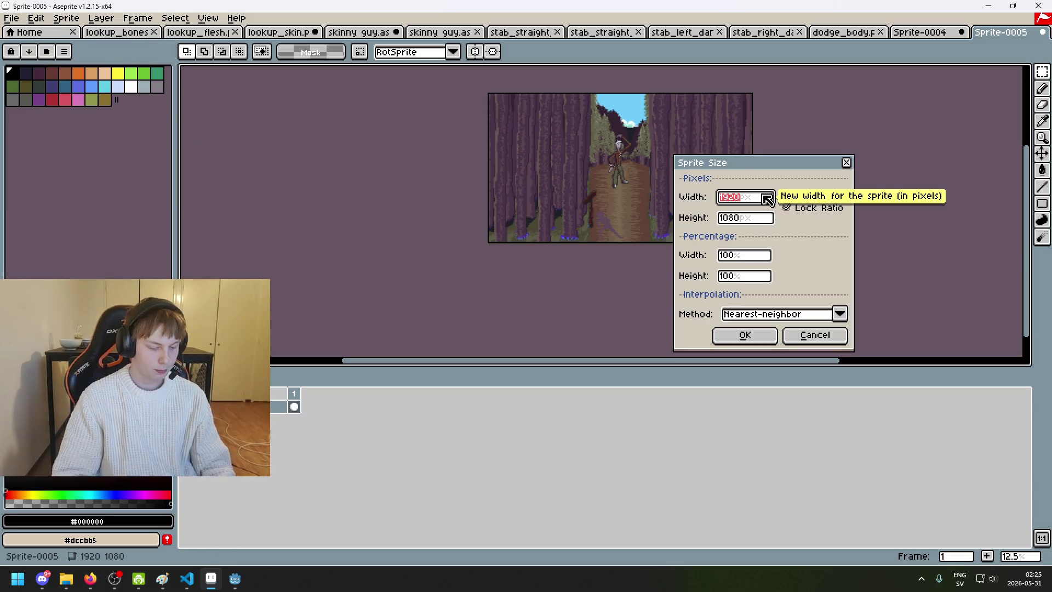
type("320")
left_click(759, 314)
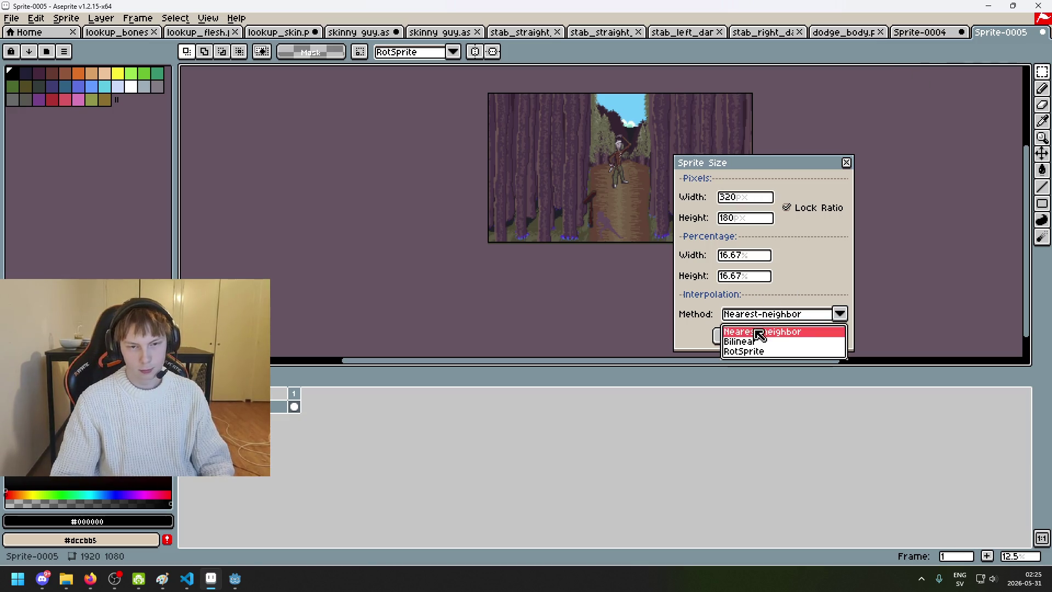
left_click(758, 332)
left_click(734, 336)
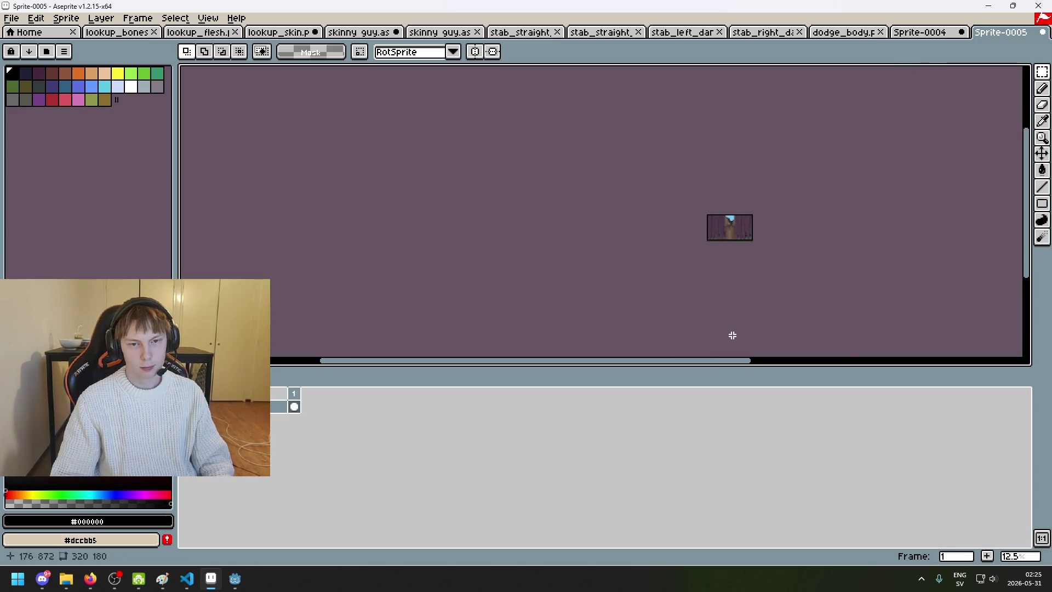
Step: Select the whole sprite and switch to the Sprite-0004 document
scroll(779, 202, "up", 4)
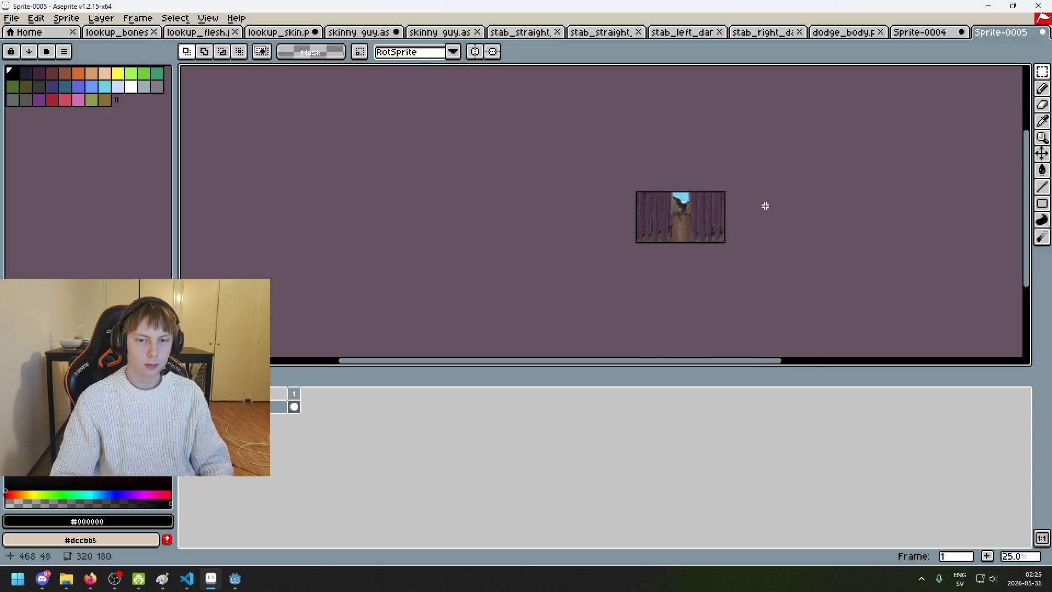
mouse_move(677, 173)
left_mouse_down()
mouse_move(510, 170)
mouse_move(390, 207)
mouse_move(591, 212)
left_mouse_up()
key("ctrl+a")
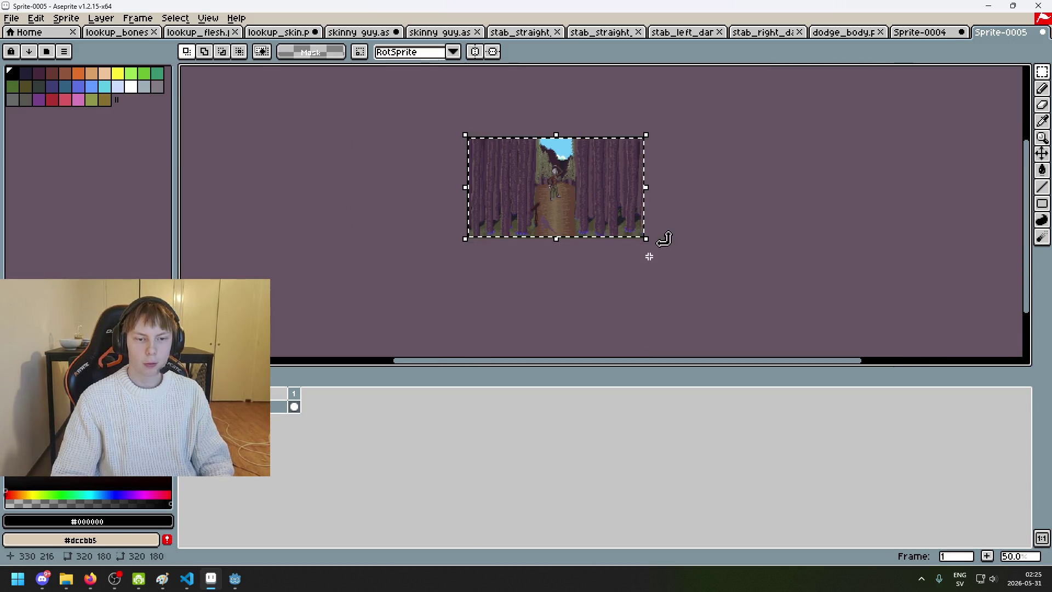
left_click(934, 33)
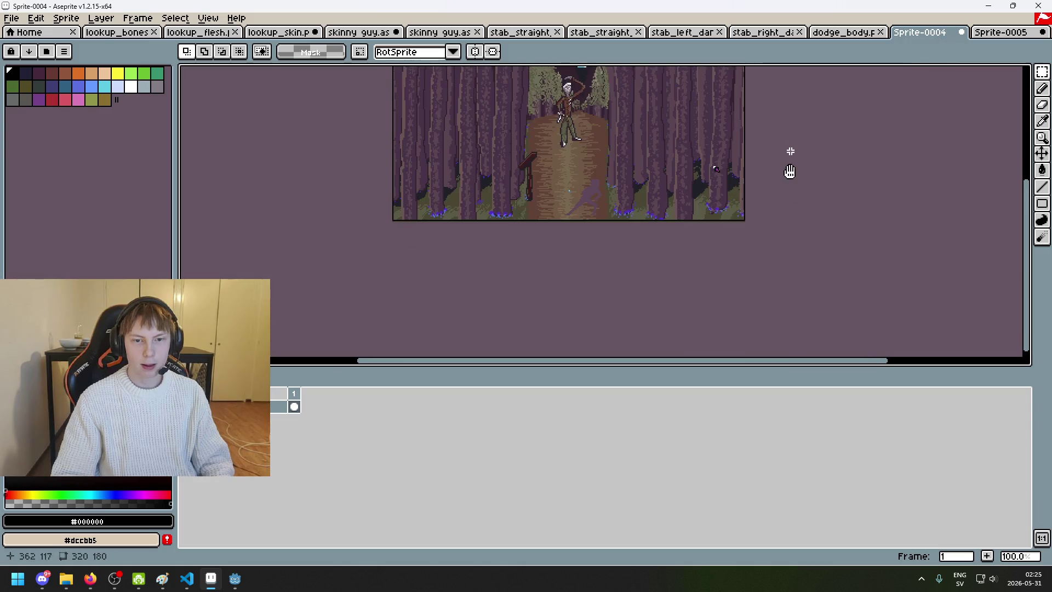
Step: Select all of Sprite-0004, then drop Sprite-0005's floating pasted pixels onto its canvas
left_click_drag(793, 147, 790, 289)
key("ctrl+a")
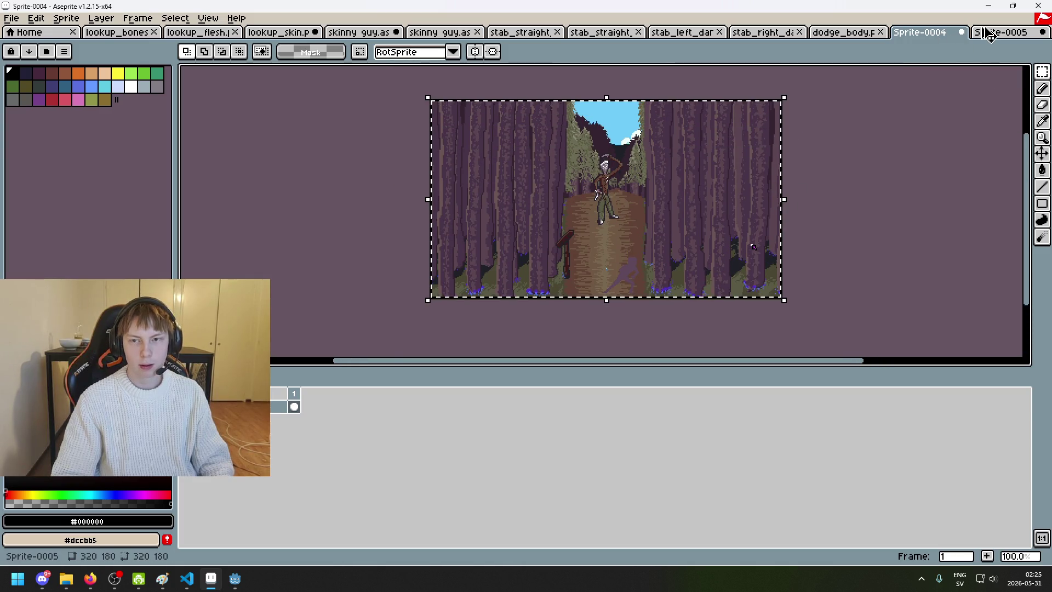
left_click(1001, 33)
scroll(667, 211, "up", 1)
left_click(673, 212)
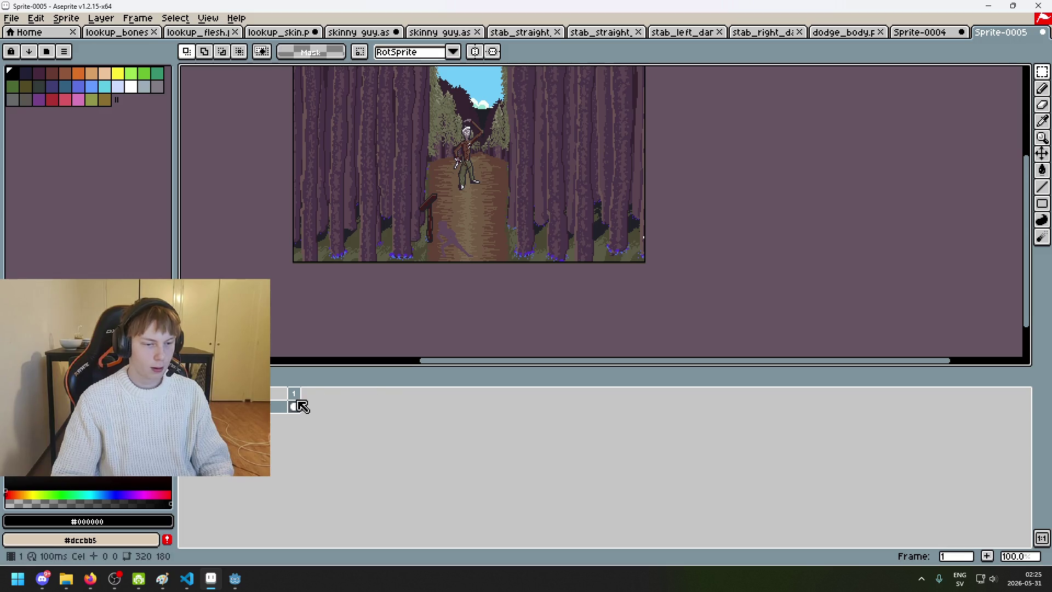
Step: Copy the shadow figure from Sprite-0004 using the Magic Wand
left_click(911, 33)
scroll(847, 233, "up", 1)
key("w")
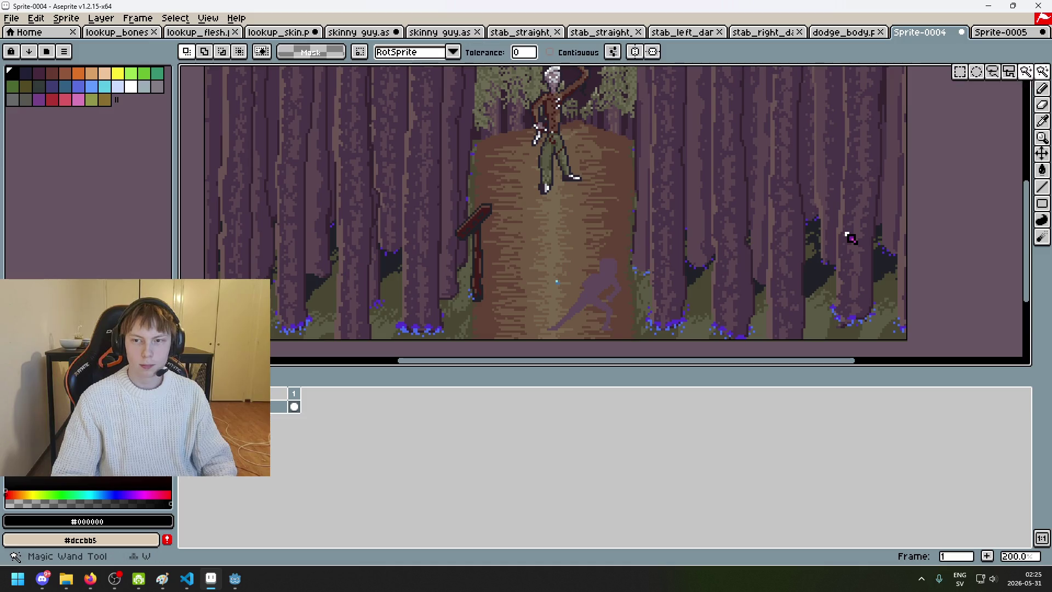
key("ctrl+v")
scroll(652, 282, "down", 2)
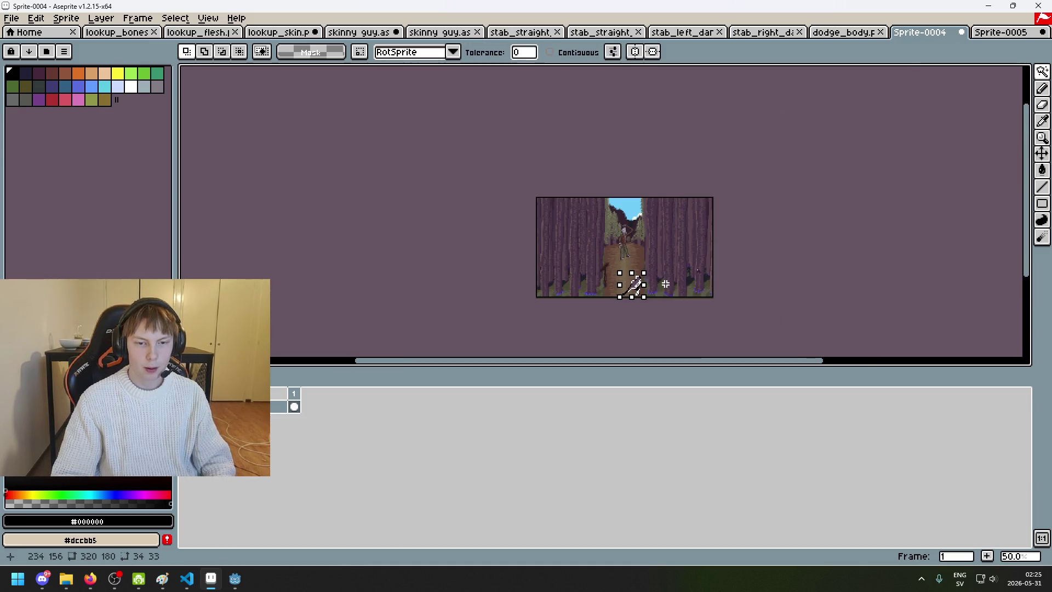
key("ctrl+a")
Step: Paste the shadow figure onto a new layer in Sprite-0005 and invert the selection around it
left_click(1014, 32)
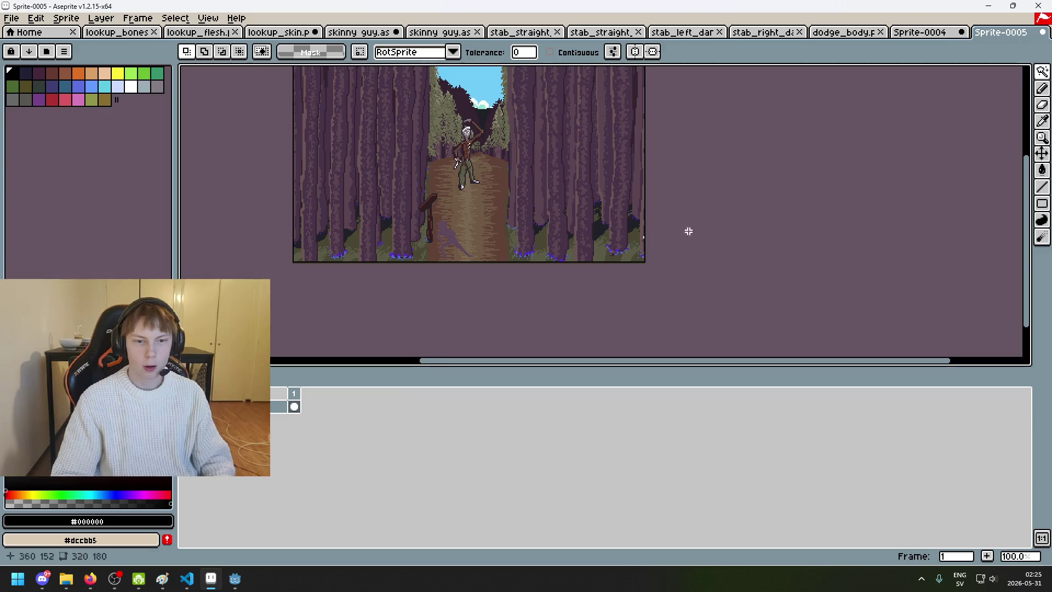
right_click(280, 406)
left_click(285, 426)
key("ctrl+v")
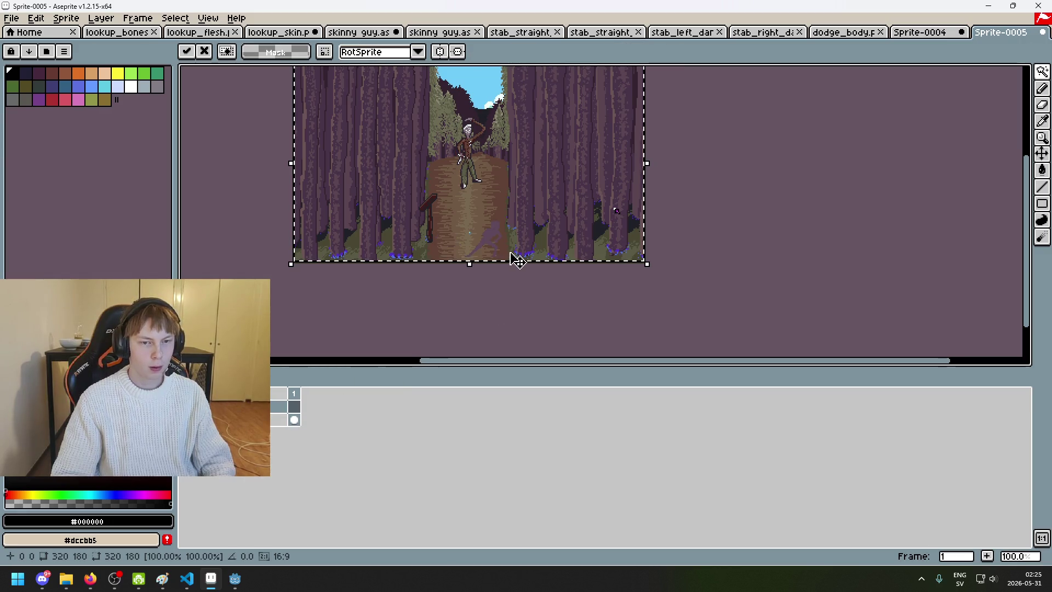
scroll(502, 250, "up", 2)
key("w")
left_click(463, 208)
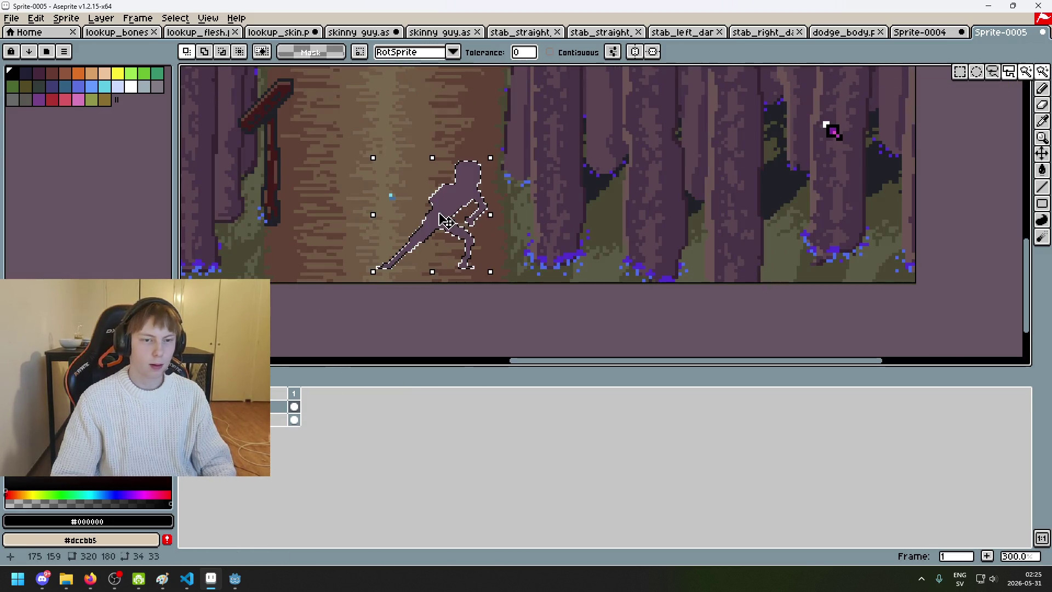
left_click(138, 18)
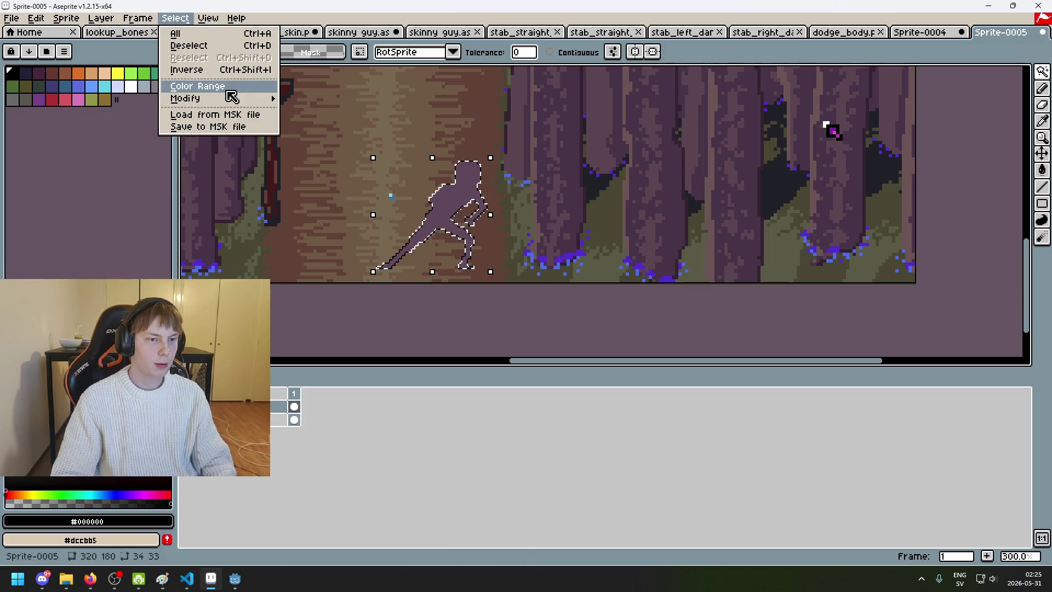
left_click(186, 69)
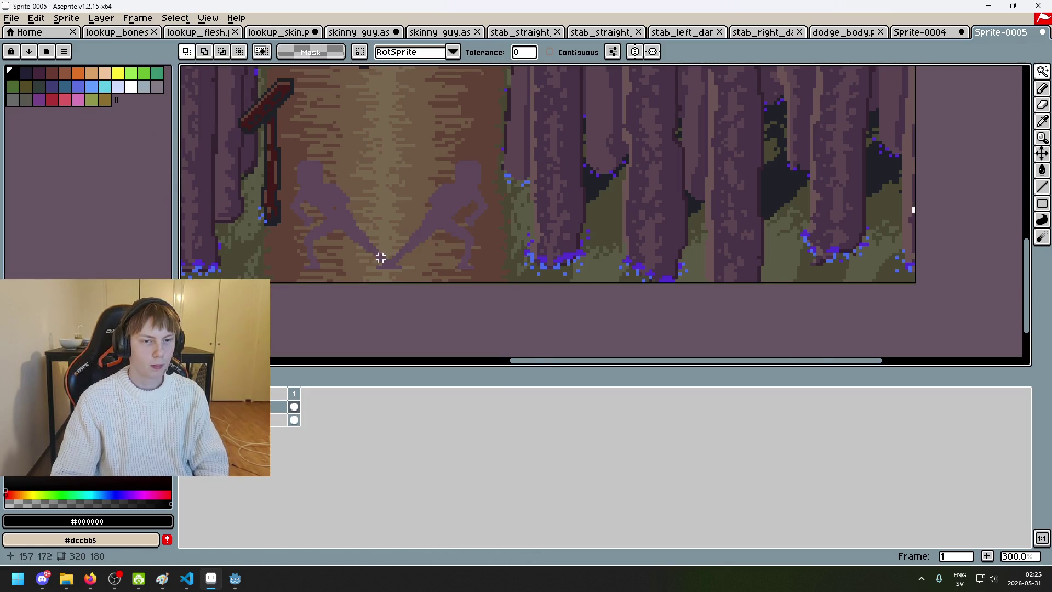
Step: With rectangular selection on the original layer, trial-select around the purple V to check size
scroll(380, 251, "up", 4)
scroll(394, 255, "down", 5)
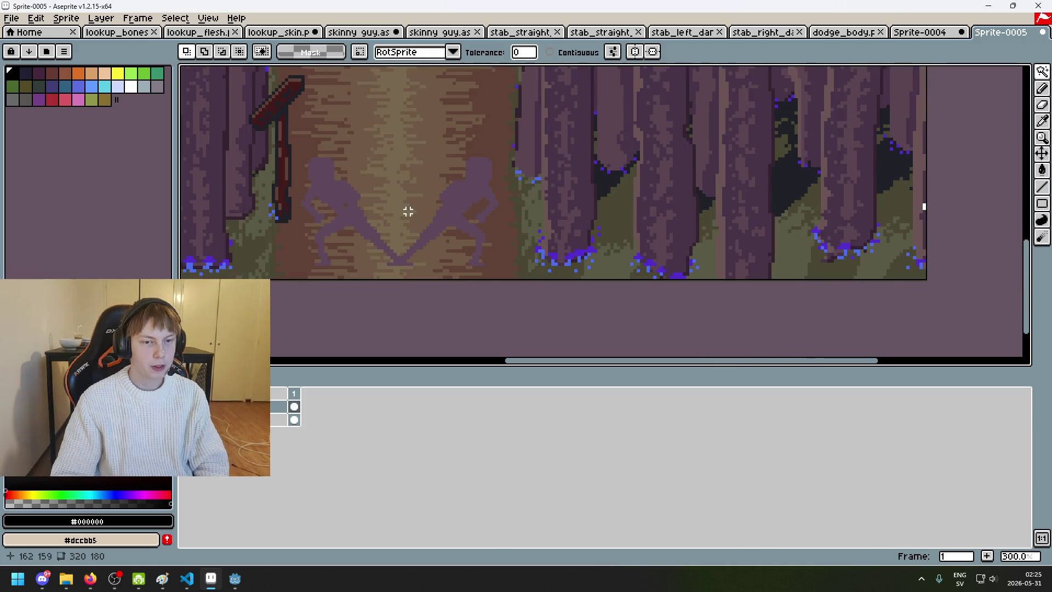
left_click_drag(524, 228, 523, 253)
scroll(517, 290, "up", 7)
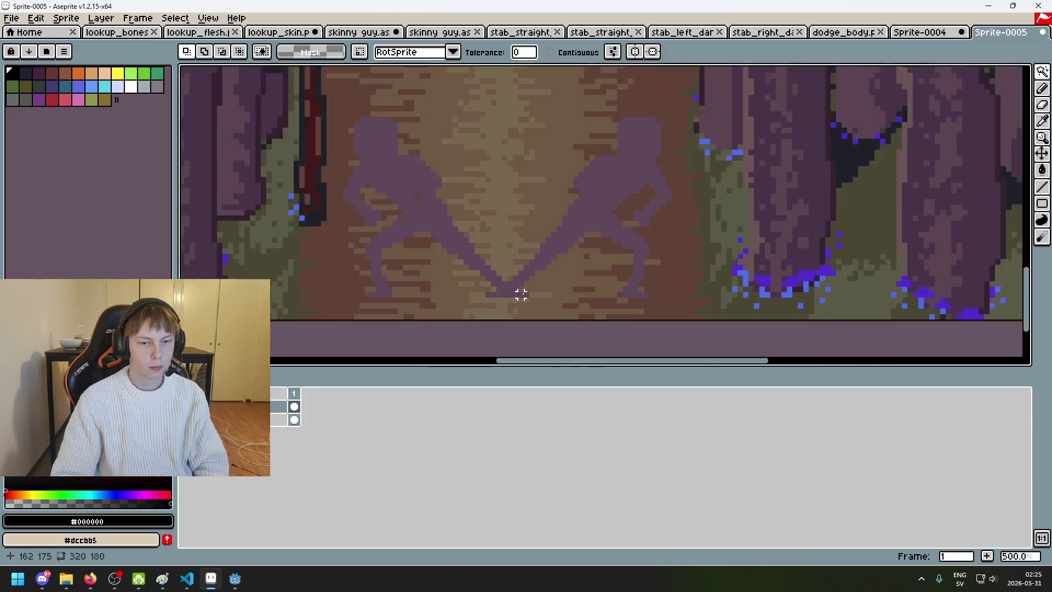
left_click(1042, 72)
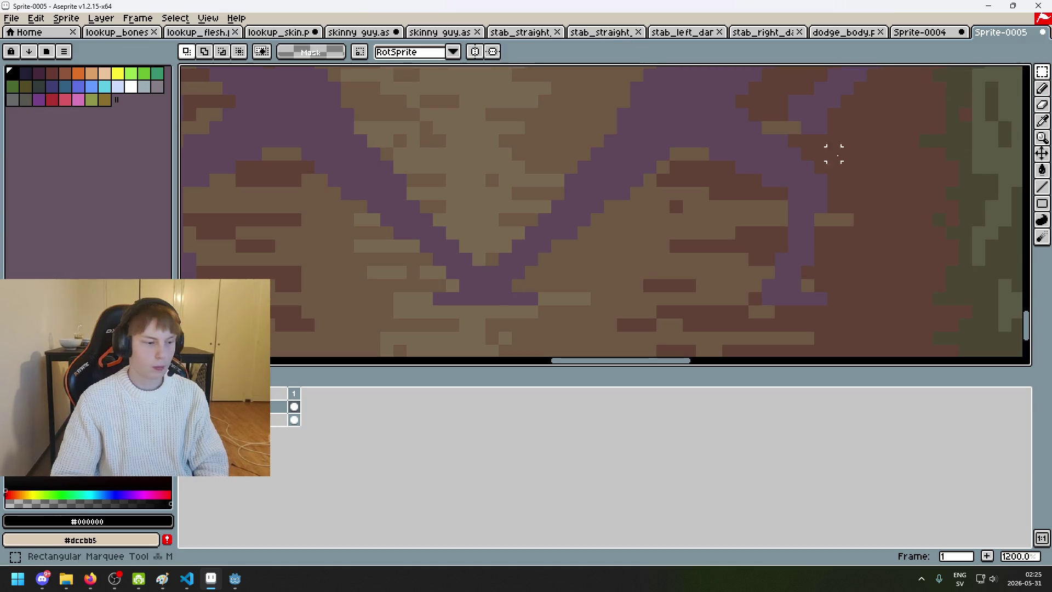
scroll(669, 242, "down", 4)
left_click_drag(647, 247, 811, 190)
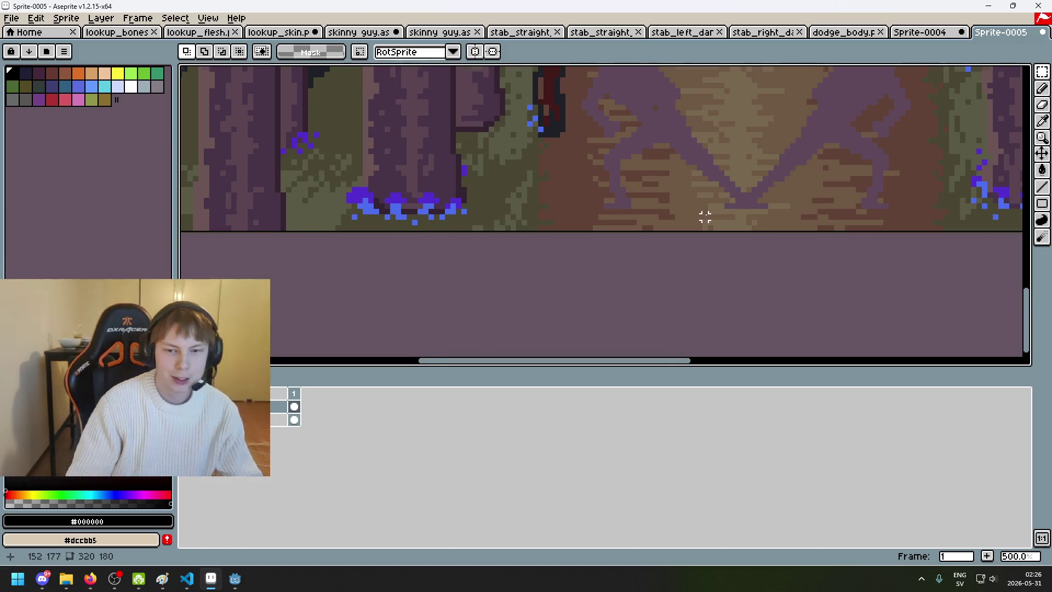
scroll(756, 189, "up", 4)
key("alt+Down")
left_click_drag(747, 204, 645, 268)
left_click(863, 216)
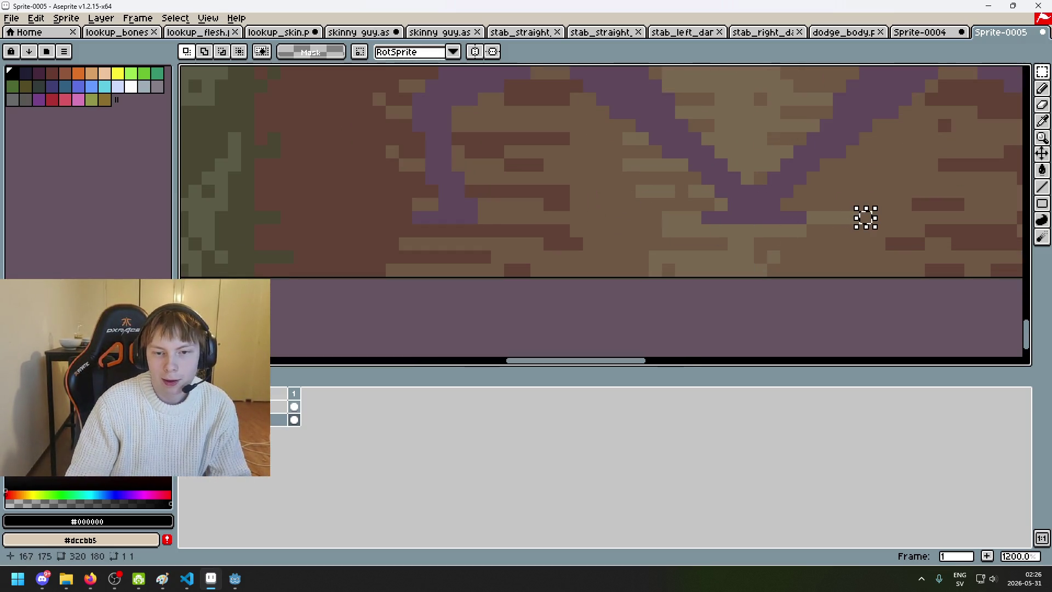
Step: Select the strip along the bottom edge to check its size, then deselect
scroll(602, 219, "down", 4)
mouse_move(747, 204)
left_mouse_down()
mouse_move(186, 244)
mouse_move(404, 230)
mouse_move(568, 284)
mouse_move(573, 239)
mouse_move(563, 244)
left_mouse_up()
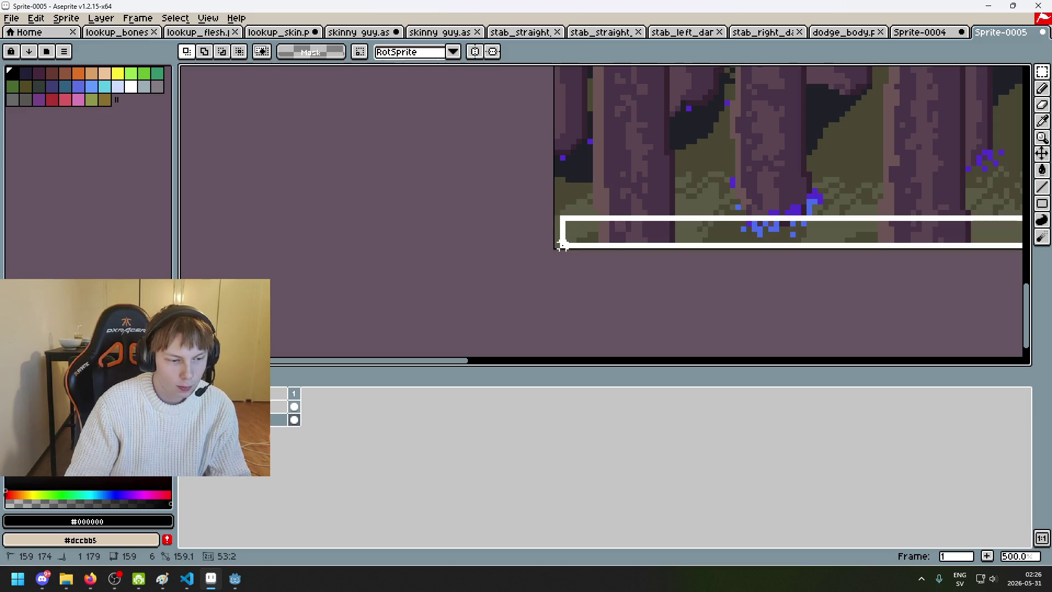
left_click_drag(563, 245, 562, 244)
scroll(611, 272, "up", 2)
scroll(645, 185, "right", 5)
key("ctrl+d")
scroll(495, 186, "up", 5)
Step: Measure the thin 160×5 strip along the image bottom and clear the selection
left_click_drag(425, 186, 296, 273)
key("ctrl+d")
scroll(441, 186, "down", 5)
mouse_move(440, 187)
left_mouse_down()
mouse_move(638, 227)
mouse_move(1017, 204)
mouse_move(975, 202)
mouse_move(1009, 228)
mouse_move(860, 258)
mouse_move(774, 252)
mouse_move(773, 241)
left_mouse_up()
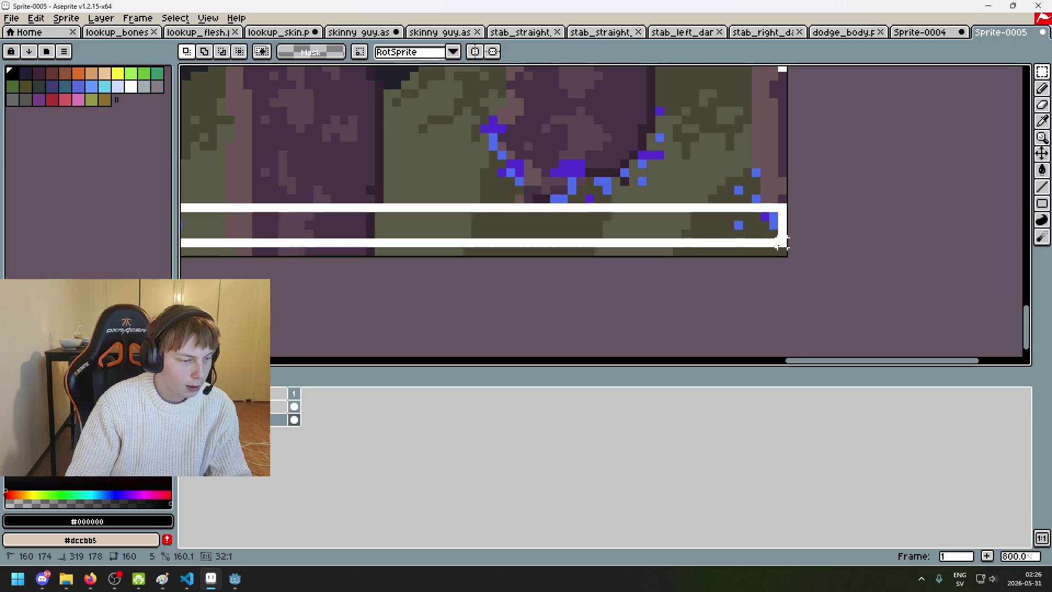
left_click_drag(781, 244, 780, 244)
scroll(719, 293, "down", 3)
key("ctrl+d")
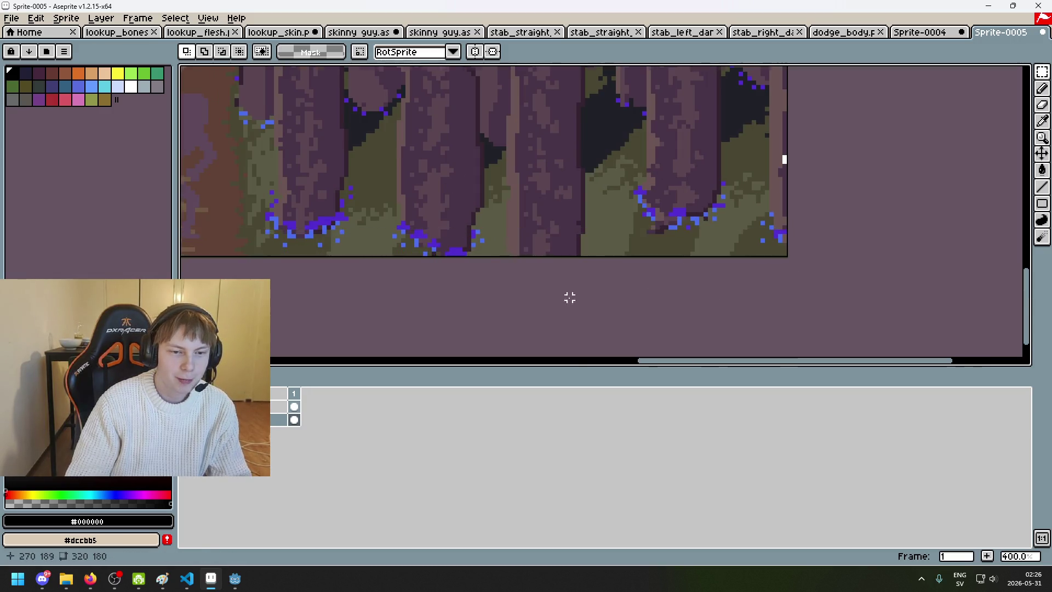
Step: Close the Sprite-0005 image
scroll(577, 294, "down", 1)
scroll(547, 253, "down", 1)
left_click(1042, 33)
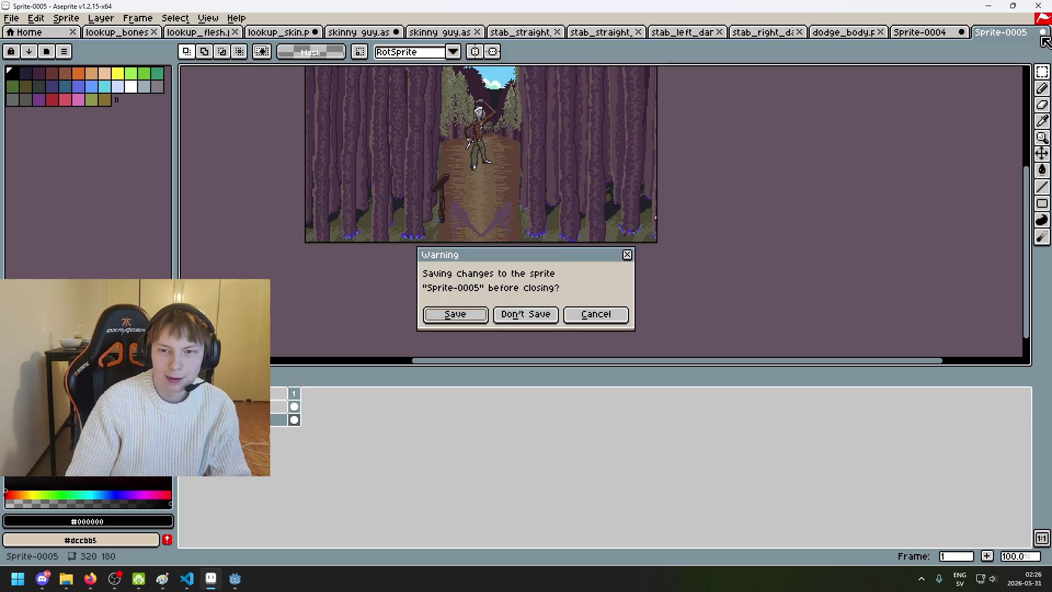
Step: Close Sprite-0005 and Sprite-0004 without saving their changes
left_click(564, 314)
left_click(1025, 31)
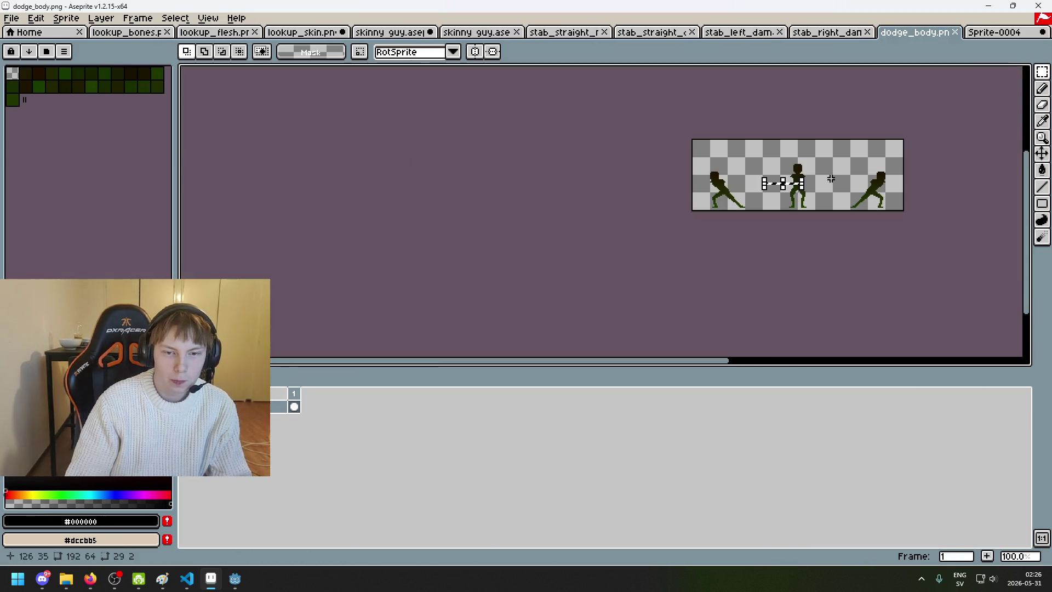
left_click(1024, 31)
left_click(1043, 32)
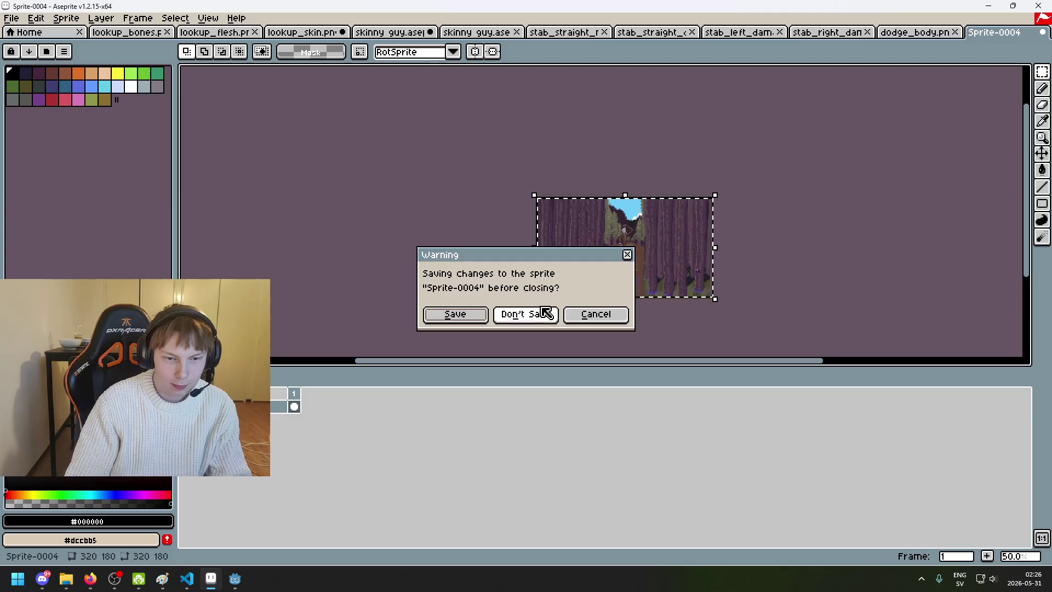
left_click(548, 313)
Step: Deselect and close dodge_body.png, then return to Godot and save the scene
key("ctrl+d")
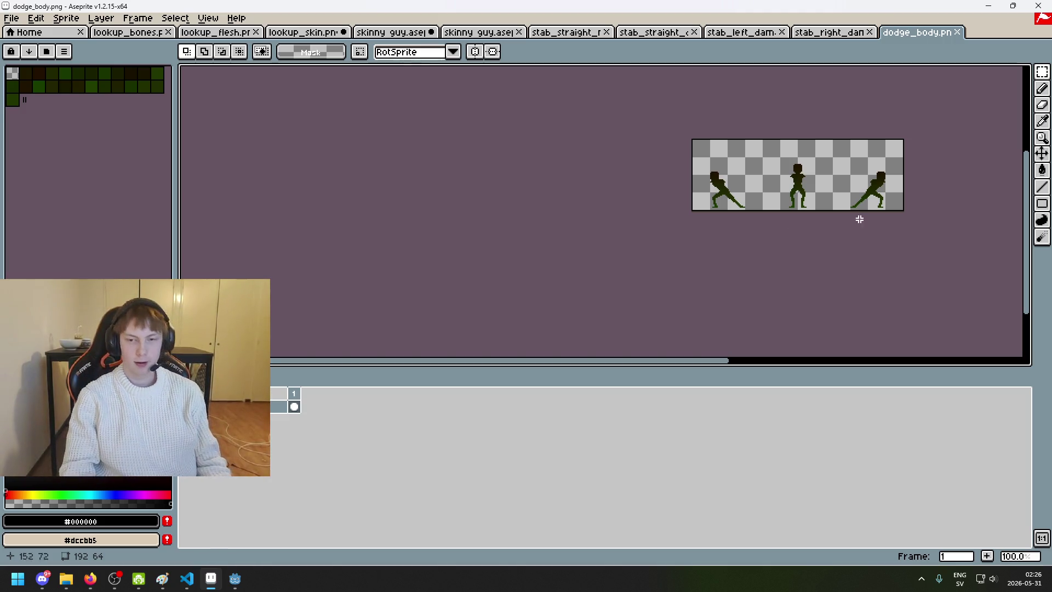
left_click(957, 32)
scroll(639, 211, "down", 1)
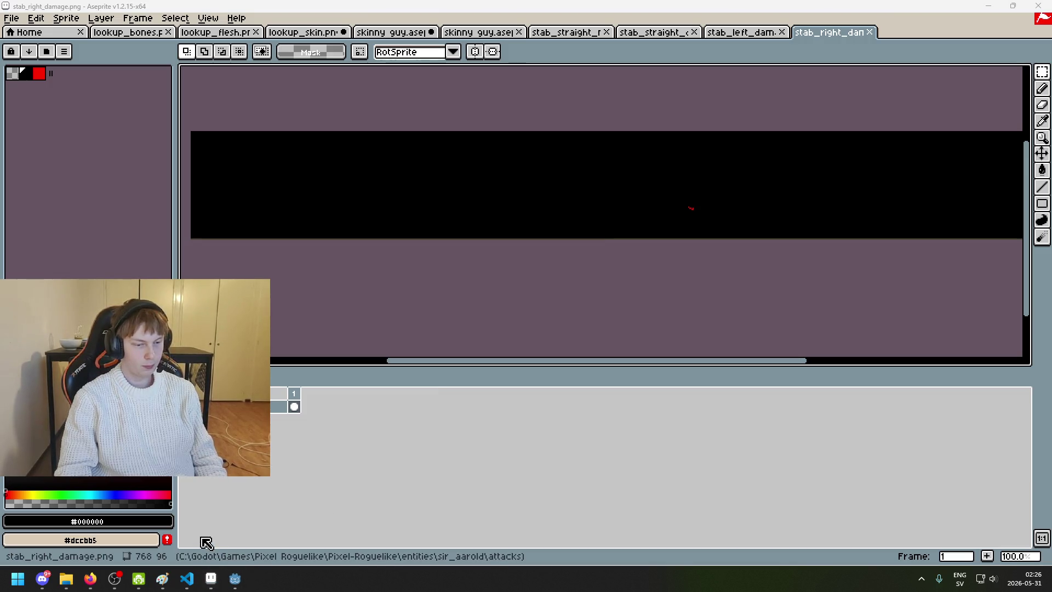
left_click(230, 587)
key("ctrl+s")
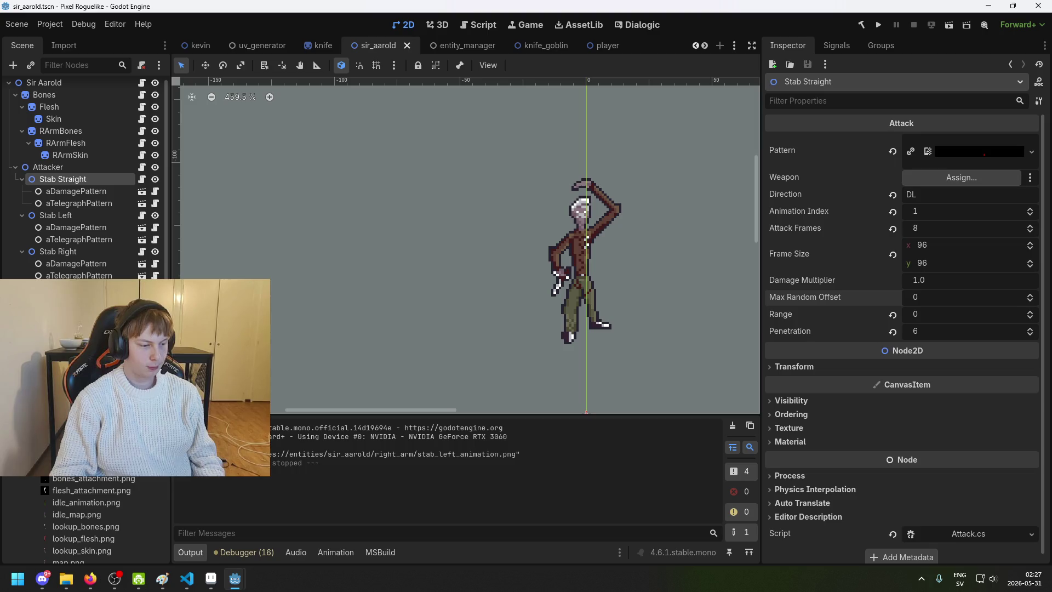
Step: Save the scene and review Stab Straight's telegraph pattern and attack settings
key("ctrl+s")
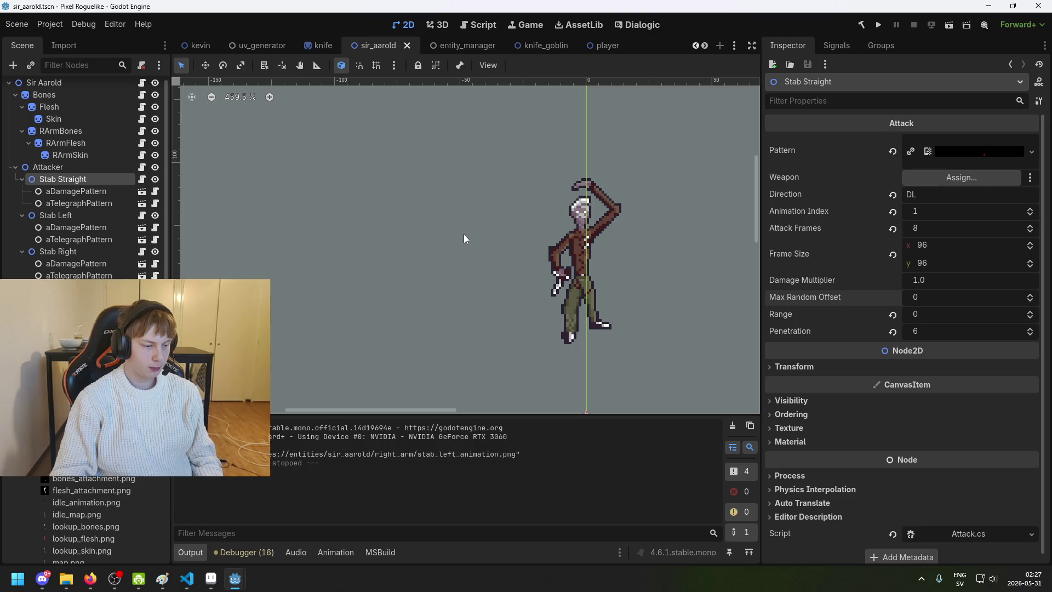
scroll(390, 304, "down", 3)
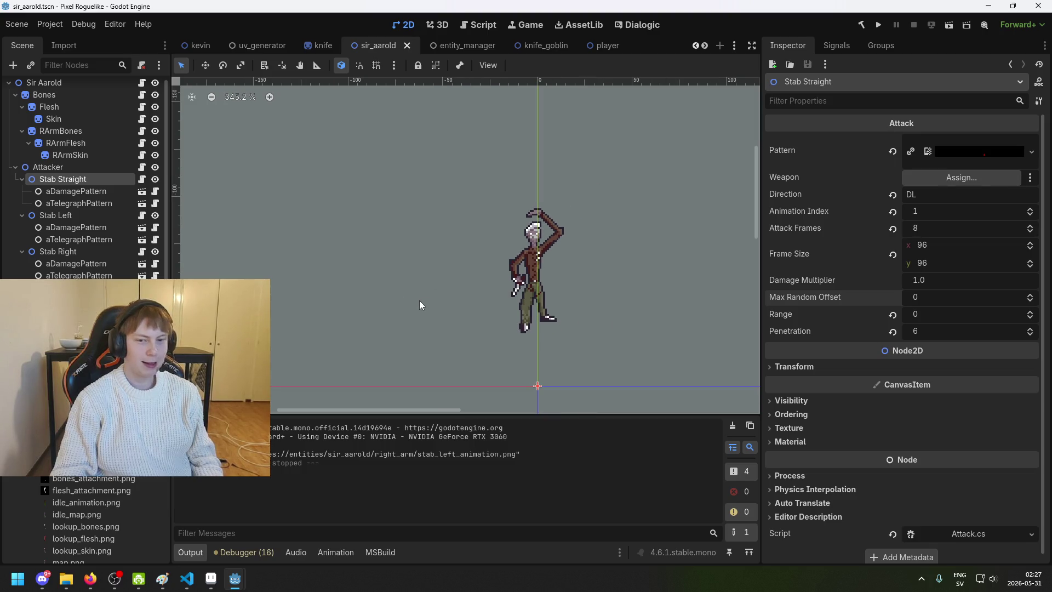
scroll(426, 298, "up", 1)
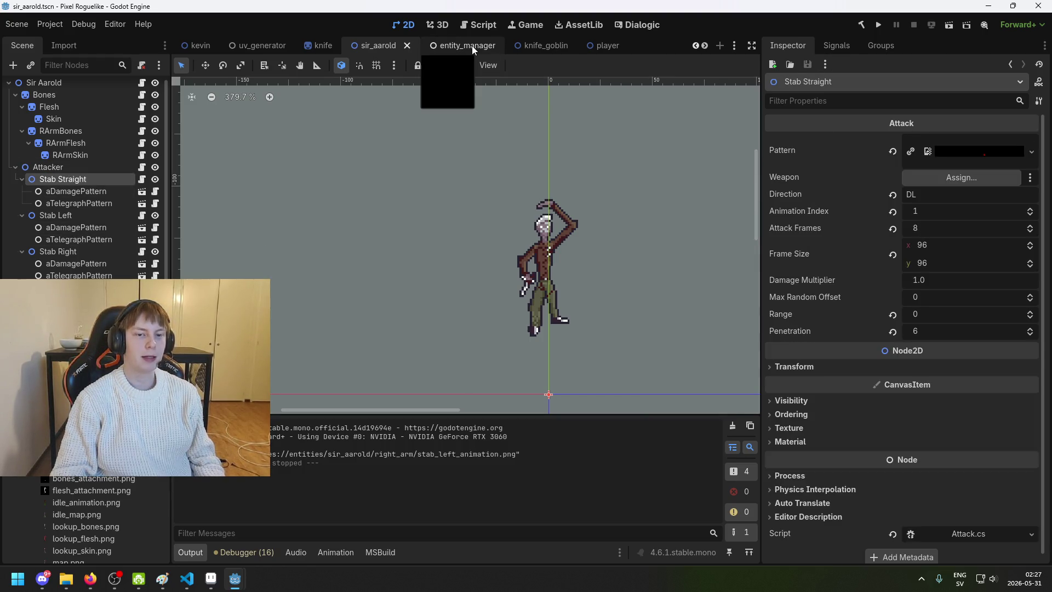
left_click(74, 206)
left_click(84, 181)
scroll(582, 250, "down", 1)
scroll(548, 285, "down", 1)
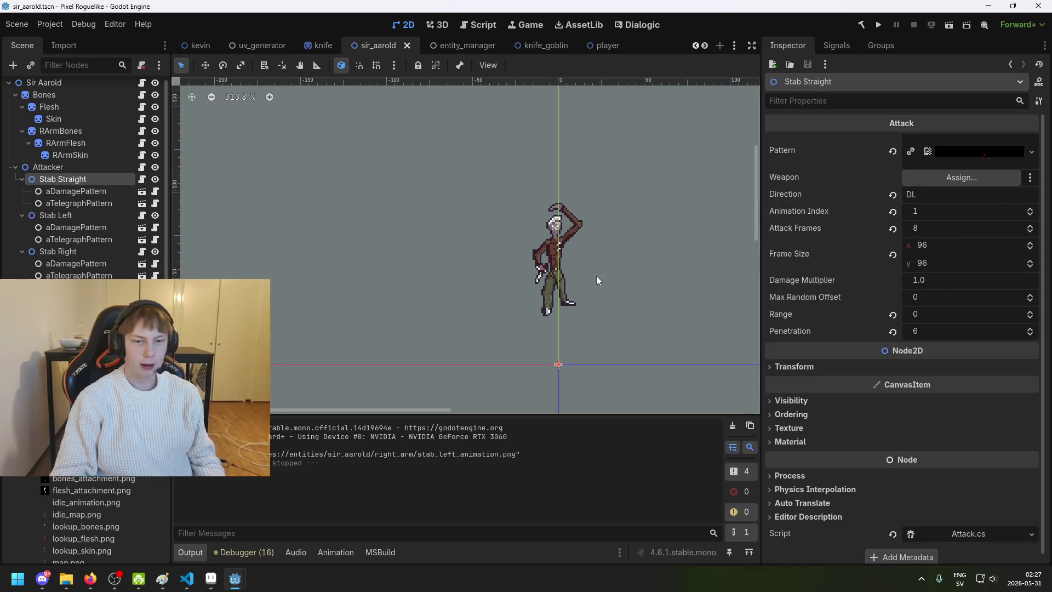
scroll(600, 271, "up", 2)
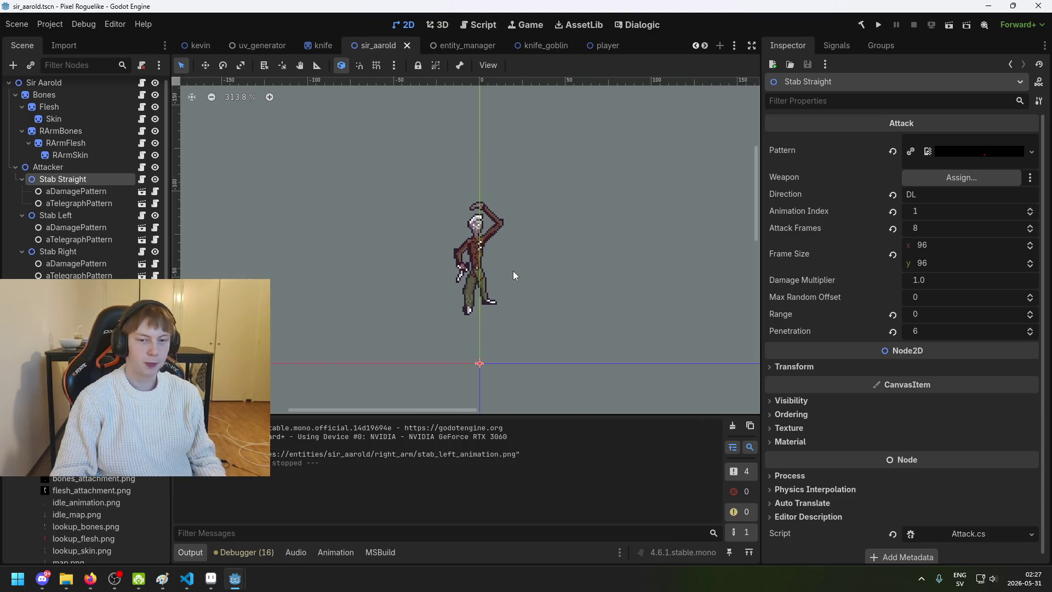
key("ctrl+s")
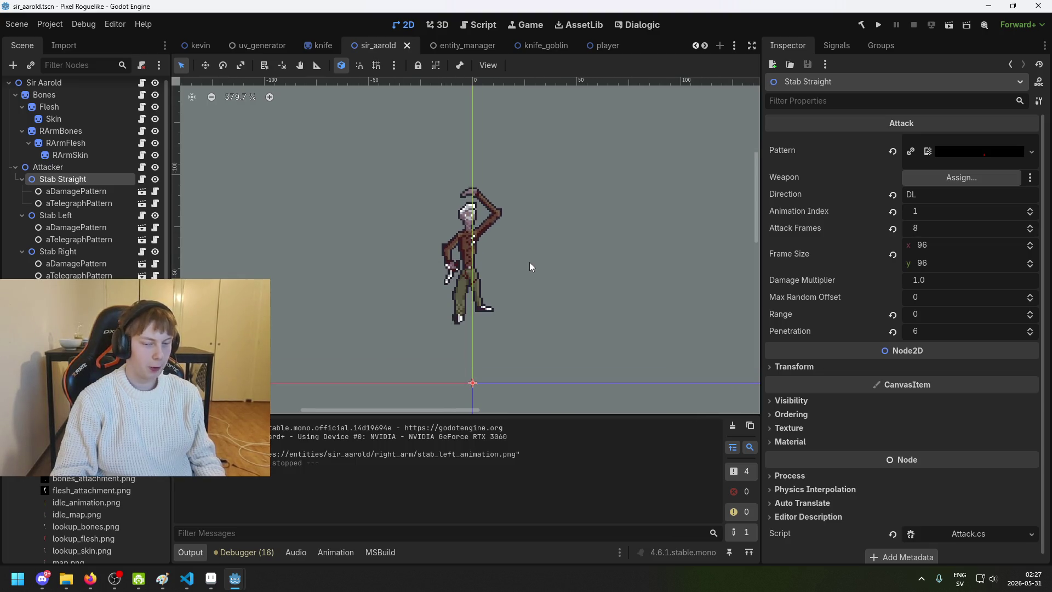
Step: Pan the 2D view to reposition the character and save again
left_click_drag(527, 264, 594, 233)
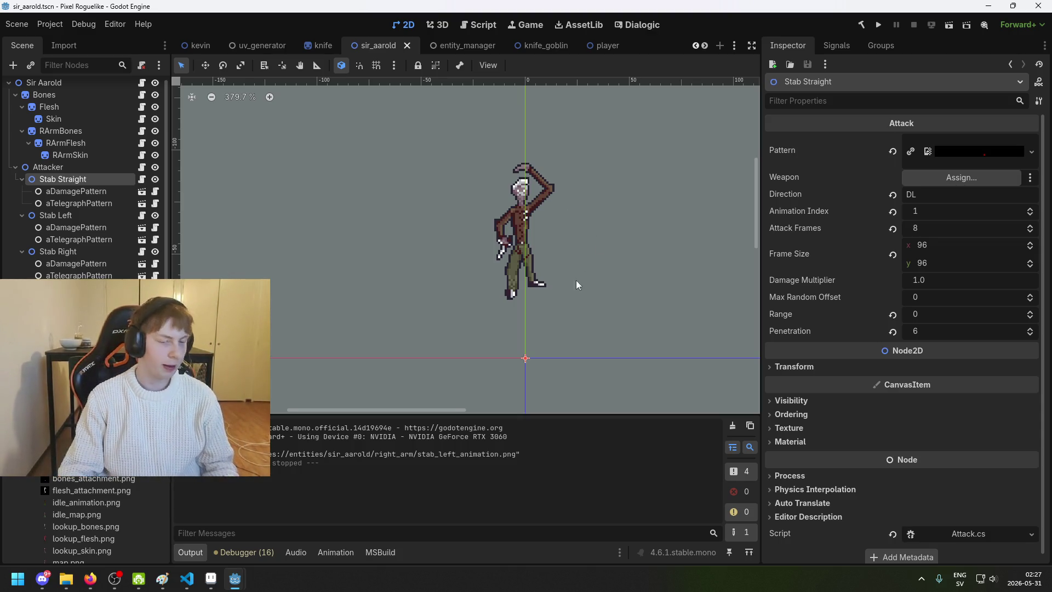
scroll(582, 272, "down", 2)
key("ctrl+s")
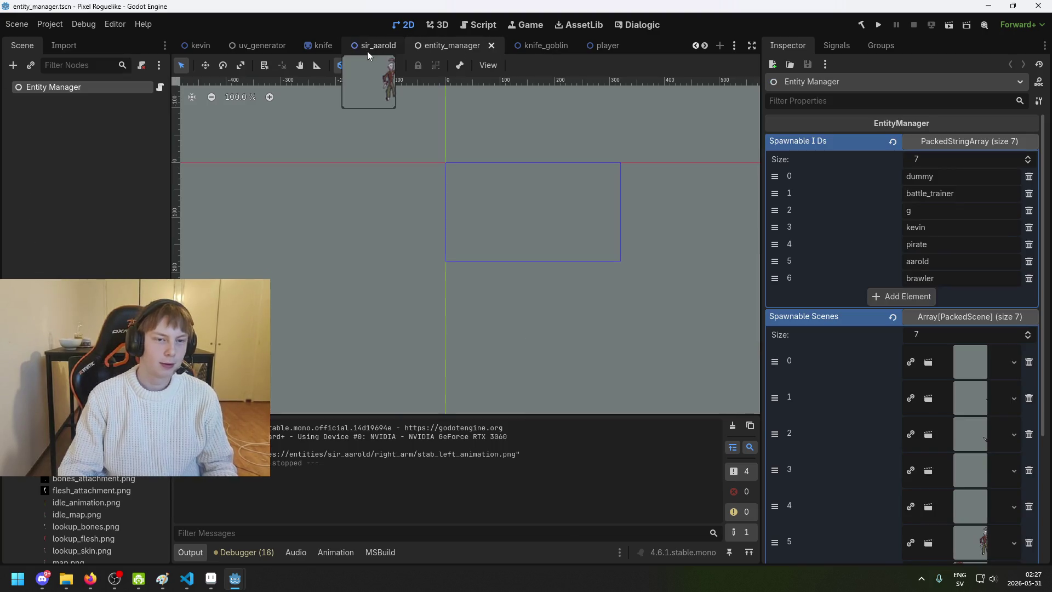
scroll(489, 134, "down", 1)
left_click_drag(541, 149, 478, 152)
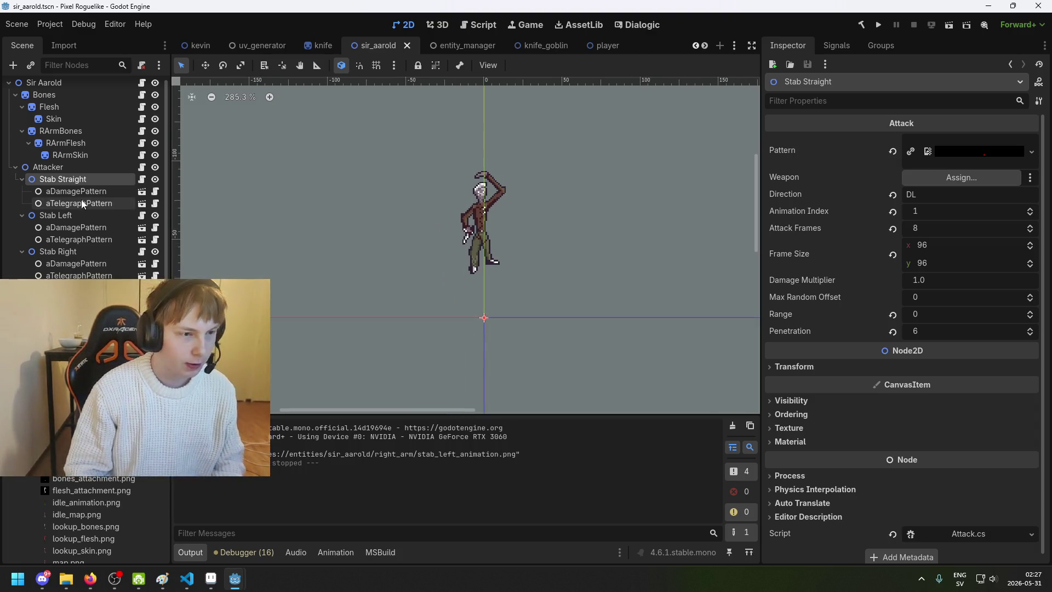
Step: Check the Stab Right and Stab Left pattern nodes, then select Stab Left's 768×96 pattern settings
left_click(88, 264)
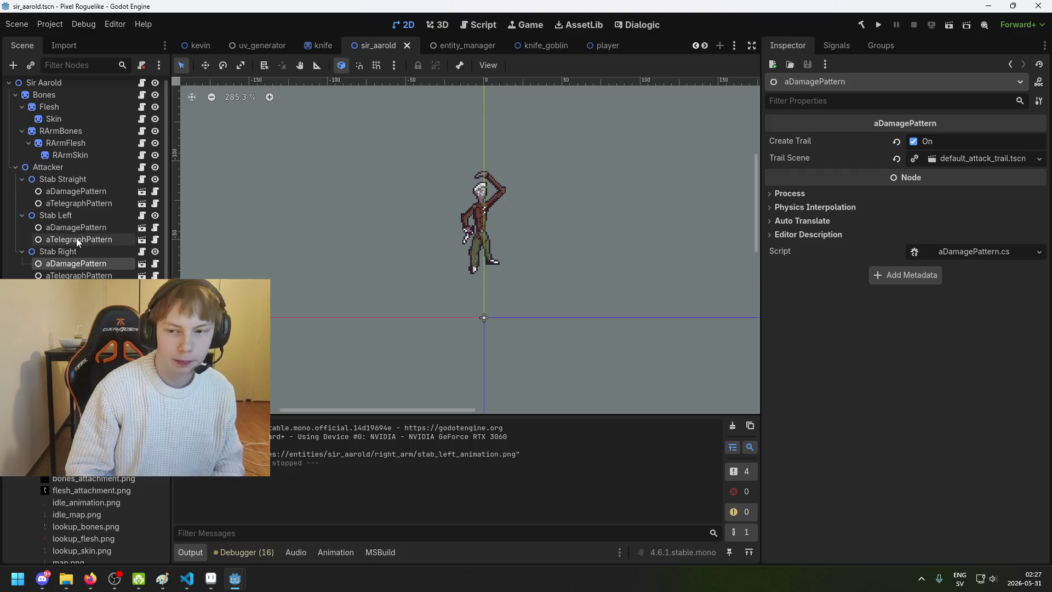
left_click(80, 238)
left_click(82, 226)
left_click(82, 216)
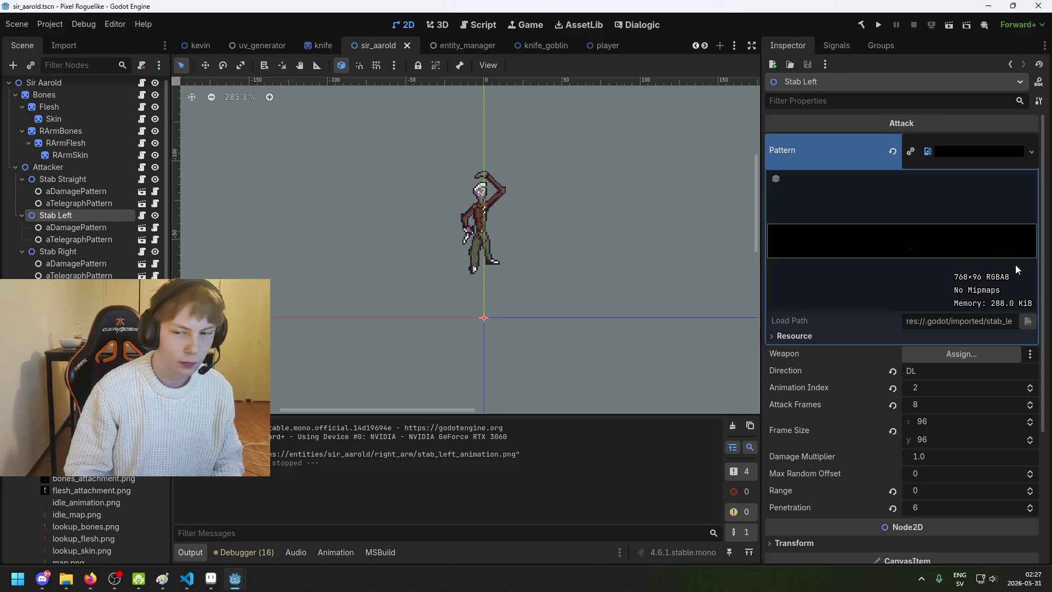
Step: Set Max Random Offset to 3 on Stab Left and Stab Right and save
scroll(970, 401, "down", 5)
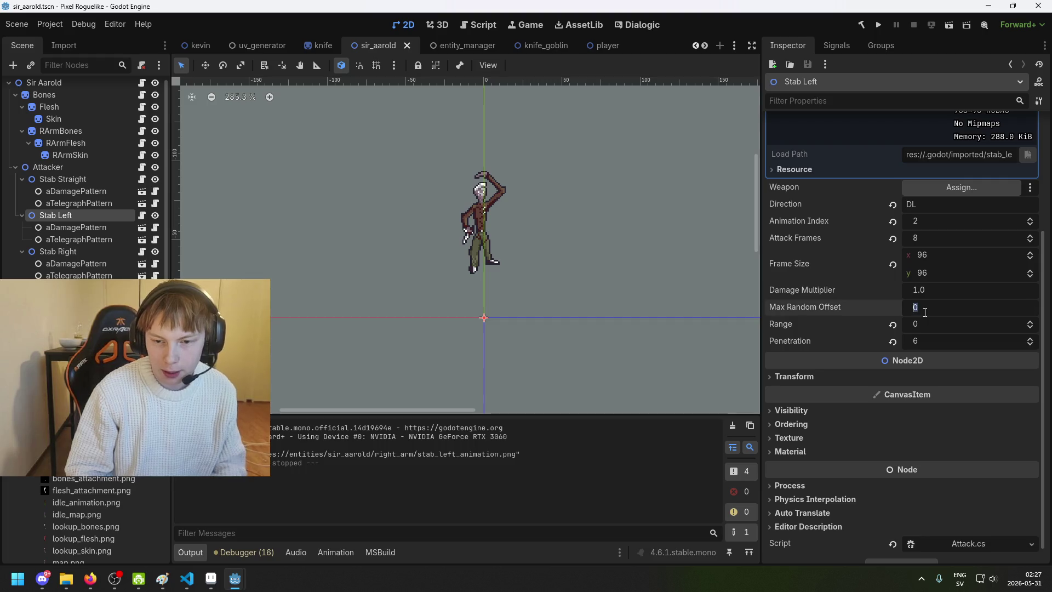
key("Return")
left_click(59, 251)
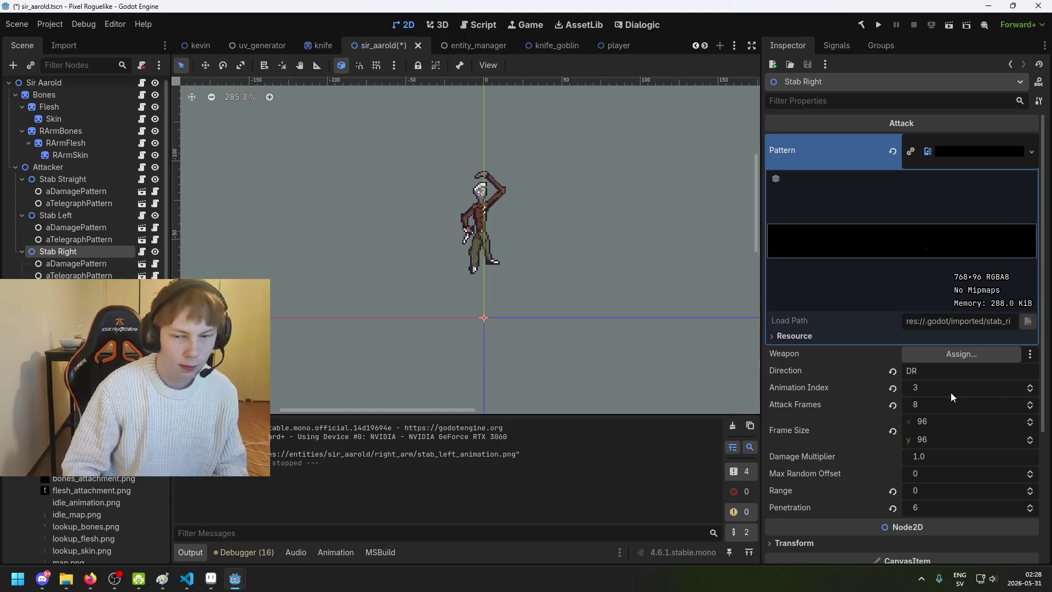
left_click(948, 476)
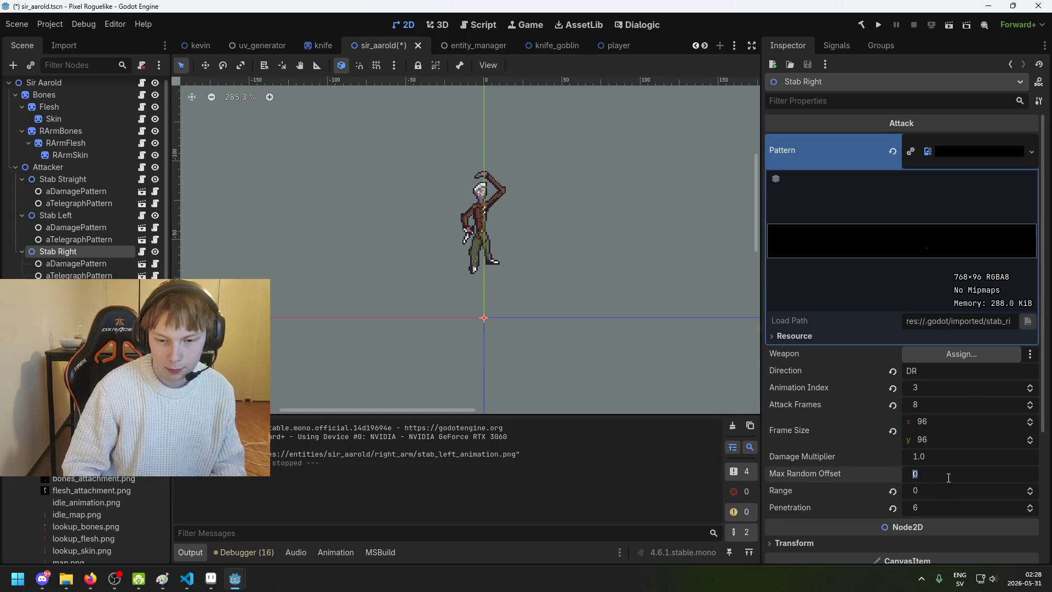
type("3")
key("ctrl+s")
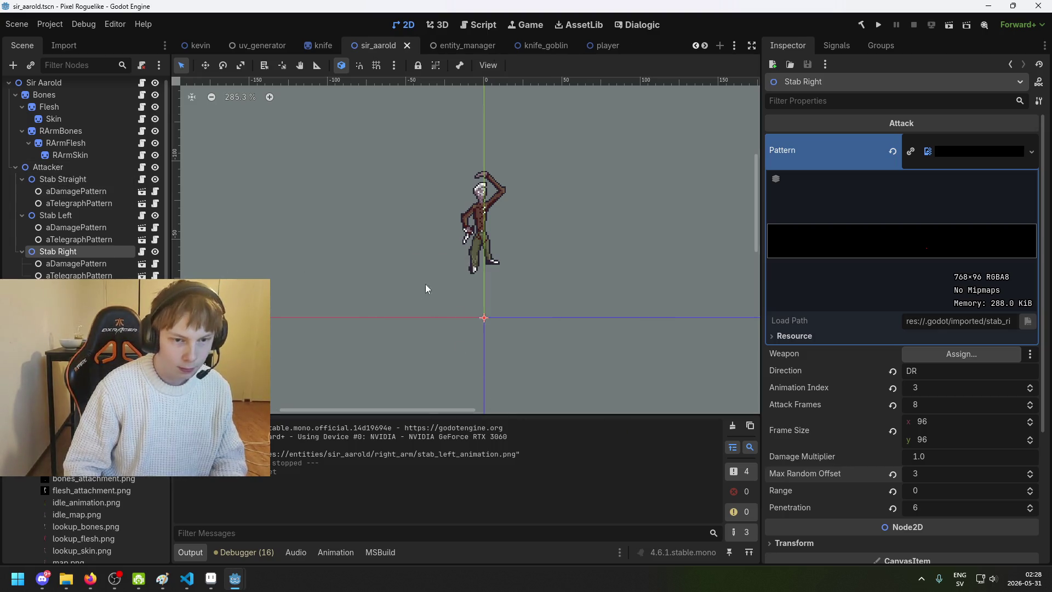
Step: Set Stab Straight's Max Random Offset to 4, save, and check the Attacker node's settings
left_click(63, 179)
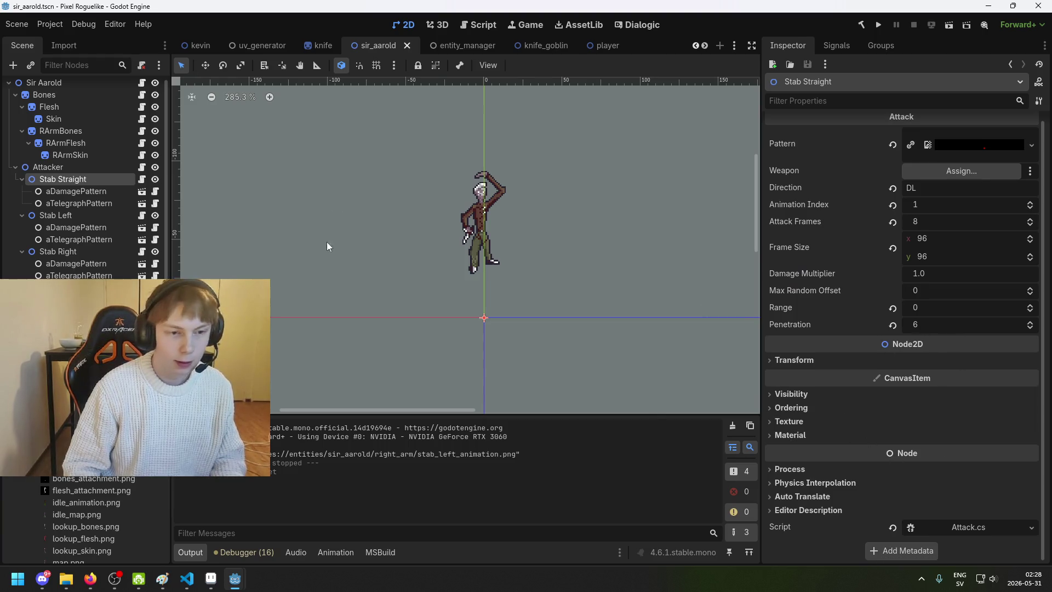
scroll(350, 245, "up", 1)
scroll(293, 246, "right", 3)
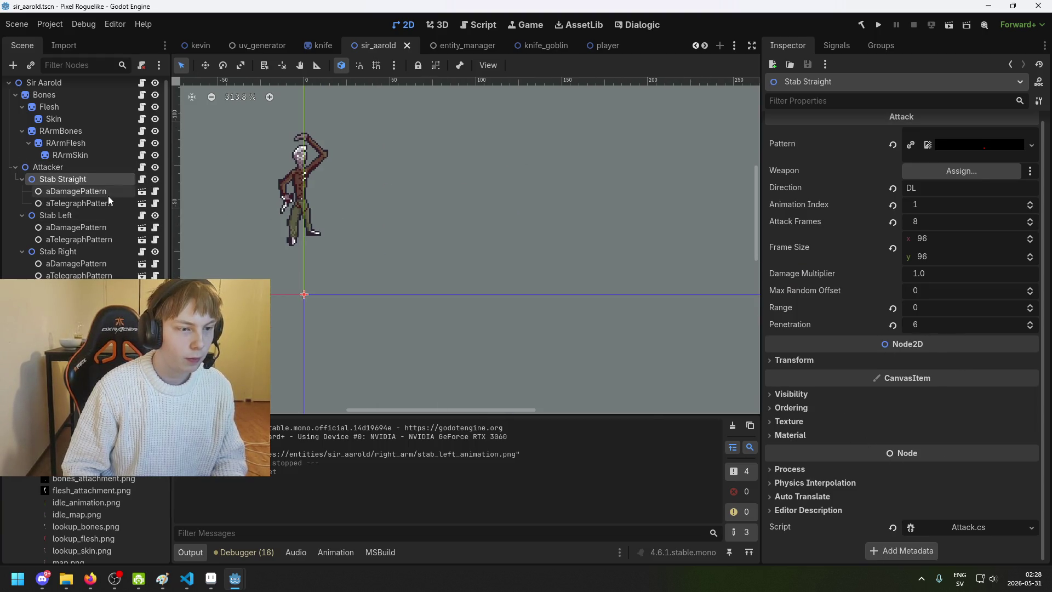
left_click(91, 190)
left_click(88, 181)
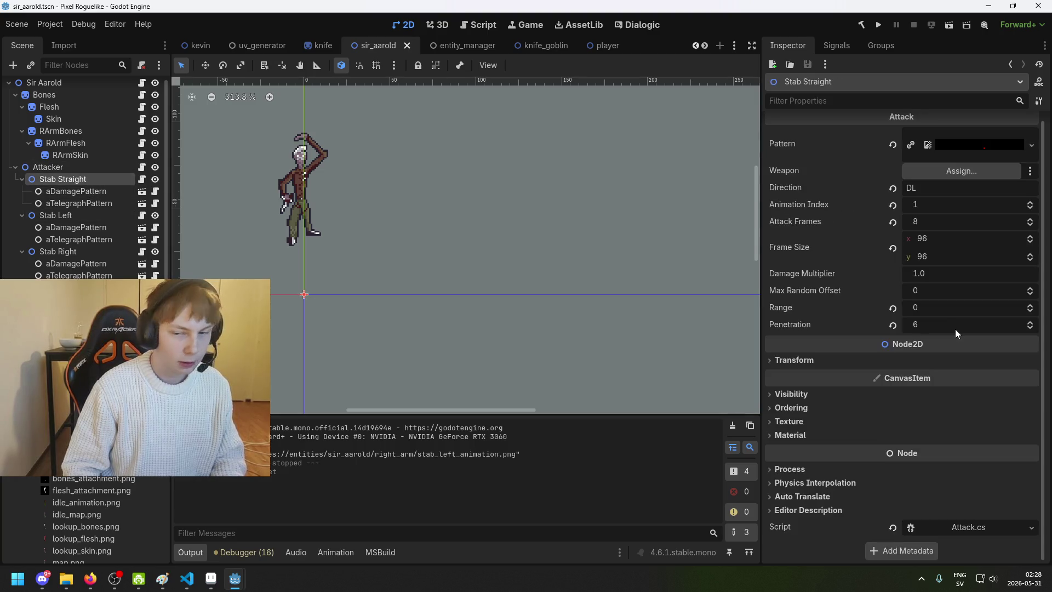
left_click(945, 296)
type("4")
key("Return")
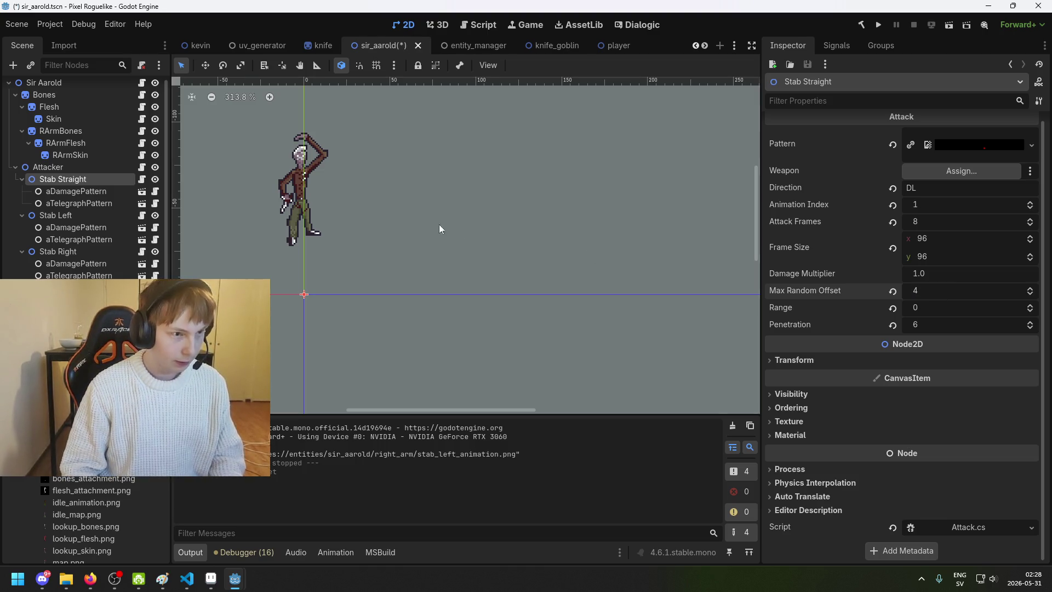
key("ctrl+s")
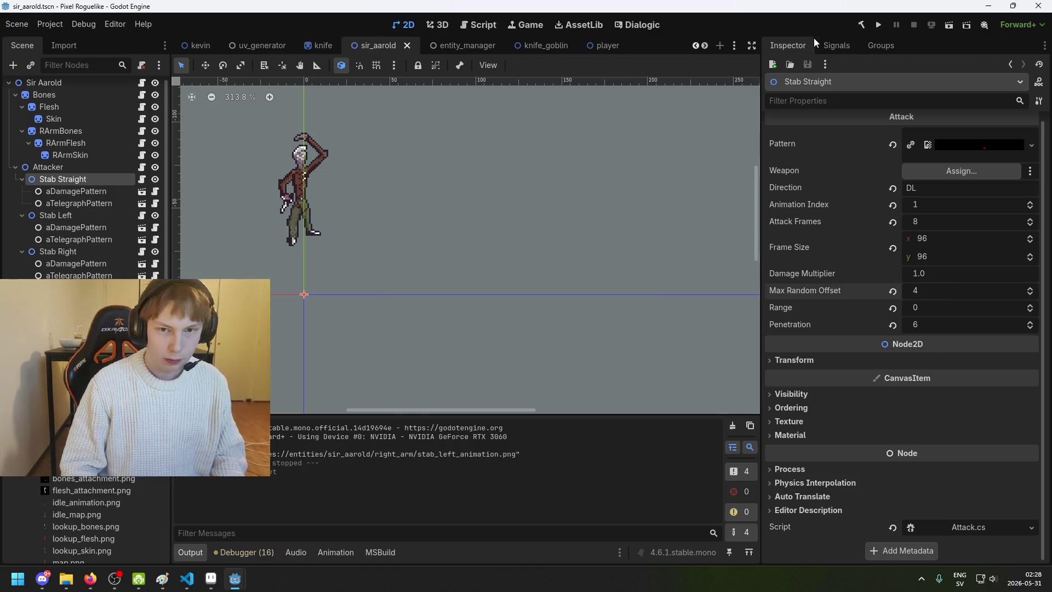
scroll(448, 225, "down", 1)
left_click(60, 167)
Step: Save the scene and inspect the Skin node's ShaderMaterial under Bones on Sir Aarold
scroll(557, 230, "down", 2)
key("ctrl+s")
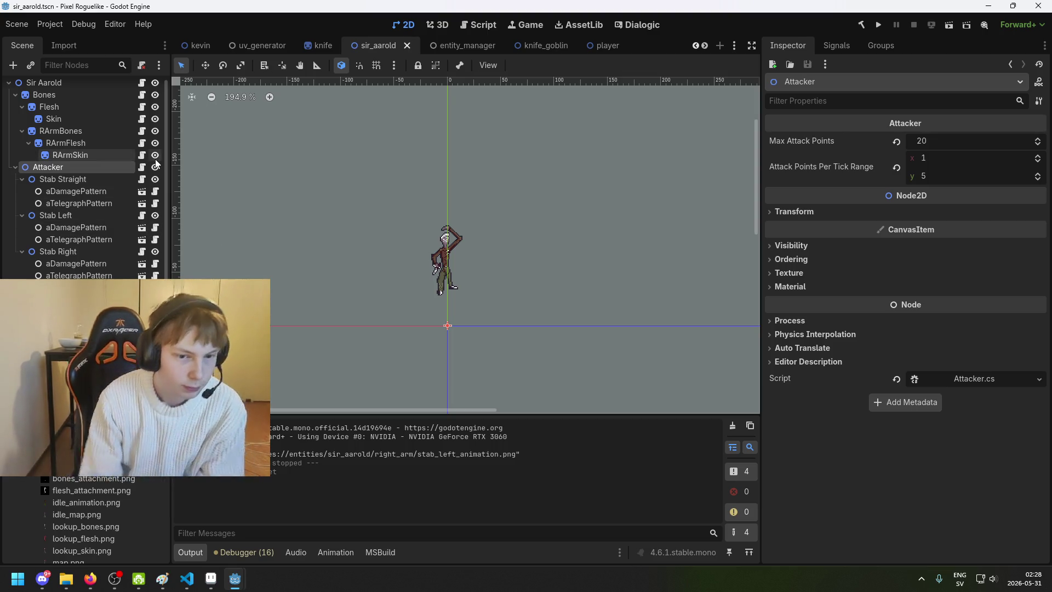
scroll(80, 151, "up", 1)
left_click(44, 99)
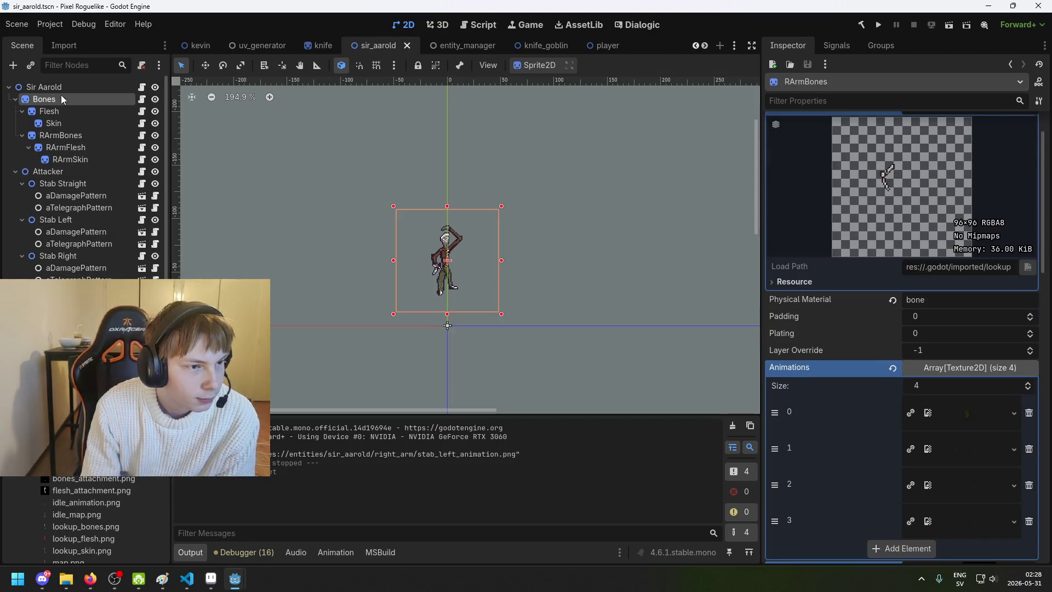
left_click(43, 87)
scroll(444, 241, "up", 2)
scroll(443, 241, "up", 1)
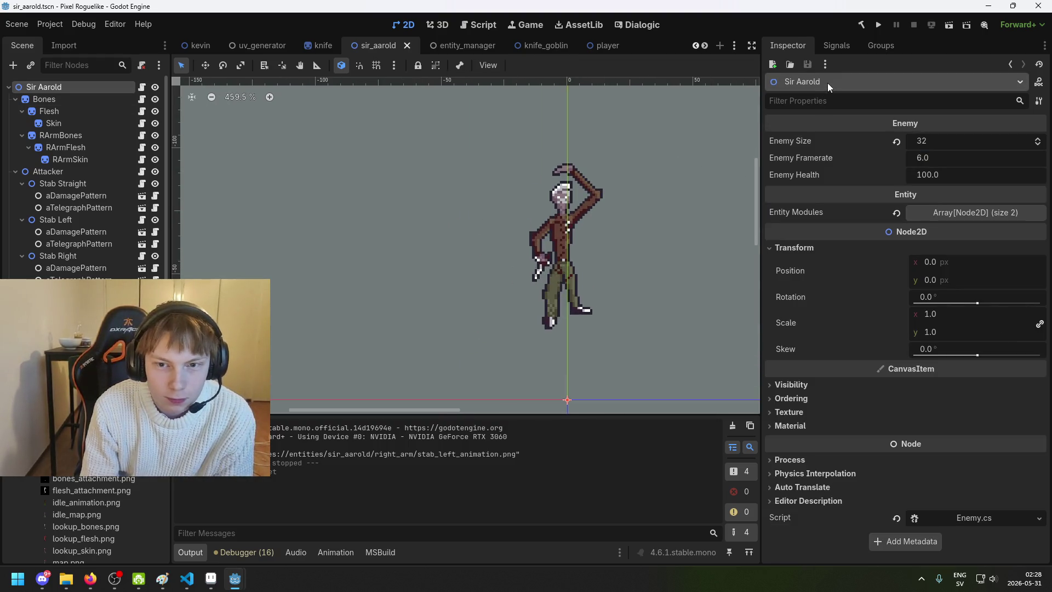
scroll(597, 206, "up", 3)
scroll(581, 200, "up", 1)
left_click(44, 99)
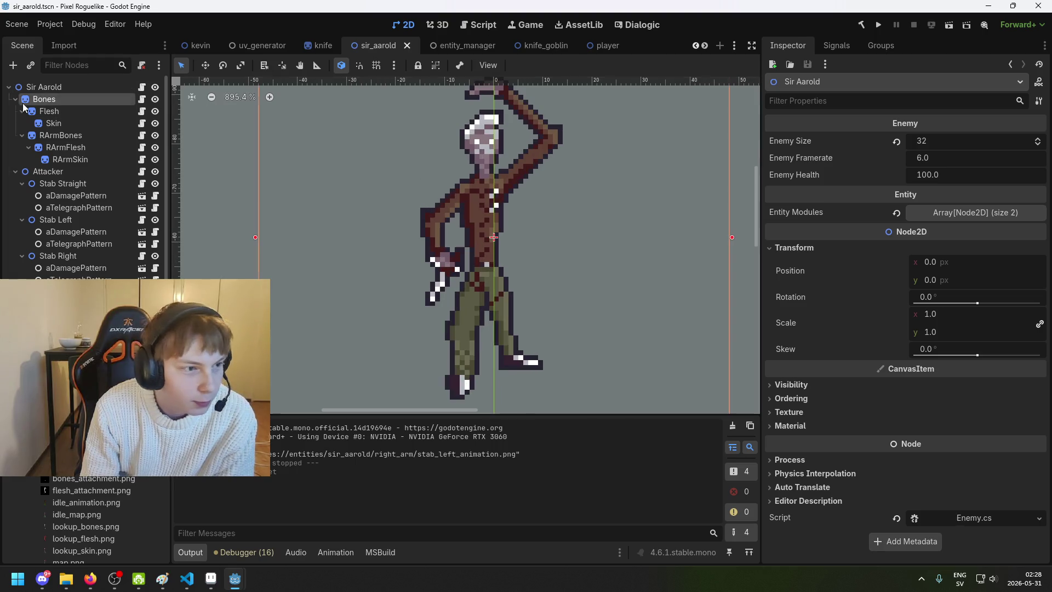
left_click(44, 122)
scroll(368, 263, "down", 2)
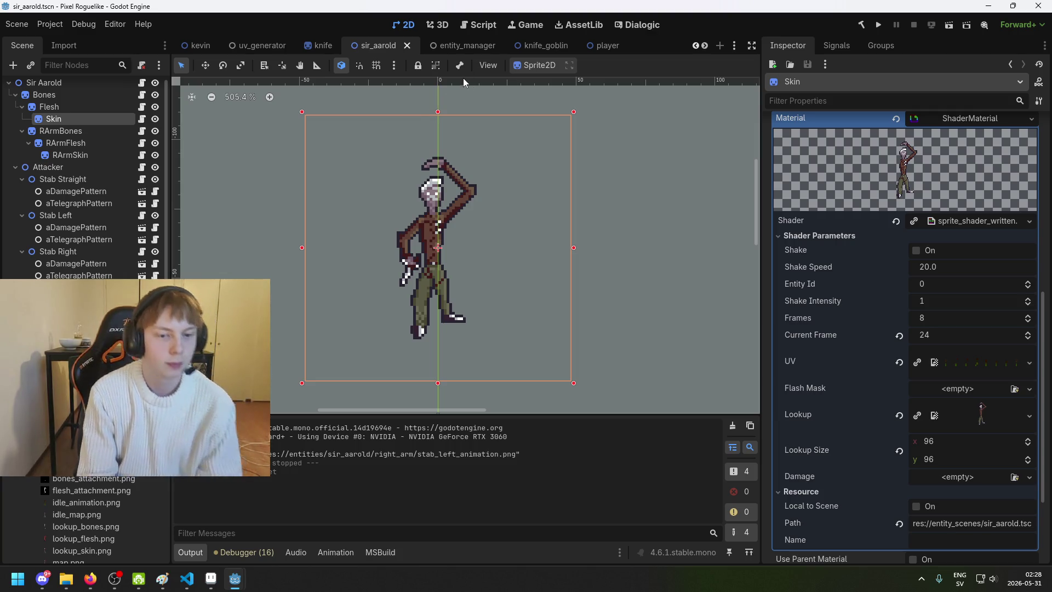
Step: Switch to Aseprite and flip through the open stab animation sheets
left_click(210, 578)
scroll(350, 209, "down", 4)
left_click(569, 33)
Step: Flip through the open stab animation sheets and bring up skinny guy.aseprite
left_click(647, 32)
left_click(728, 33)
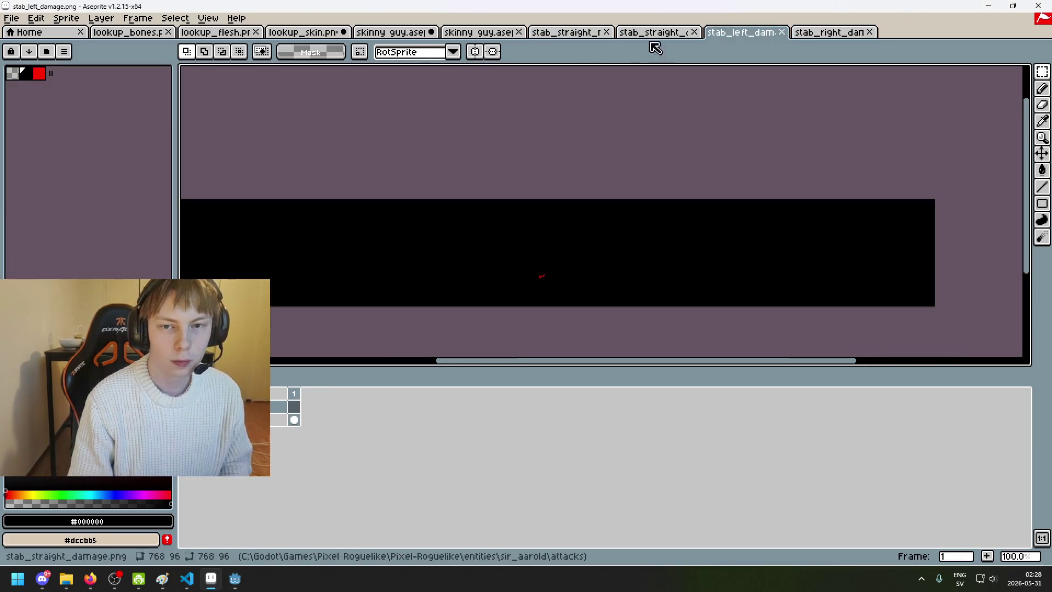
left_click(567, 33)
left_click(482, 33)
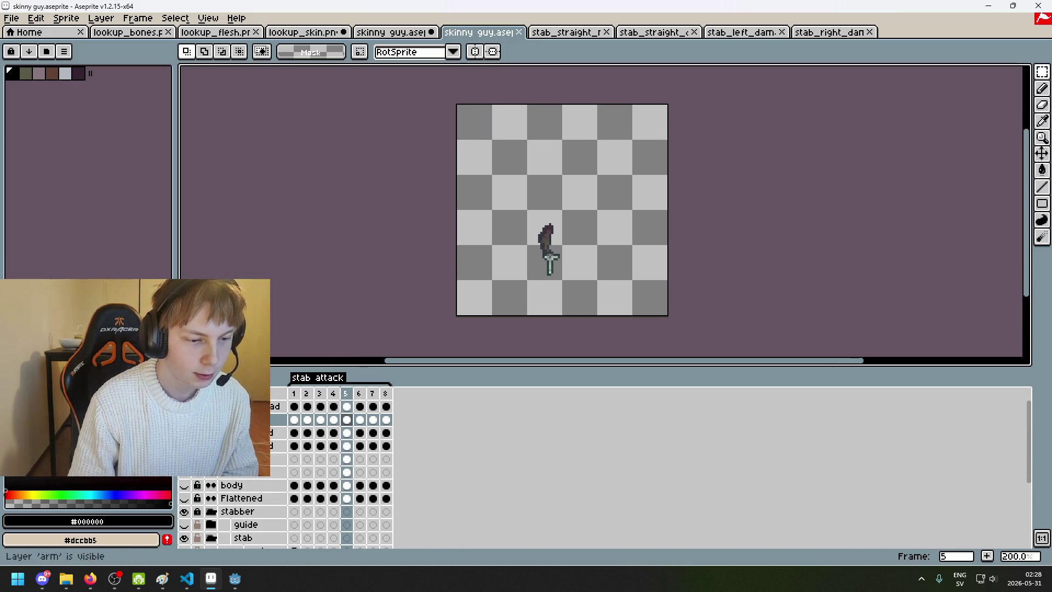
Step: Hide the L knee pad layer and step through the stab frames to check the result
left_click(184, 458)
key("Left")
key("Left")
key("Left")
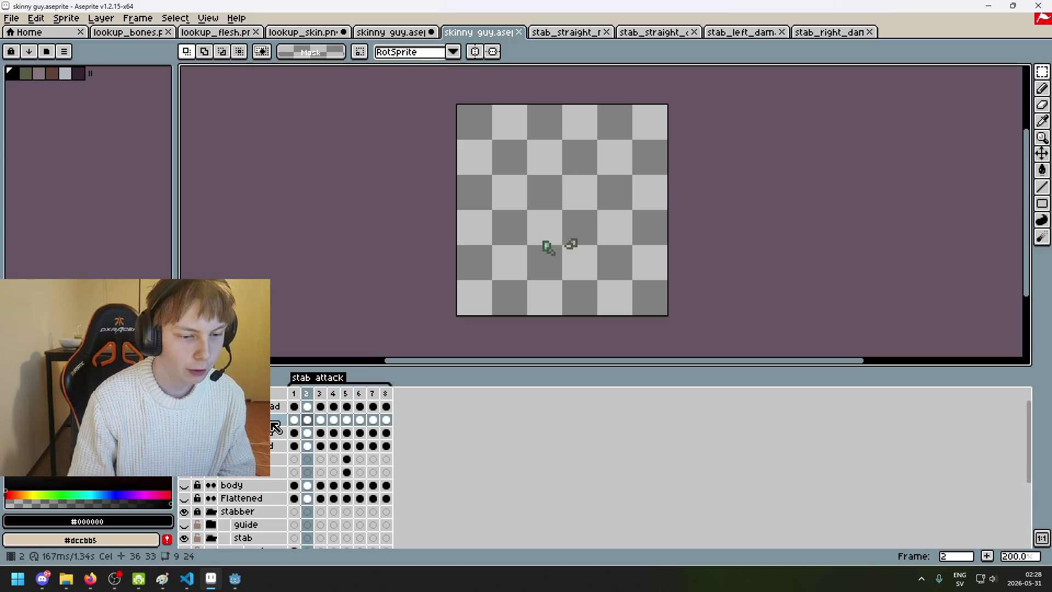
key("Right")
key("Right")
key("Right")
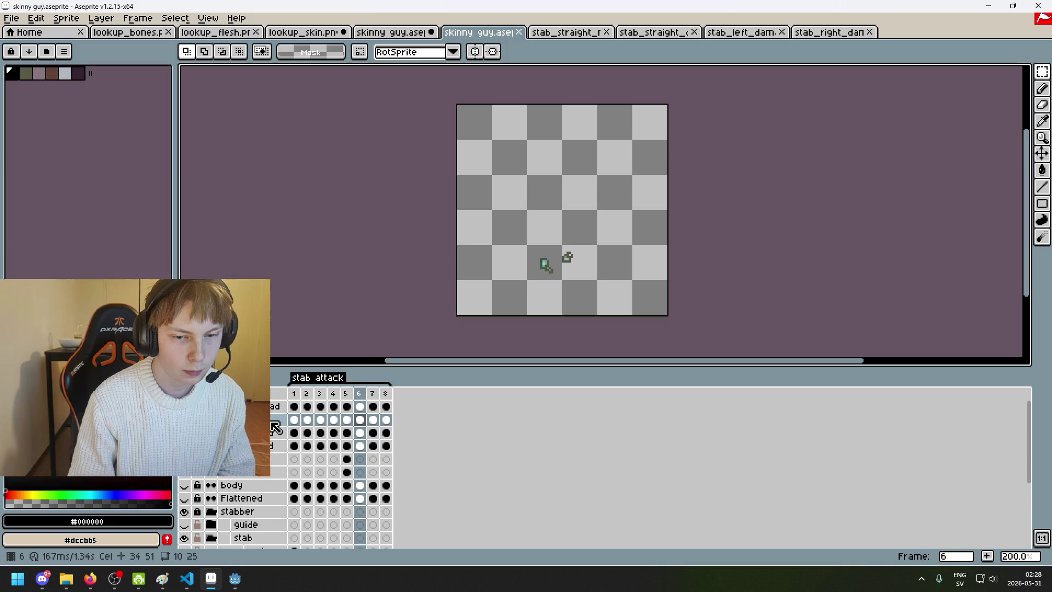
key("Left")
key("Left")
key("Left")
key("Left")
key("Left")
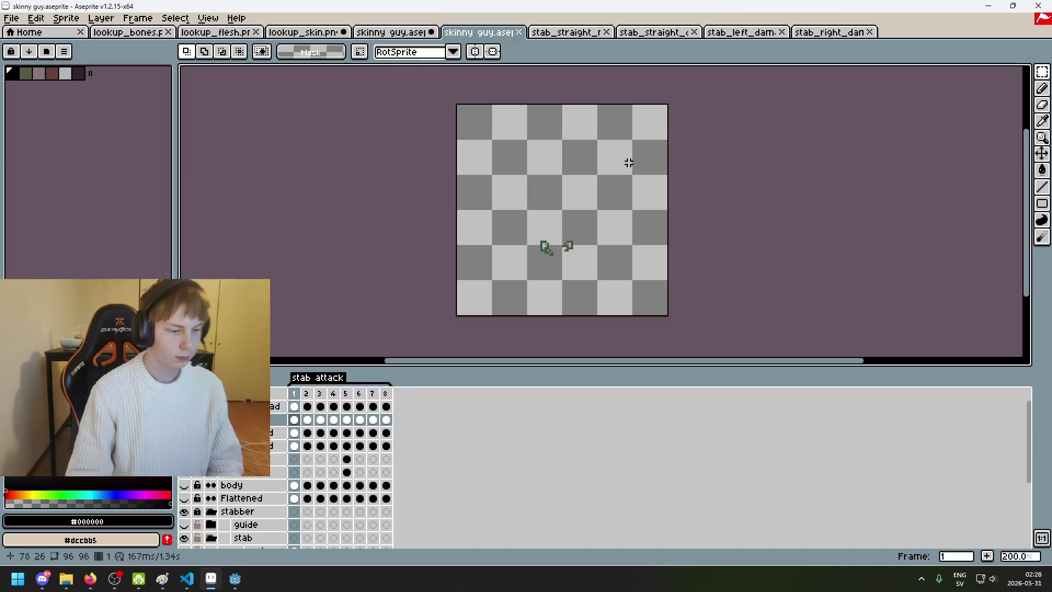
left_click_drag(496, 162, 453, 169)
scroll(456, 187, "up", 1)
scroll(456, 187, "down", 1)
scroll(454, 187, "up", 1)
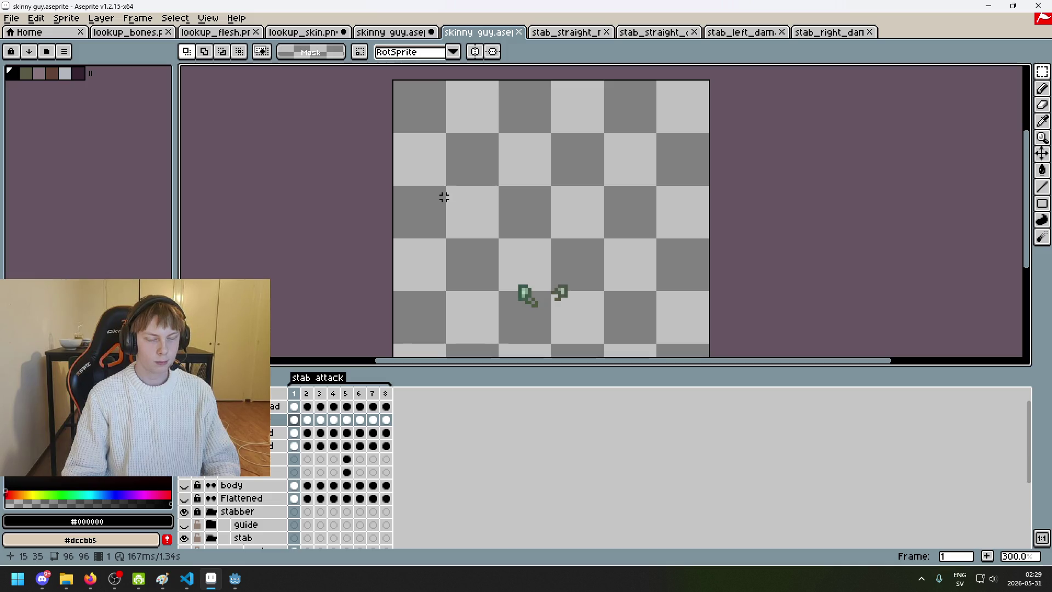
scroll(444, 197, "down", 1)
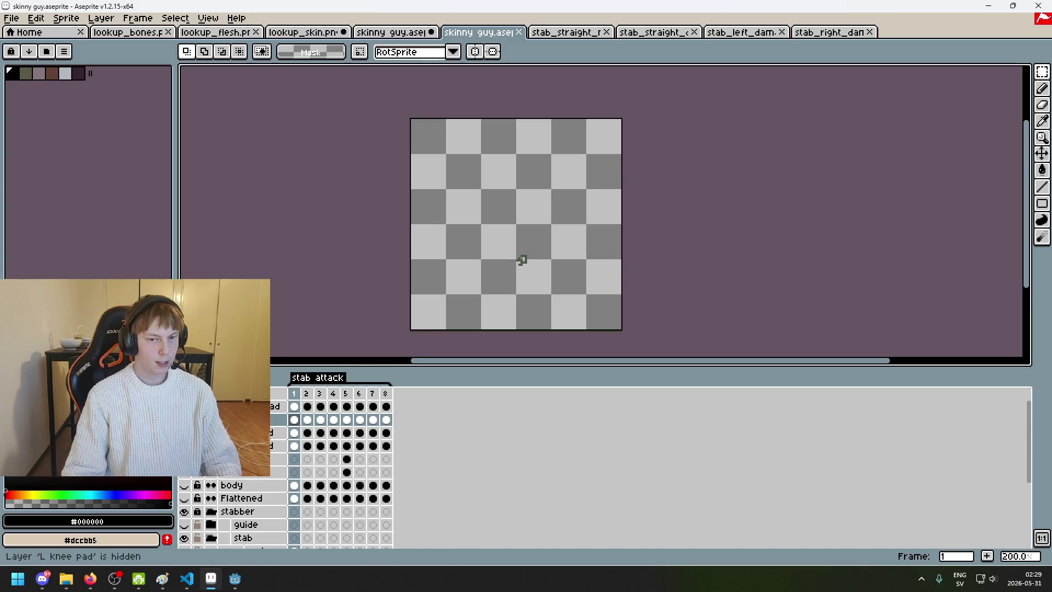
Step: Make a magic-wand selection on the sprite canvas, then clear it
key("w")
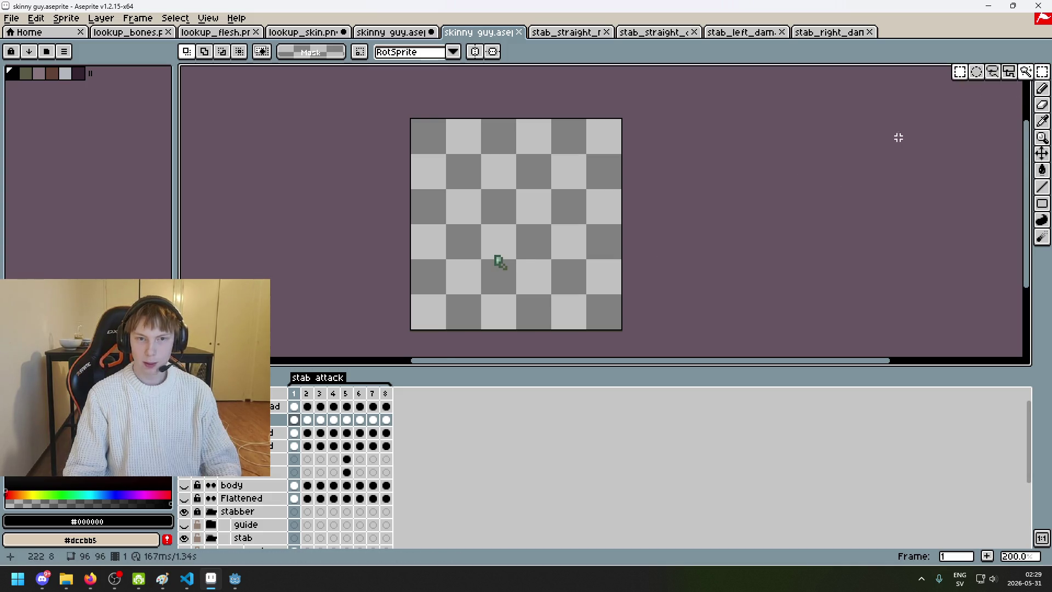
left_click(536, 229)
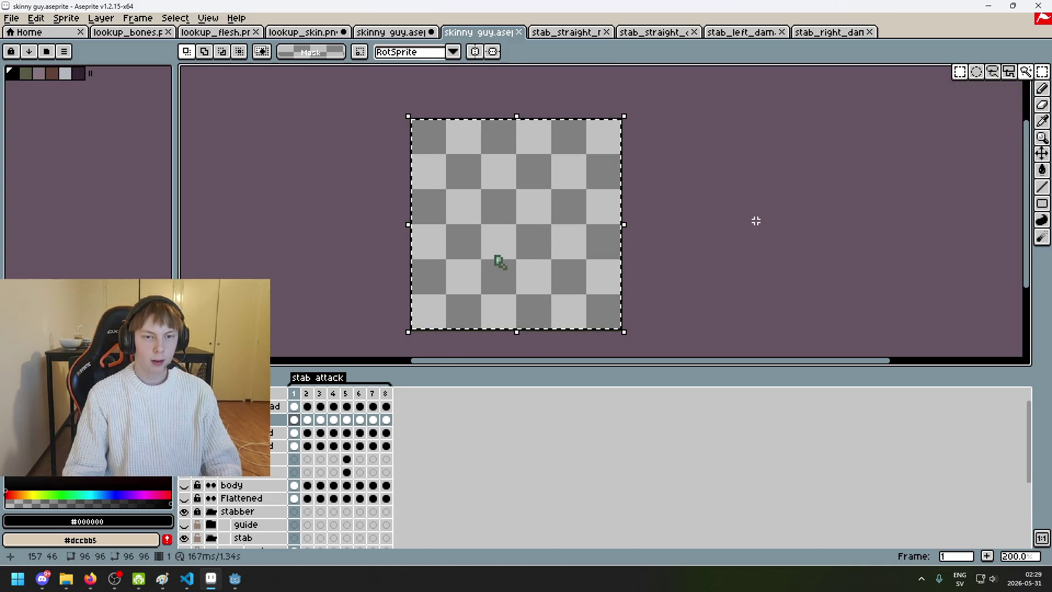
key("ctrl+d")
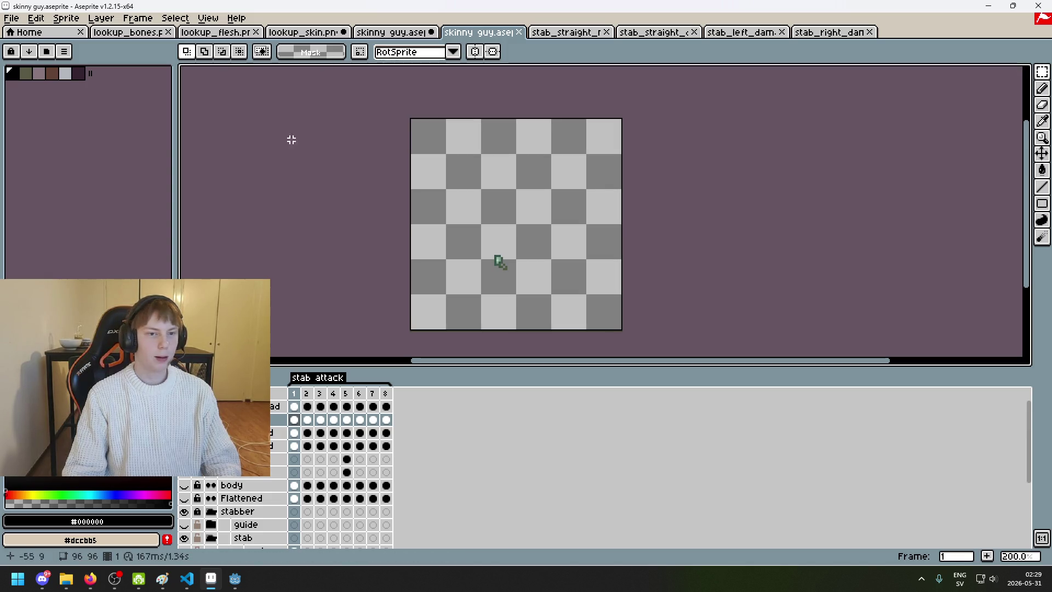
left_click(12, 18)
Step: Cancel a new sprite, then select and copy the whole knee pad layer area
left_click(25, 33)
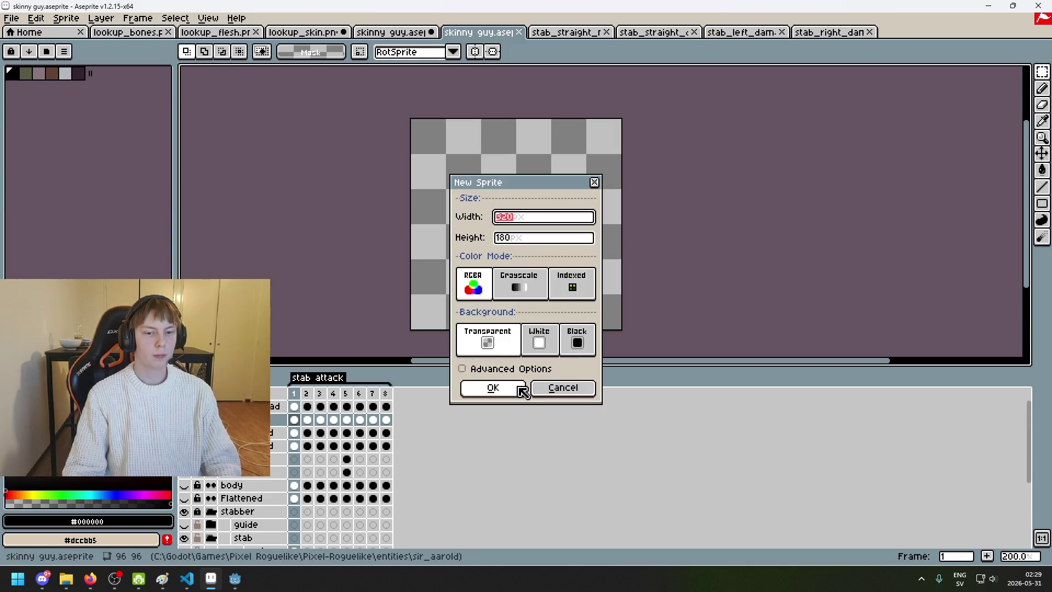
left_click(554, 387)
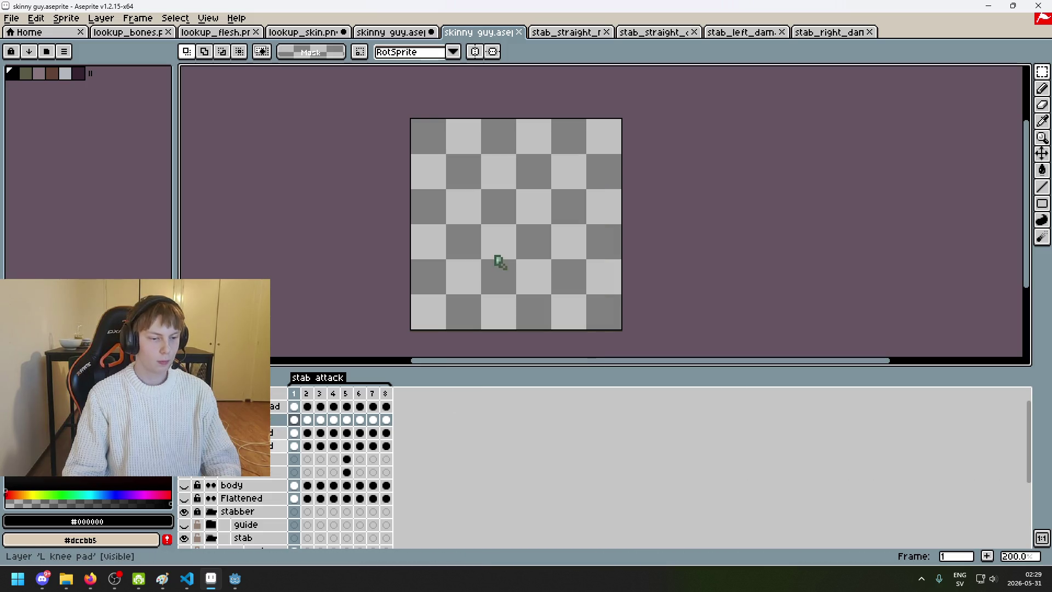
left_click(278, 445)
key("ctrl+a")
key("Escape")
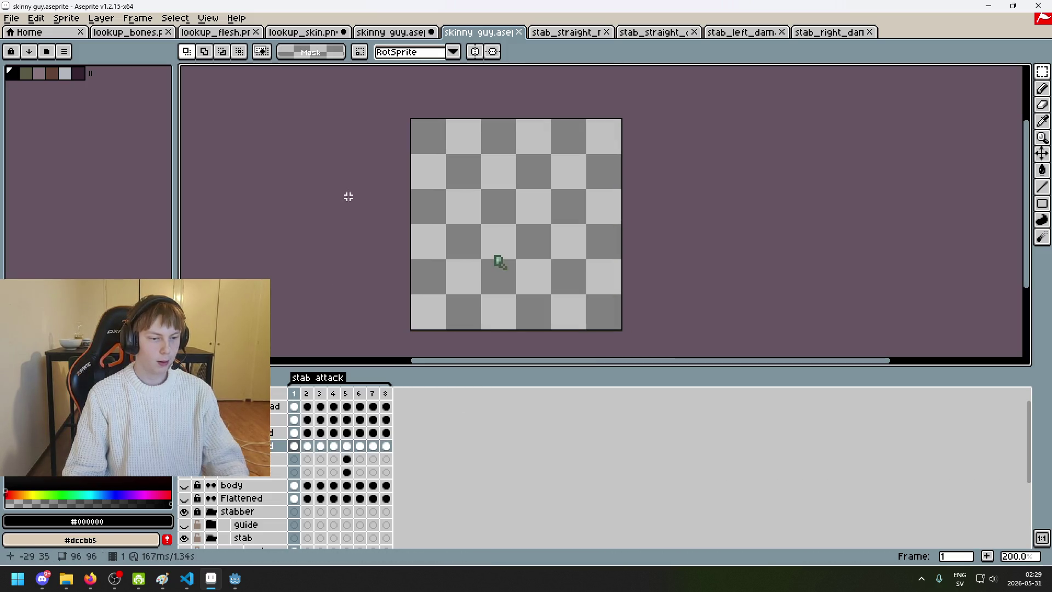
Step: Create a new 96×96 sprite from the copied knee pad
left_click(11, 18)
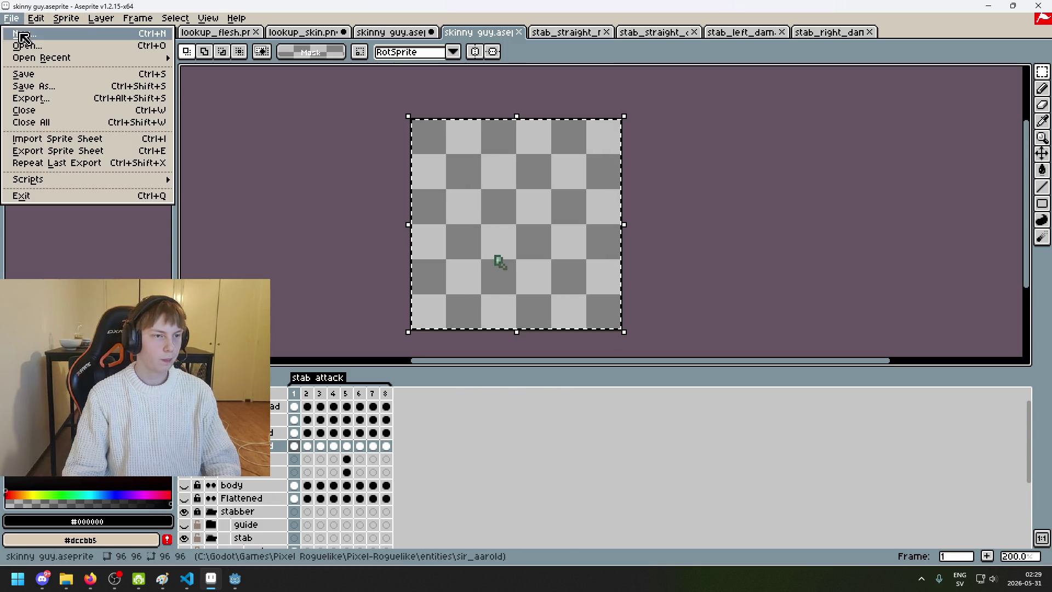
left_click(25, 34)
left_click(493, 388)
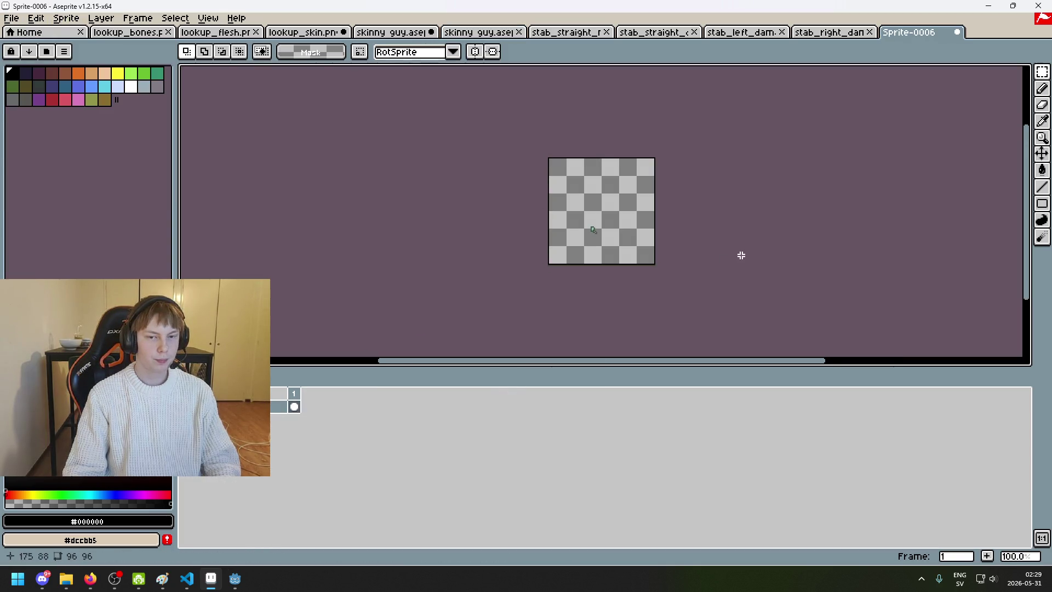
Step: Start an export and browse to Pixel-Roguelike/entities/sir_aarold
left_click(11, 18)
left_click(71, 99)
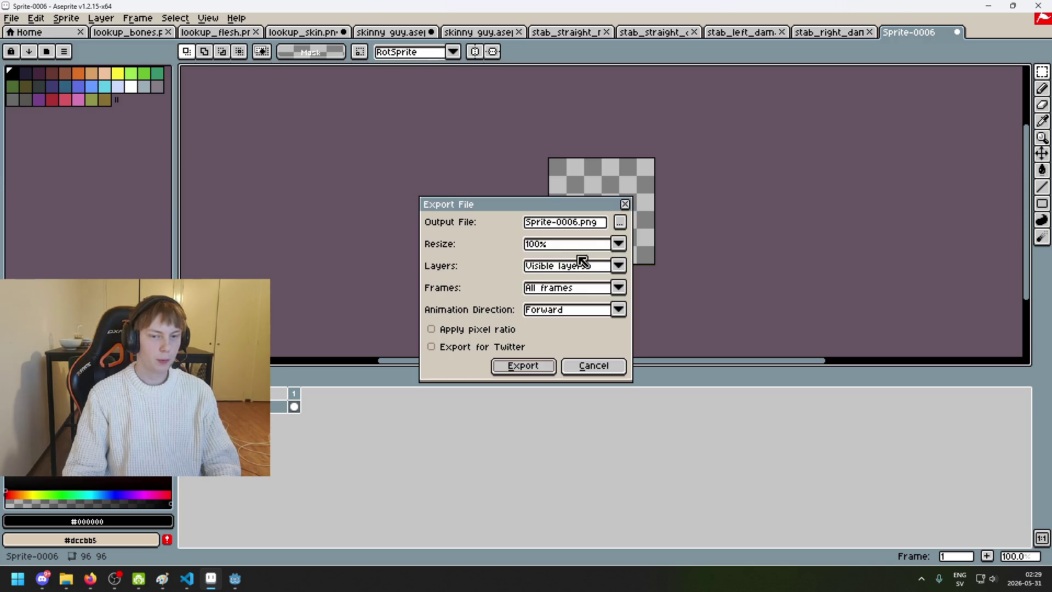
left_click(619, 224)
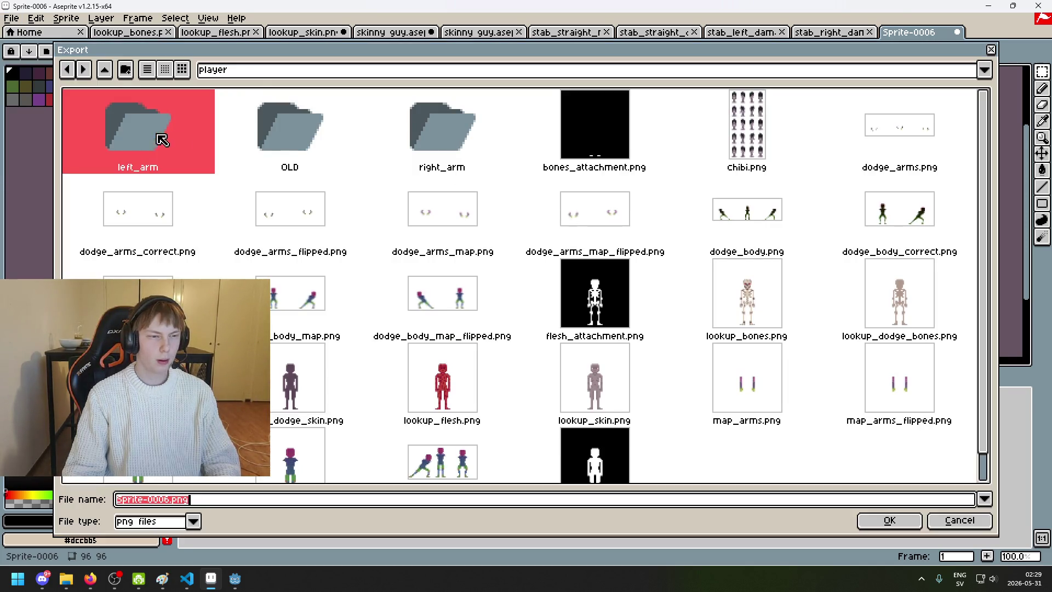
left_click(256, 77)
left_click(307, 158)
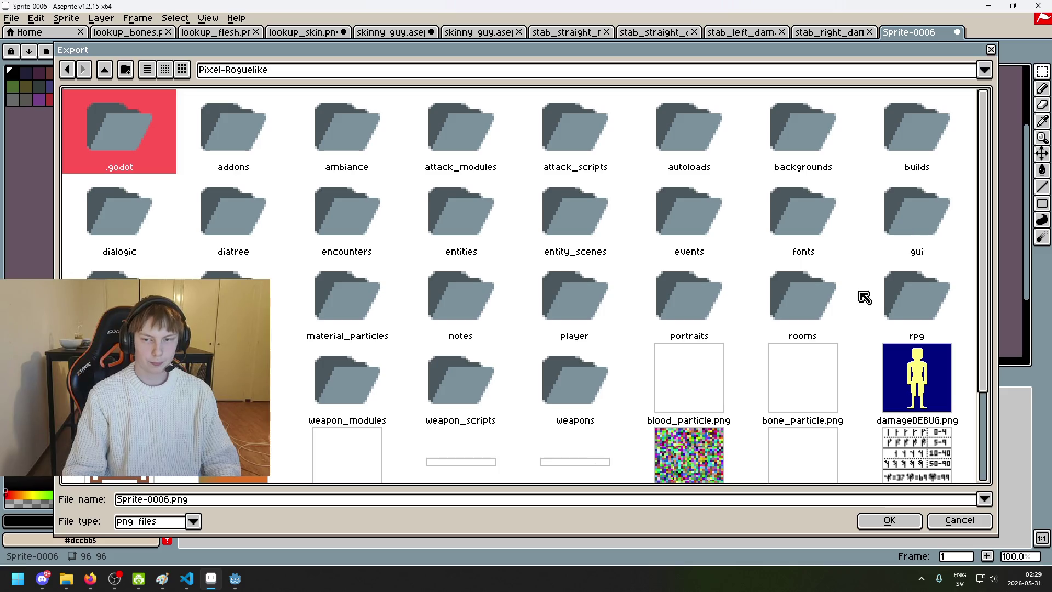
key("e")
double_click(463, 223)
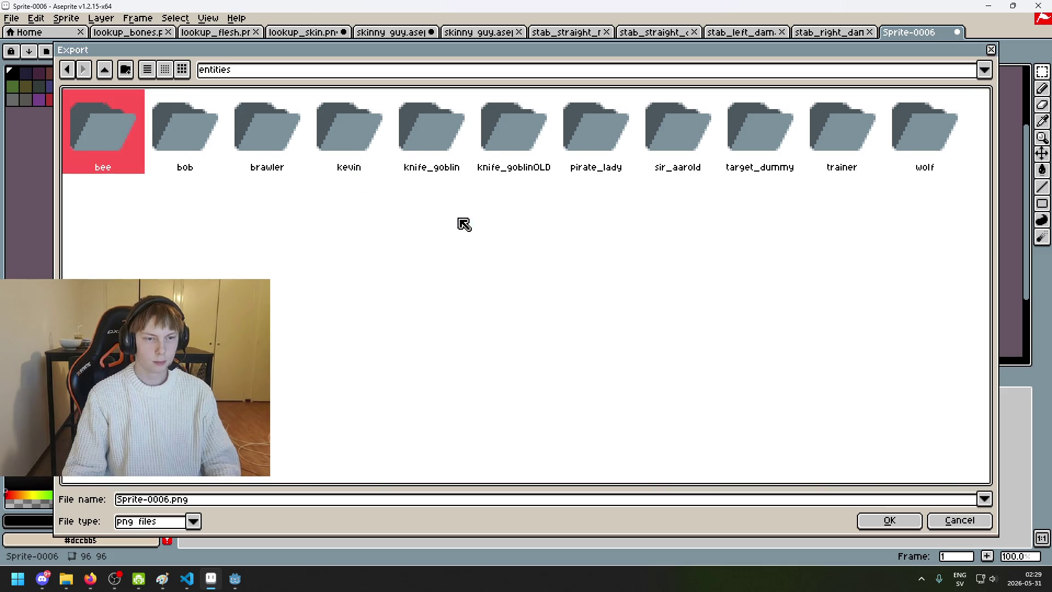
double_click(679, 137)
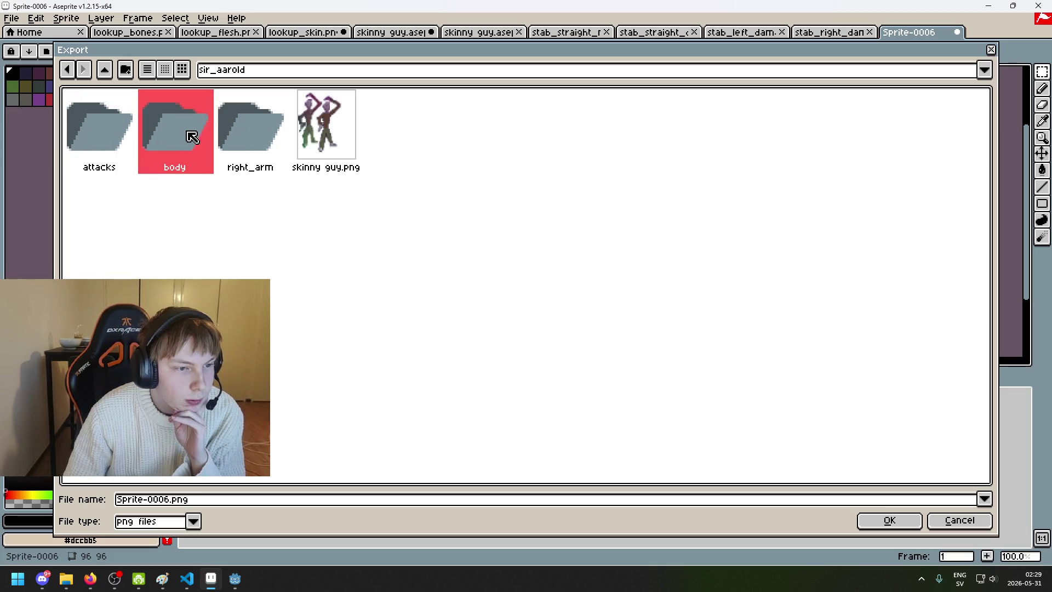
Step: Create a left_kneepad folder and export the sprite into it as map.png
left_click(124, 71)
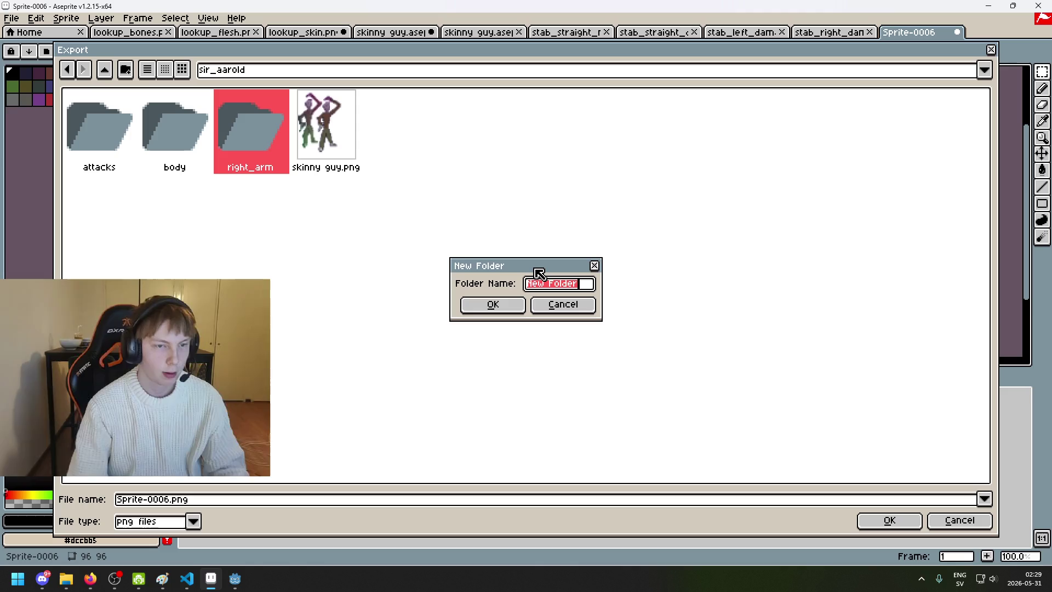
key("BackSpace")
type("left_kneepad")
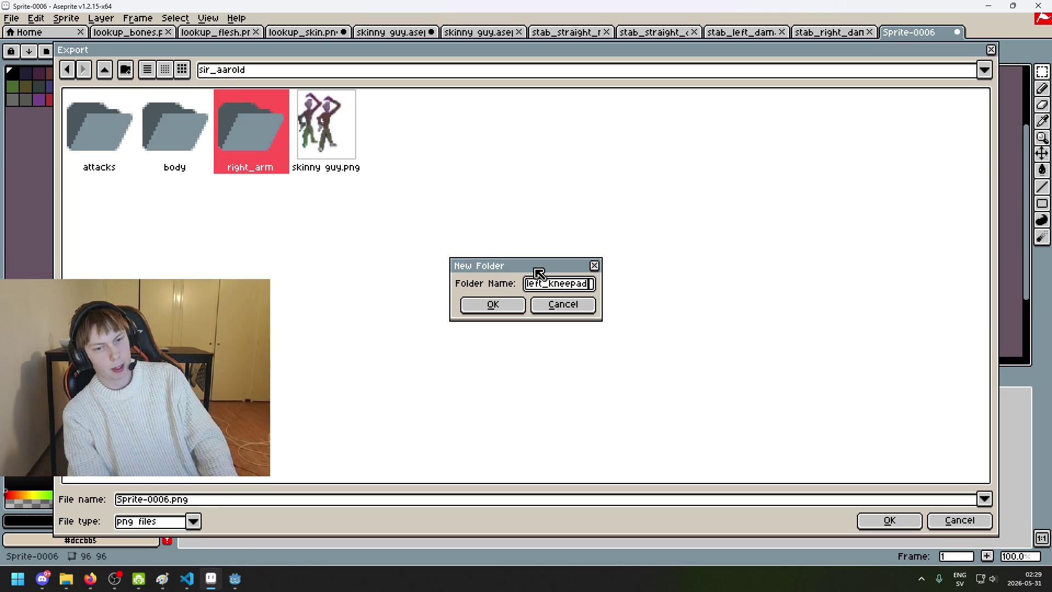
key("Return")
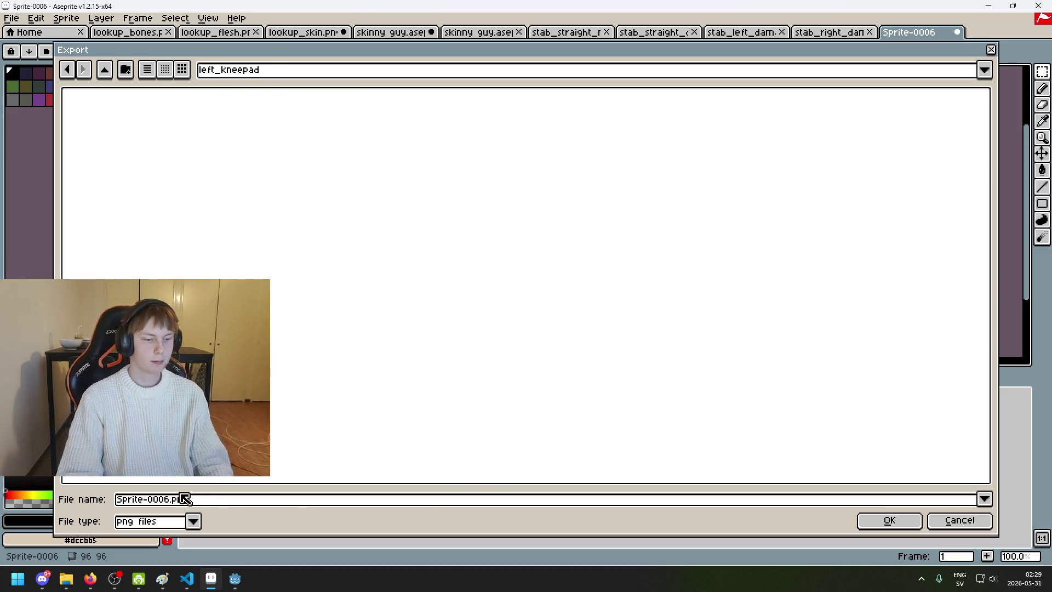
left_click(173, 503)
key("BackSpace")
type("map")
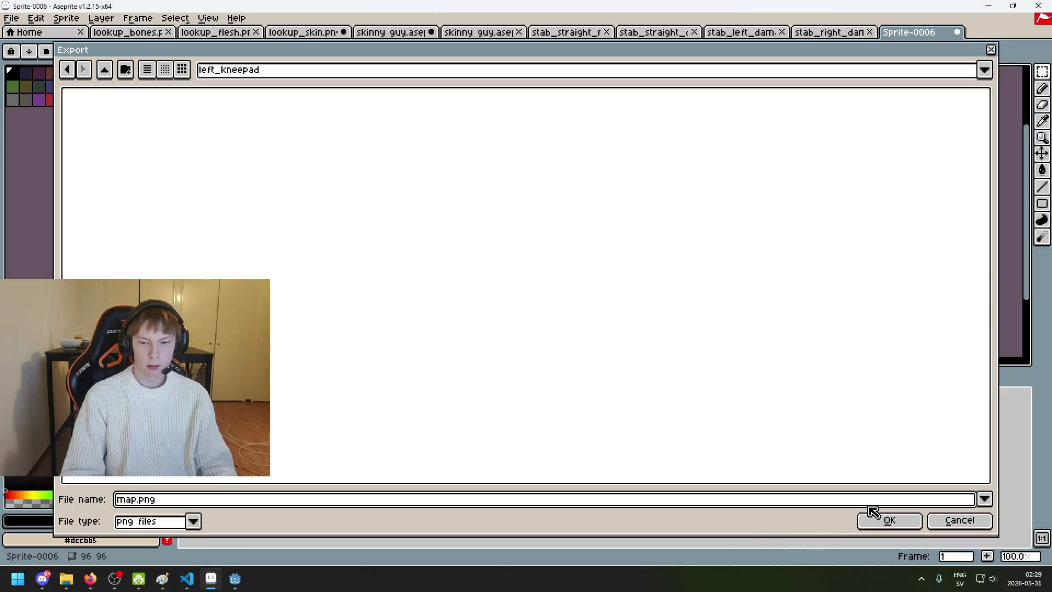
left_click(874, 516)
left_click(535, 370)
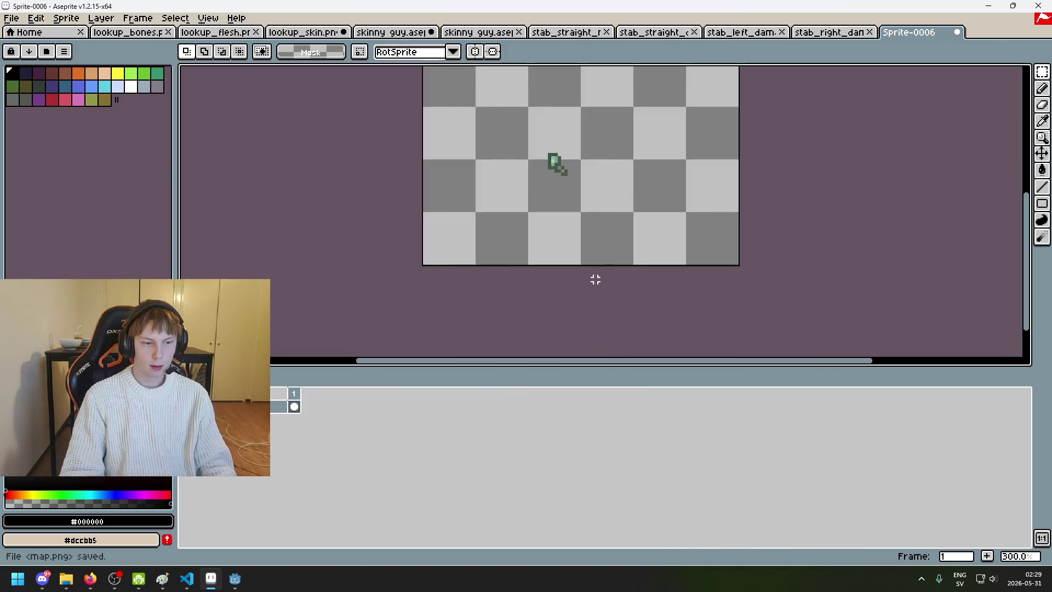
Step: Discard the temporary sprite, return to skinny guy, and play the animation
scroll(356, 223, "down", 1)
left_click(957, 31)
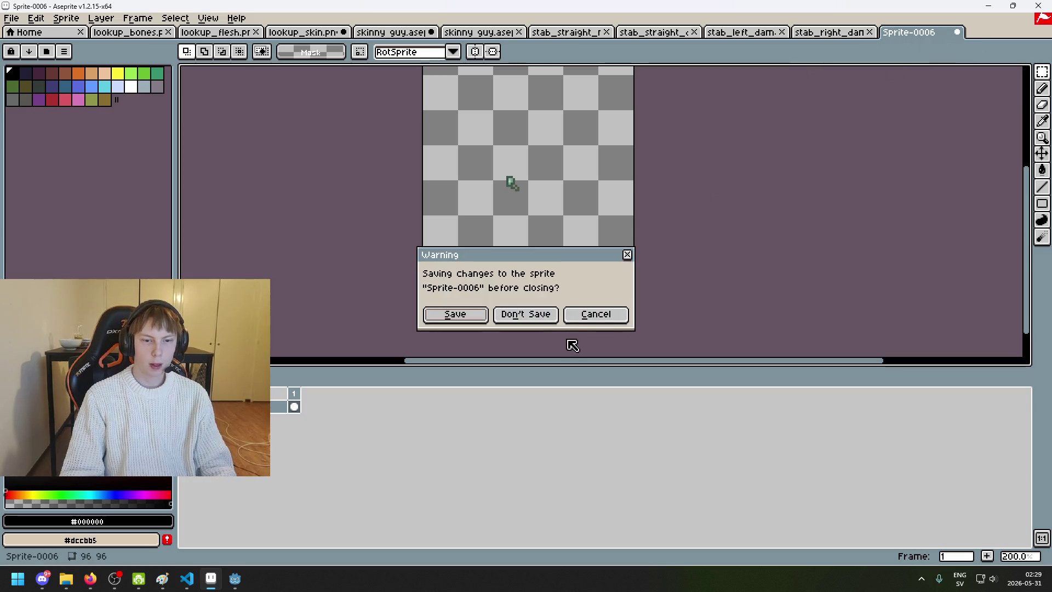
left_click(546, 317)
left_click(480, 32)
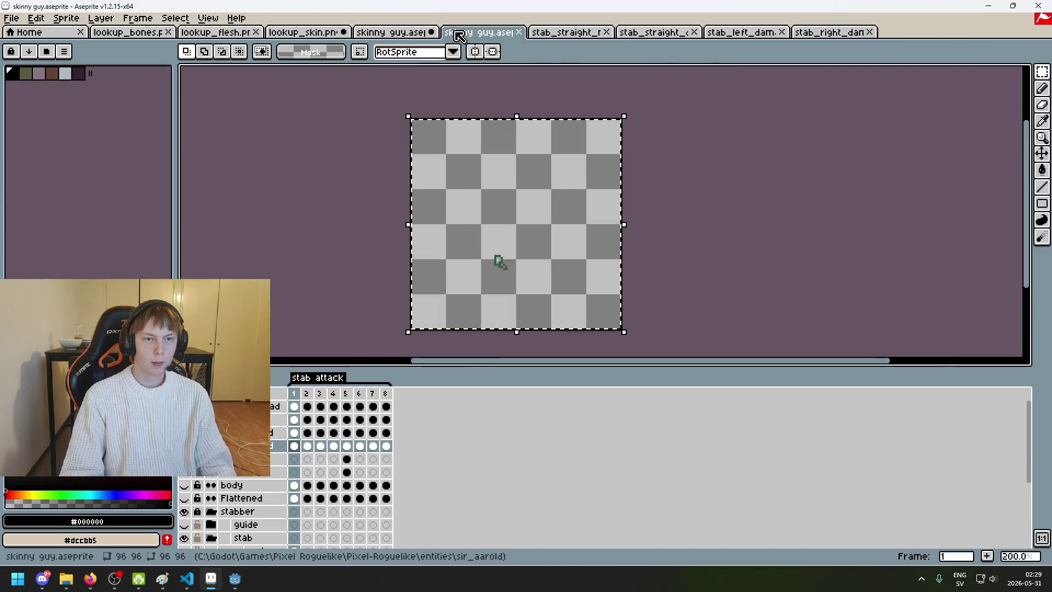
key("ctrl+d")
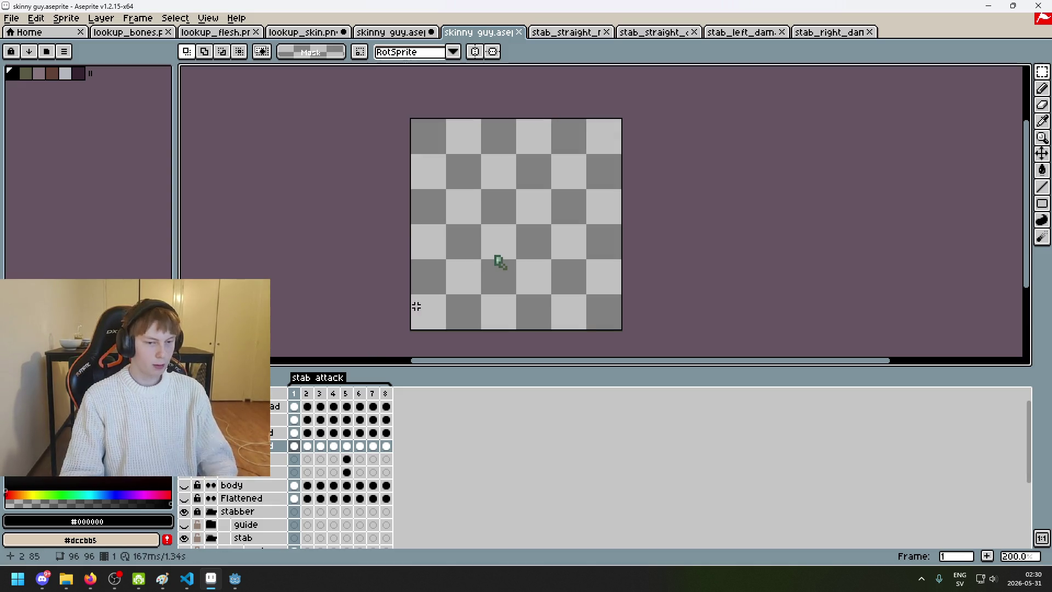
key("Return")
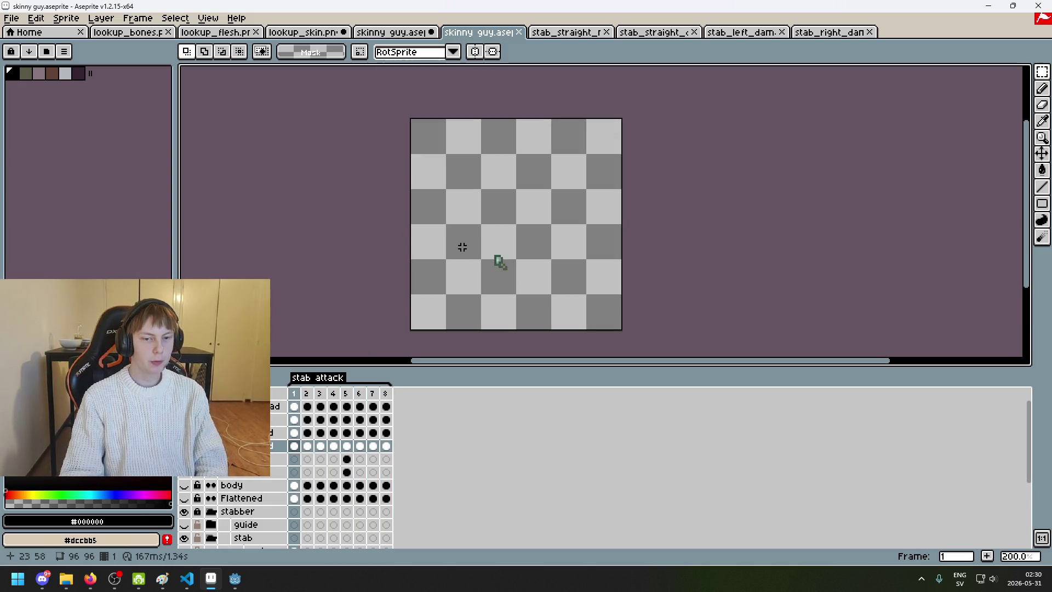
Step: Stop the animation playback and bring up the Open File browser
scroll(521, 274, "up", 1)
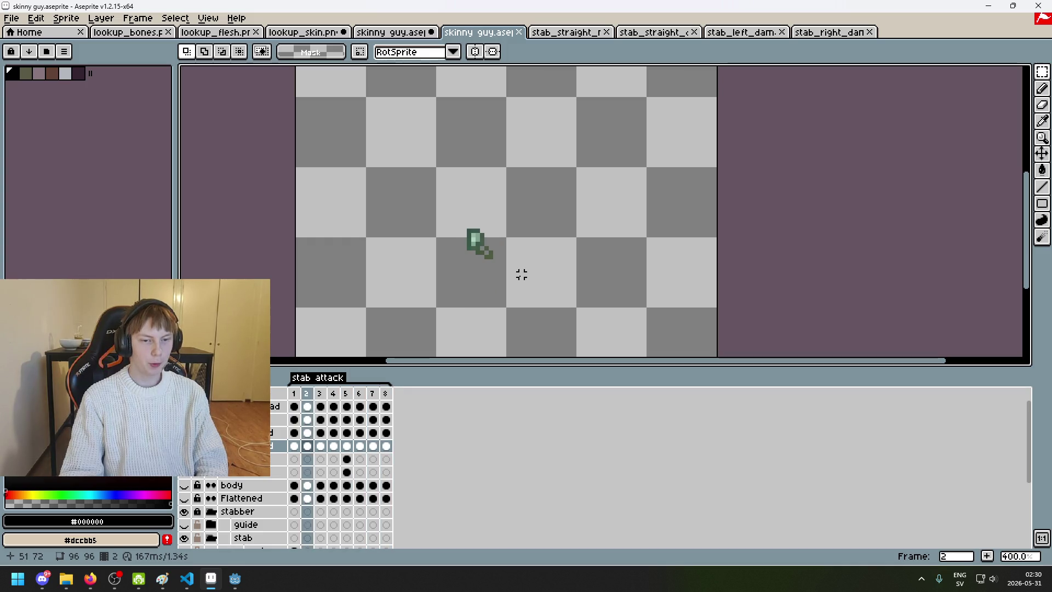
scroll(521, 274, "down", 1)
key("Return")
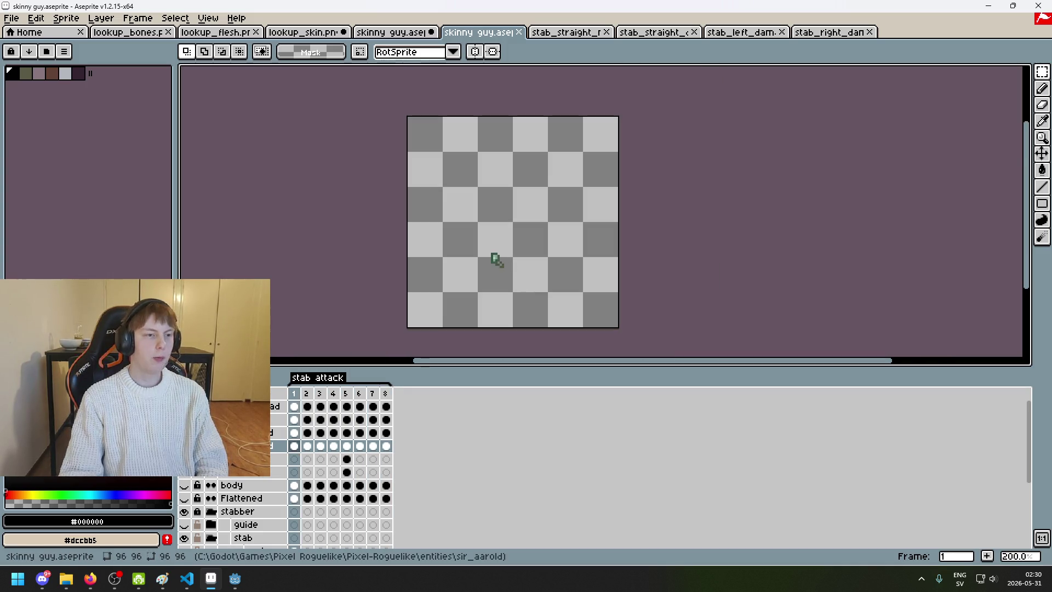
left_click(12, 18)
left_click(22, 41)
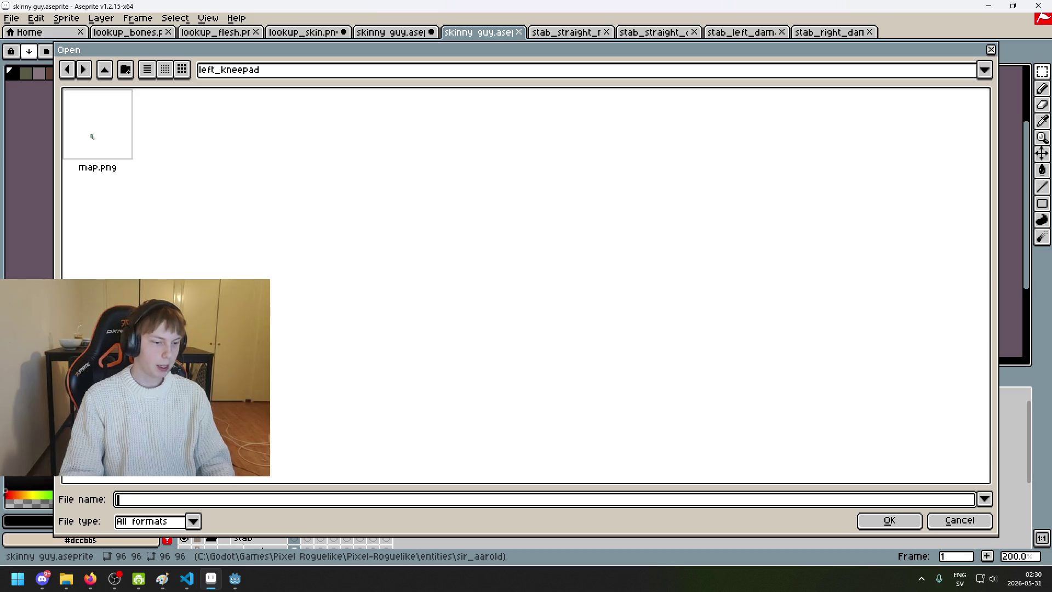
Step: Try opening stab_map.png from left_kneepad and dismiss the file-not-found error
left_click(194, 521)
left_click(195, 522)
left_click(121, 169)
left_click(237, 499)
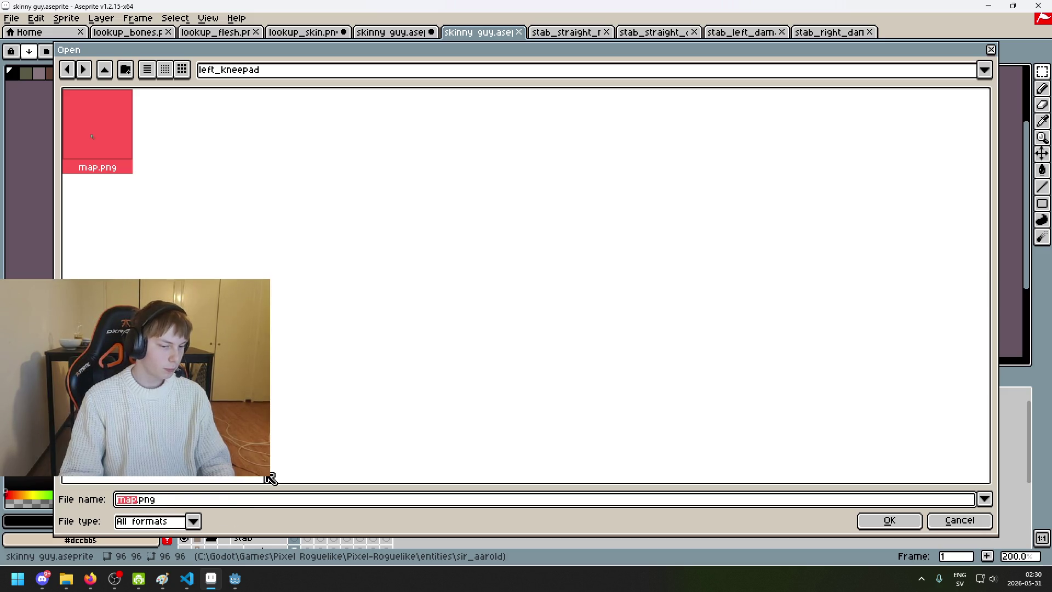
key("BackSpace")
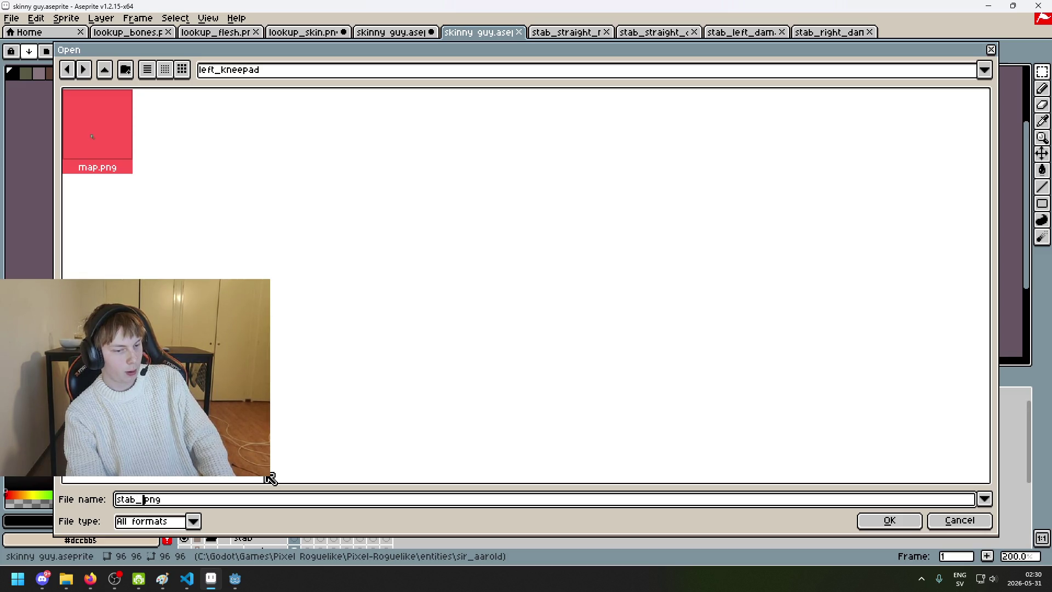
type("p.")
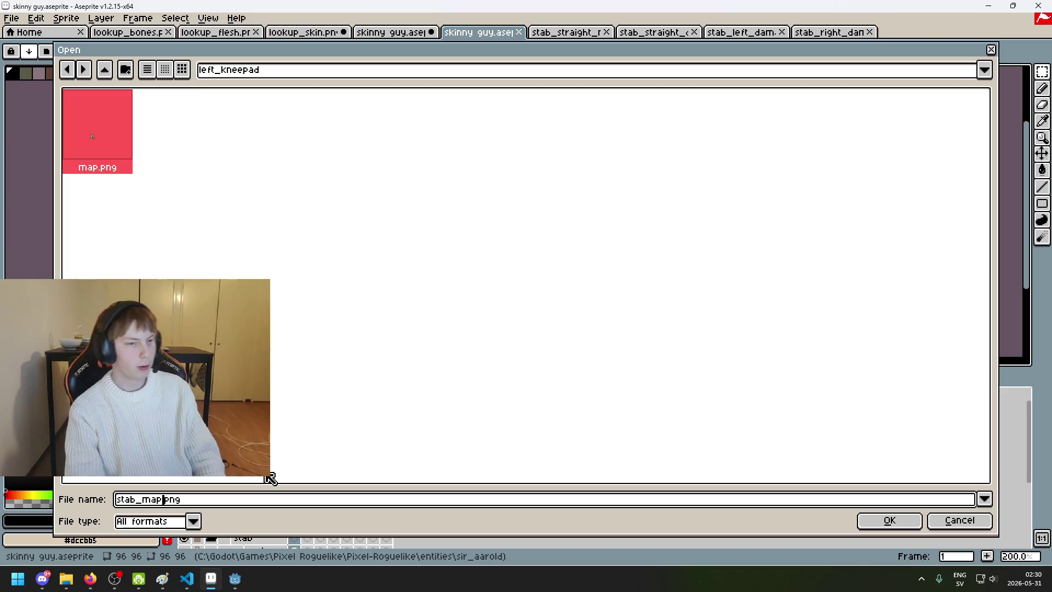
left_click(887, 521)
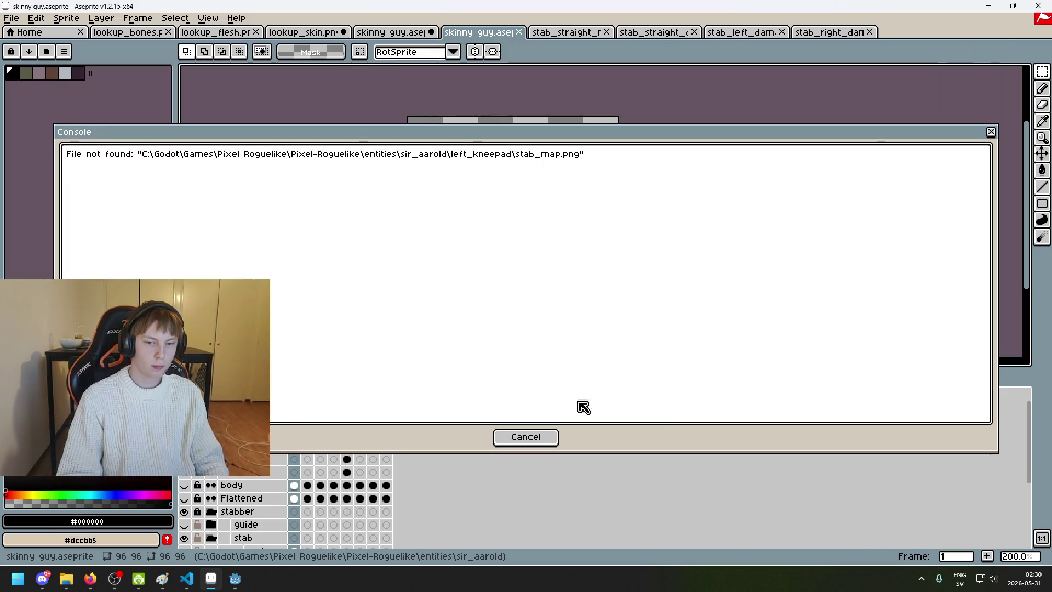
left_click(525, 437)
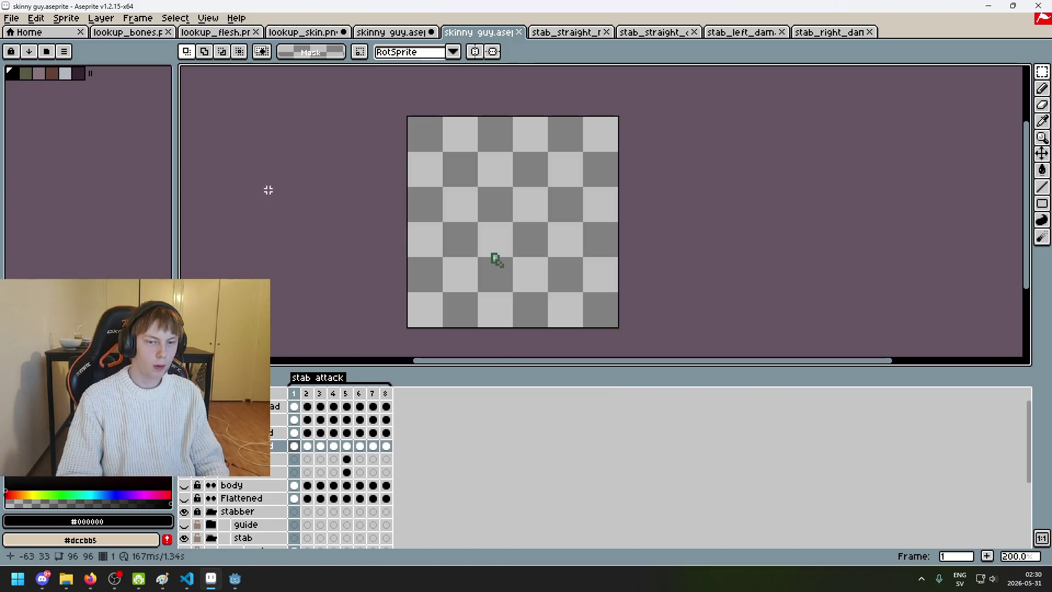
left_click(11, 18)
Step: In Export Sprite Sheet, browse the output location to the left_kneepad folder
left_click(65, 156)
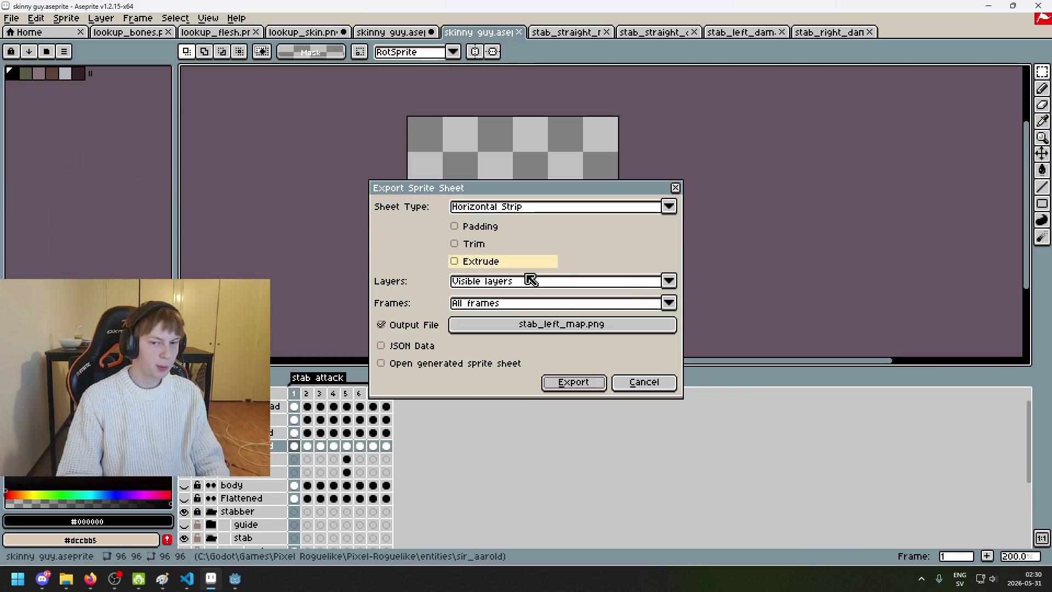
left_click(610, 335)
left_click(253, 72)
left_click(305, 173)
left_click(317, 137)
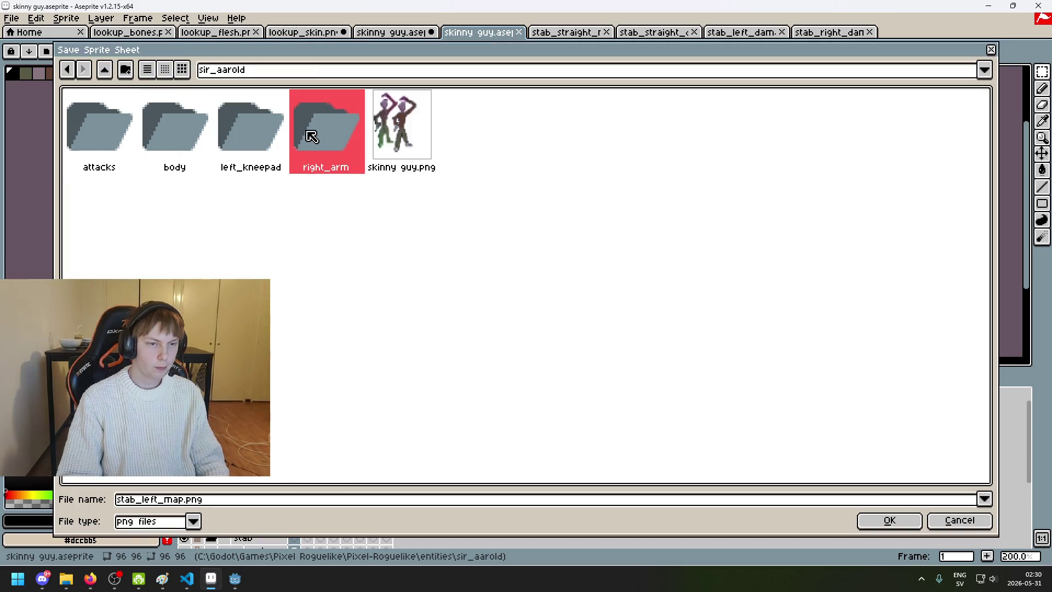
double_click(249, 135)
Step: Set the output file to stab_map.png and export the horizontal strip
left_click(118, 136)
left_click(135, 500)
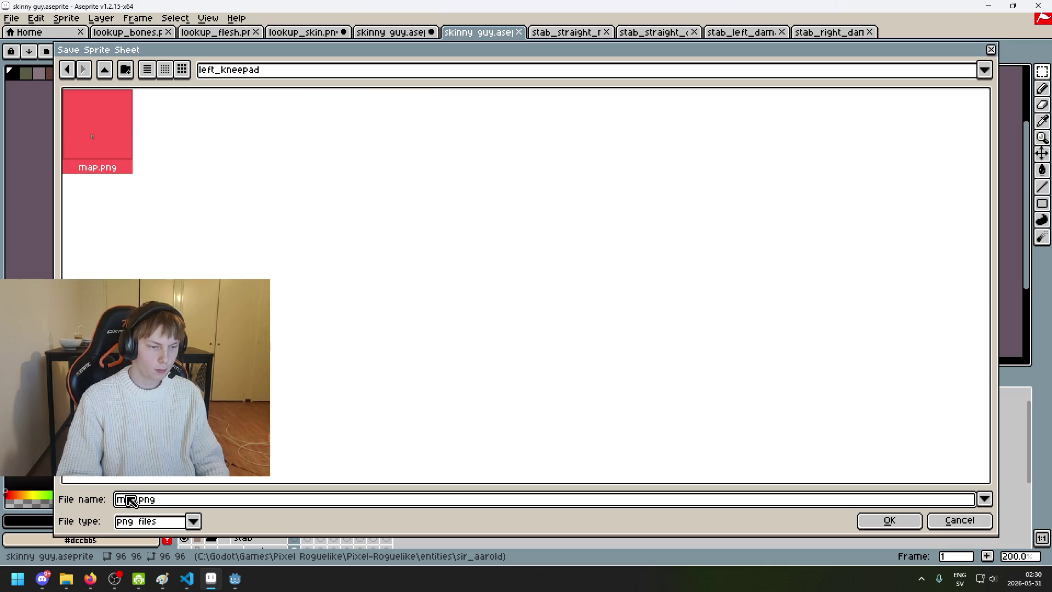
type("syt")
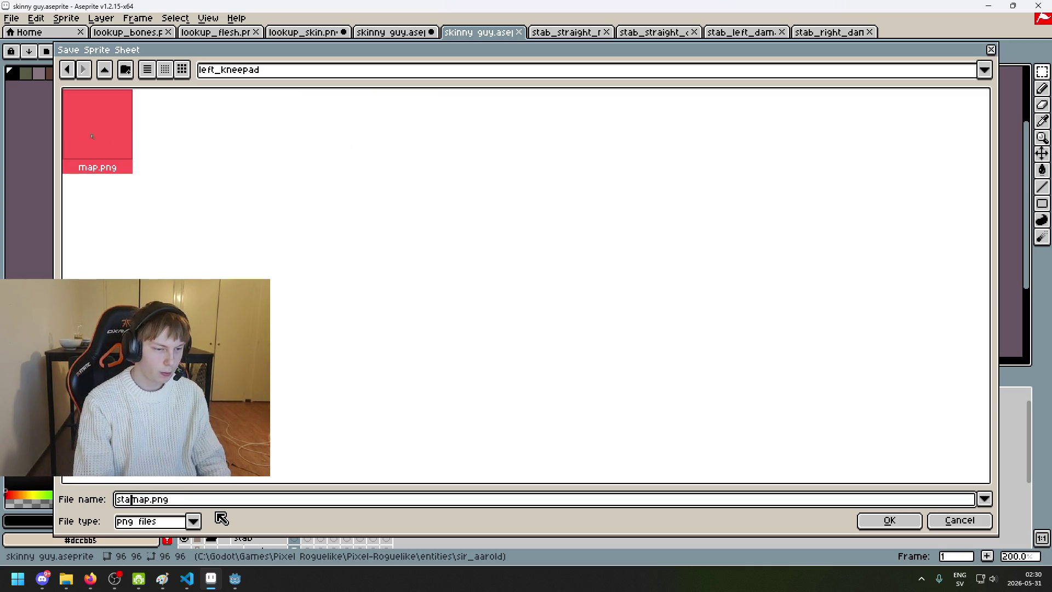
type("b_")
left_click(890, 520)
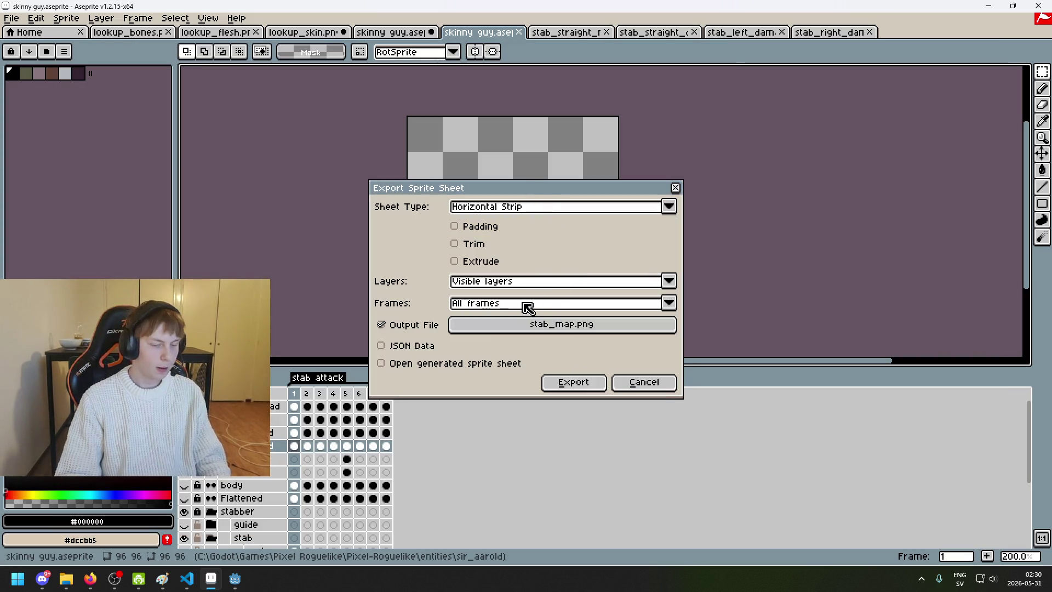
left_click_drag(544, 188, 769, 175)
left_click(797, 356)
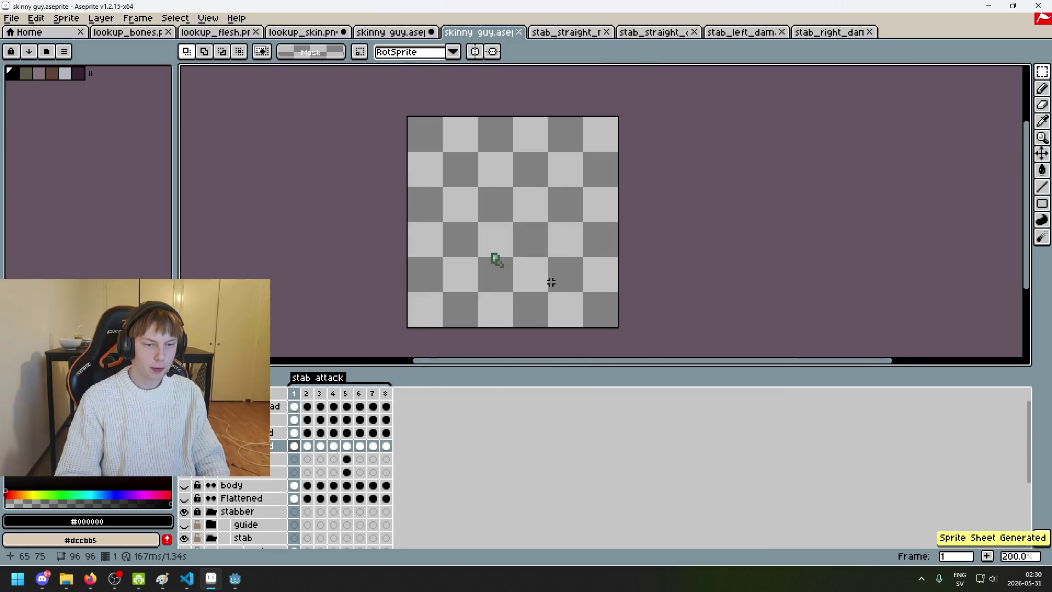
scroll(551, 284, "up", 1)
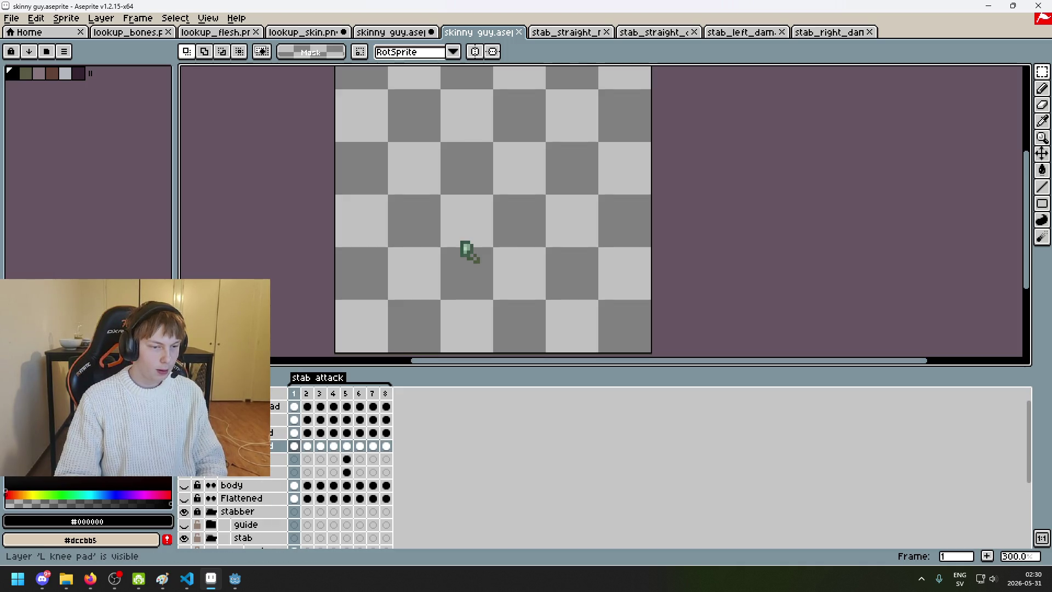
Step: Select frame 1 of the layer above and start exporting it from the sir_aarold folder
left_click(290, 434)
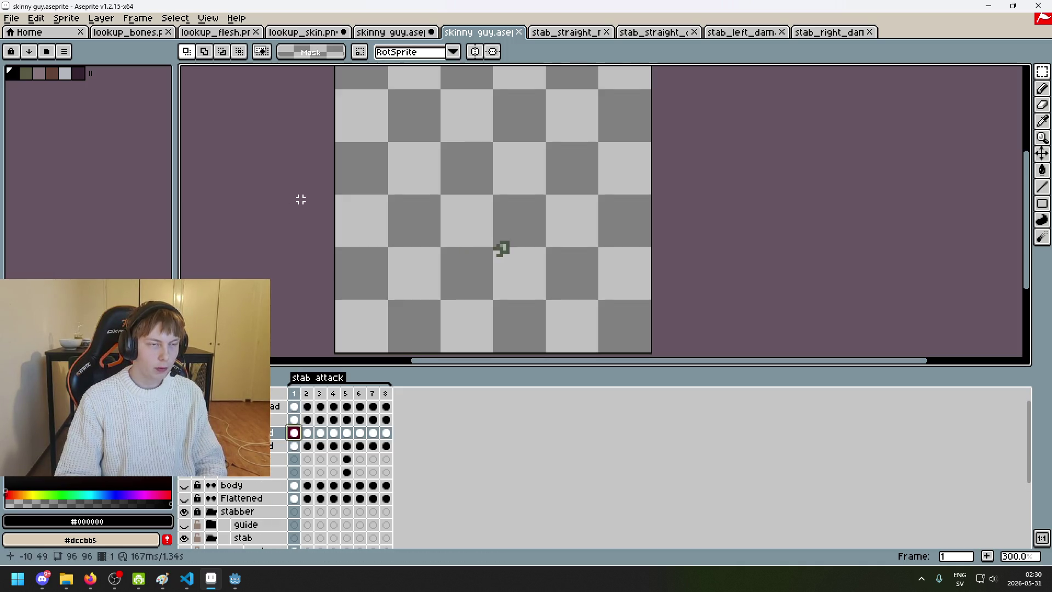
left_click(12, 20)
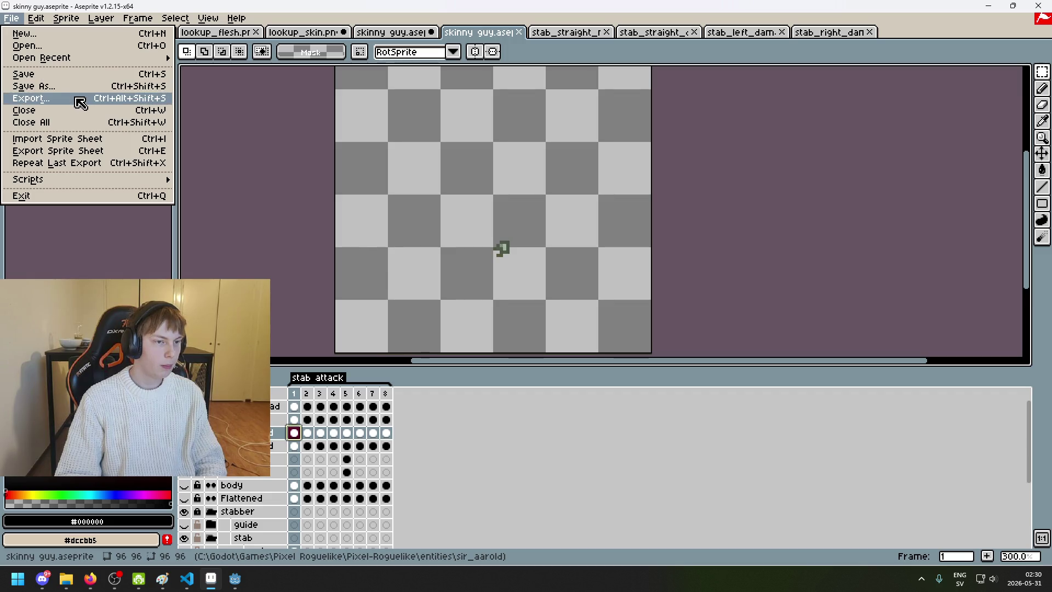
left_click(82, 99)
left_click(682, 220)
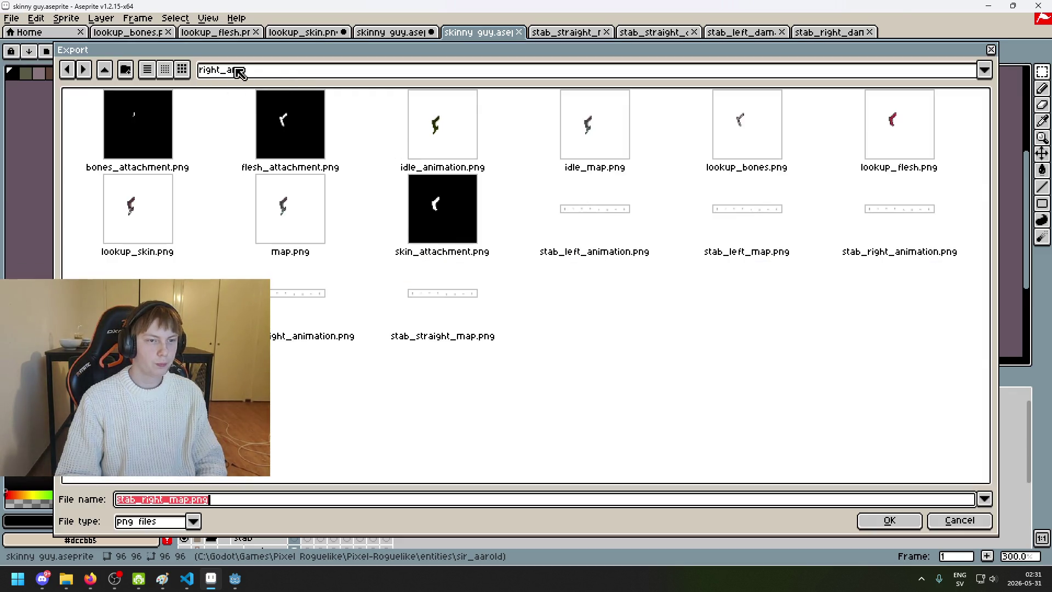
left_click(234, 73)
left_click(335, 168)
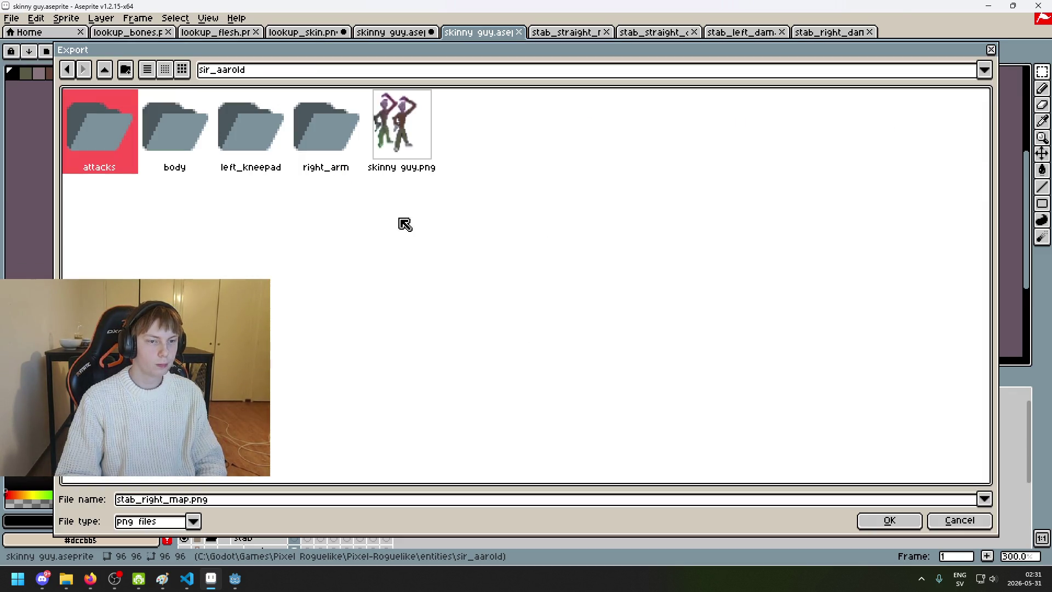
Step: Create a new right_kneepad folder inside sir_aarold
left_click(130, 78)
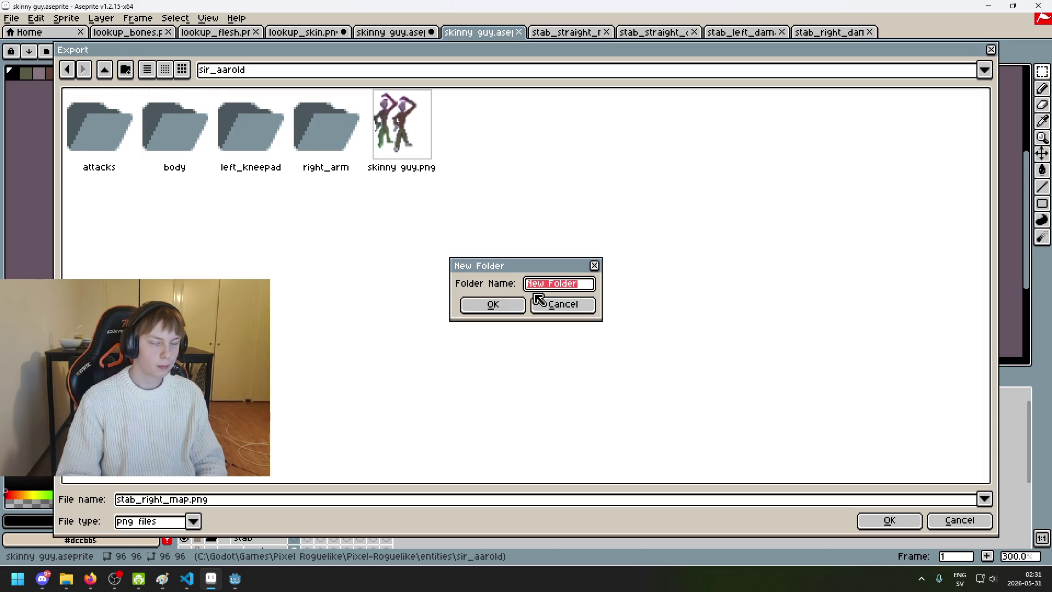
type("s")
key("BackSpace")
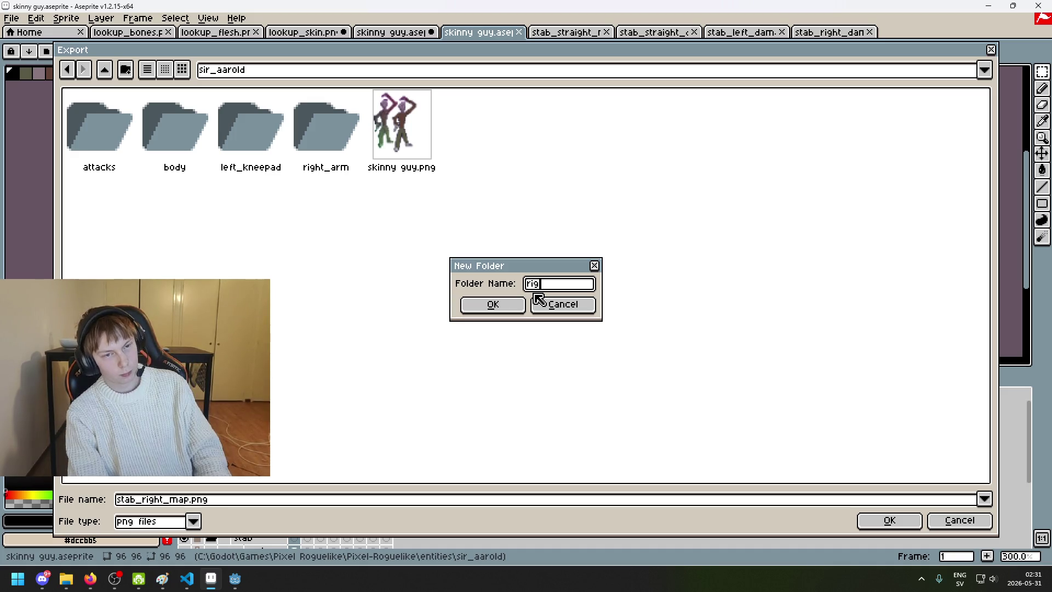
type("ad")
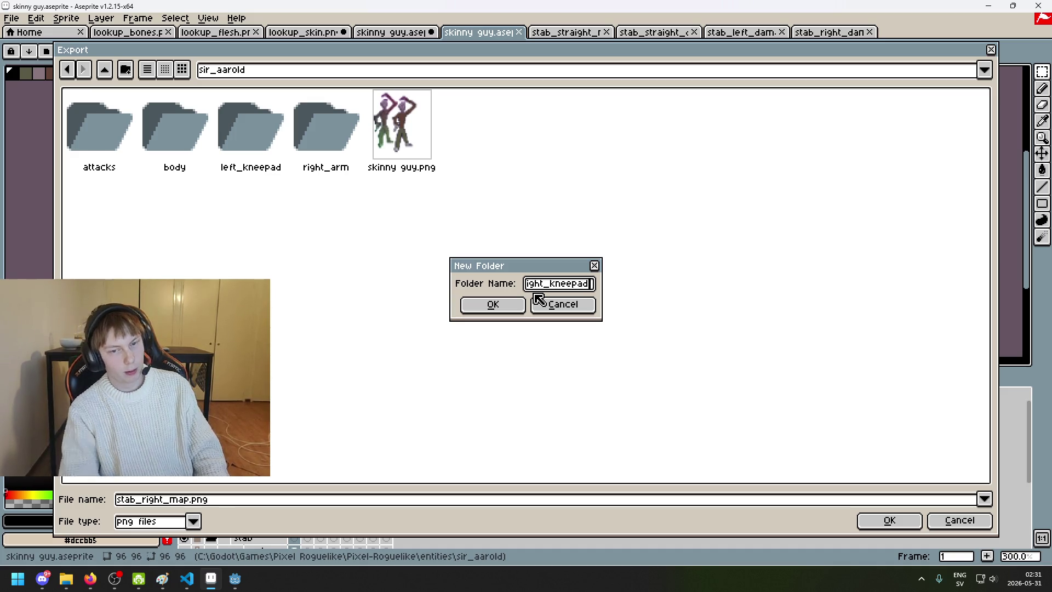
left_click(512, 305)
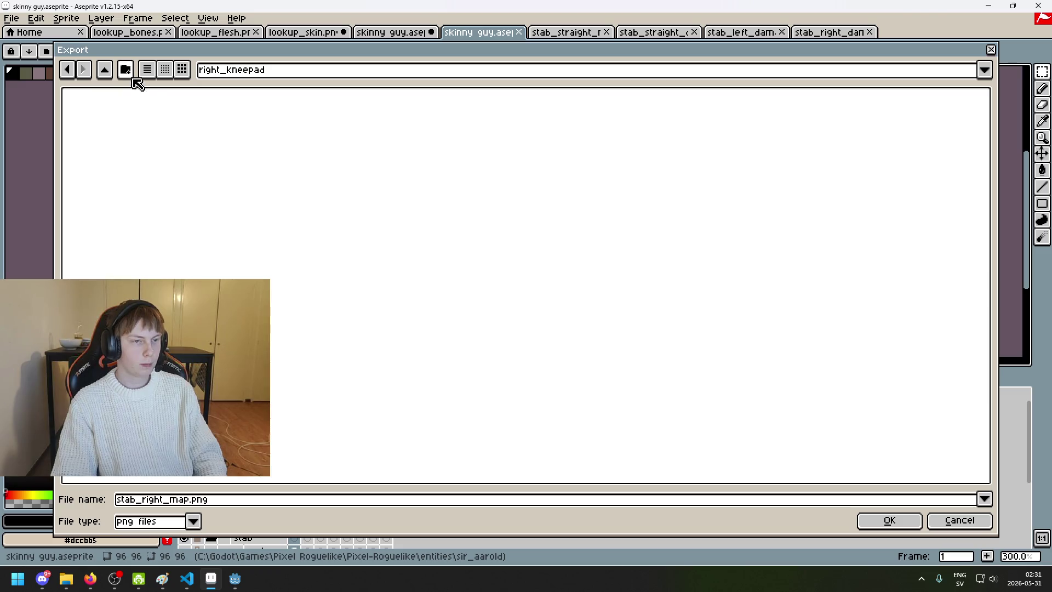
Step: Export the frames there as stab_map.png, accepting the PNG format
left_click(167, 504)
key("BackSpace")
key("BackSpace")
key("BackSpace")
key("BackSpace")
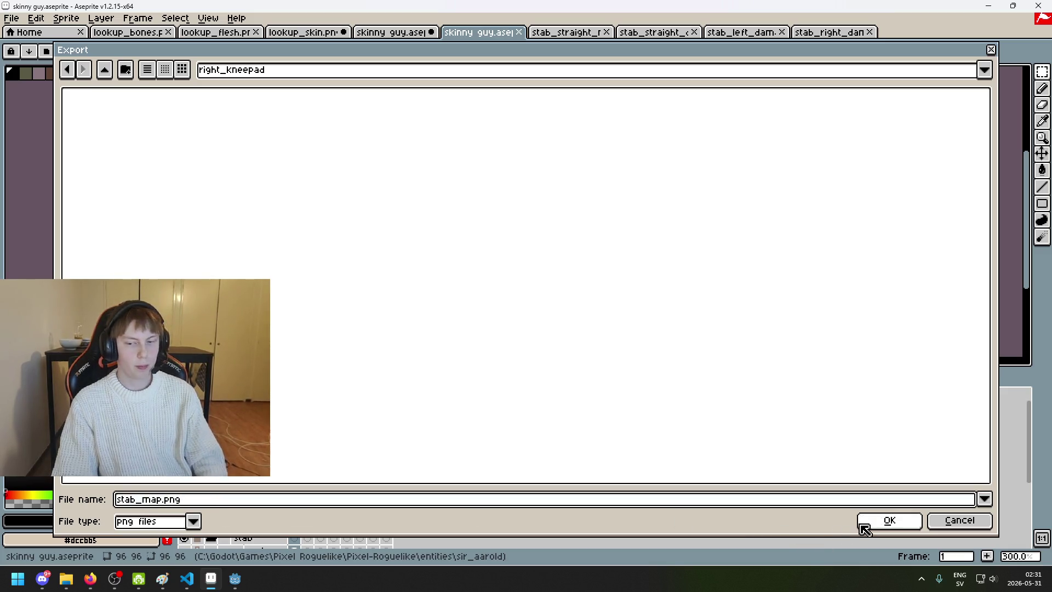
left_click(865, 524)
left_click(579, 375)
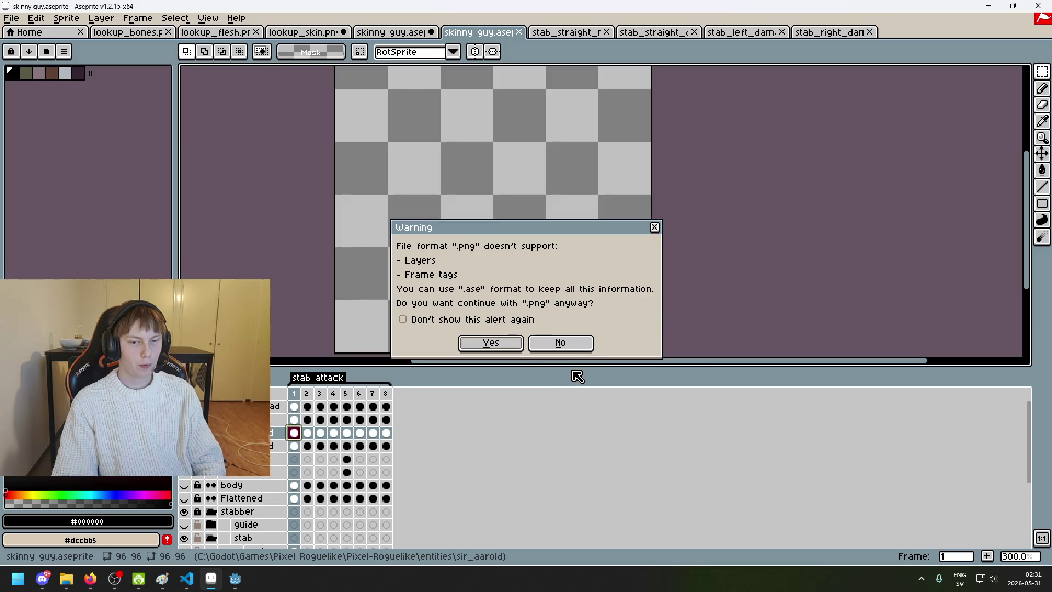
left_click(505, 344)
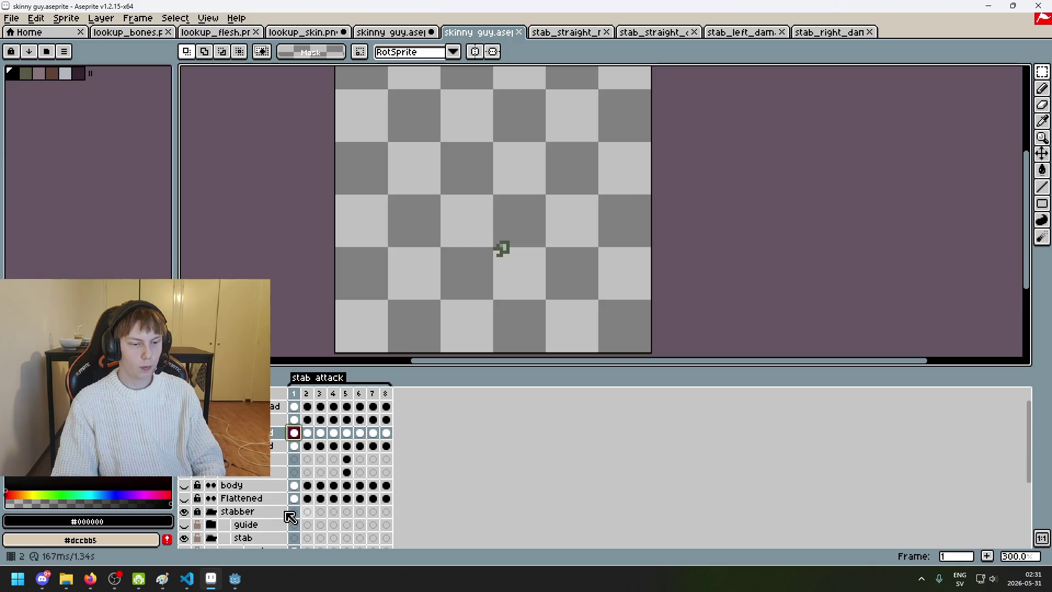
Step: In Godot, expand right_kneepad in the FileSystem dock and select stab_map.png
mouse_move(235, 579)
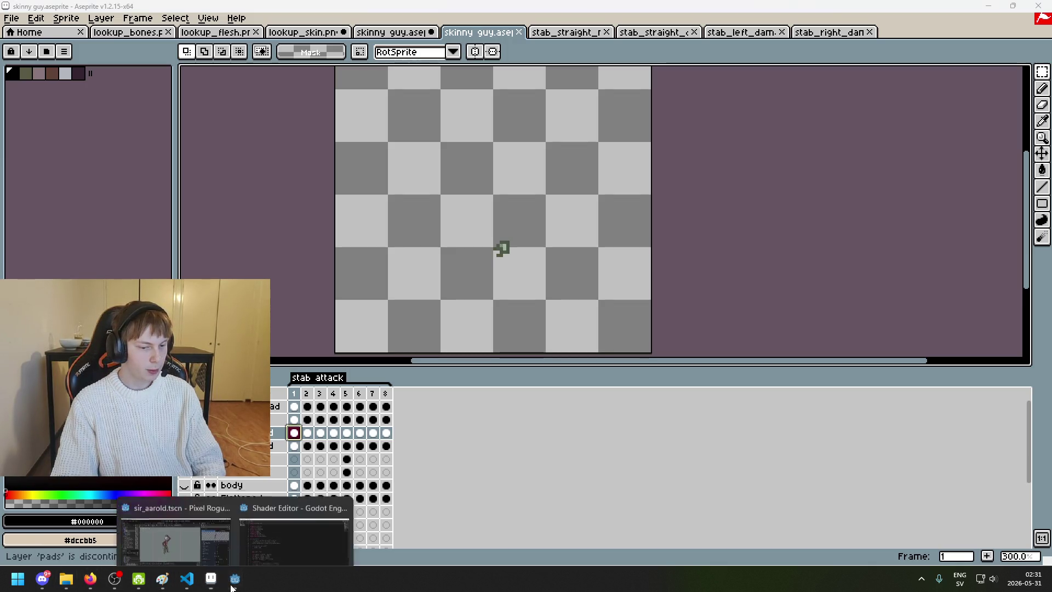
left_click(222, 526)
scroll(82, 515, "up", 2)
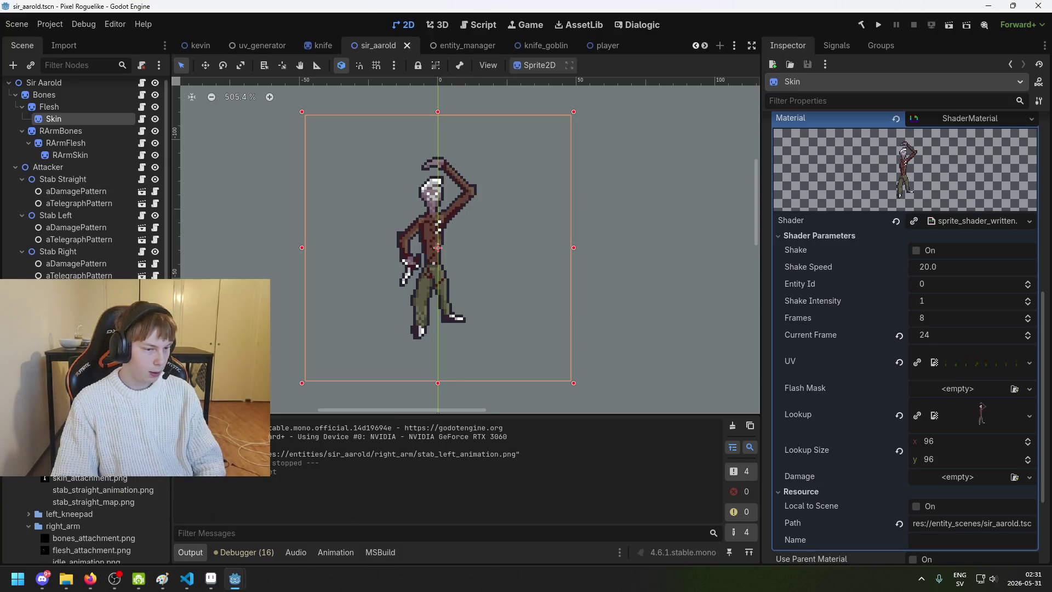
scroll(55, 493, "down", 4)
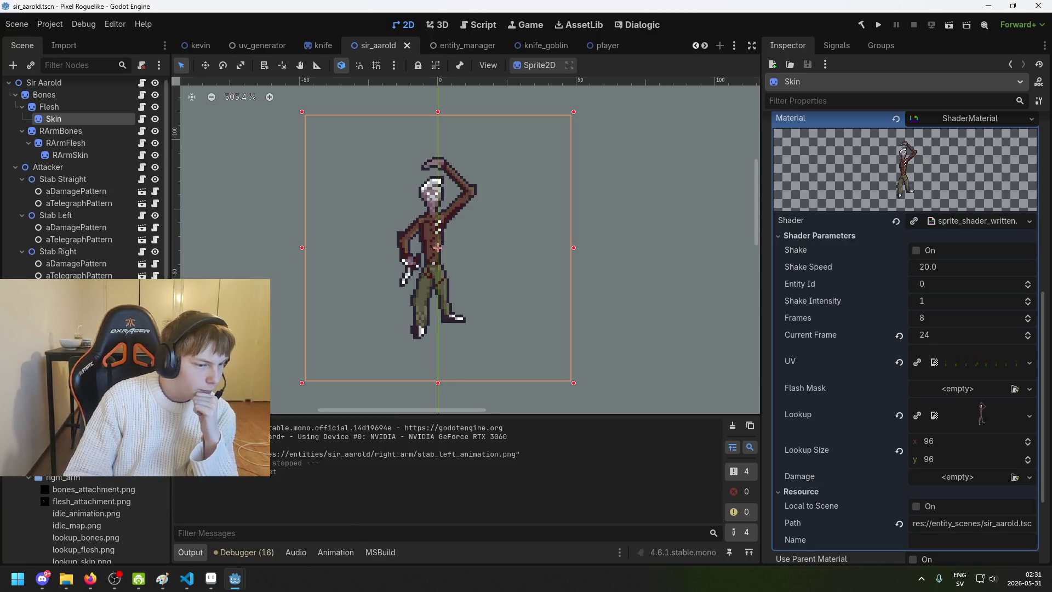
scroll(68, 478, "down", 3)
left_click(28, 476)
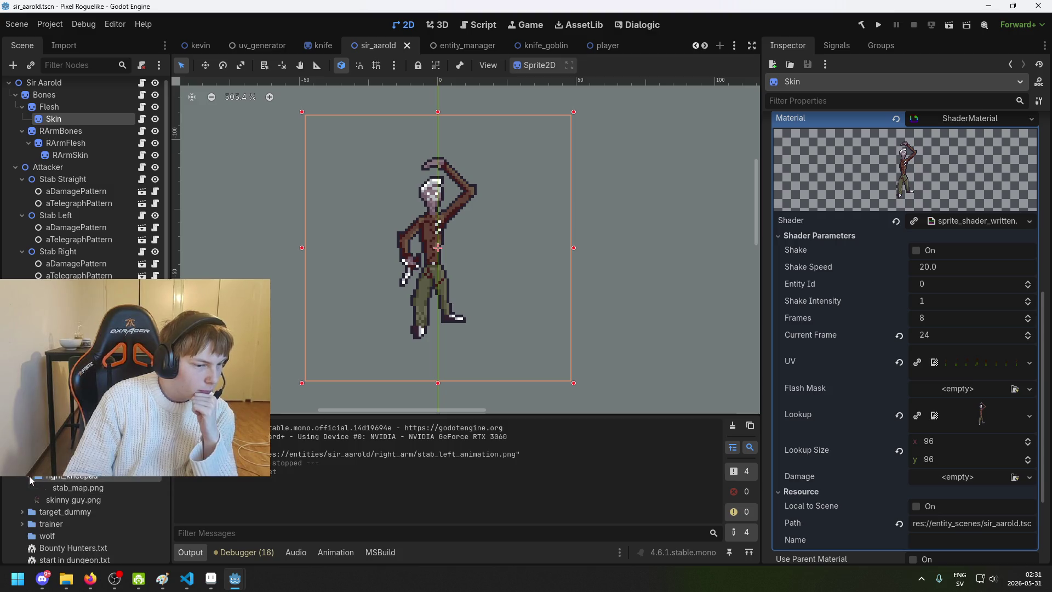
left_click(68, 488)
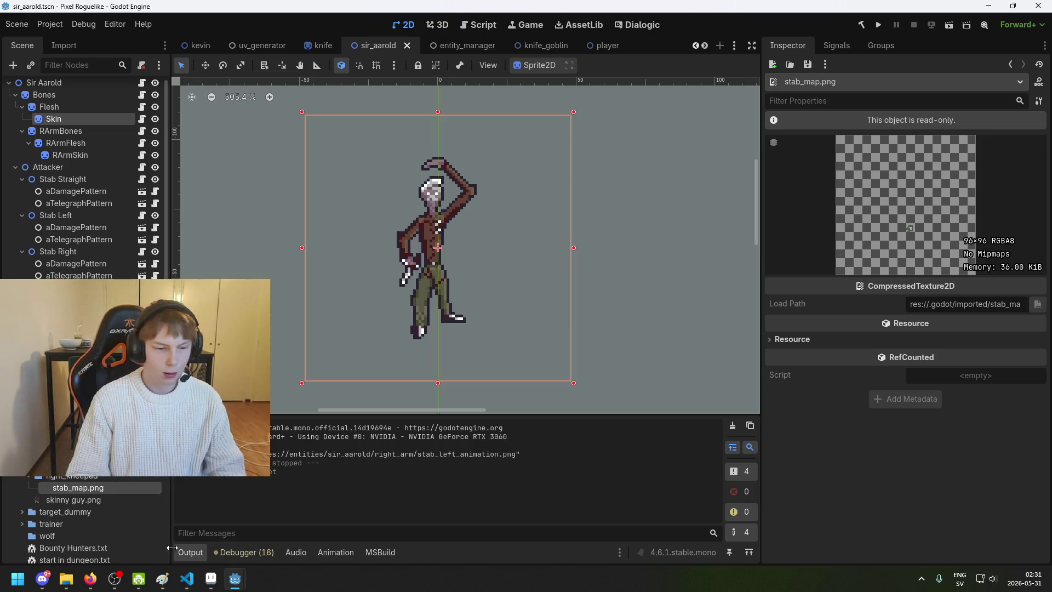
Step: Delete the stab_ prefix so the file becomes map.png, then return to Aseprite
left_click(221, 584)
left_click(235, 579)
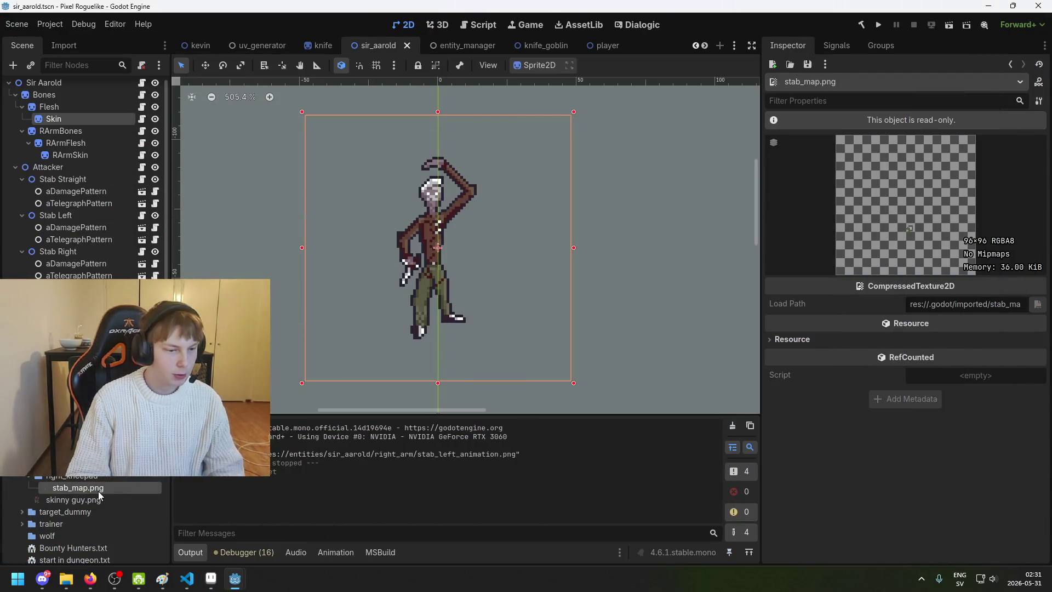
left_click(79, 498)
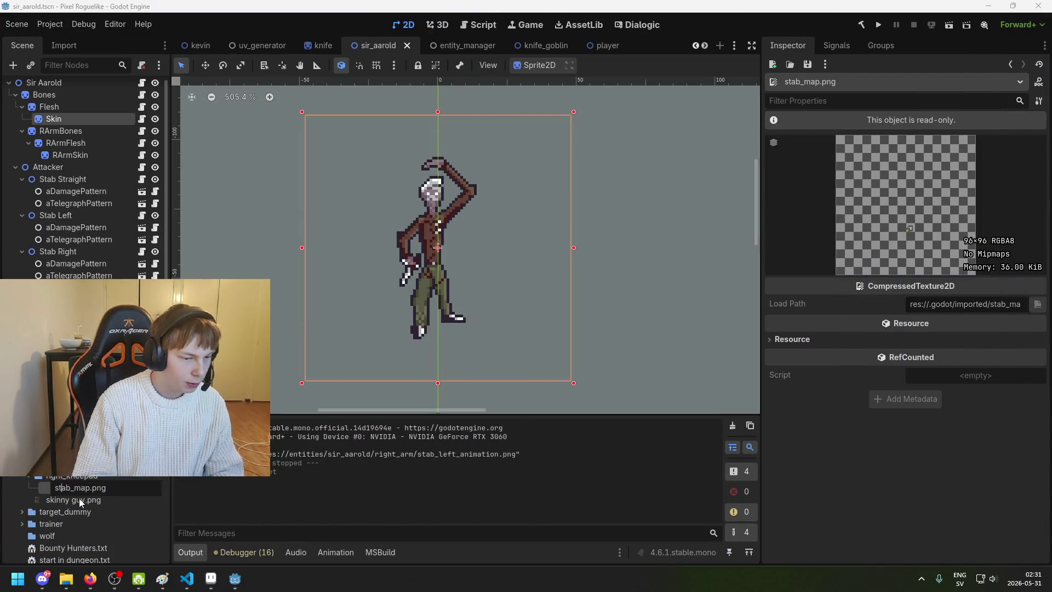
key("BackSpace")
key("BackSpace")
key("BackSpace")
key("Return")
left_click(211, 579)
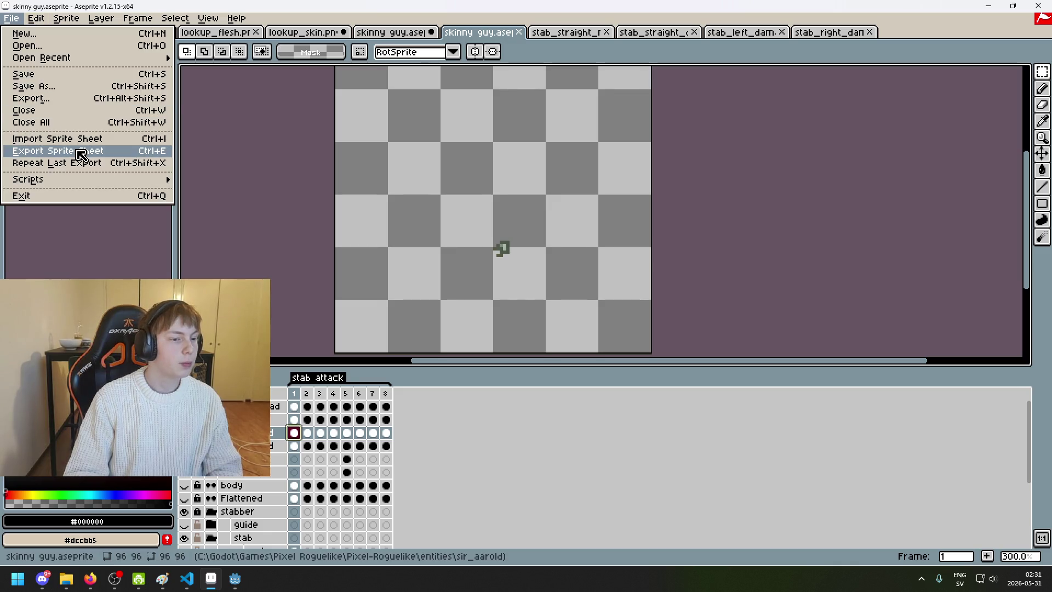
Step: In Export Sprite Sheet, pick stab_map.png as the output file
left_click(17, 150)
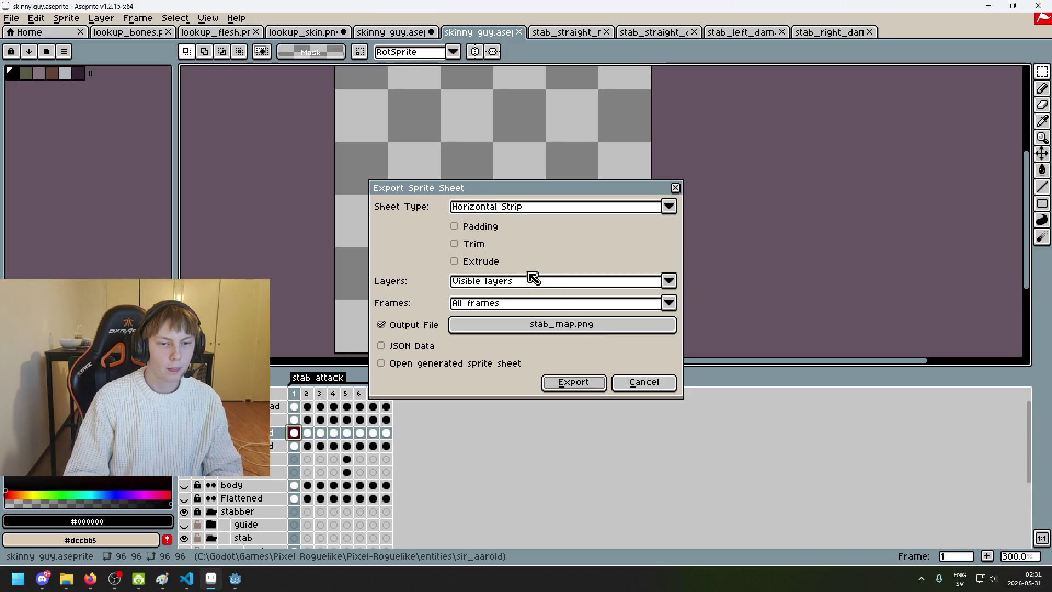
left_click(548, 325)
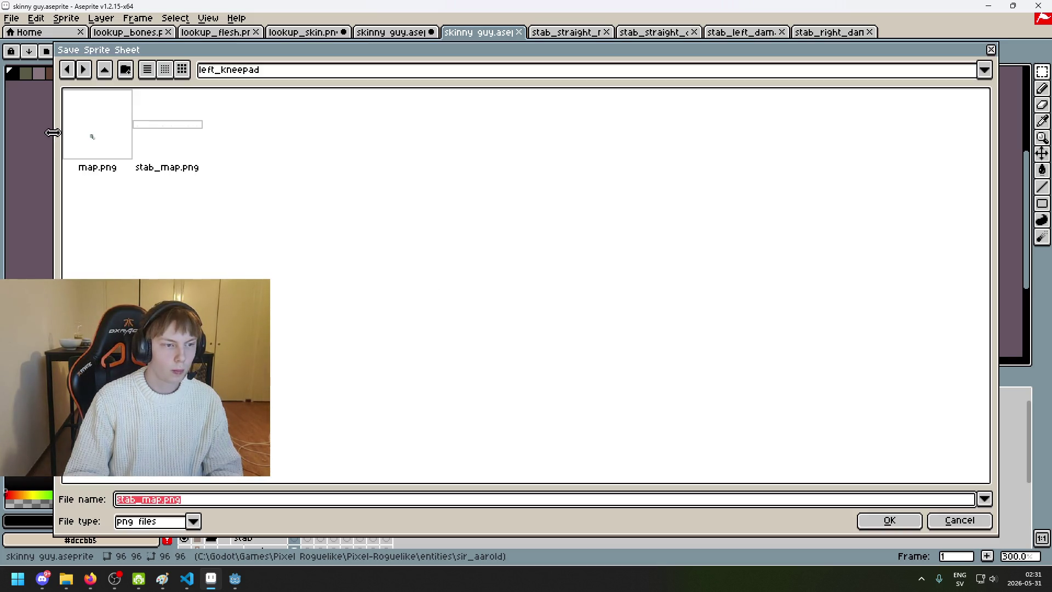
left_click(170, 153)
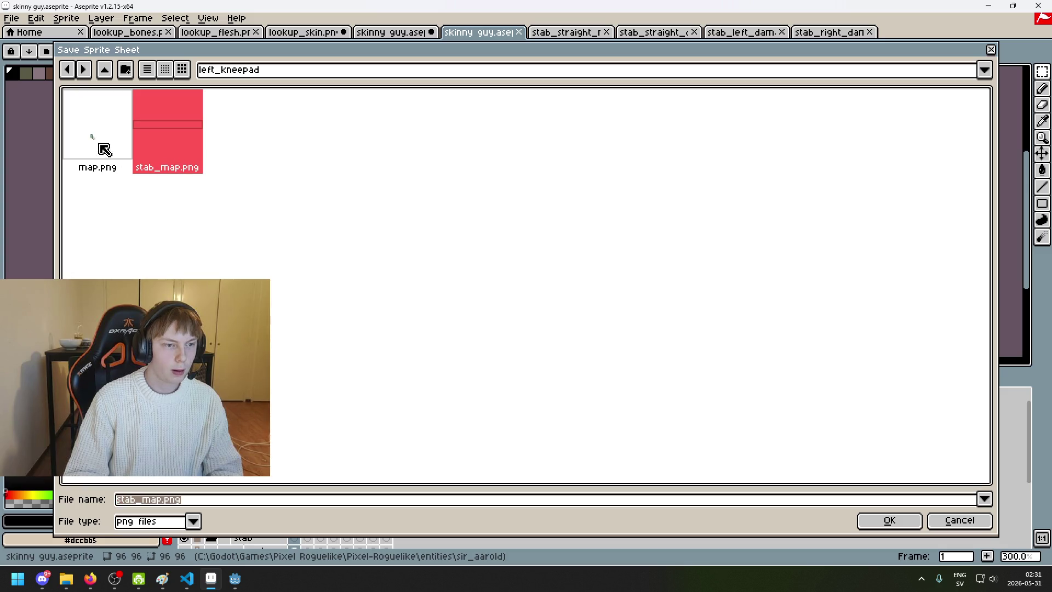
left_click(180, 202)
left_click(166, 168)
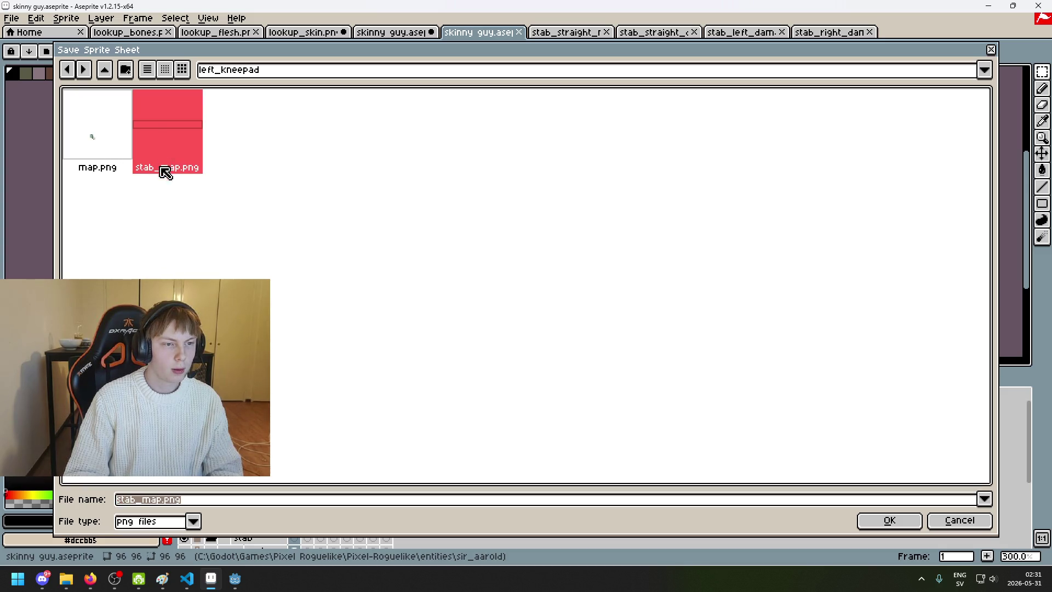
left_click(178, 219)
left_click(177, 163)
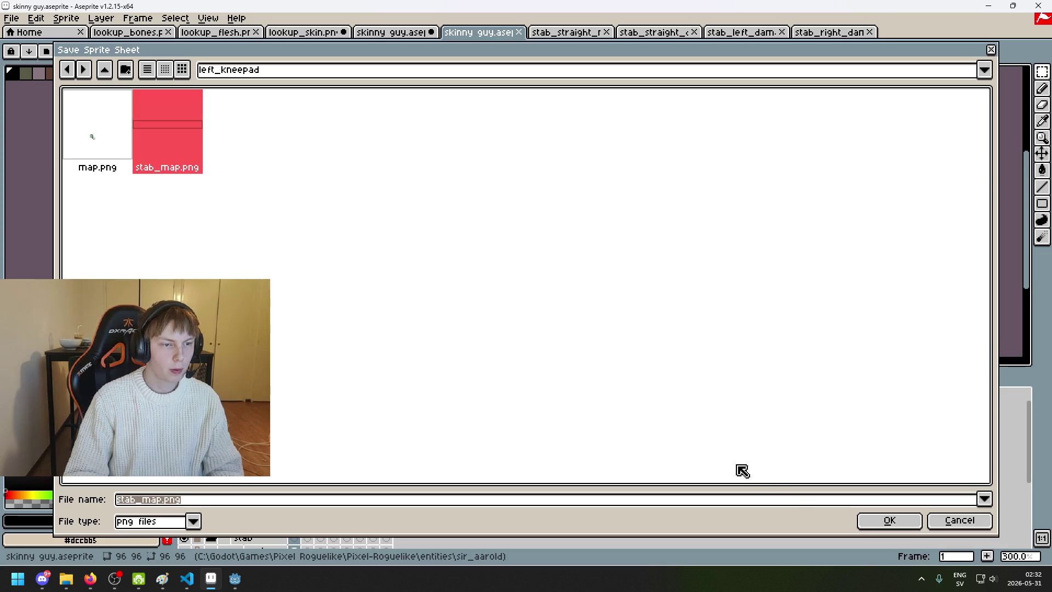
Step: Point the output to right_kneepad/stab_map.png and export the horizontal strip
left_click(305, 72)
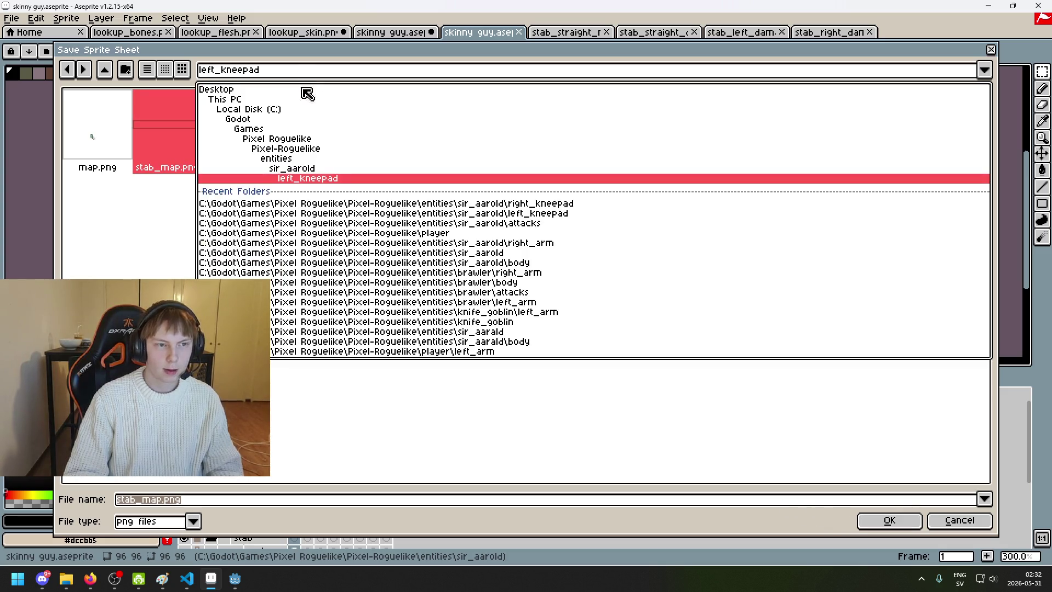
left_click(311, 170)
double_click(299, 118)
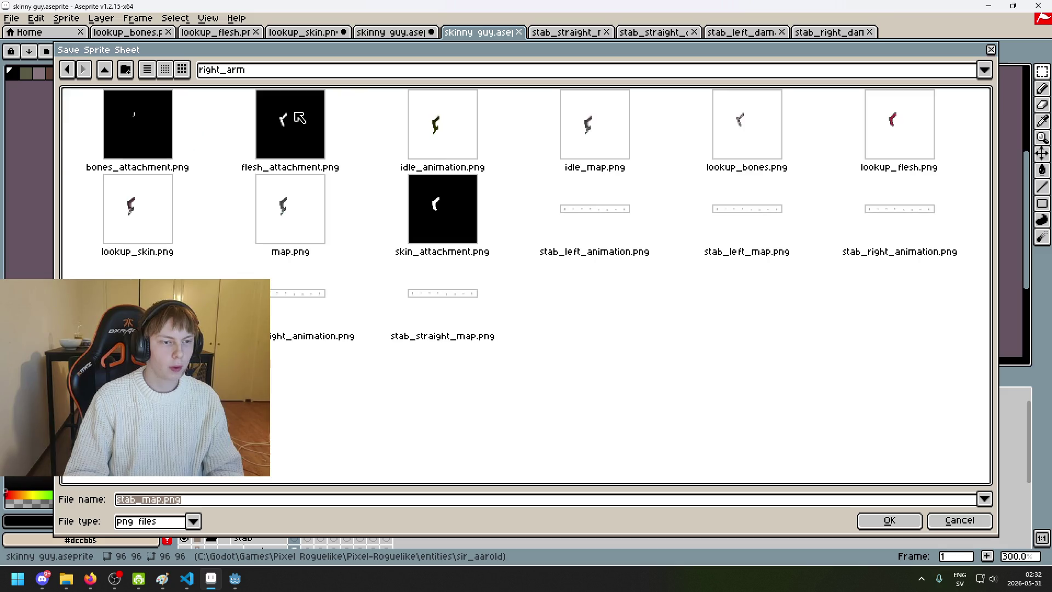
left_click(284, 71)
left_click(305, 161)
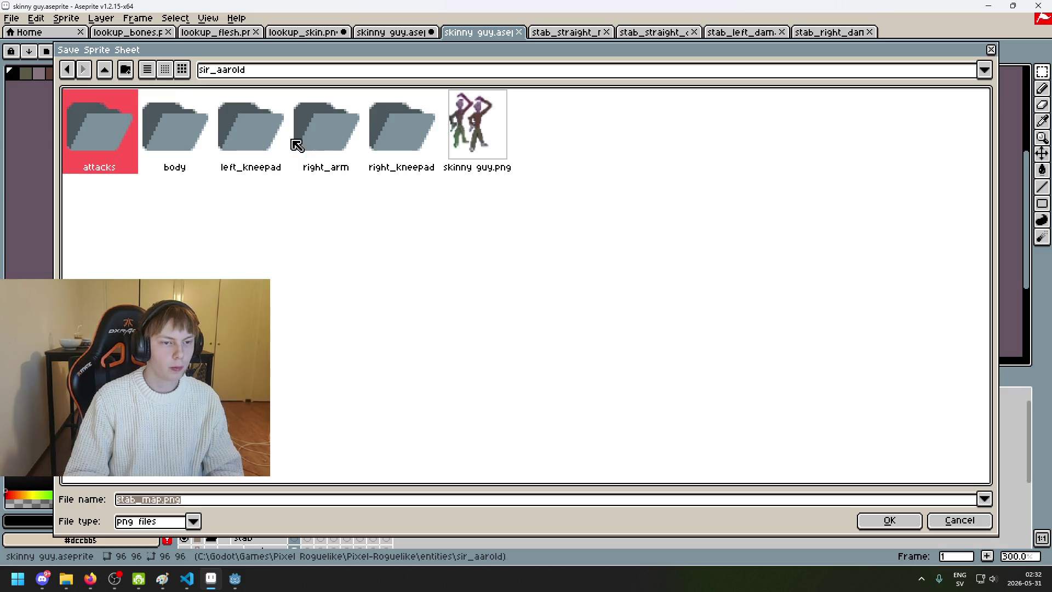
double_click(382, 122)
left_click(889, 520)
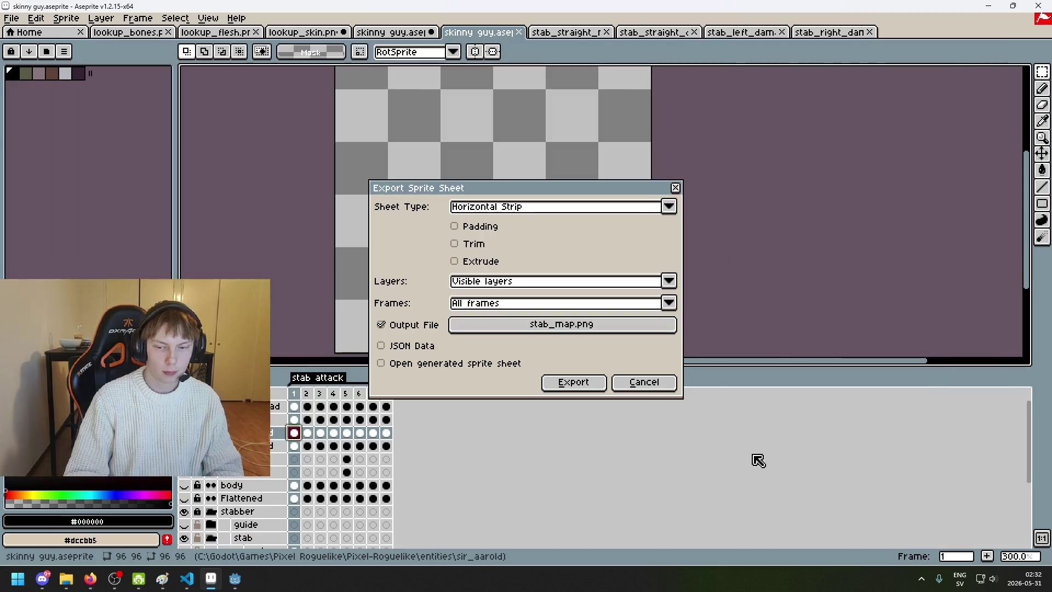
left_click(564, 382)
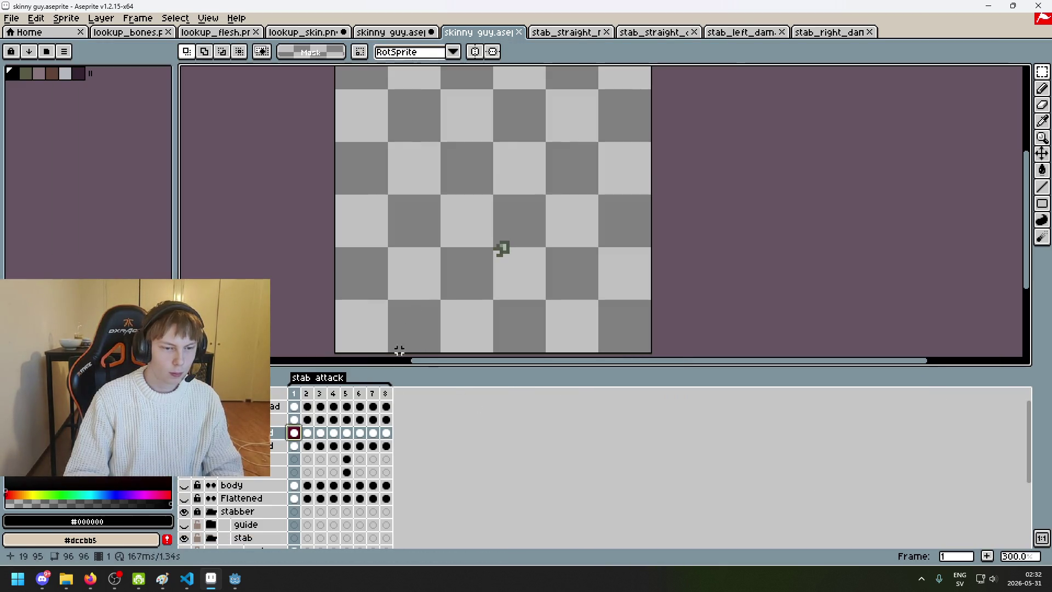
Step: Check the new 768×96 stab_map.png in Godot's right_kneepad folder
mouse_move(235, 579)
left_click(203, 541)
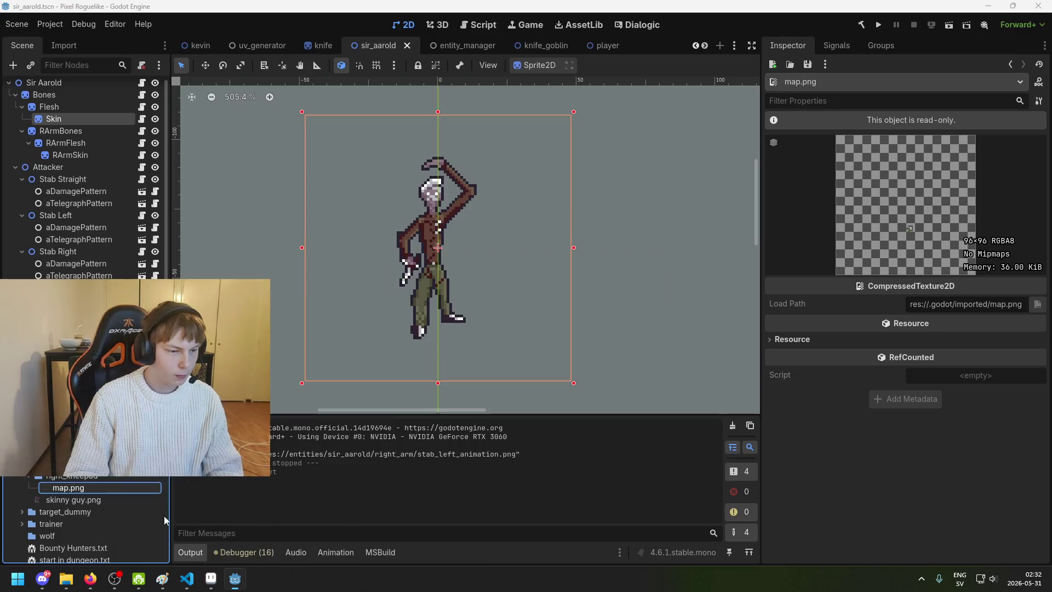
left_click(78, 499)
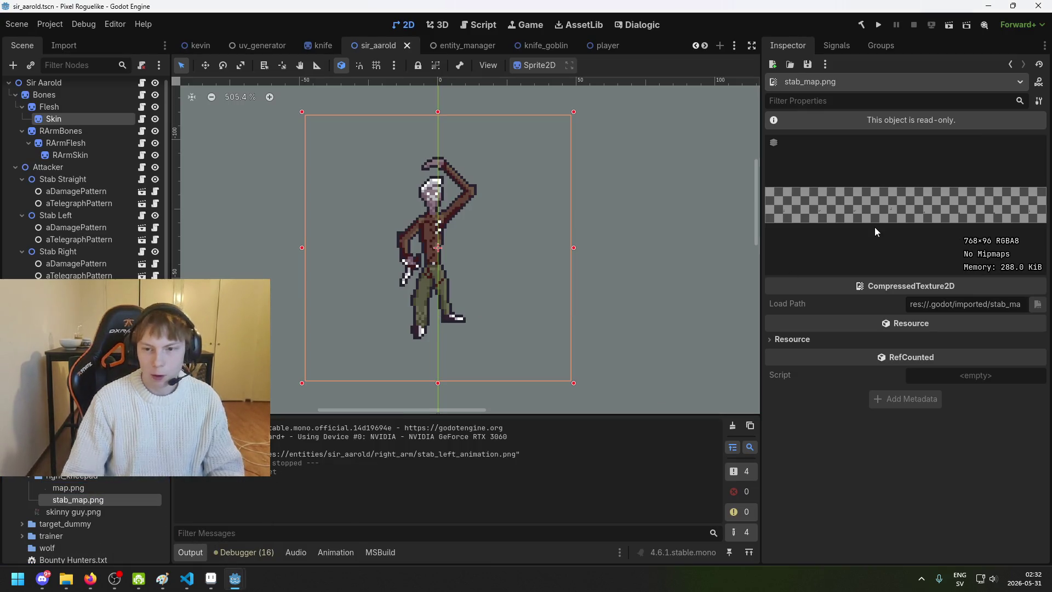
left_click(211, 579)
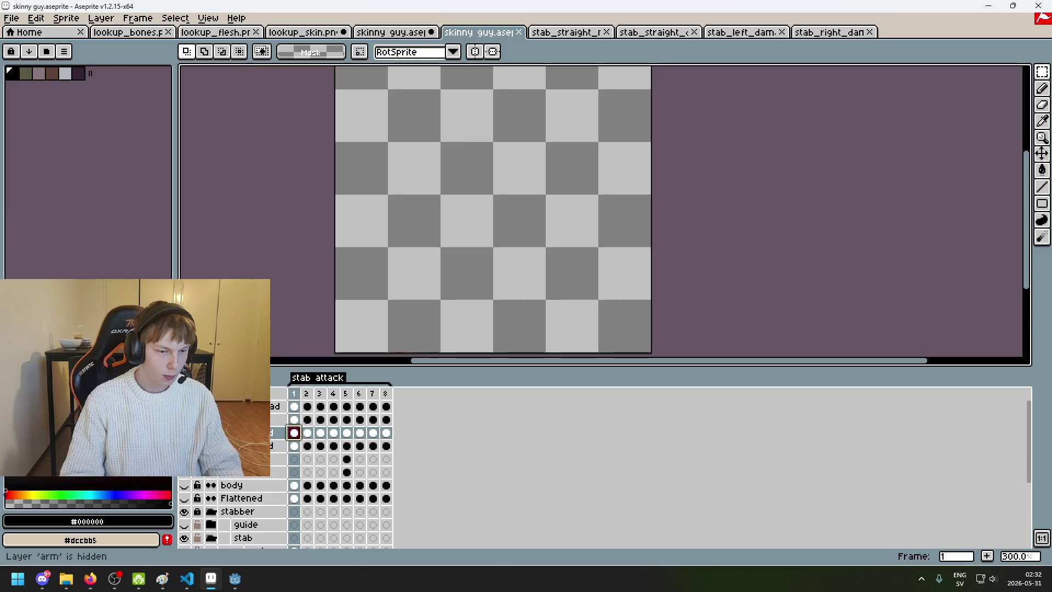
Step: Briefly show and then re-hide the jacket and outline layers
scroll(247, 466, "down", 2)
scroll(247, 465, "down", 2)
scroll(193, 477, "up", 4)
scroll(193, 478, "down", 2)
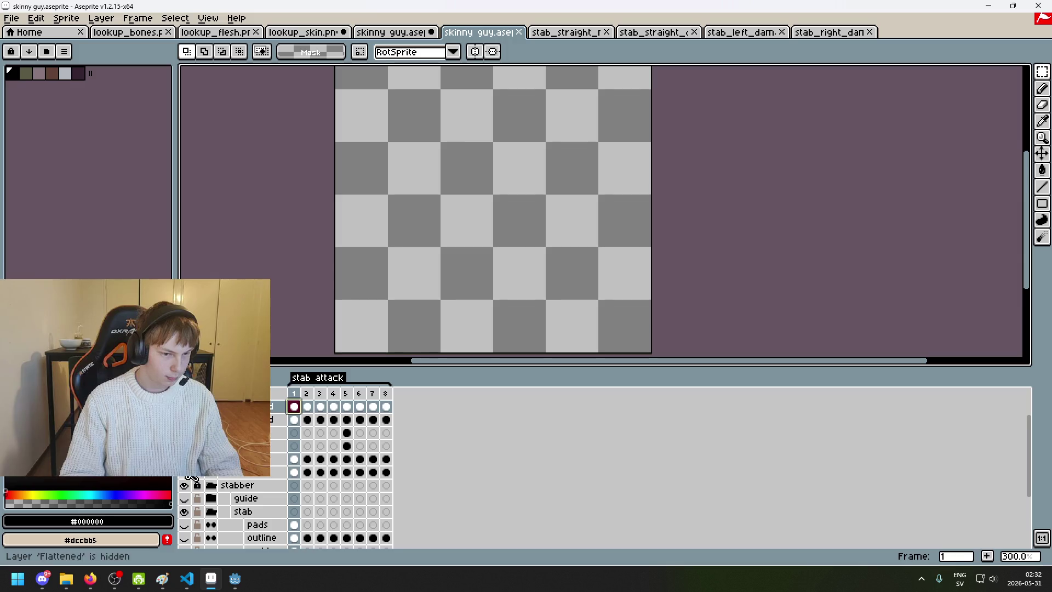
scroll(194, 476, "down", 4)
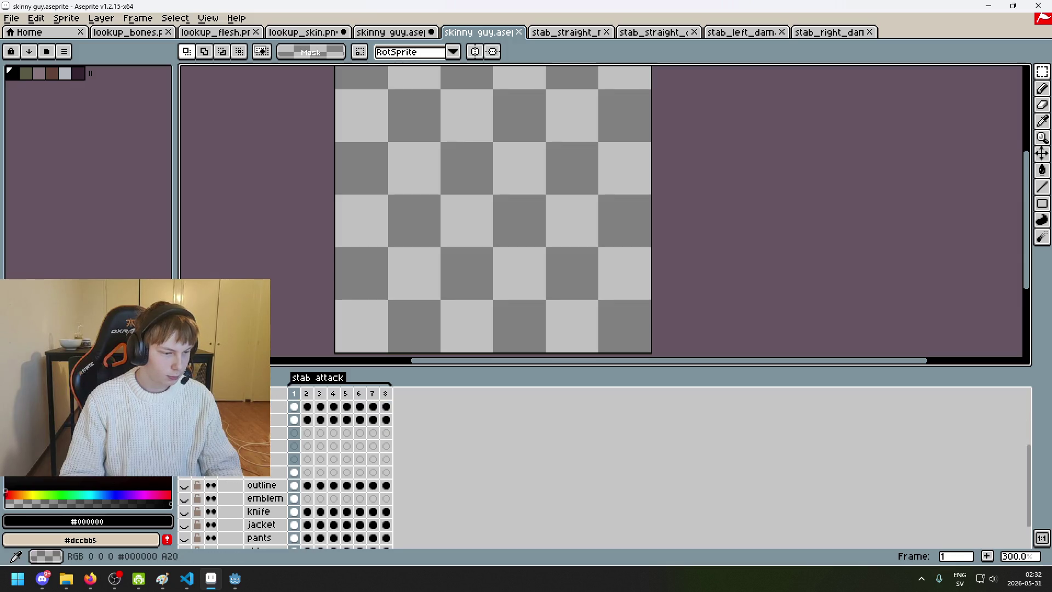
scroll(216, 490, "down", 2)
scroll(218, 492, "up", 5)
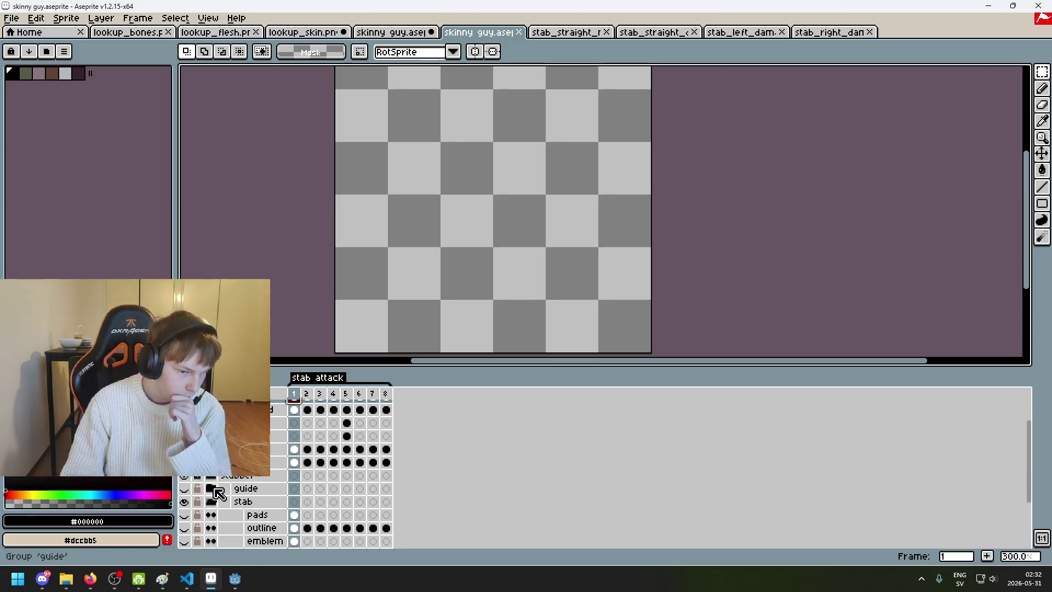
scroll(218, 492, "up", 2)
scroll(192, 482, "up", 1)
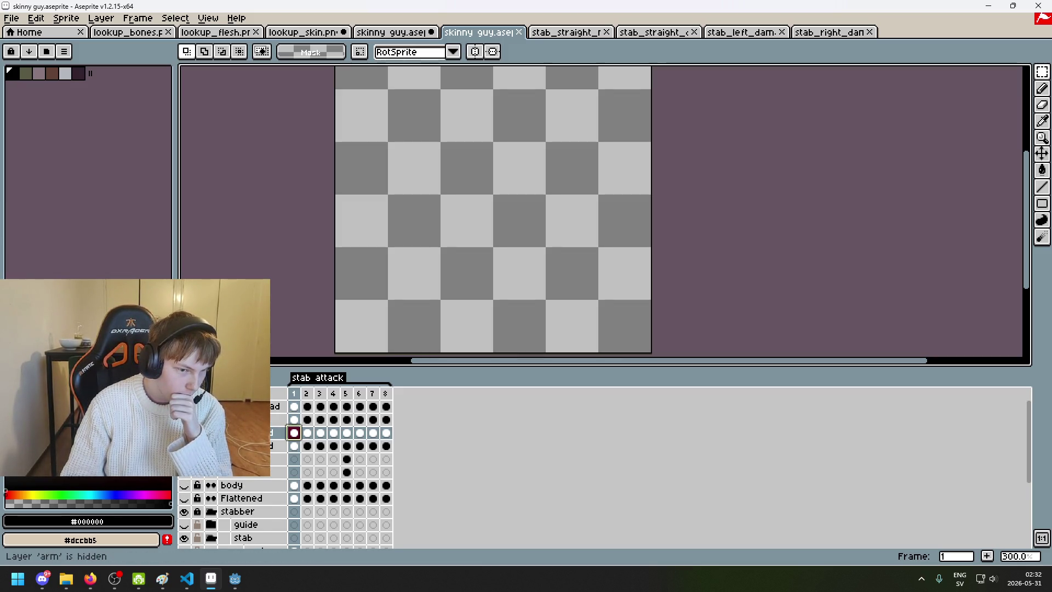
scroll(203, 460, "down", 2)
scroll(202, 461, "up", 2)
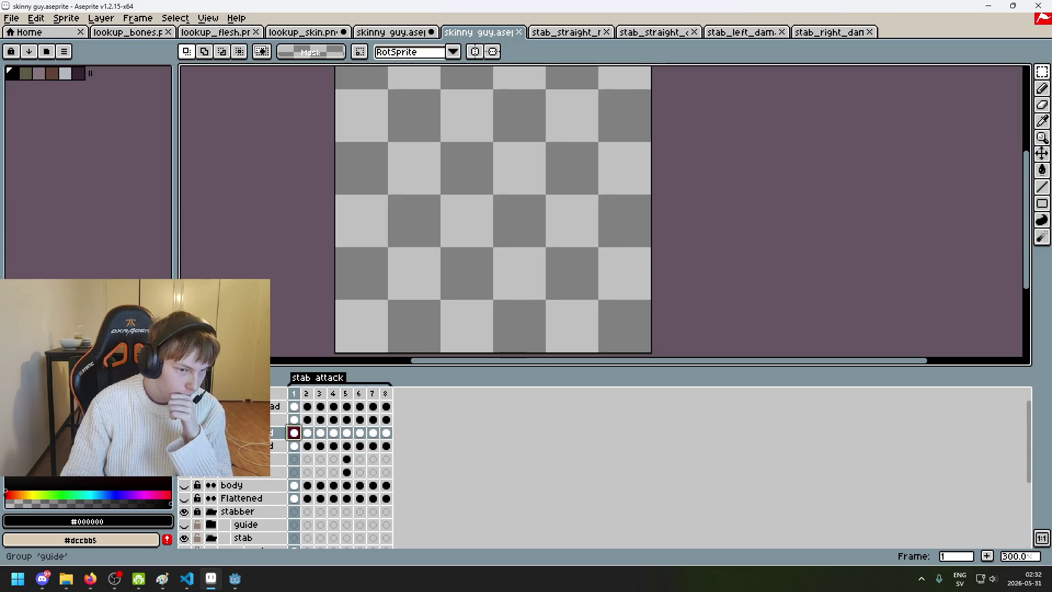
scroll(189, 489, "down", 5)
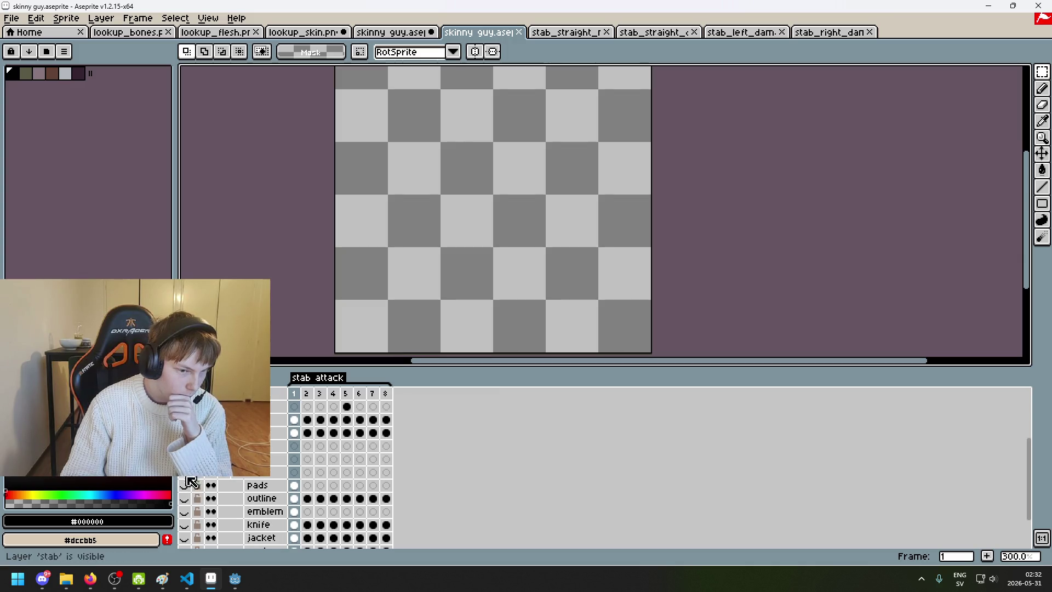
scroll(192, 485, "down", 3)
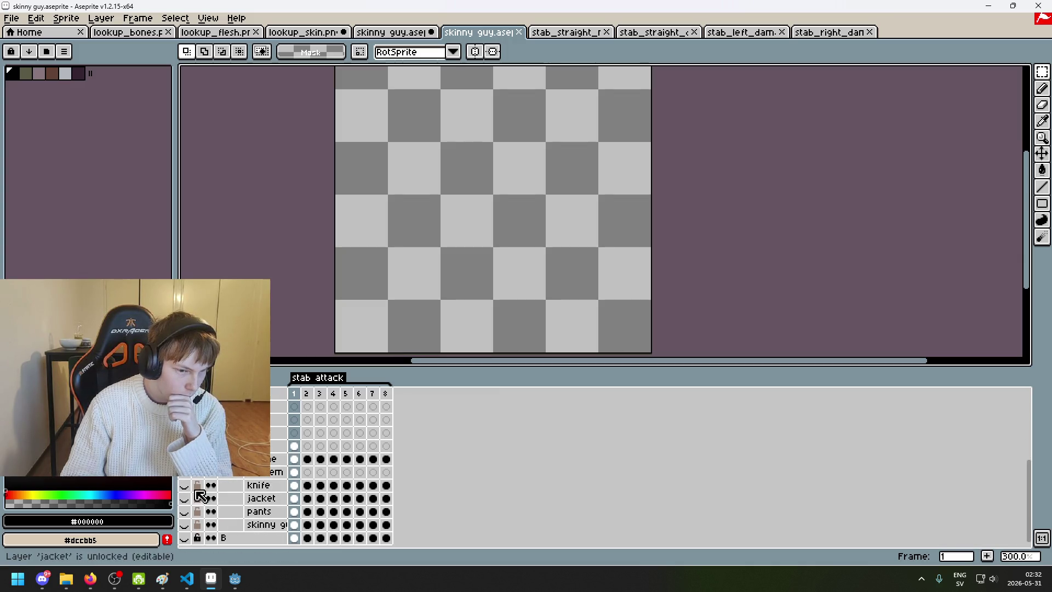
left_click(185, 499)
left_click(184, 498)
left_click(185, 460)
left_click(185, 459)
Step: Make the pads layer visible, select its first-frame cel, and start an export
left_click(184, 446)
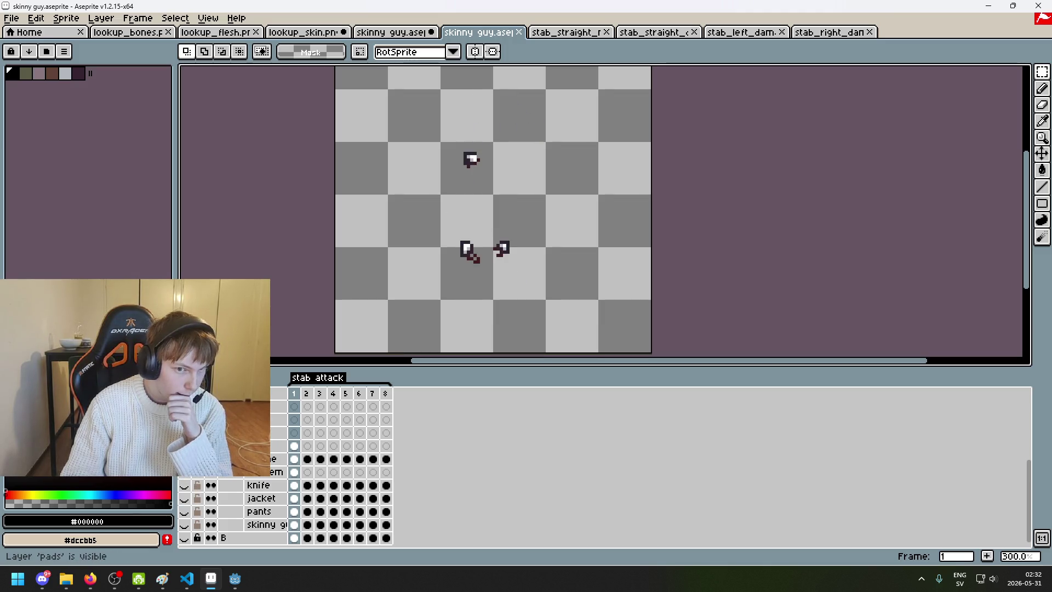
left_click(279, 445)
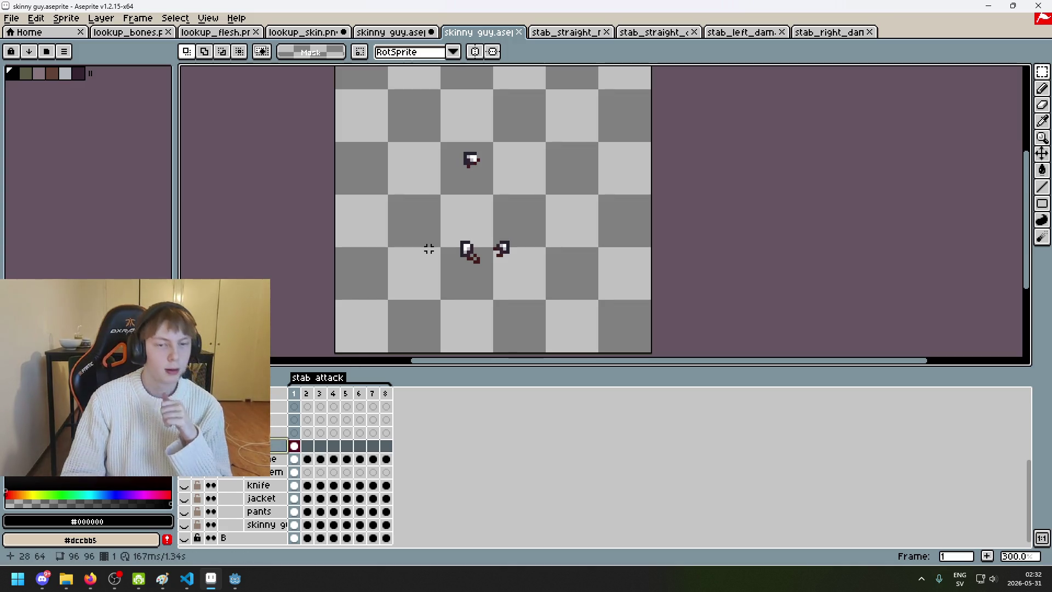
scroll(431, 226, "down", 1)
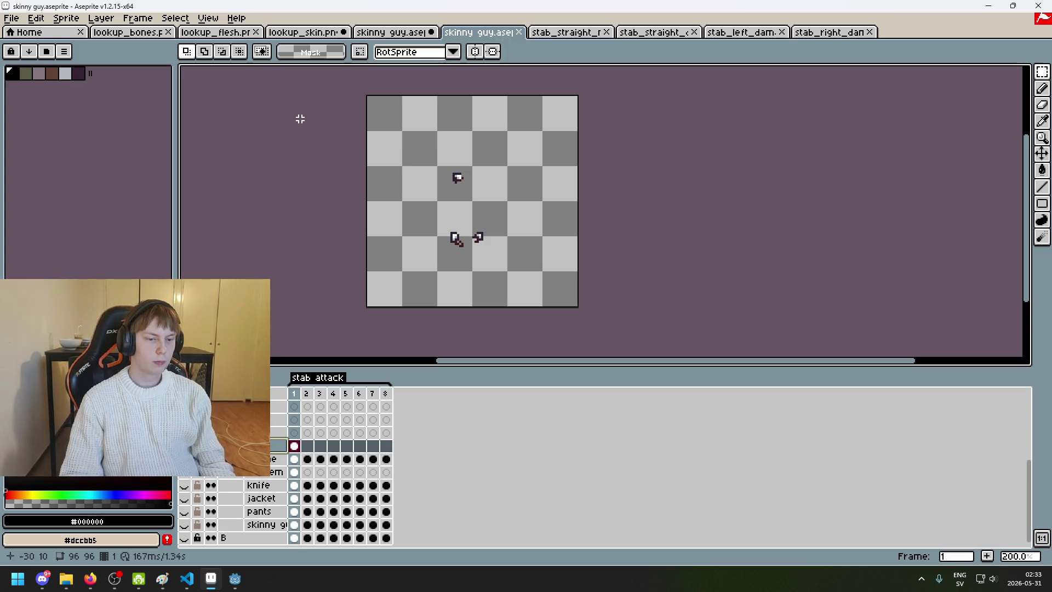
left_click(11, 19)
Step: Open the single-image export's file browser in the sir_aarold folder
left_click(63, 100)
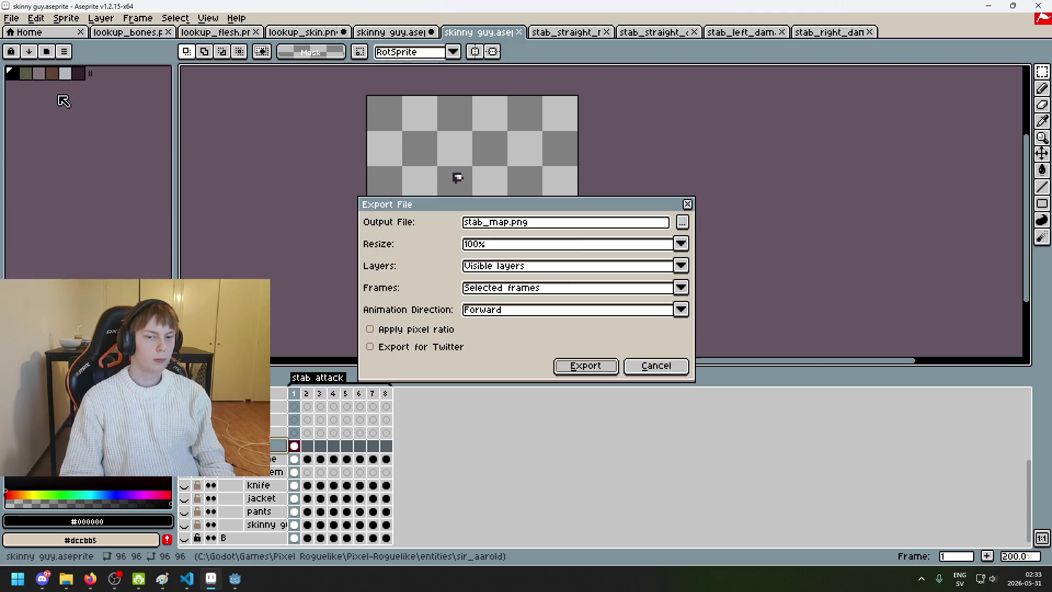
left_click(683, 219)
left_click(250, 71)
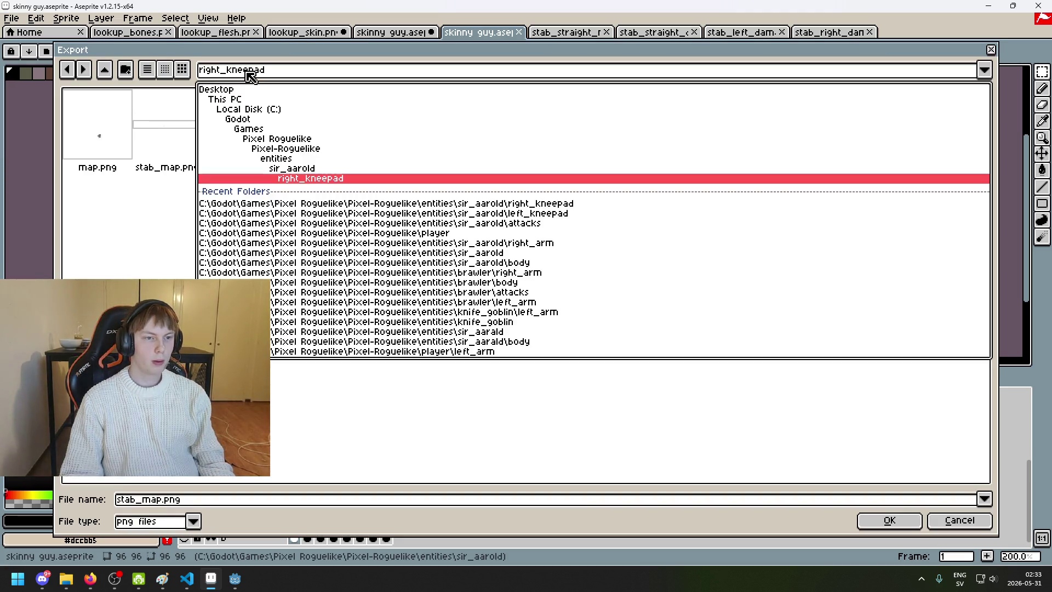
left_click(308, 169)
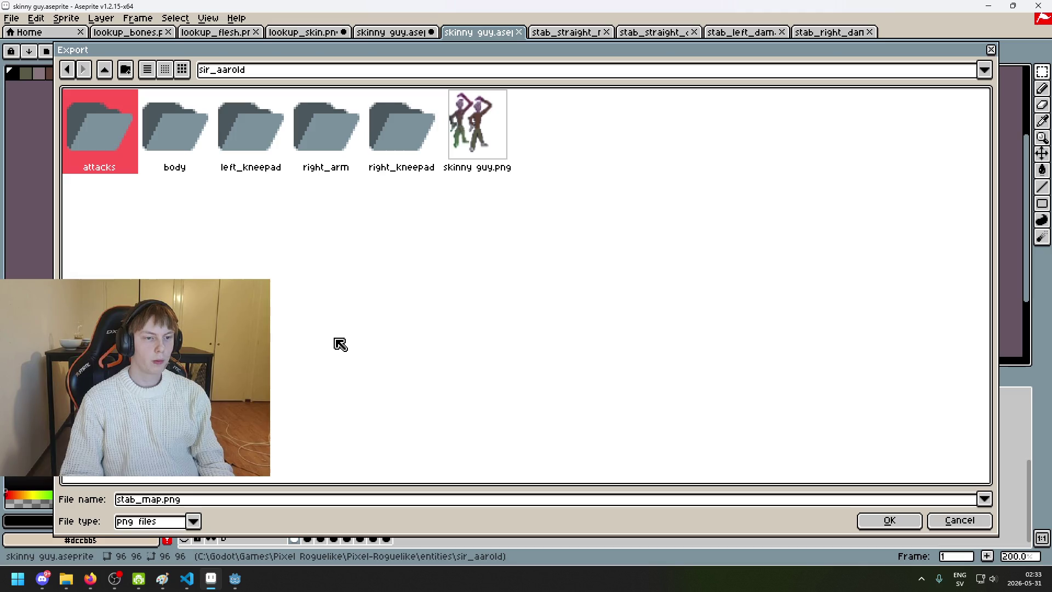
left_click(399, 262)
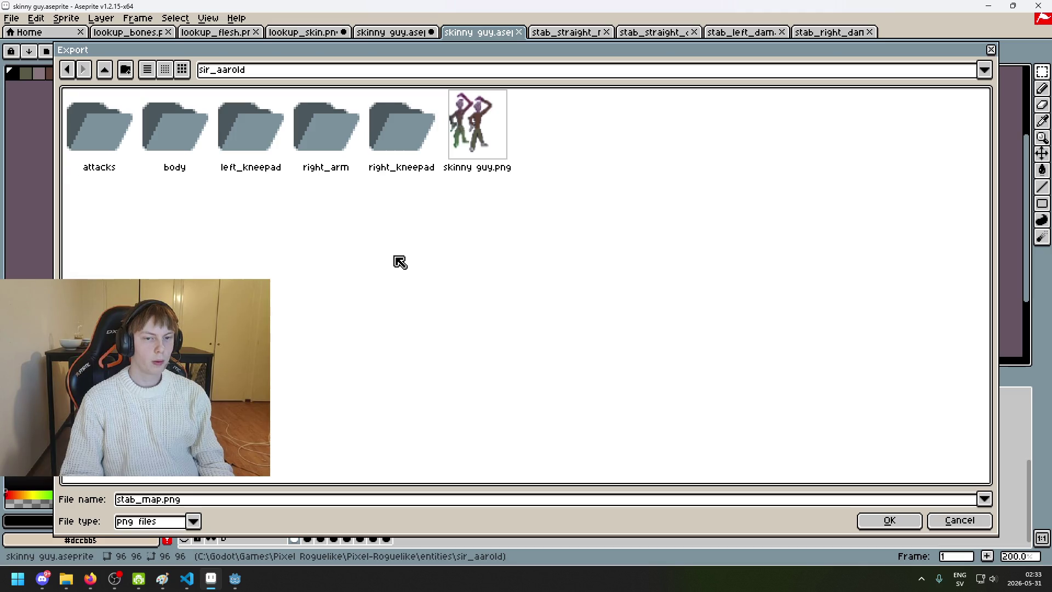
Step: Replace the stab_map file name with lookup_armor.png and confirm it
double_click(162, 500)
key("BackSpace")
type("p")
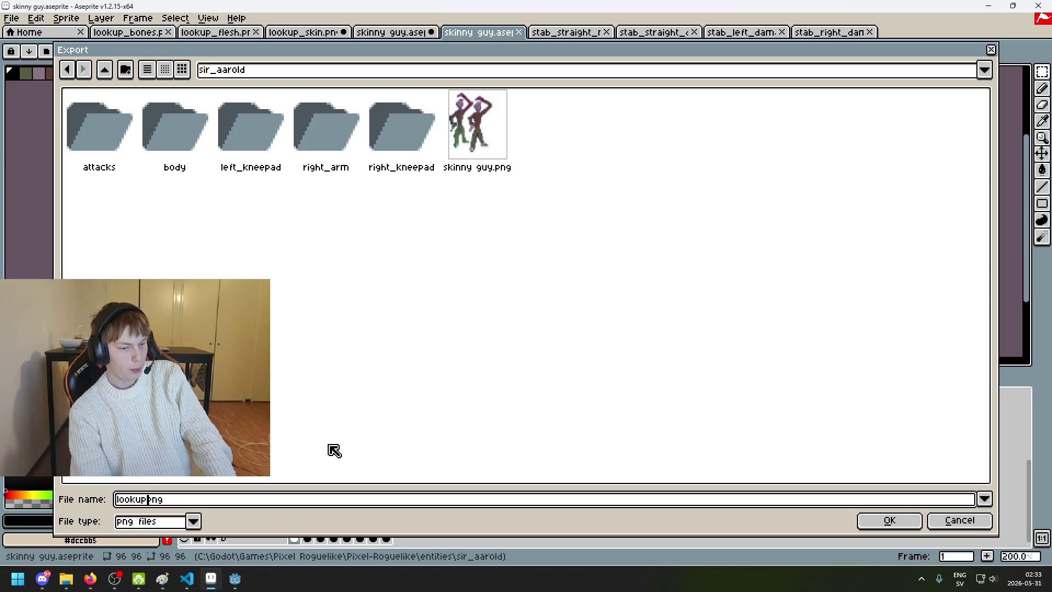
type(".")
left_click(884, 520)
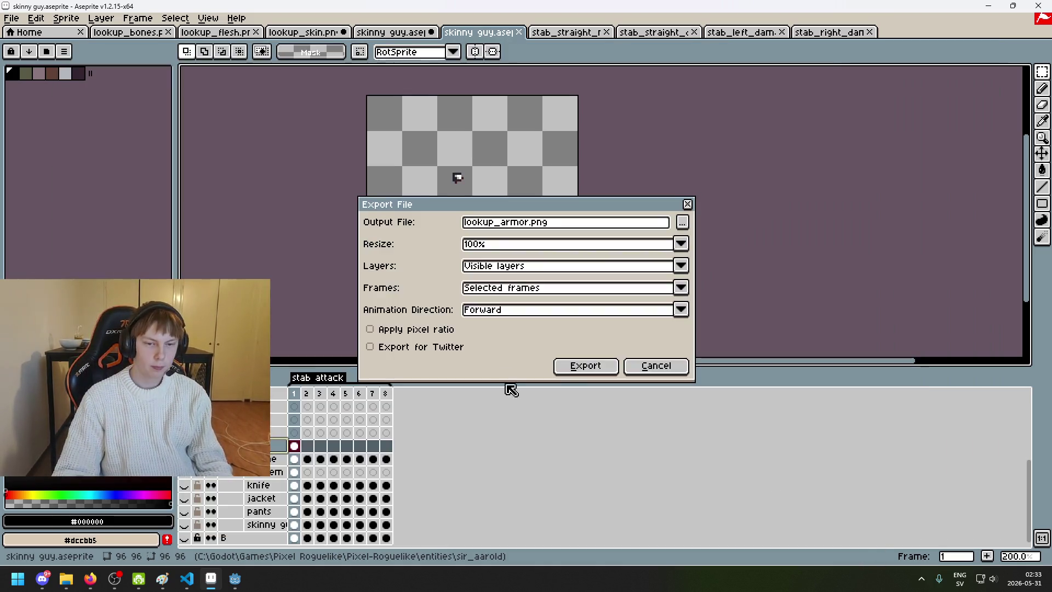
Step: Export lookup_armor.png, accepting the PNG warning
left_click(570, 367)
left_click(505, 344)
scroll(459, 283, "up", 2)
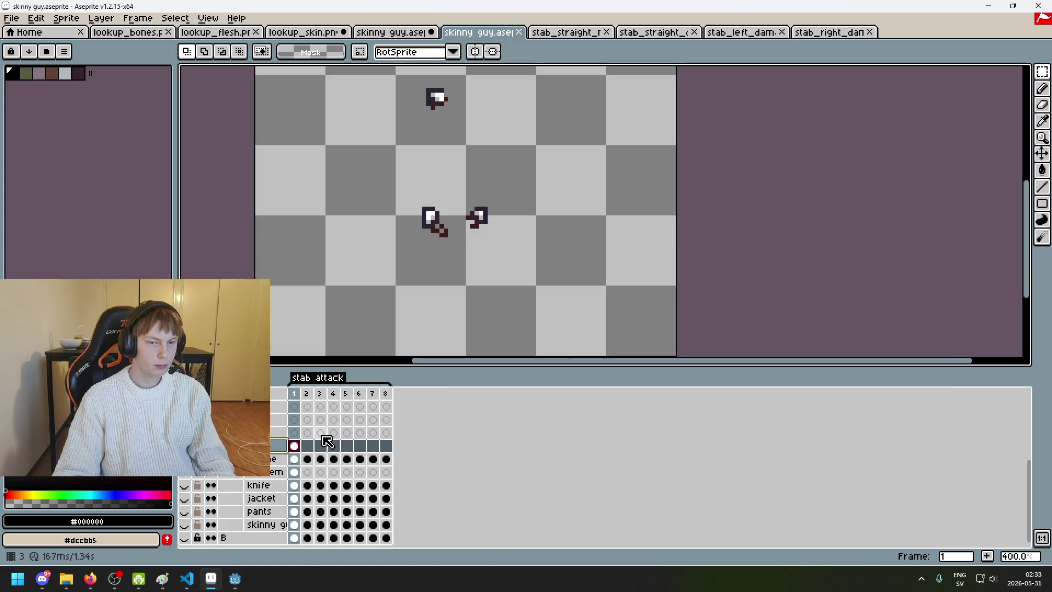
scroll(498, 258, "up", 5)
Step: Inspect the pads, box-selecting the lower-left armor piece, then go to stab_straight_map.png
key("e")
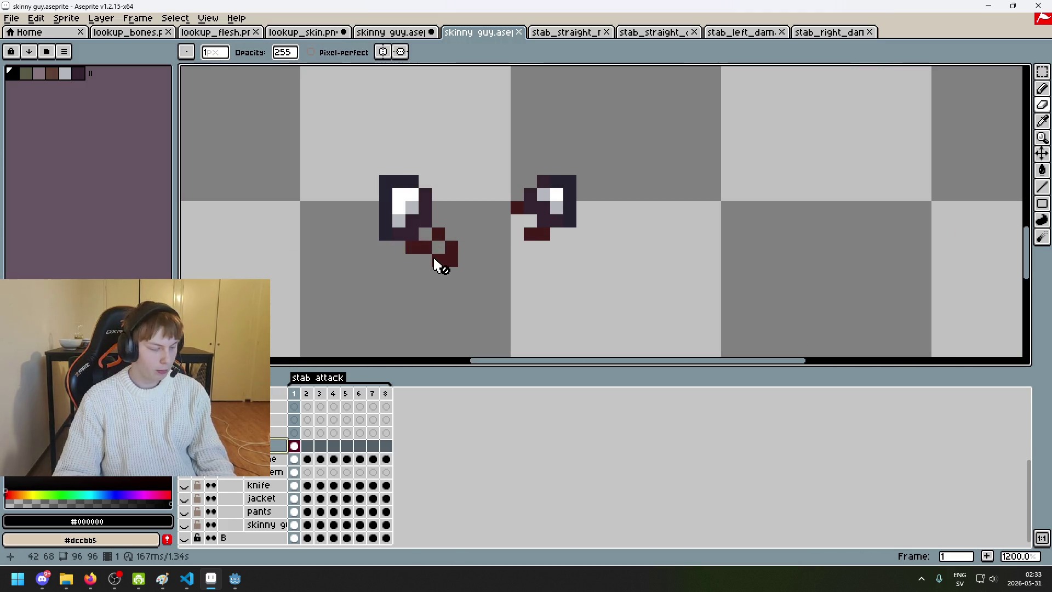
key("m")
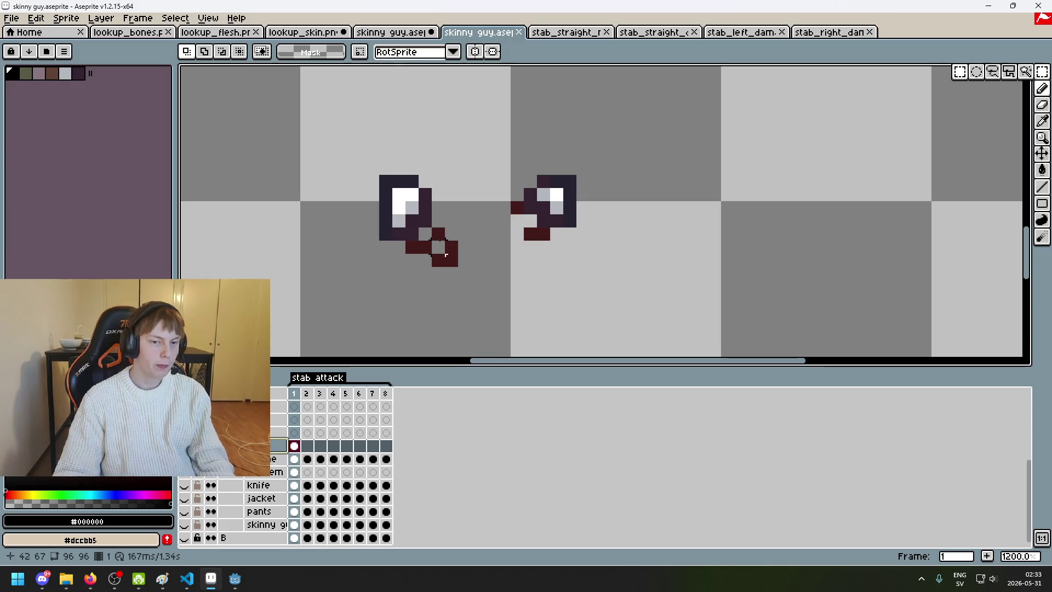
scroll(412, 247, "down", 5)
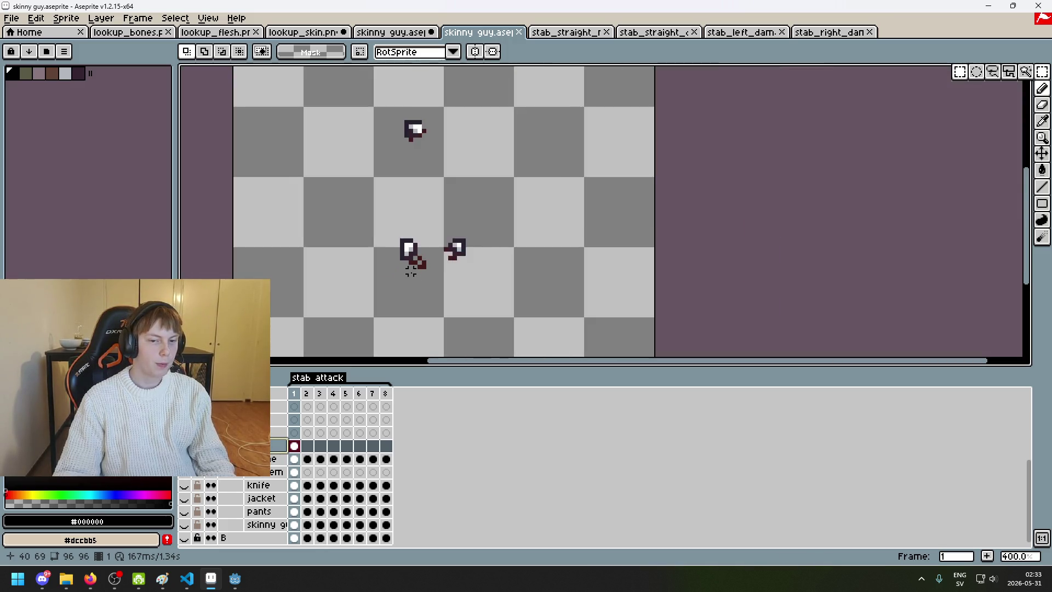
scroll(406, 252, "up", 8)
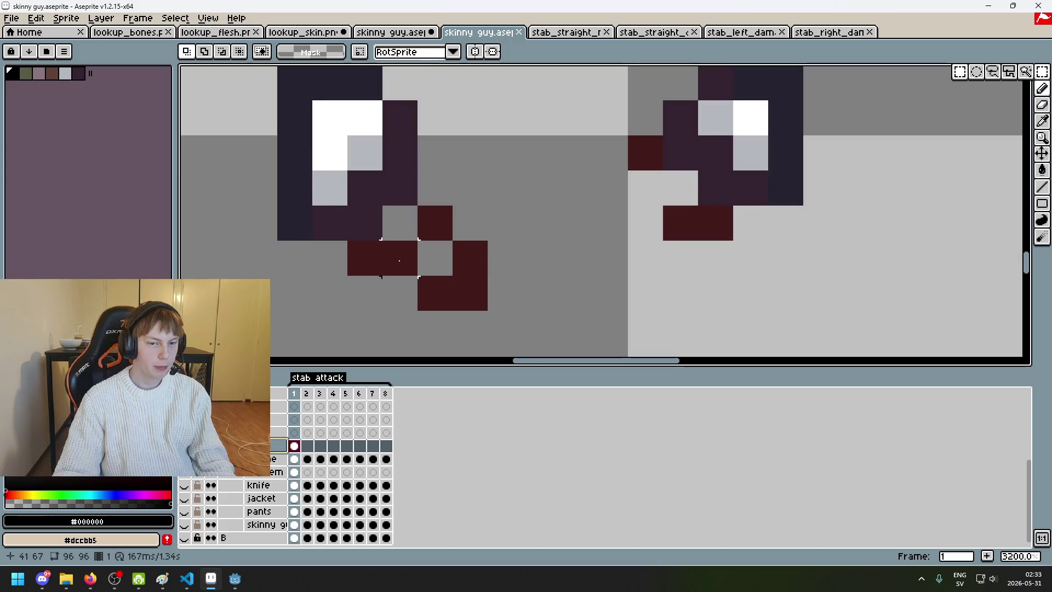
scroll(453, 277, "down", 5)
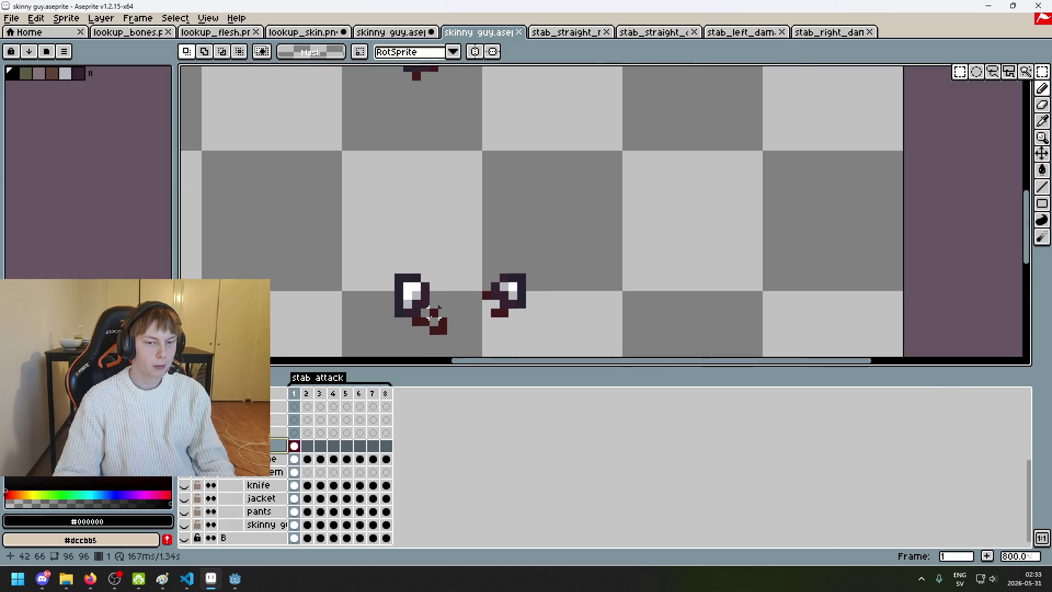
scroll(433, 317, "down", 2)
scroll(531, 275, "up", 2)
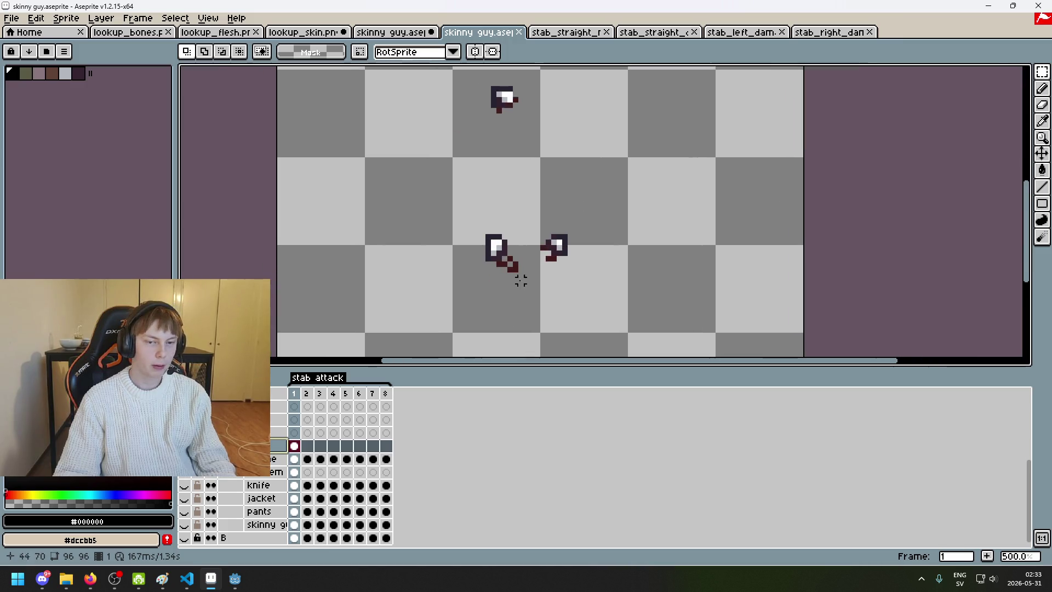
left_click_drag(467, 195, 545, 283)
left_click(601, 277)
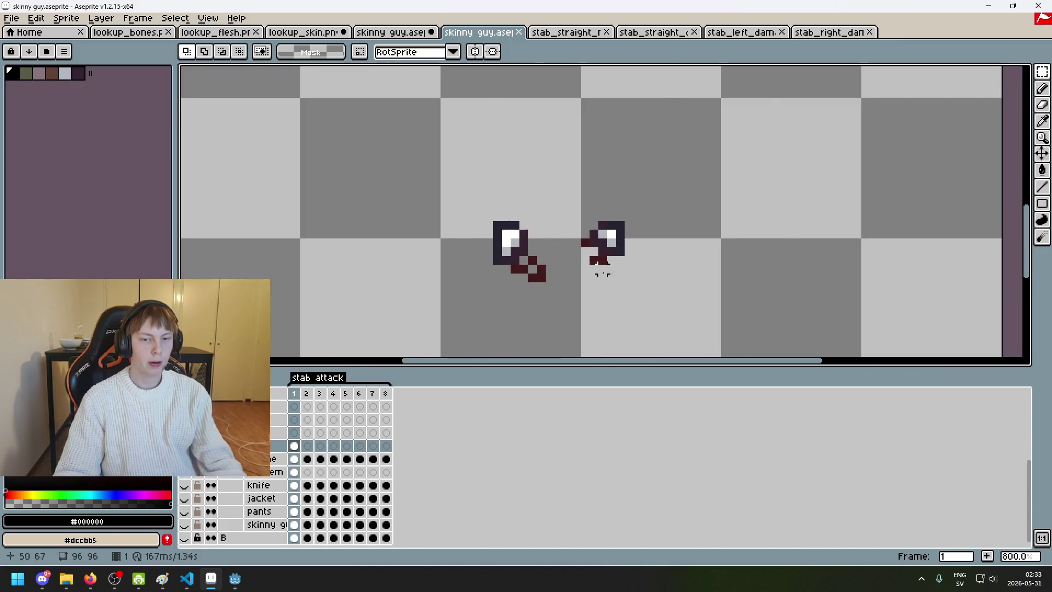
scroll(581, 257, "down", 4)
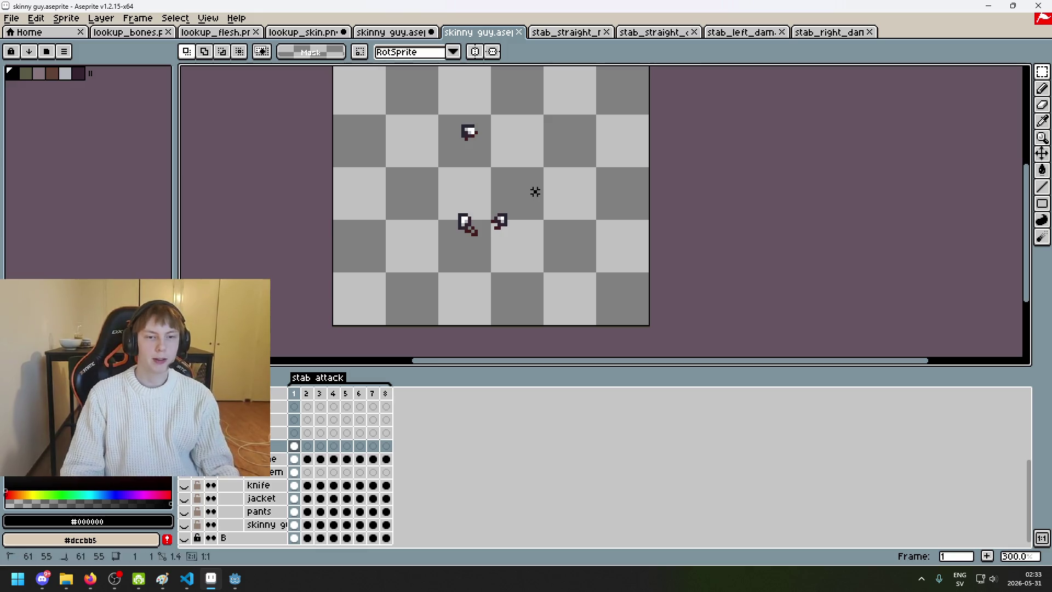
scroll(510, 202, "up", 2)
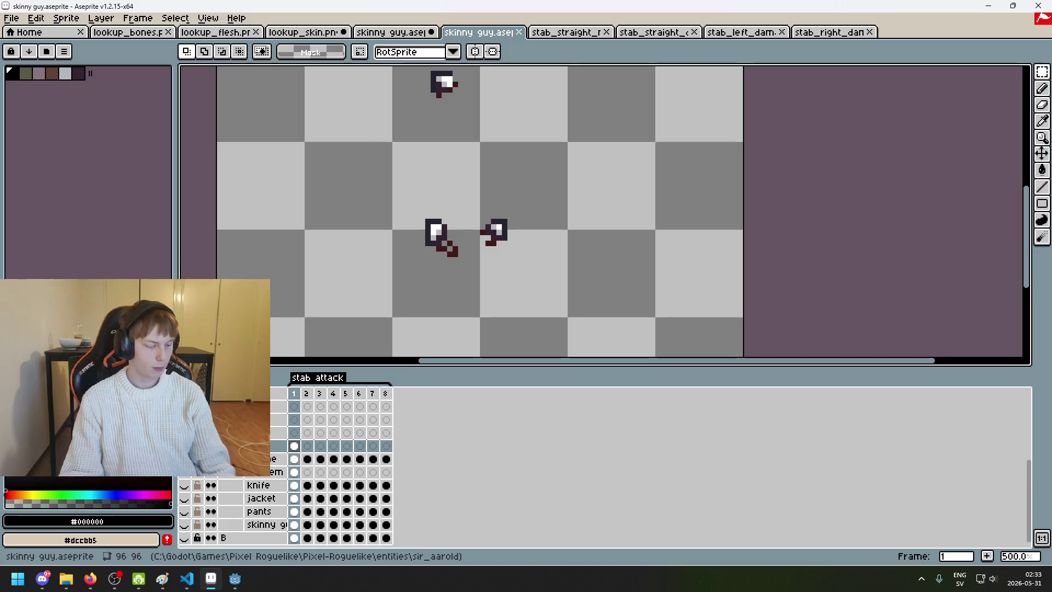
scroll(465, 159, "down", 3)
left_click(570, 32)
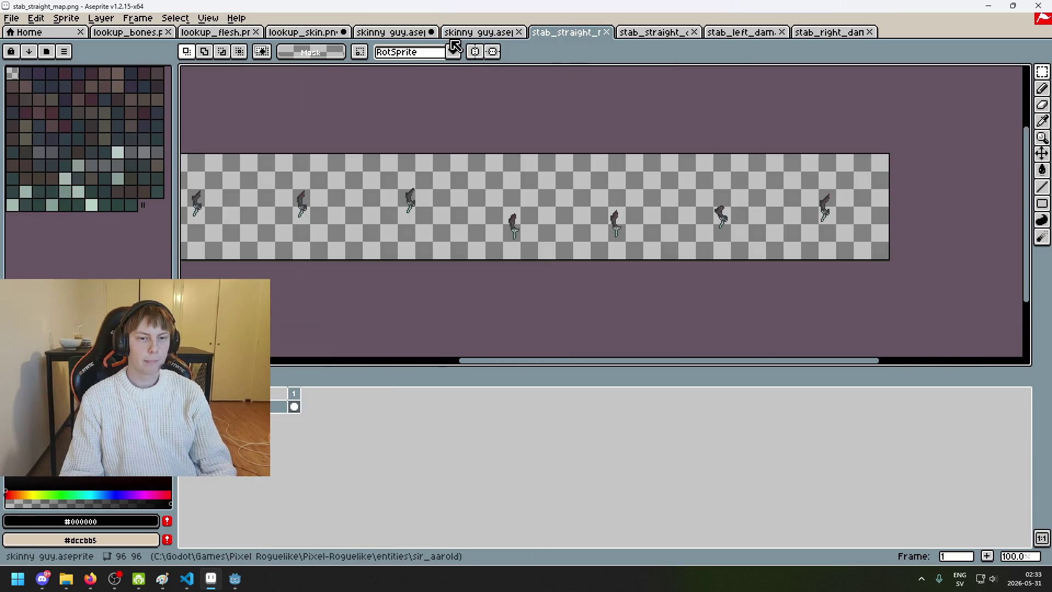
Step: Return to the skinny guy sprite and toggle an armor layer's visibility
left_click(466, 33)
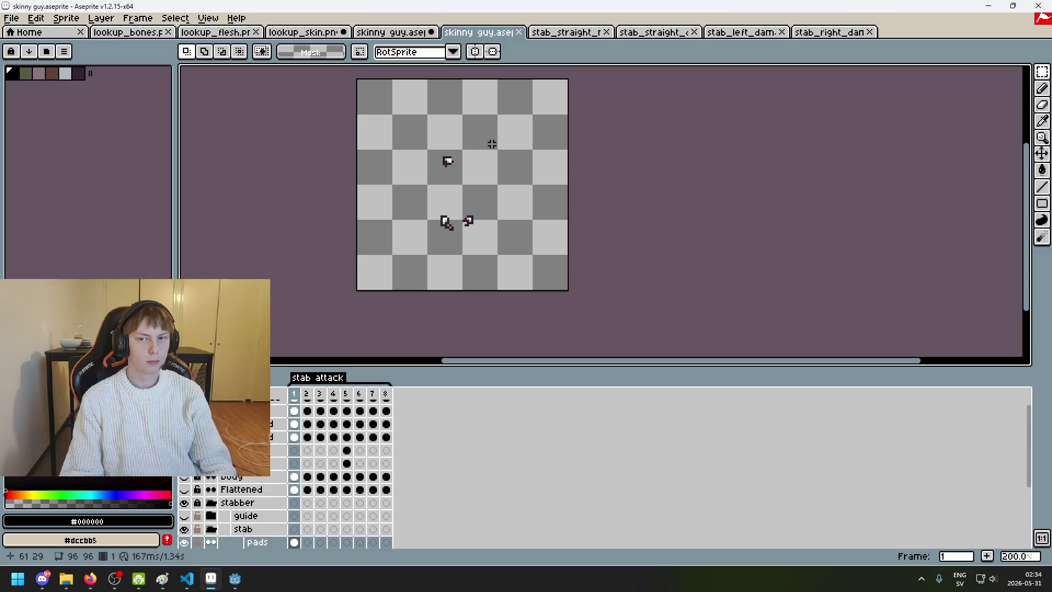
scroll(312, 535, "up", 1)
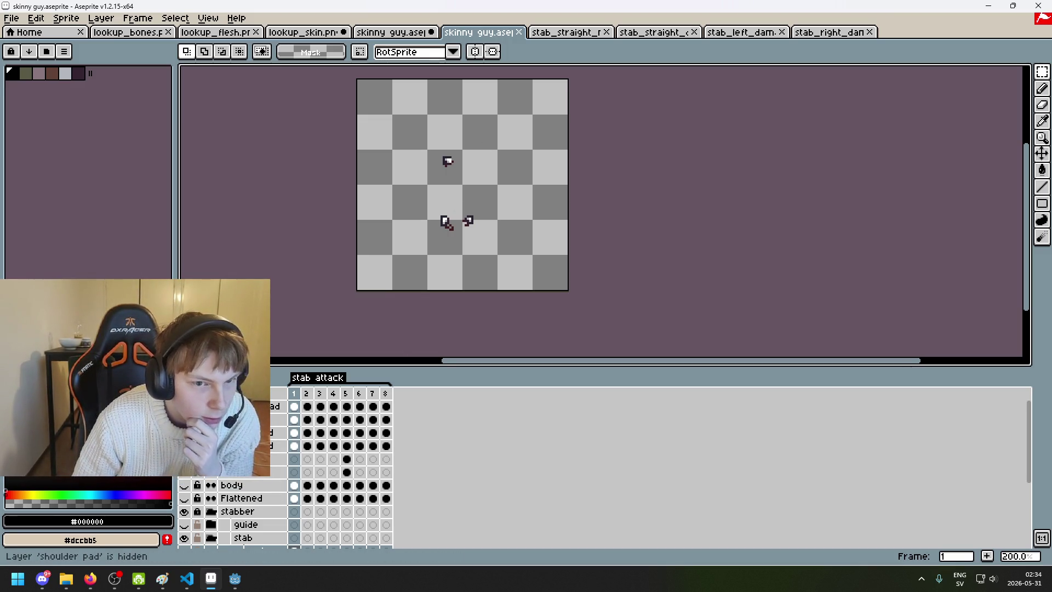
scroll(189, 543, "down", 1)
left_click(184, 538)
scroll(189, 543, "up", 1)
Step: Step back and forth through the stab animation frames
key("Right")
key("Right")
key("Right")
key("Left")
key("Left")
key("Left")
key("Left")
scroll(366, 425, "up", 1)
scroll(366, 425, "down", 1)
key("Right")
key("Right")
key("Right")
key("Left")
key("Right")
key("Left")
key("Right")
Step: Swap the dagger layers: hide the left-down dagger and show the right-down one
left_click(184, 450)
left_click(184, 450)
left_click(184, 450)
scroll(499, 219, "up", 3)
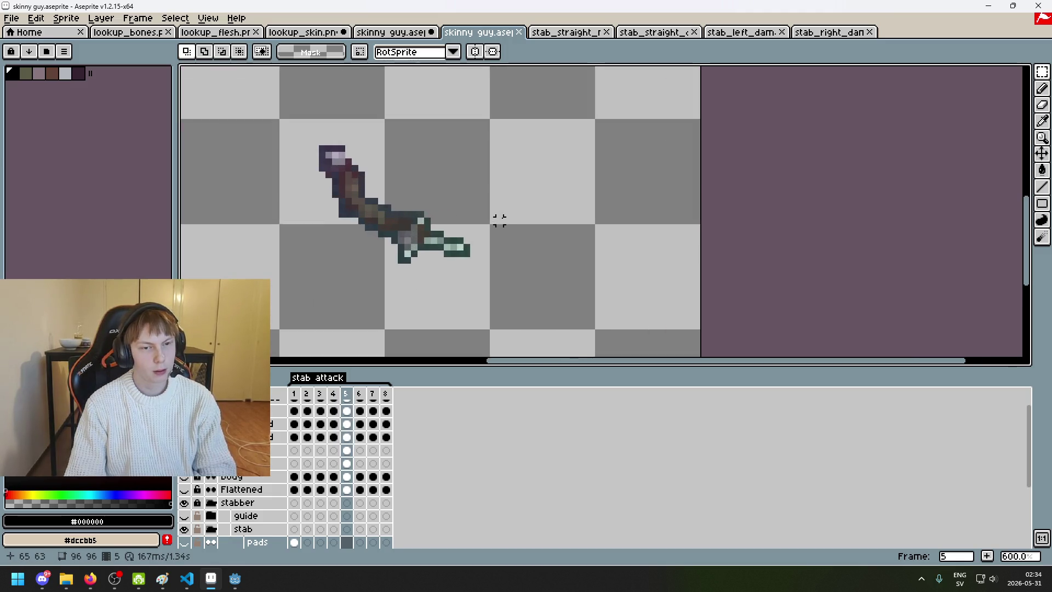
left_click(184, 464)
left_click(184, 450)
left_click(184, 450)
left_click(184, 463)
scroll(322, 282, "down", 1)
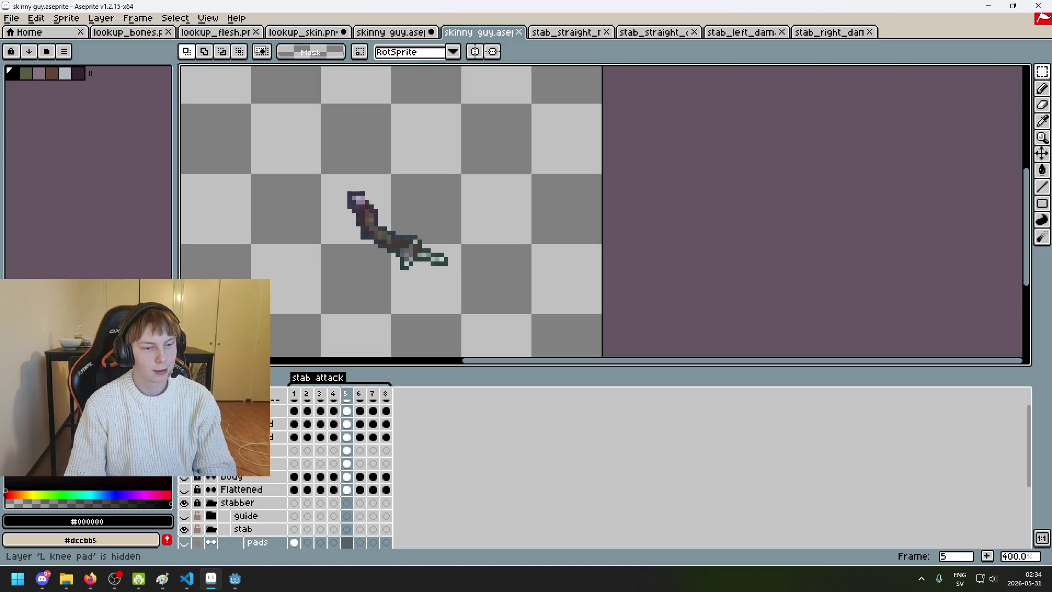
Step: Toggle the arm layer and hide the stabbing arm and knee pad layers
left_click(184, 410)
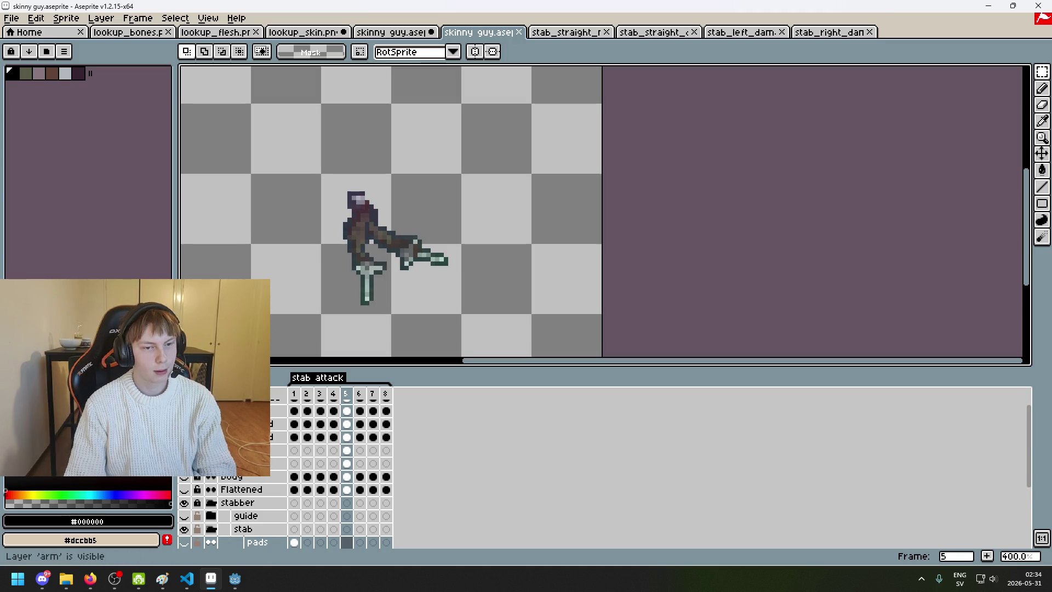
left_click(184, 464)
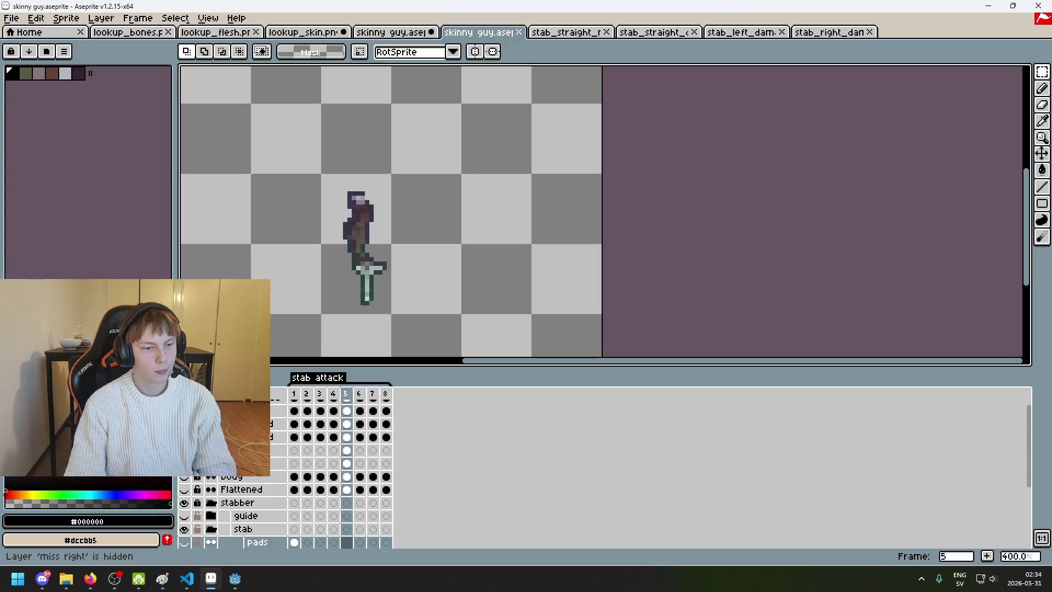
left_click(185, 463)
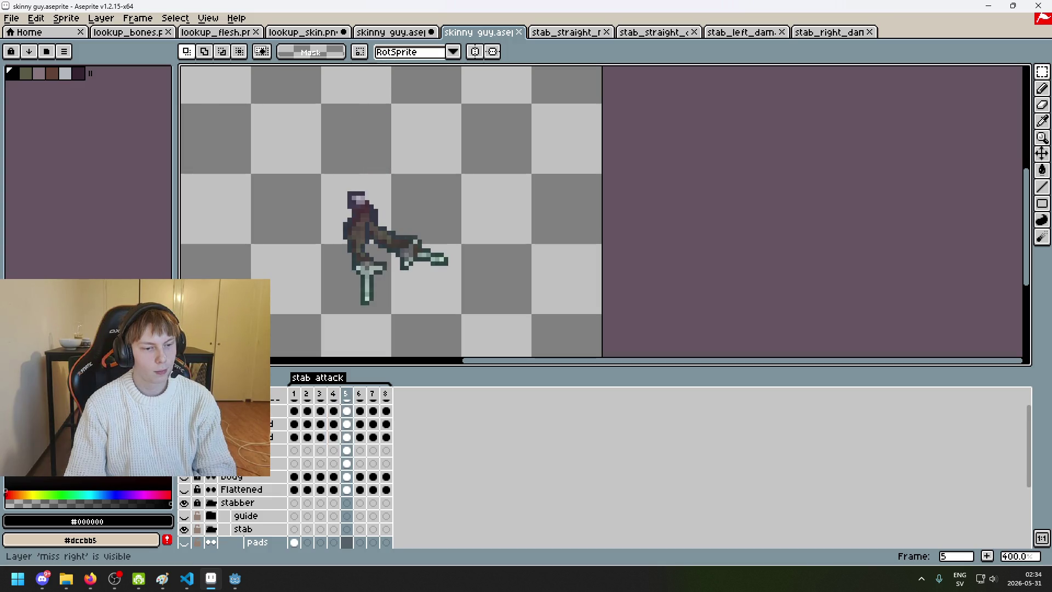
left_click_drag(184, 463, 184, 451)
left_click(184, 463)
left_click(184, 464)
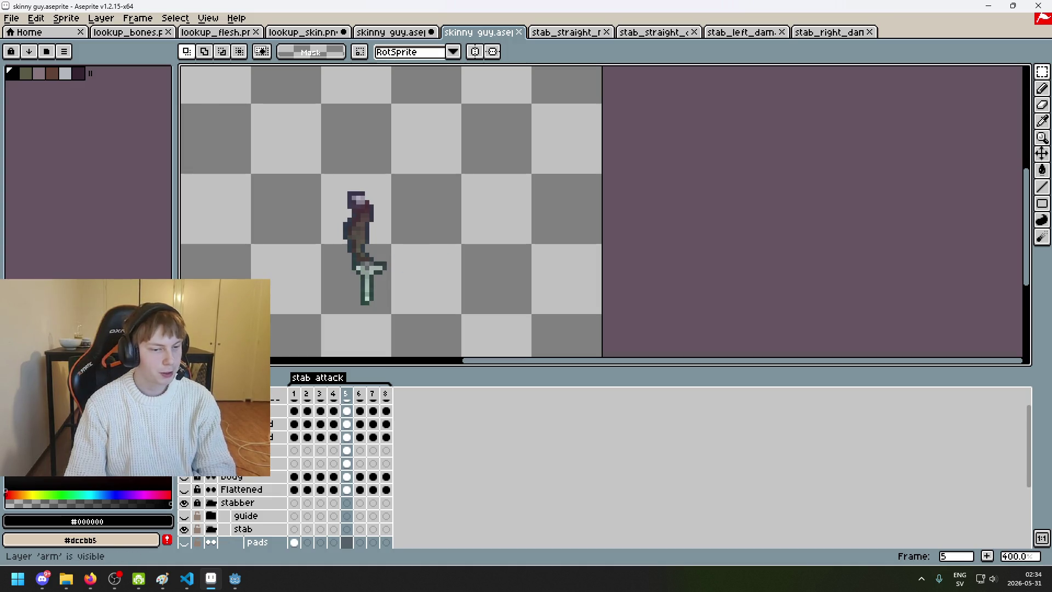
Step: Go to frame 4 and play the stab animation
left_click(333, 393)
key("Return")
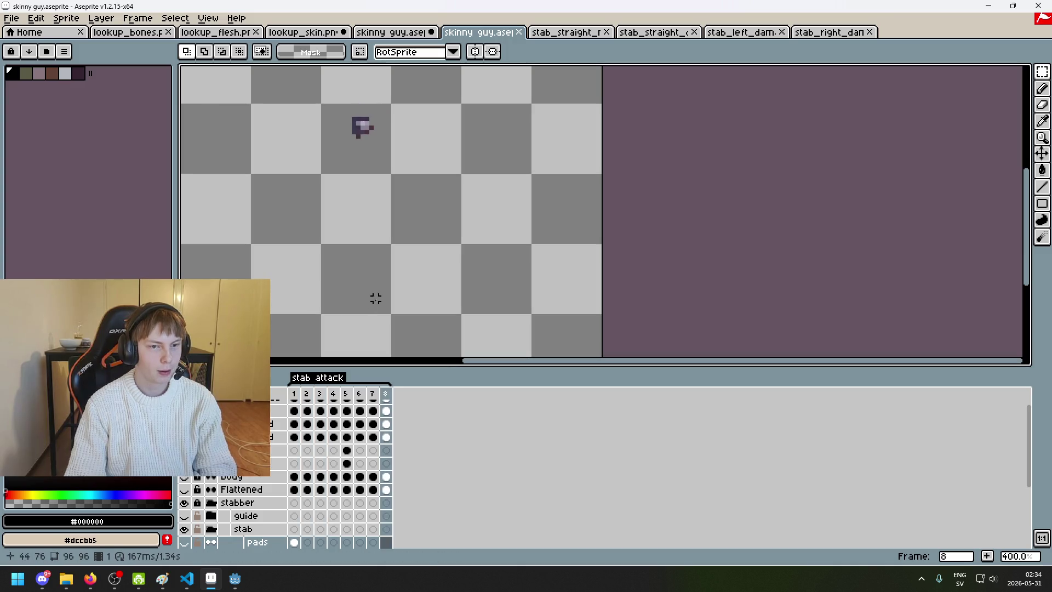
scroll(384, 285, "down", 2)
scroll(382, 269, "up", 1)
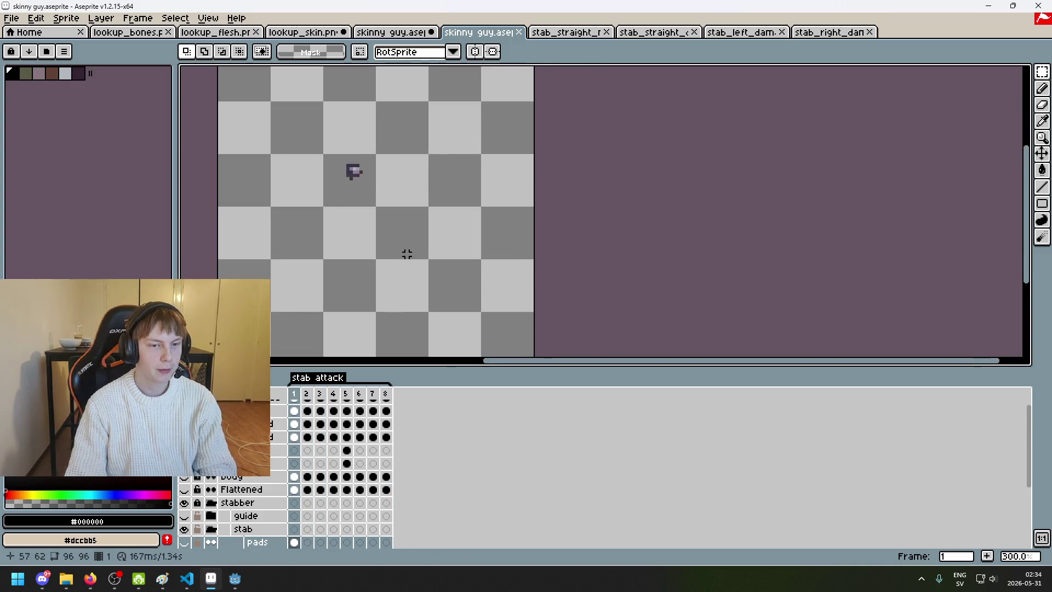
left_click(11, 18)
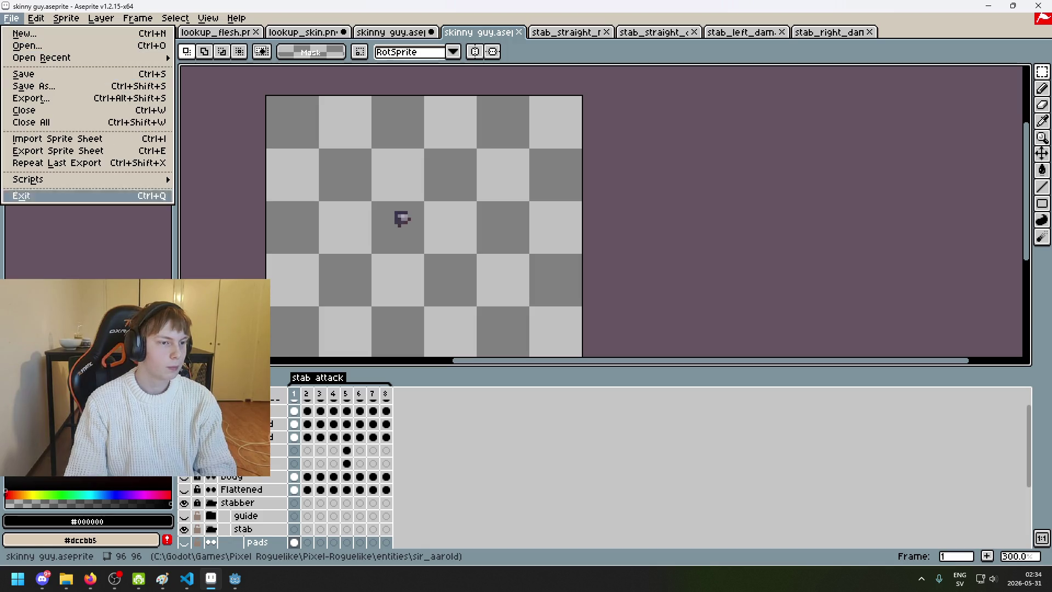
Step: Start an image export and create a new shoulder_pad folder for it
key("Escape")
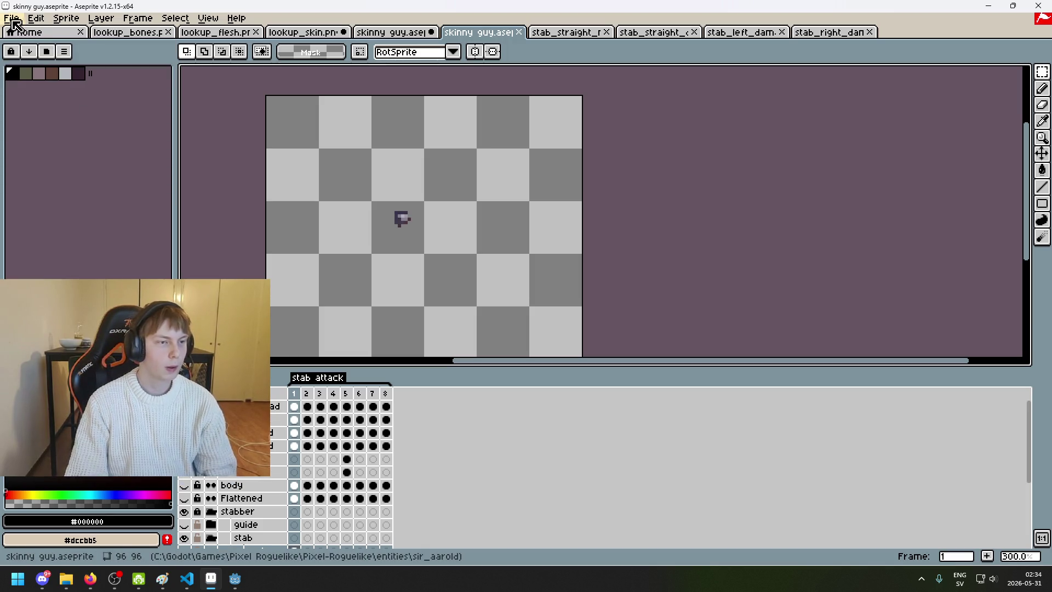
left_click(11, 18)
left_click(30, 98)
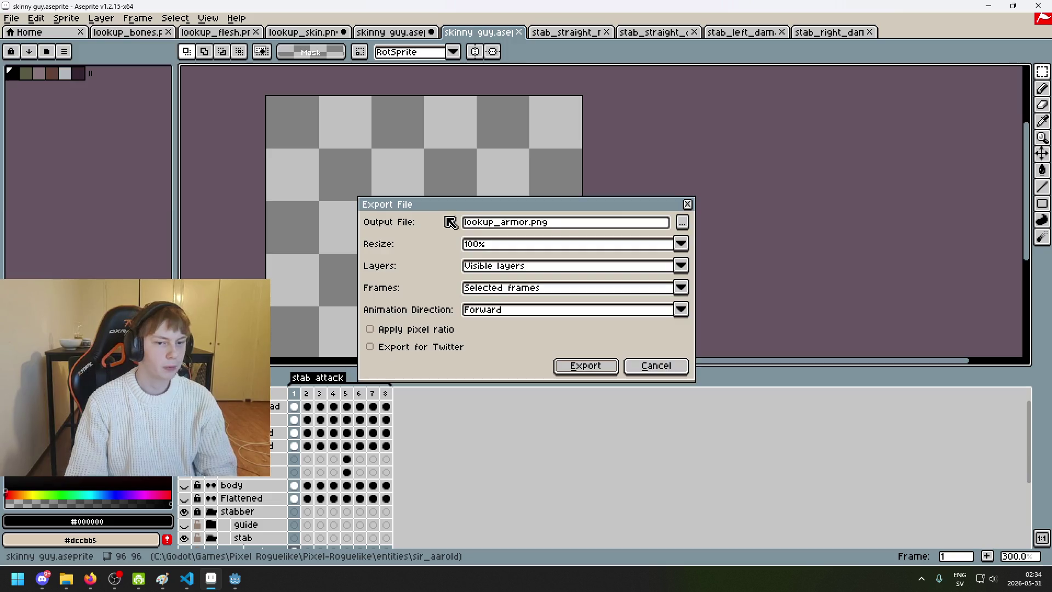
left_click(685, 218)
left_click(359, 188)
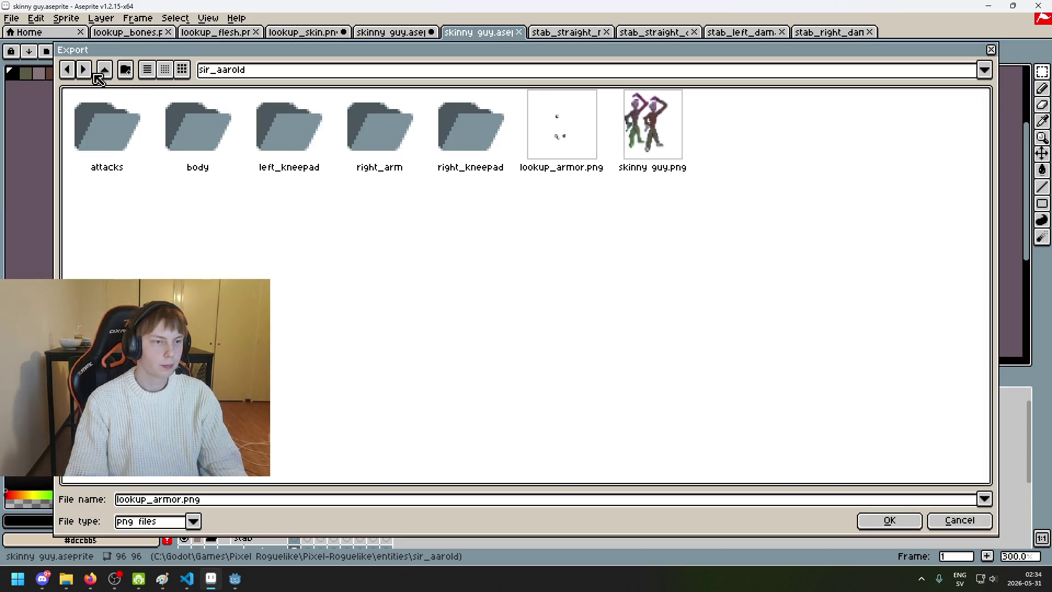
left_click(125, 69)
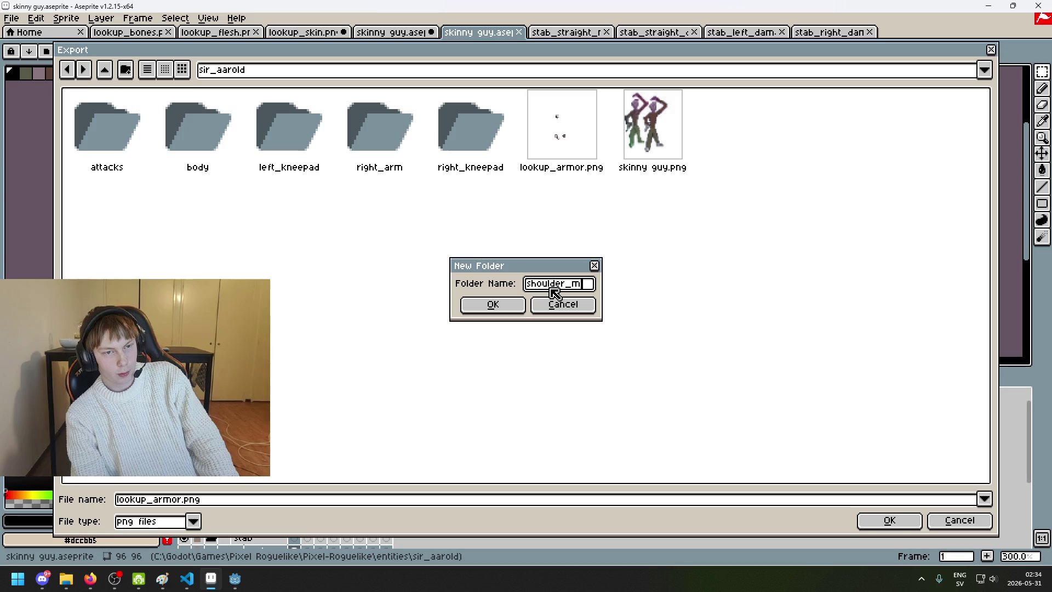
left_click(474, 307)
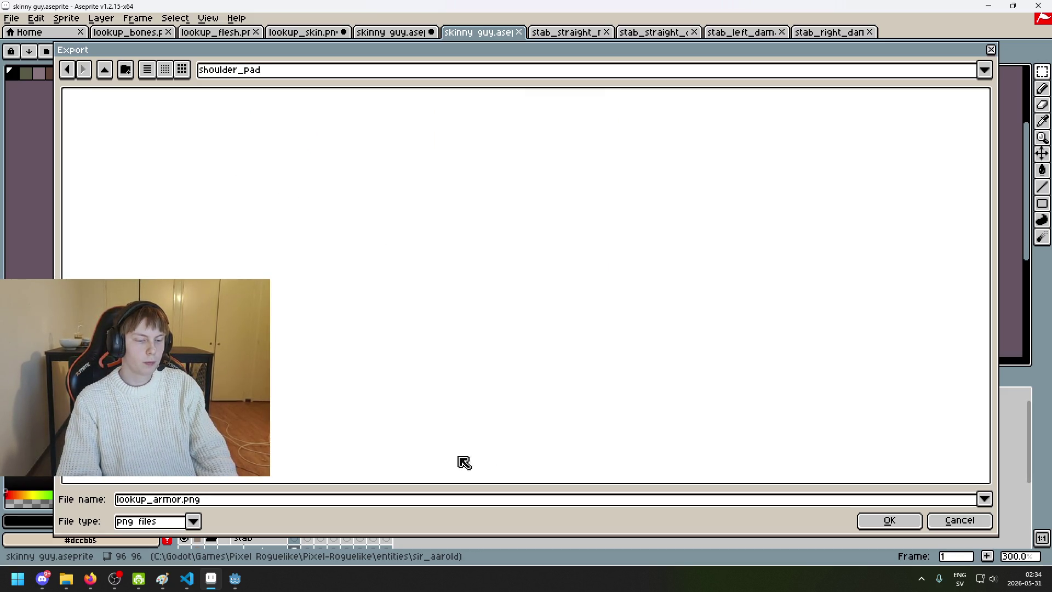
Step: Rename the output to map.png and export it, accepting the PNG warning
left_click_drag(181, 500, 57, 497)
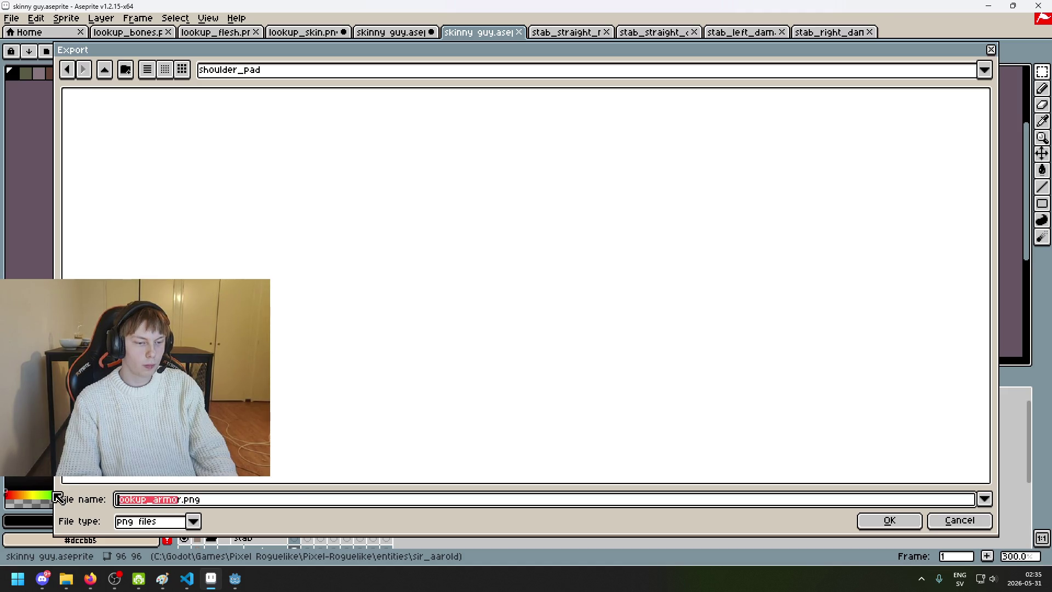
key("BackSpace")
key("Delete")
type("_m")
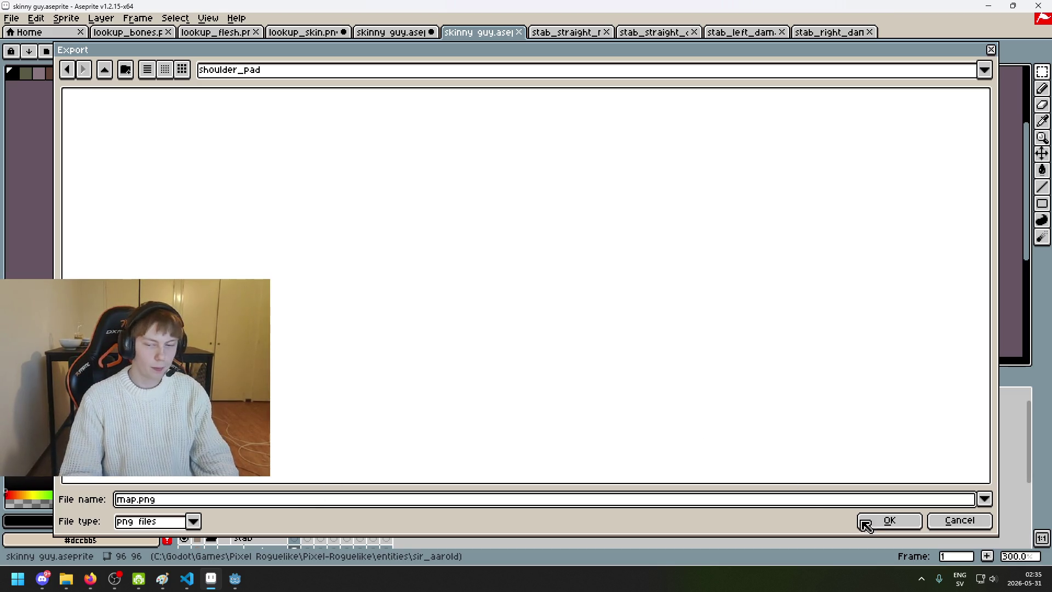
left_click(863, 520)
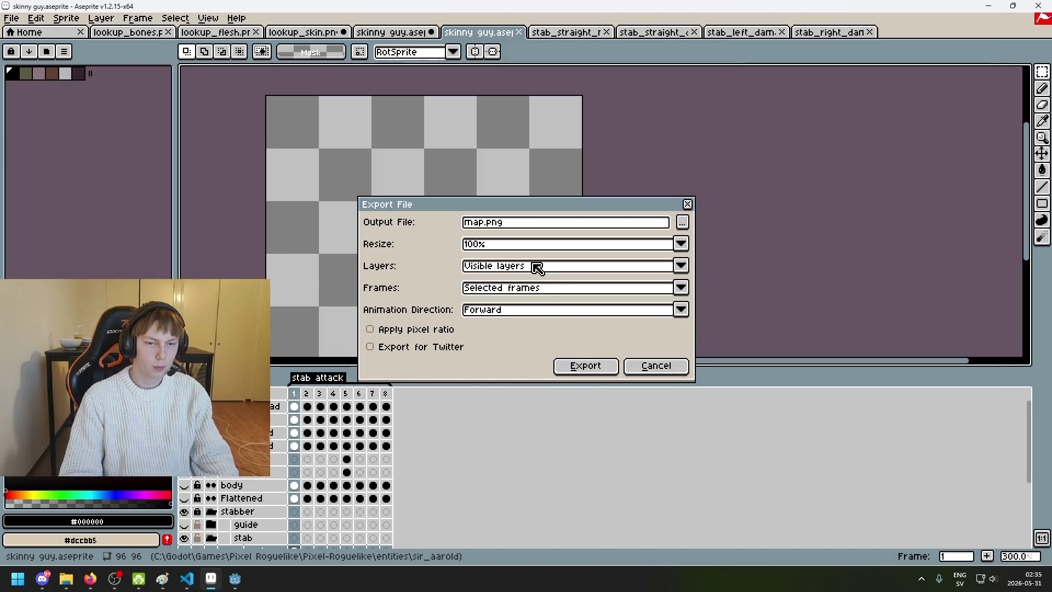
left_click(573, 367)
left_click(489, 343)
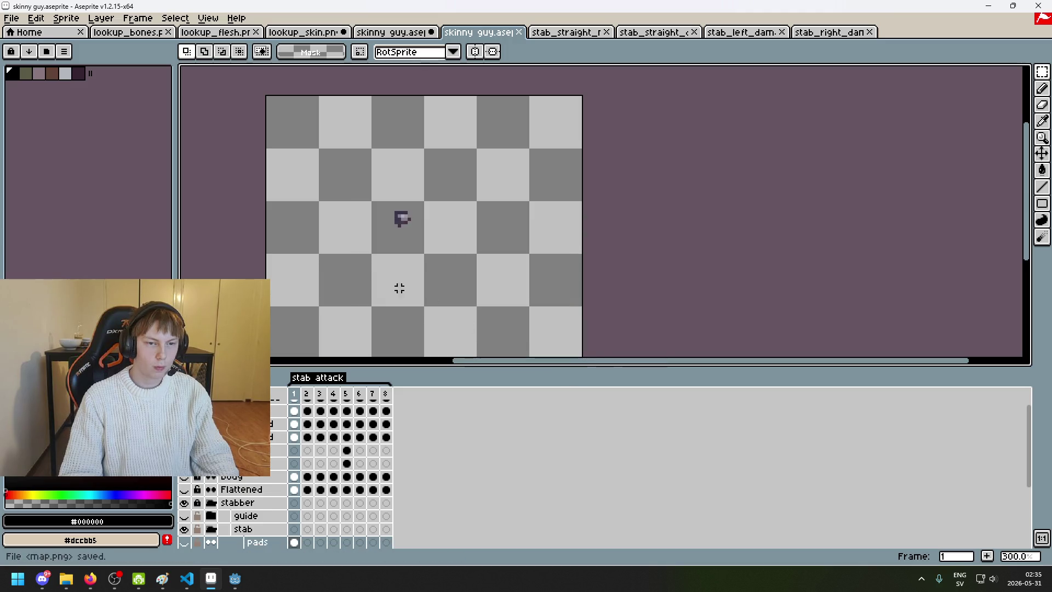
Step: Open Export Sprite Sheet and browse to the sir_aarold folder for its output
left_click(66, 18)
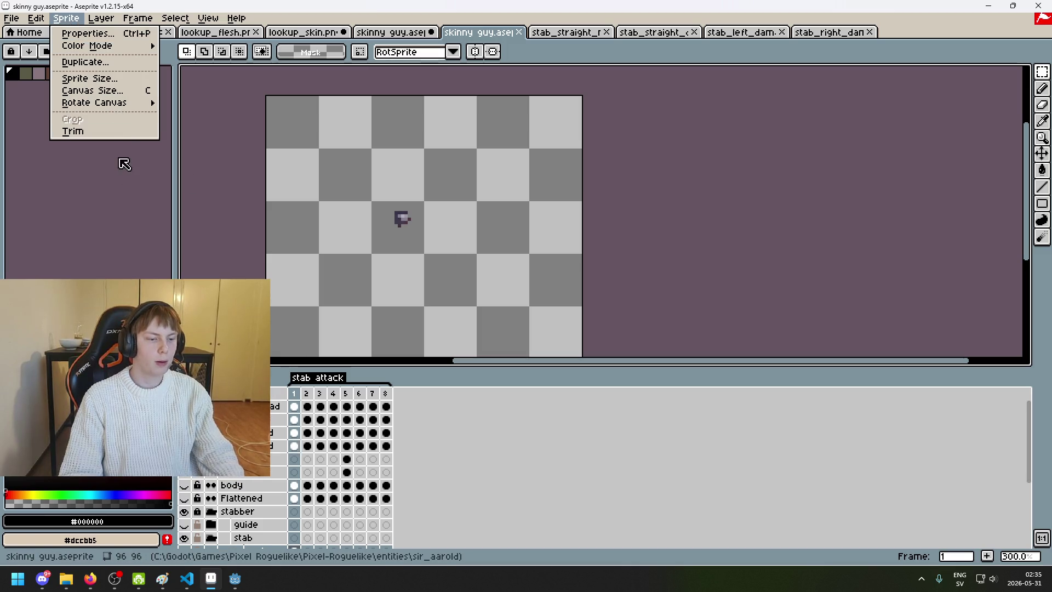
mouse_move(11, 18)
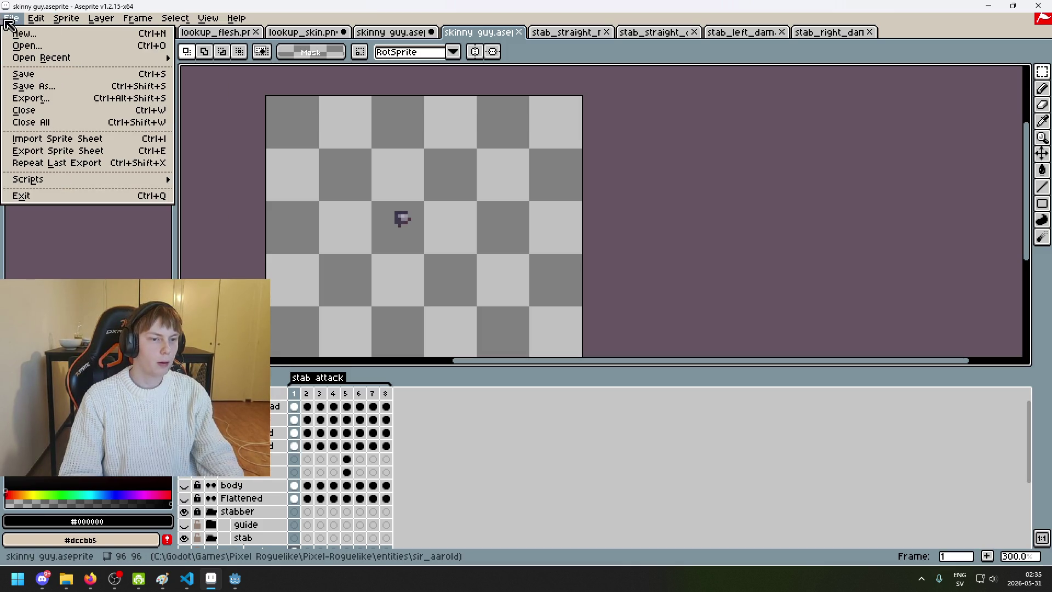
left_click(87, 154)
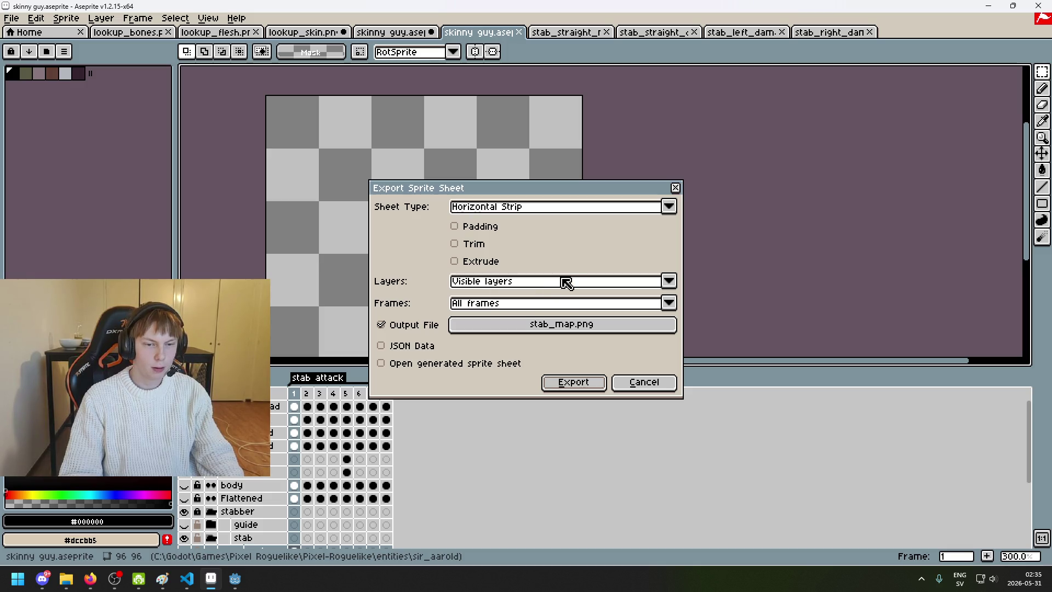
left_click(576, 327)
left_click(245, 72)
left_click(316, 167)
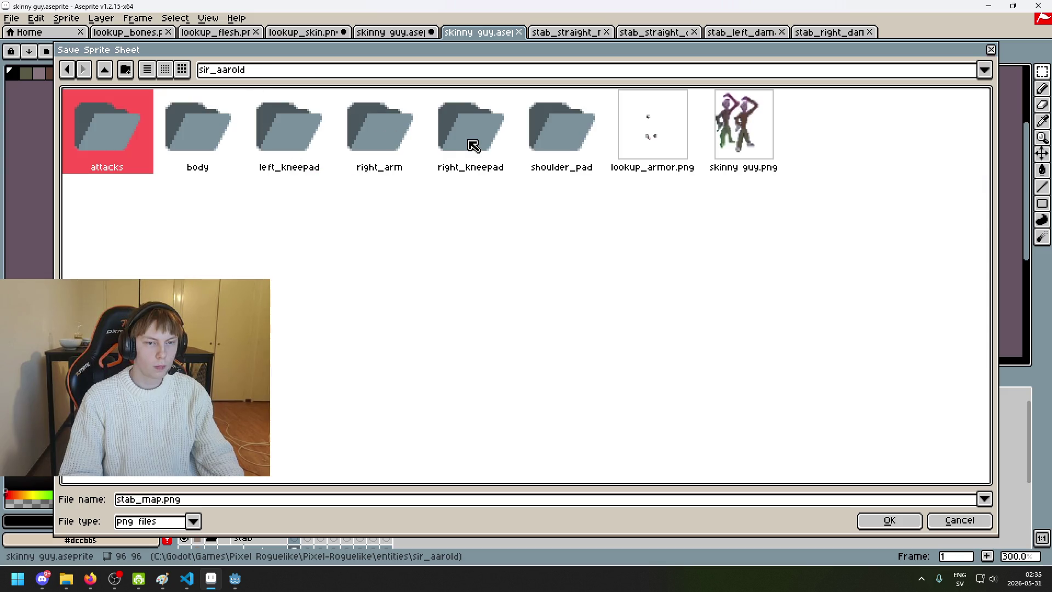
Step: Export the stab strip as shoulder_pad/stab_map.png, then bring Godot forward
double_click(560, 149)
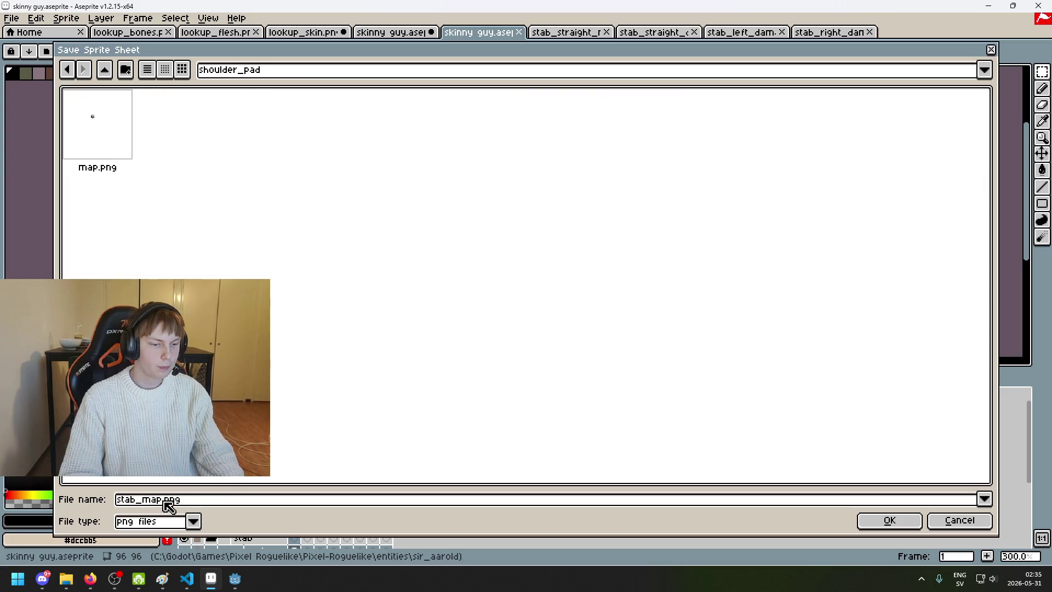
left_click(909, 520)
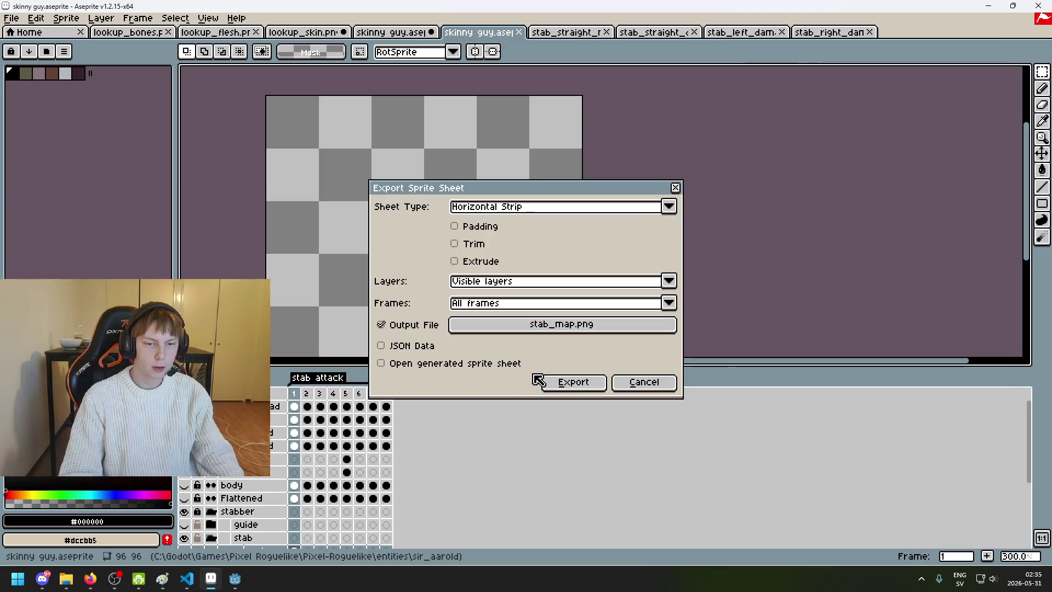
left_click(555, 385)
mouse_move(235, 578)
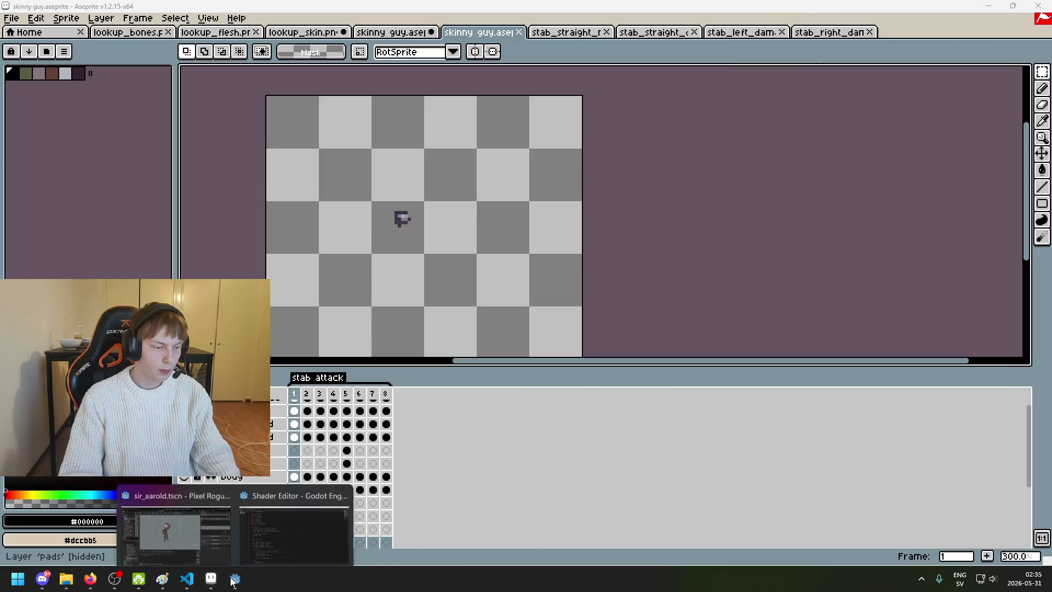
left_click(221, 529)
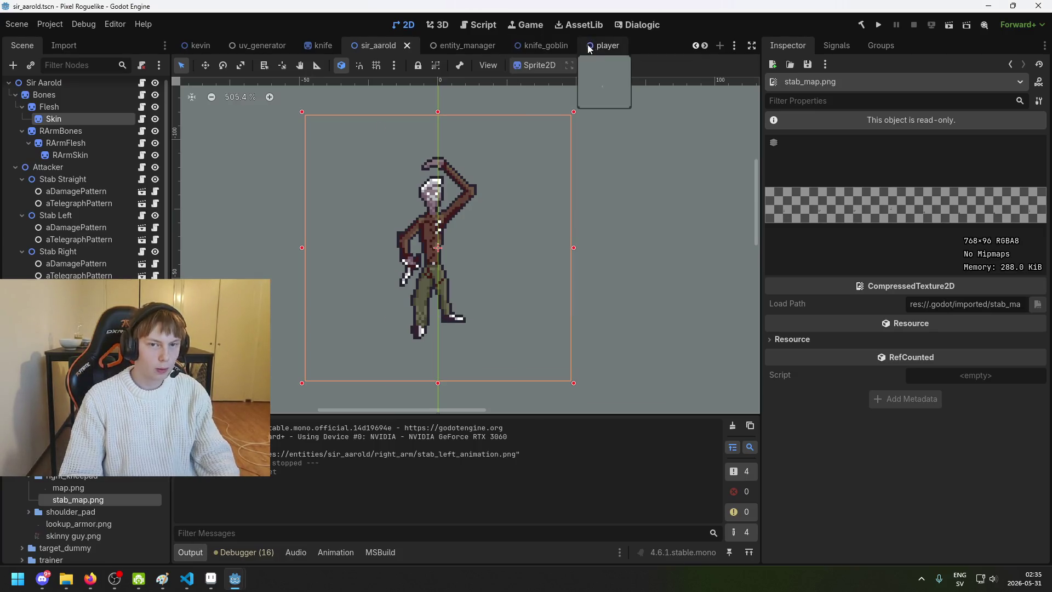
Step: Switch to the uv_generator scene and tick Generate in the Inspector
left_click(255, 51)
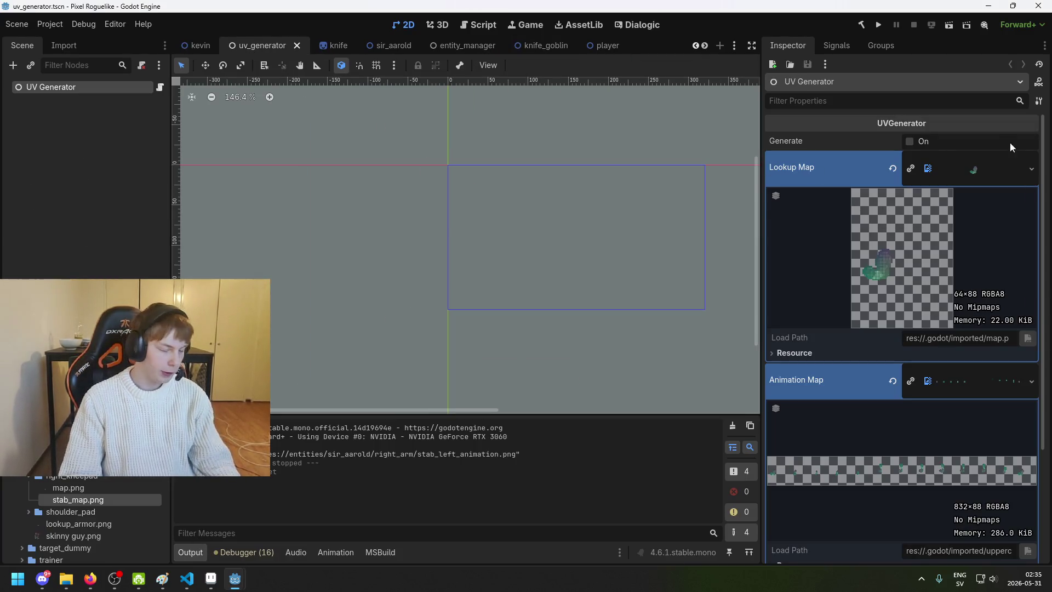
left_click(921, 143)
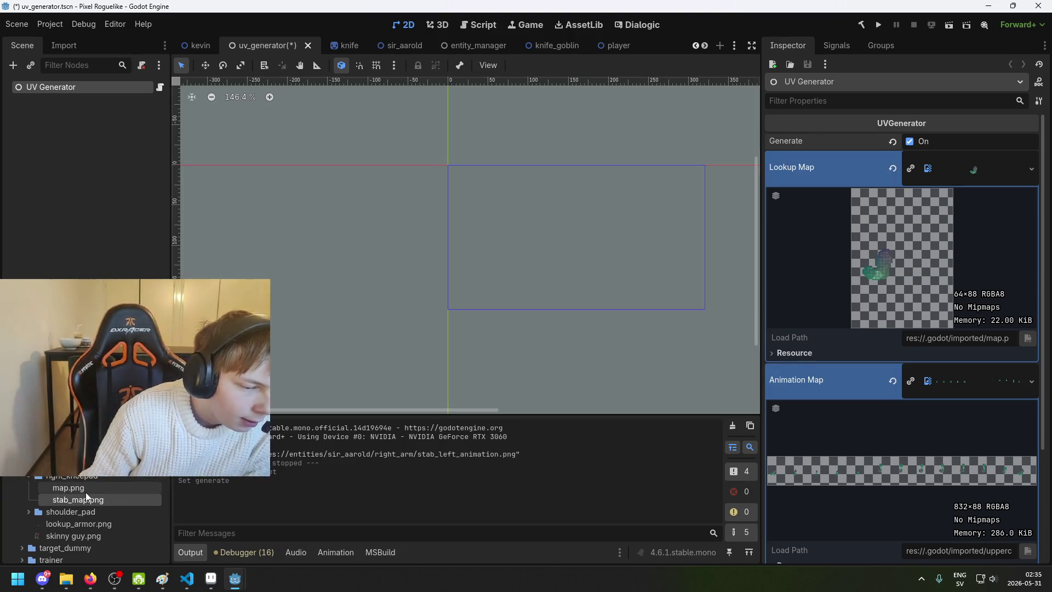
scroll(86, 496, "down", 3)
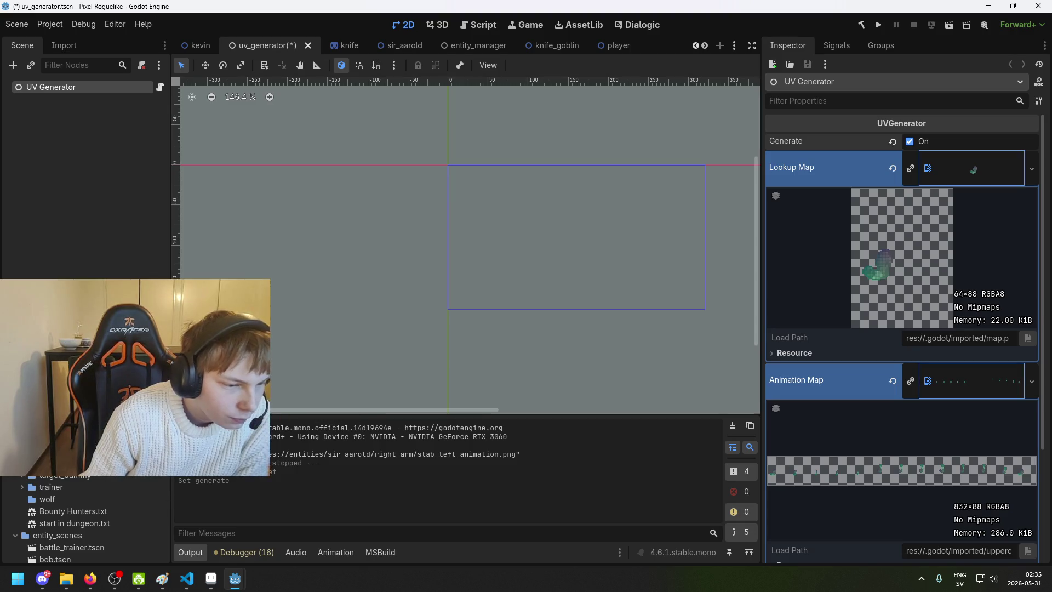
right_click(83, 548)
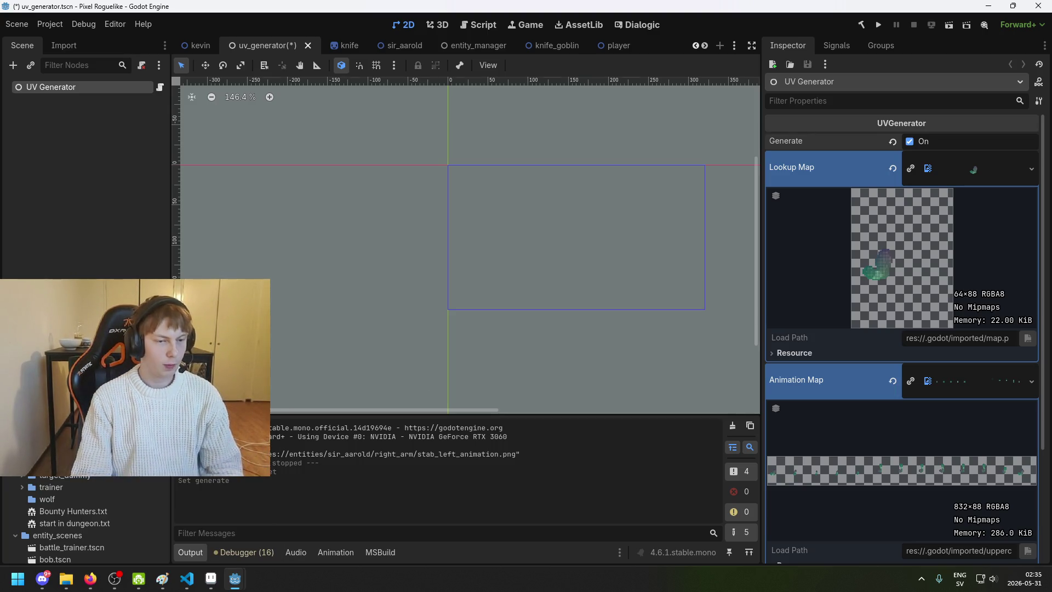
key("Escape")
left_click(963, 353)
left_click(969, 354)
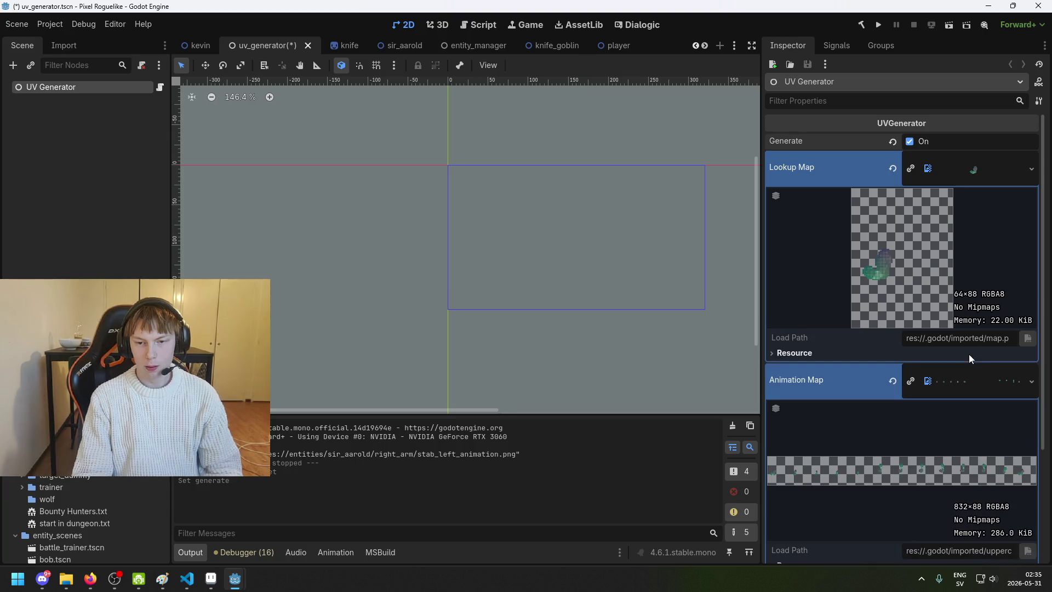
scroll(978, 395, "down", 5)
Step: Change 'map' to 'animation' in the Output Path, making it stab_animation.png
left_click(1013, 435)
key("ctrl+a")
key("ctrl+v")
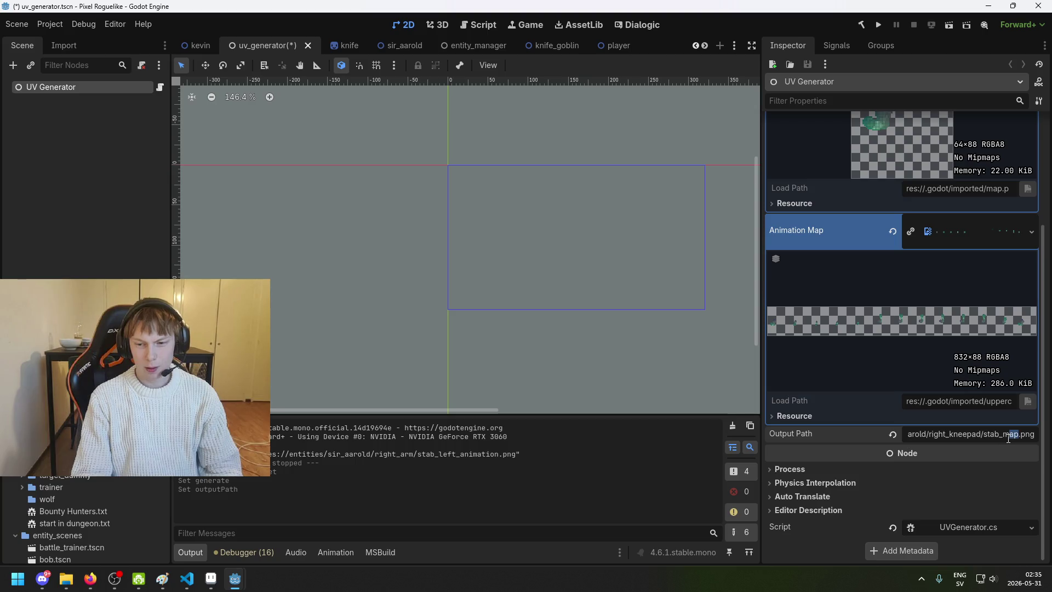
type("animation")
key("Delete")
key("Delete")
key("Delete")
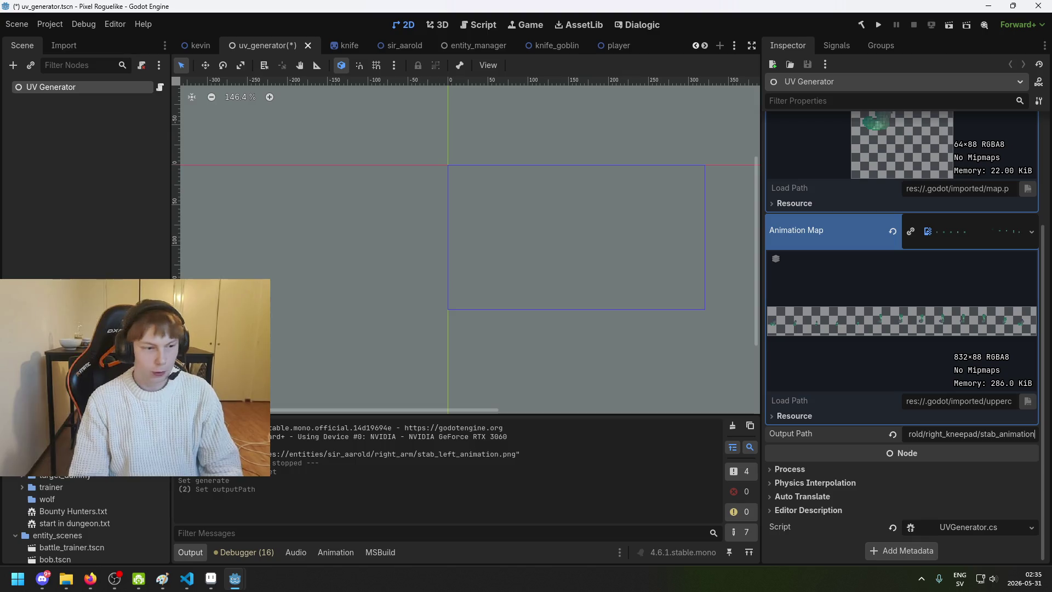
scroll(1000, 414, "up", 3)
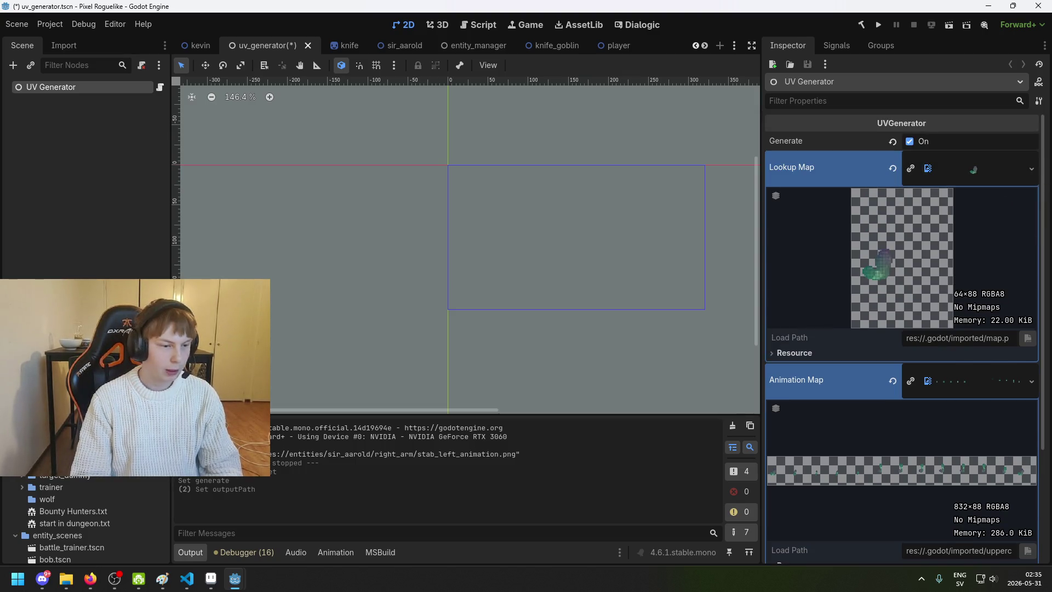
Step: Assign the 96×96 map.png as Lookup Map and 768×96 stab_map.png as Animation Map
left_click_drag(71, 383, 989, 179)
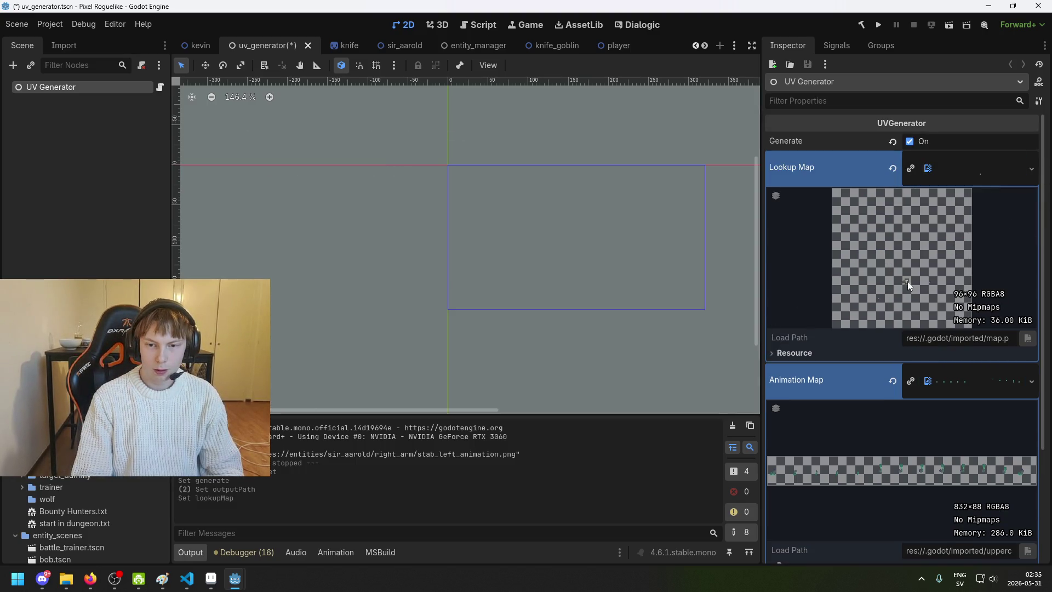
mouse_move(83, 466)
left_mouse_down()
mouse_move(983, 384)
mouse_move(970, 383)
left_mouse_up()
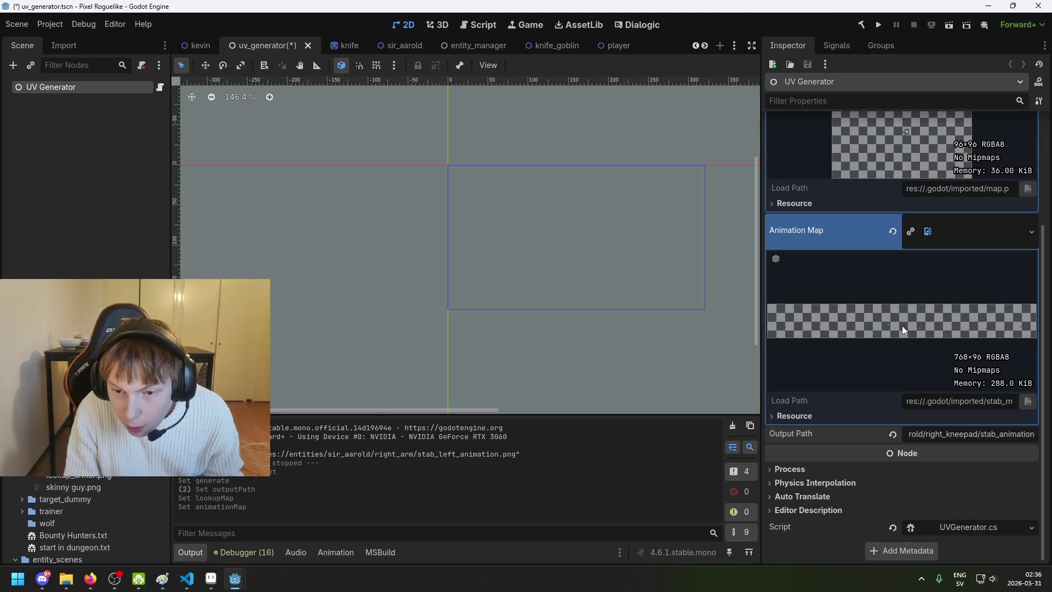
scroll(910, 347, "up", 3)
Step: Save the scene with Ctrl+S, run it once, and close the game
key("ctrl+s")
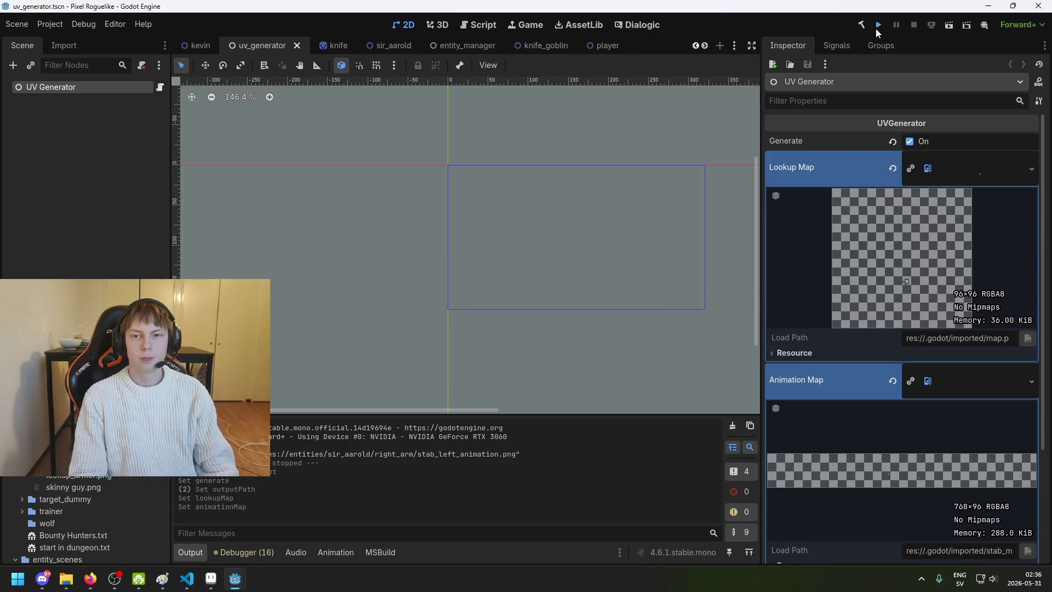
left_click(876, 32)
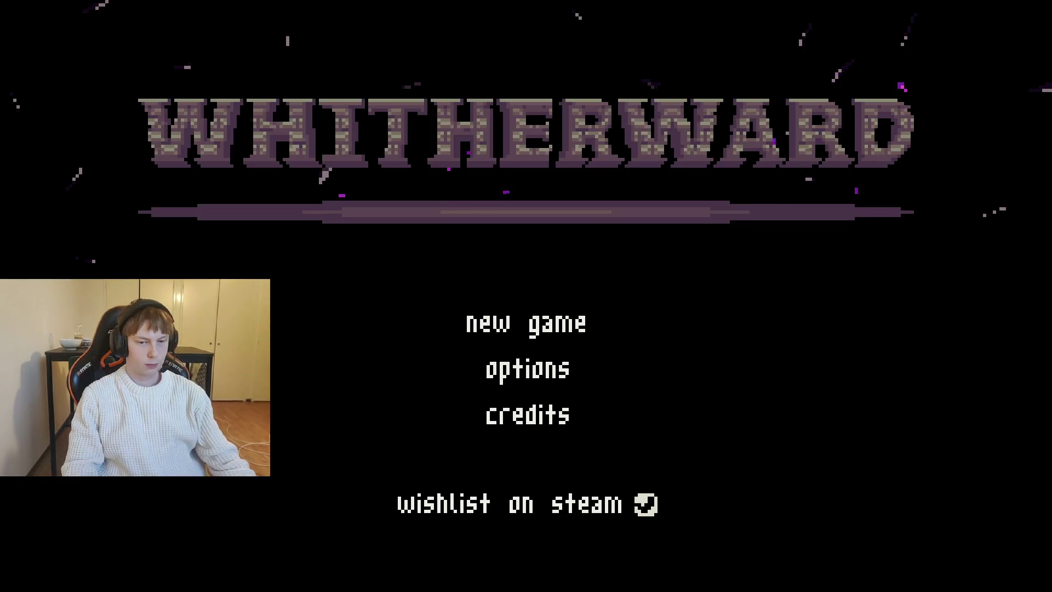
key("alt+F4")
scroll(912, 320, "down", 3)
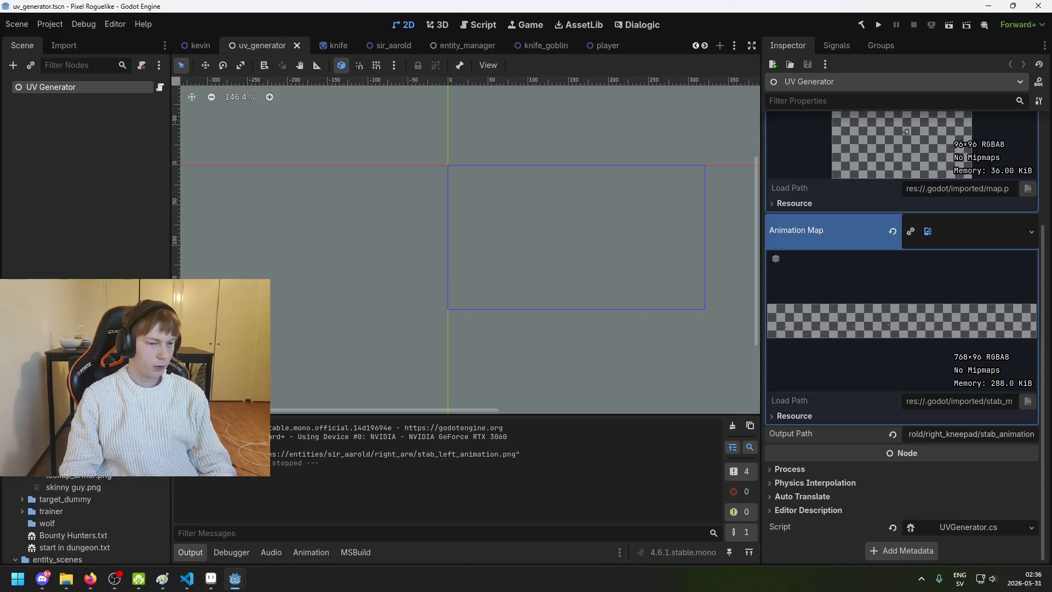
Step: Replace 'right' with 'shoulder' in the Output Path's kneepad folder name
scroll(868, 293, "up", 5)
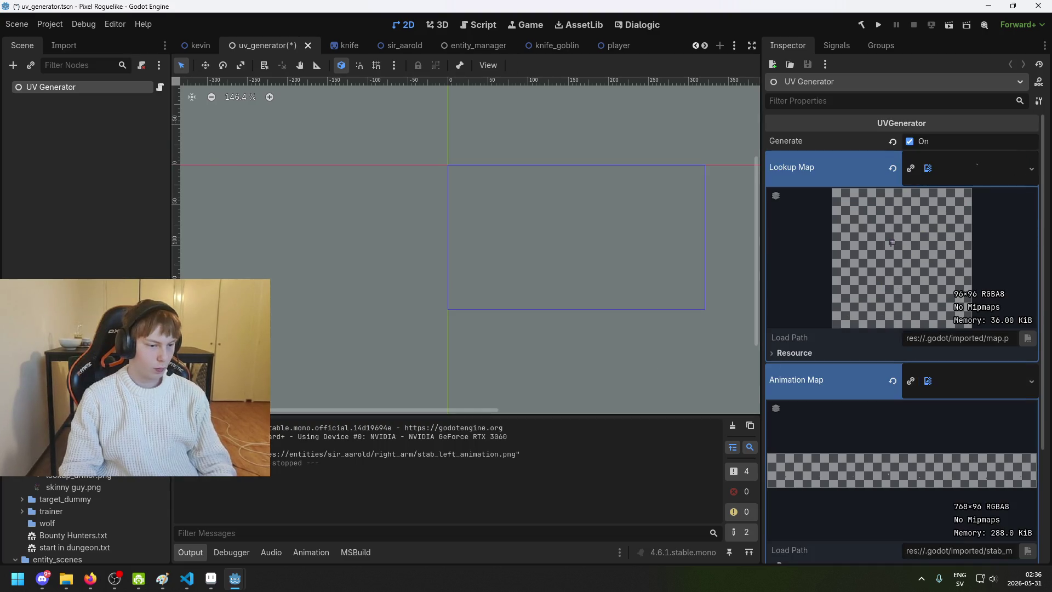
scroll(959, 378, "down", 3)
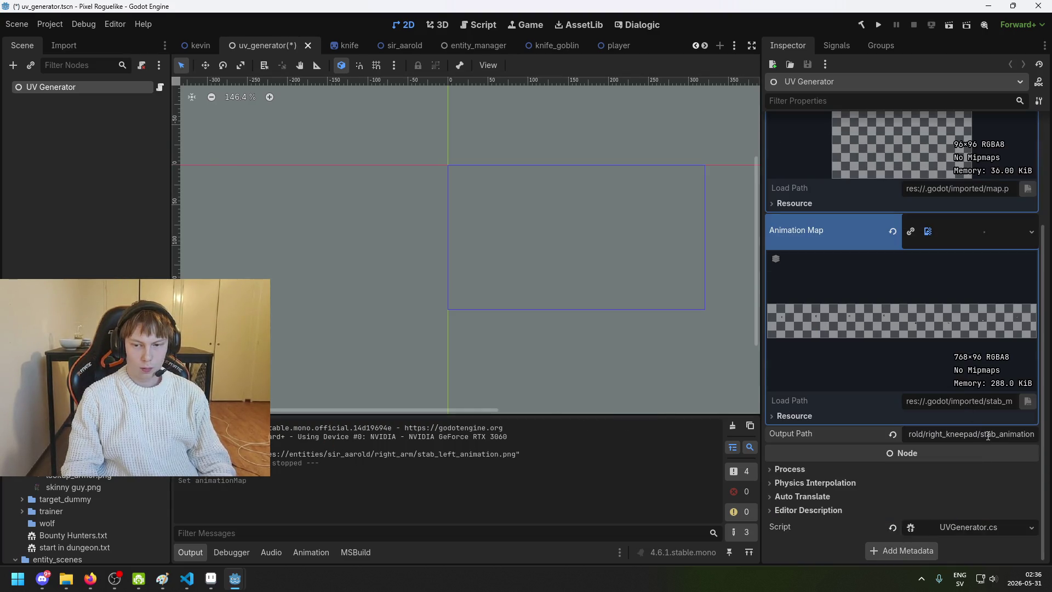
left_click(973, 436)
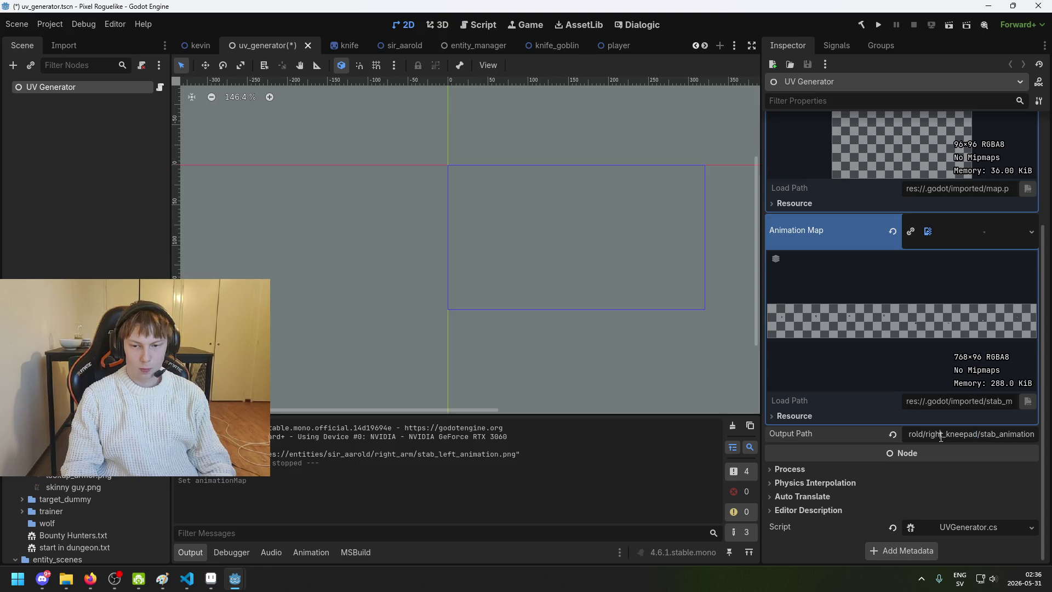
key("BackSpace")
key("BackSpace")
key("BackSpace")
type("s")
key("BackSpace")
key("BackSpace")
type("shoulder")
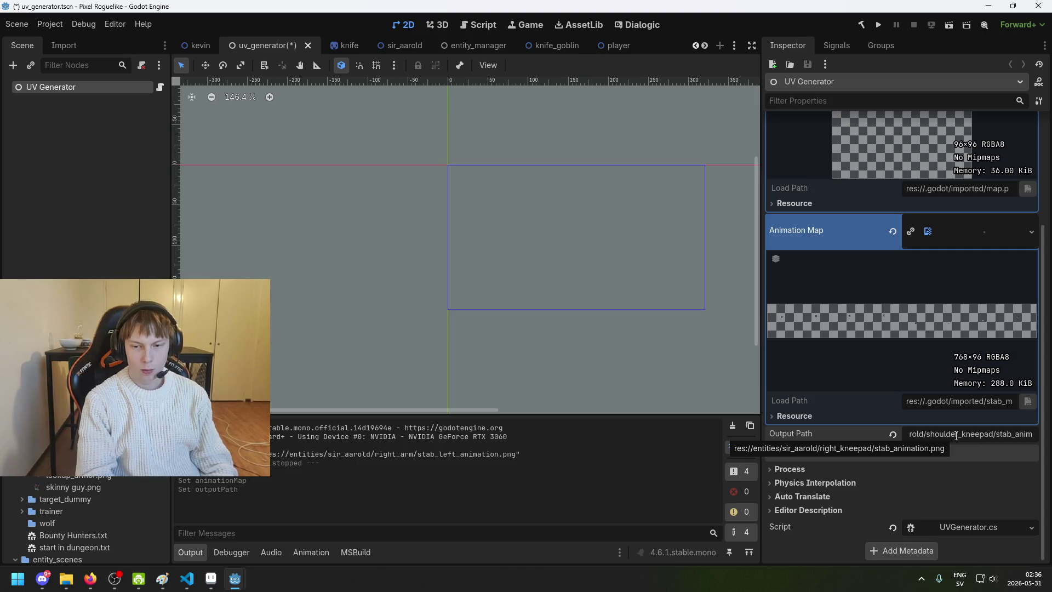
Step: Save the scene, run it to bake the shoulder animation, and close the game
key("ctrl+s")
scroll(878, 150, "up", 3)
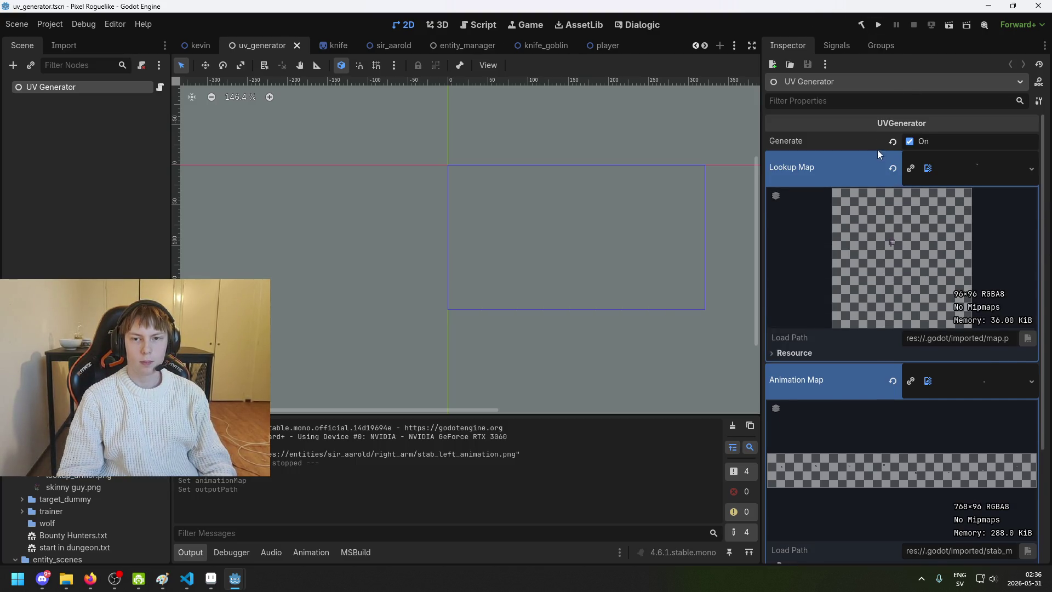
left_click(878, 24)
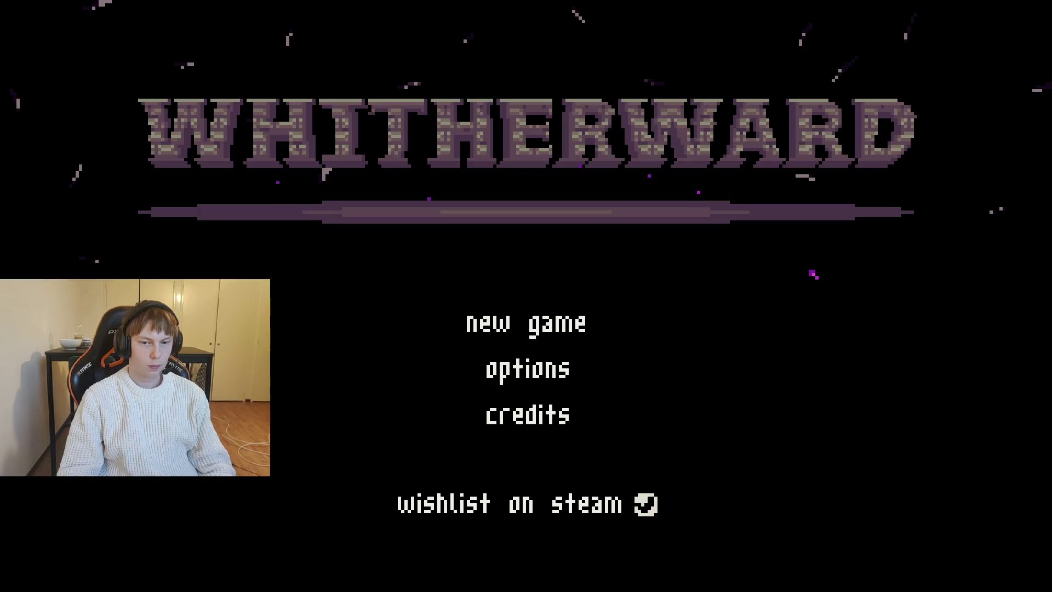
key("alt+F4")
scroll(82, 521, "up", 5)
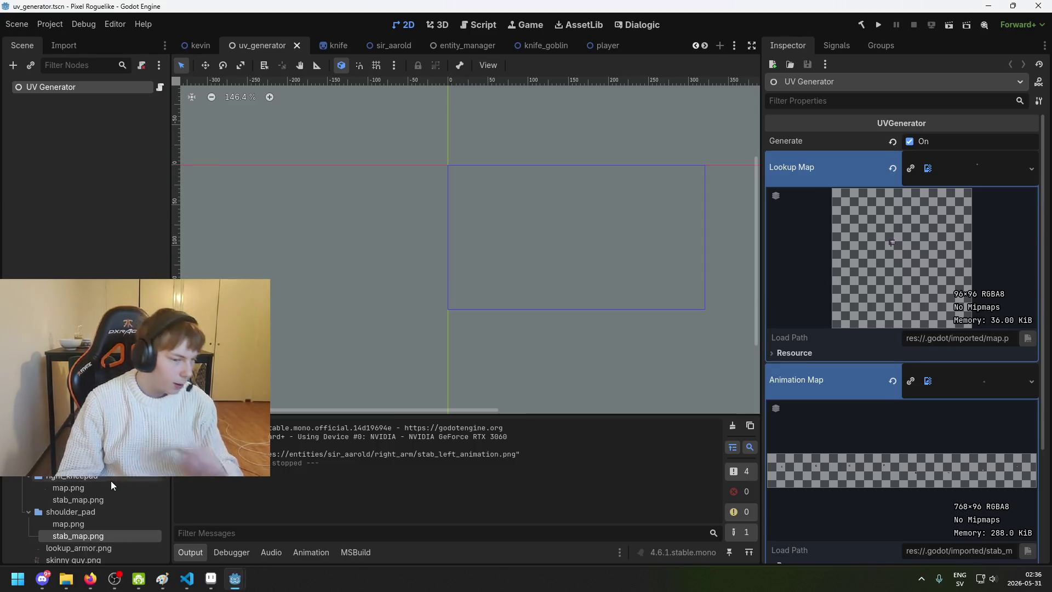
Step: Drag stab_map.png from FileSystem into the UV Generator's Animation Map slot
scroll(82, 520, "down", 2)
scroll(83, 520, "up", 2)
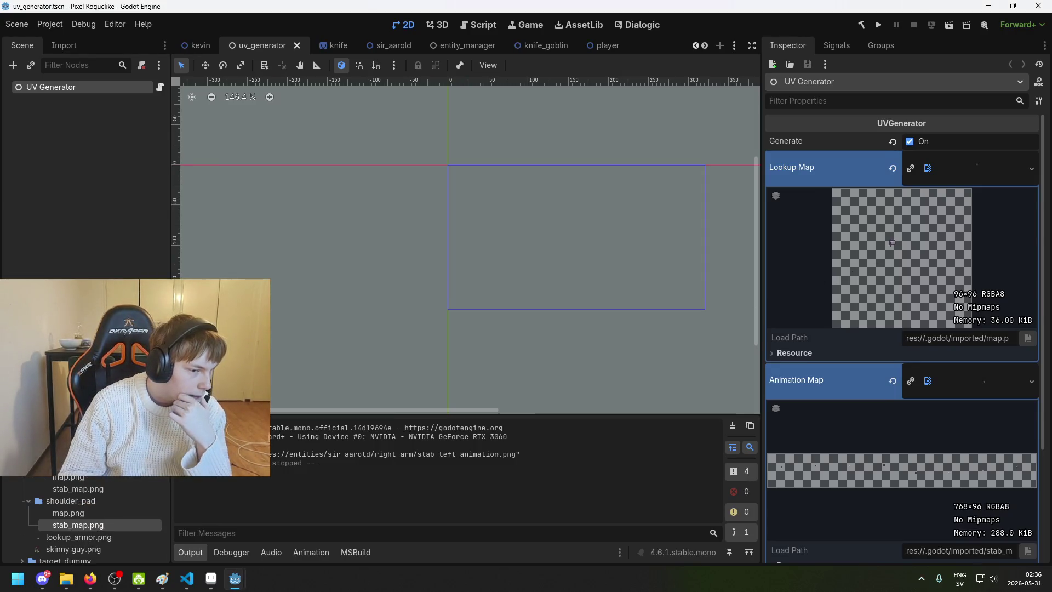
mouse_move(83, 489)
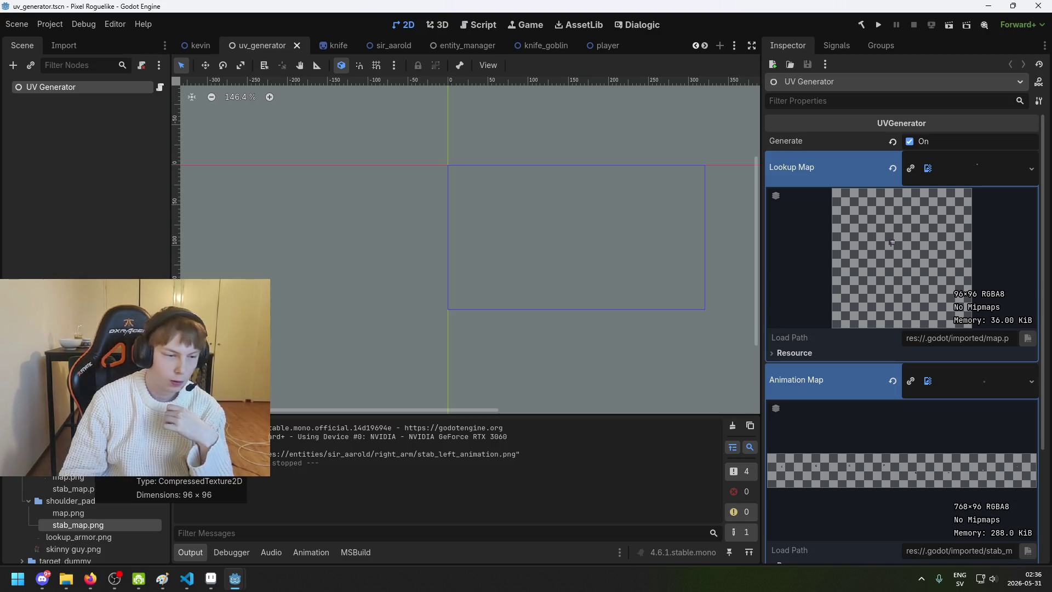
mouse_move(82, 488)
left_mouse_down()
mouse_move(962, 213)
mouse_move(983, 185)
mouse_move(975, 169)
left_mouse_up()
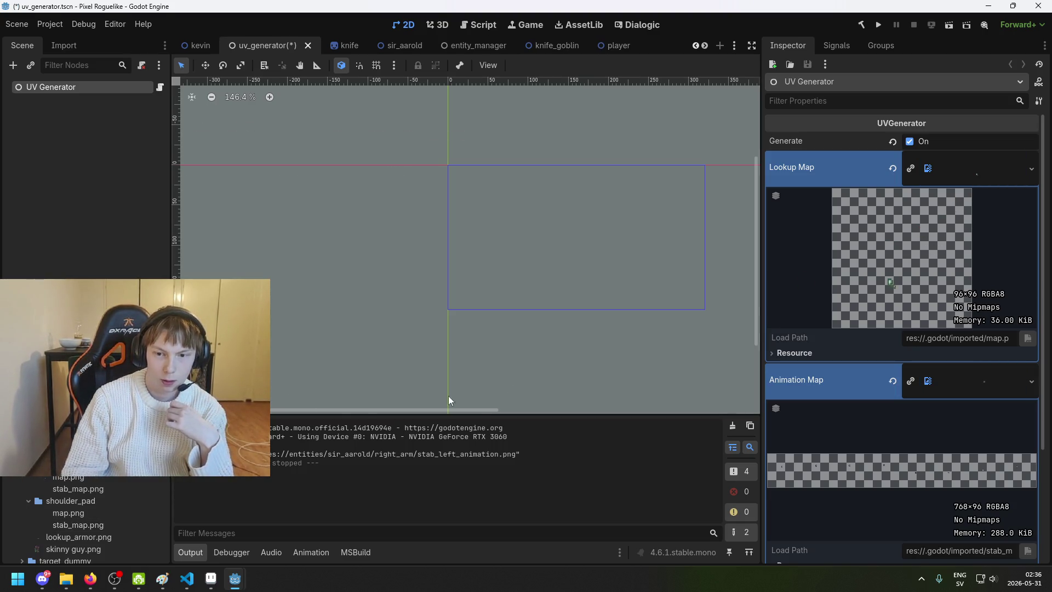
Step: Change the output folder to left_kneepad/stab_animation.png, save, then run and close the game
left_click_drag(984, 381, 985, 381)
scroll(972, 404, "down", 3)
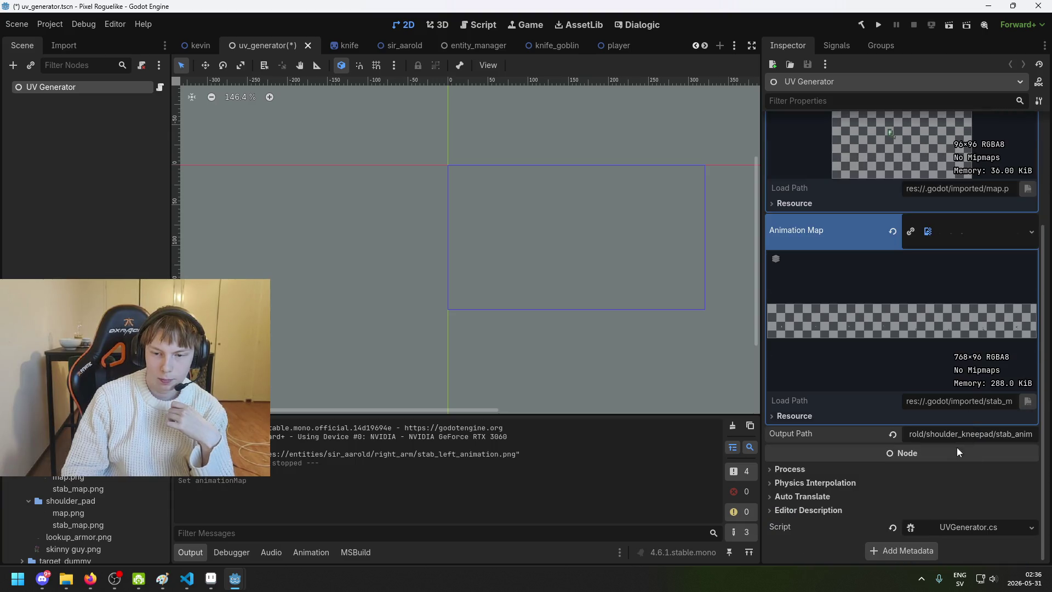
left_click_drag(958, 435, 935, 436)
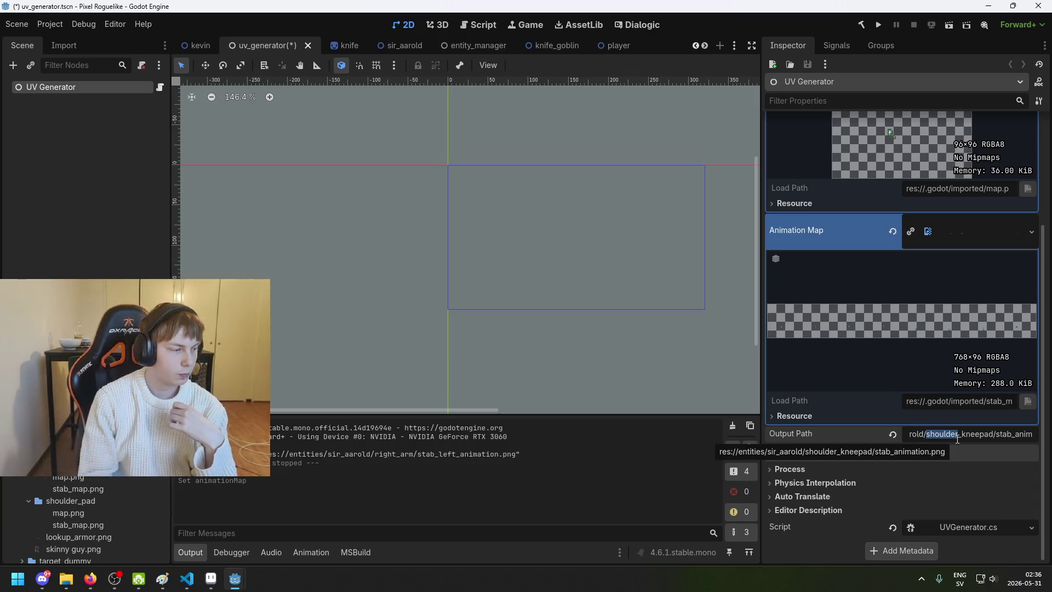
type("left")
key("ctrl+s")
key("ctrl+s")
left_click(878, 25)
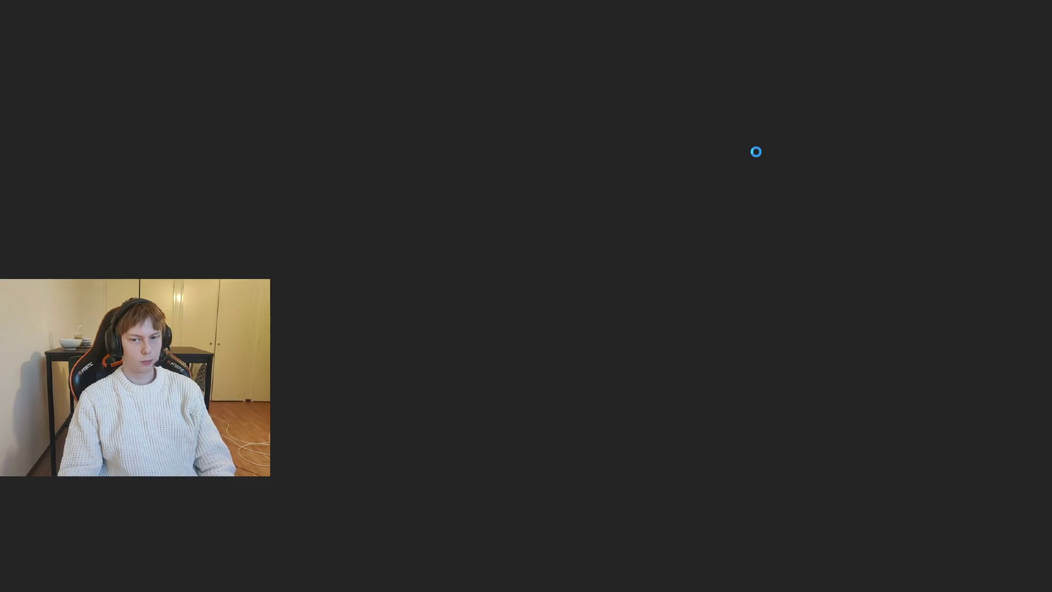
key("alt+F4")
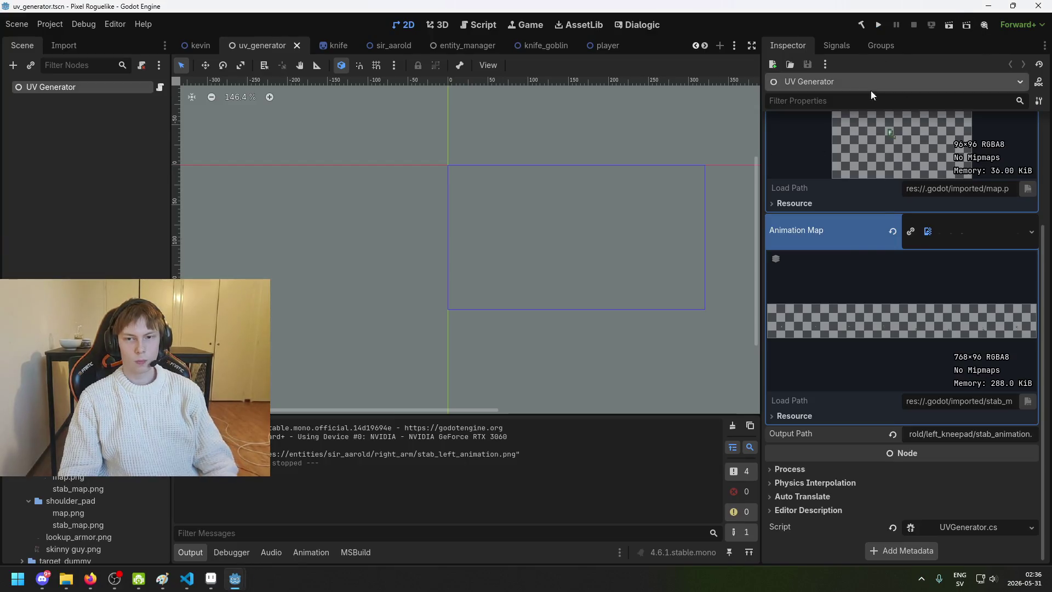
Step: Turn off Generate, review the left_kneepad output path, and save the uv_generator scene
left_click(910, 141)
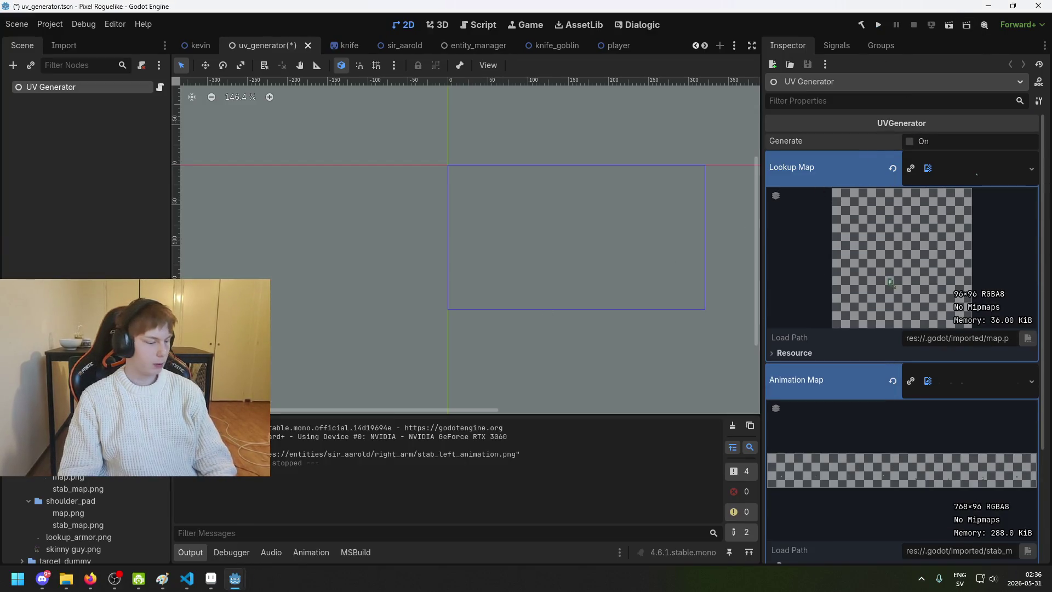
scroll(86, 482, "up", 2)
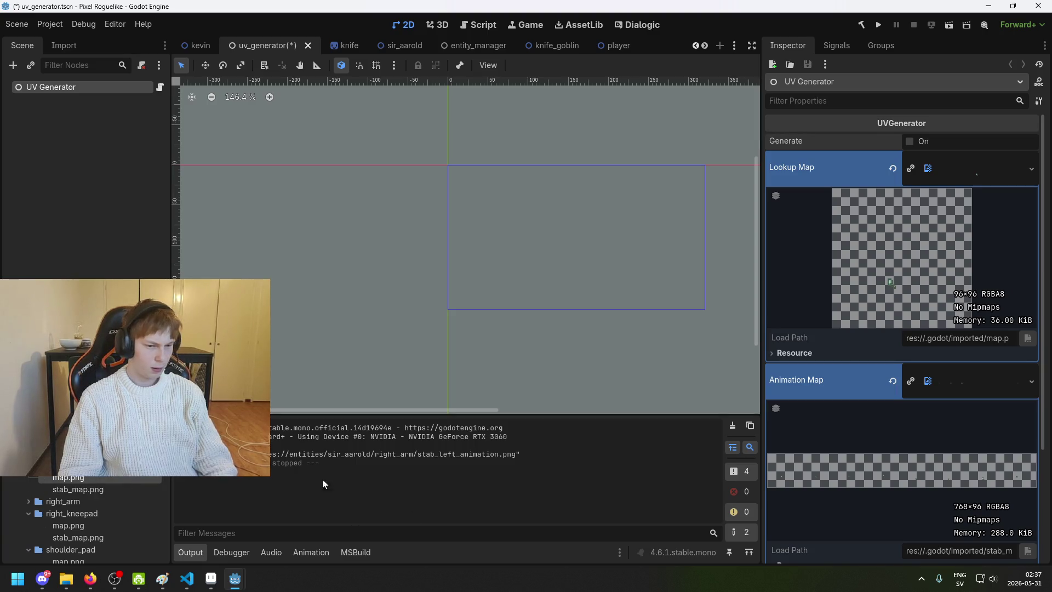
left_click_drag(272, 449, 319, 463)
left_click(397, 455)
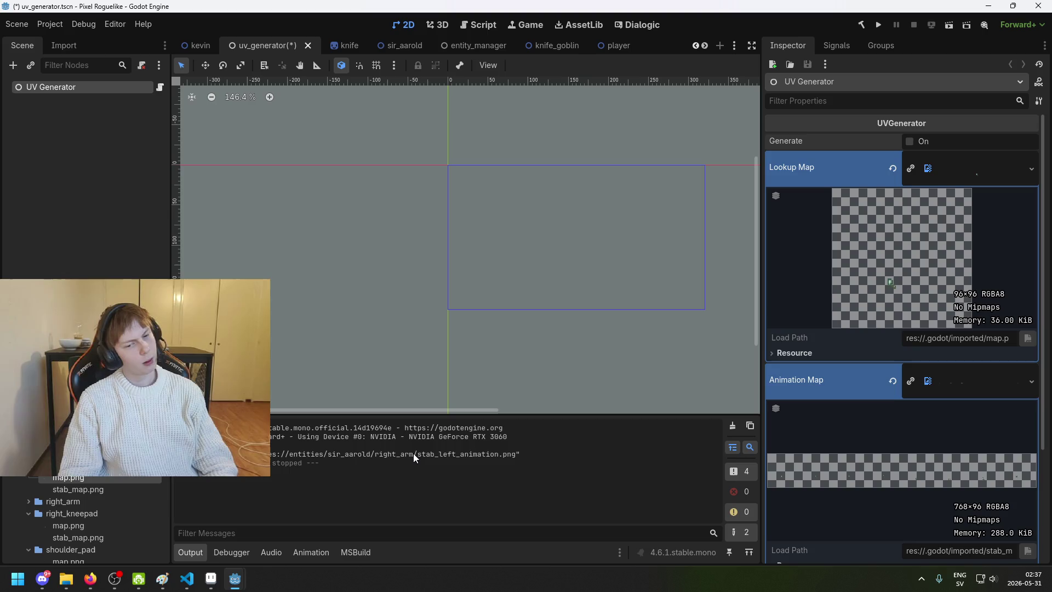
scroll(913, 417, "down", 3)
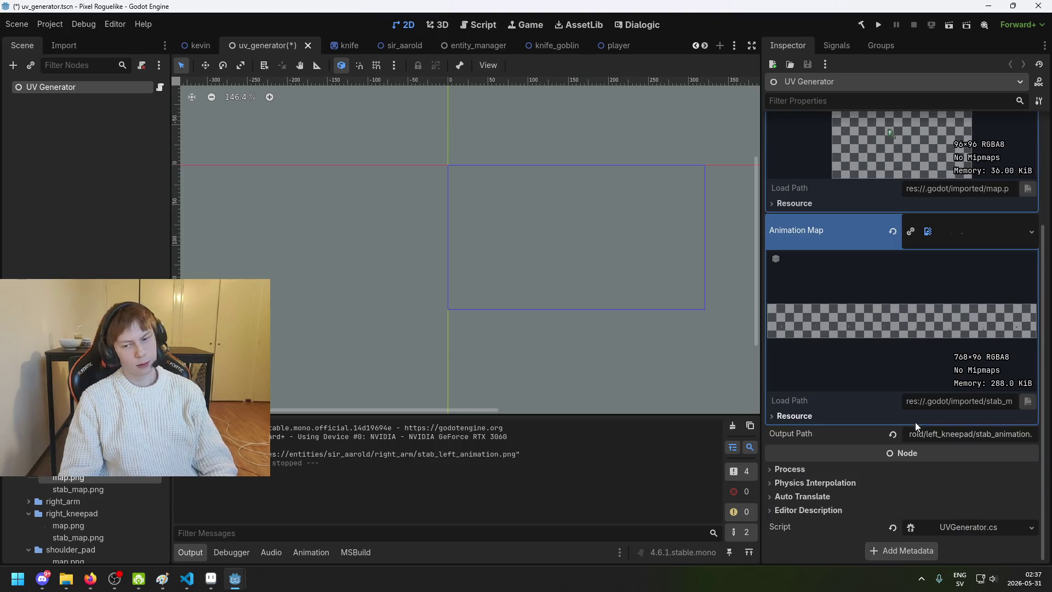
left_click_drag(942, 434, 1033, 433)
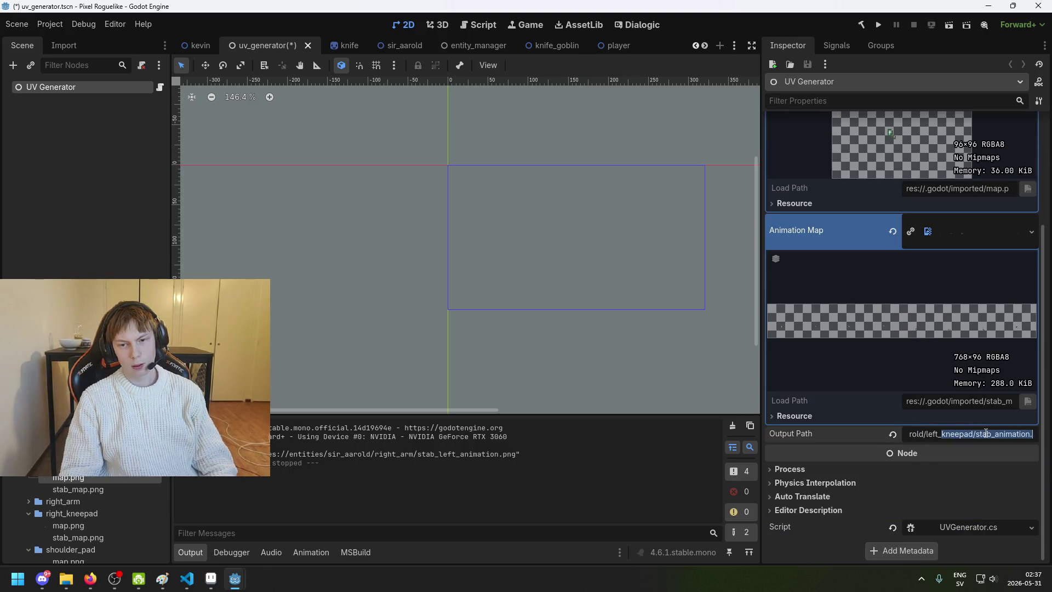
mouse_move(927, 434)
left_mouse_down()
mouse_move(1051, 436)
mouse_move(861, 451)
left_mouse_up()
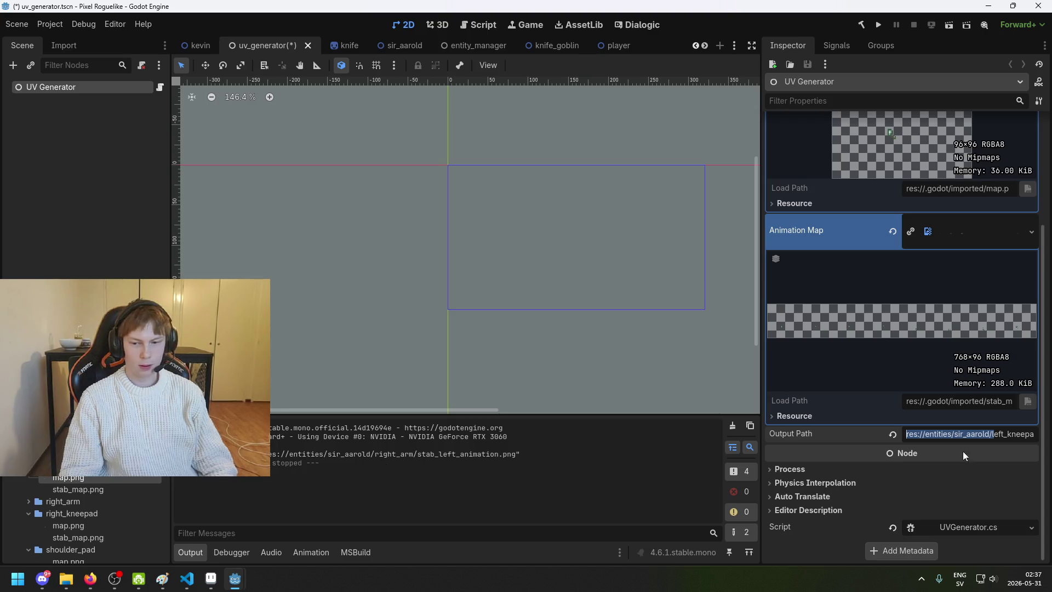
left_click_drag(942, 434, 1050, 434)
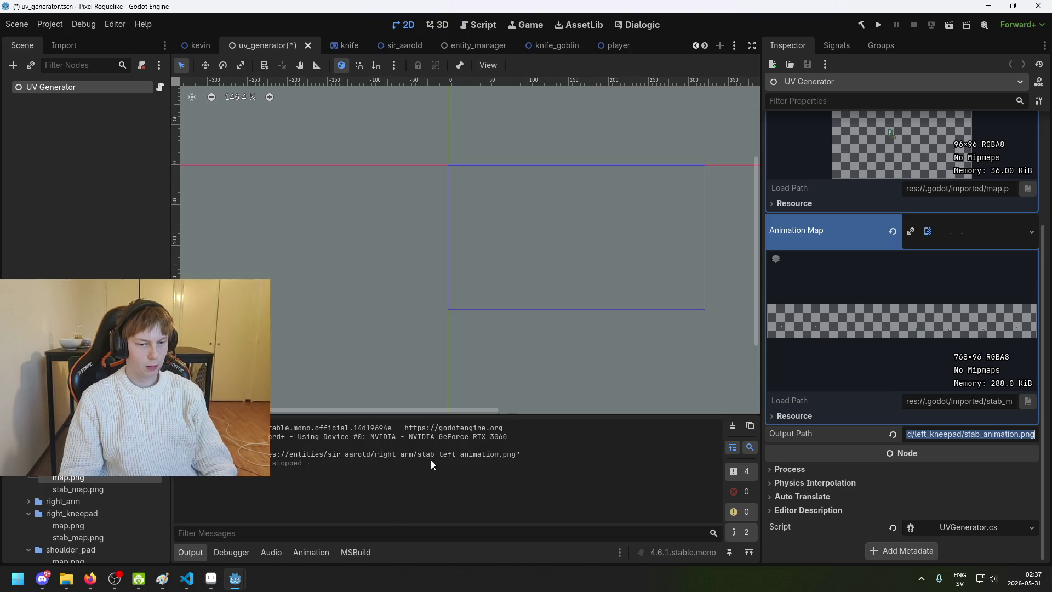
left_click(976, 434)
scroll(903, 438, "up", 5)
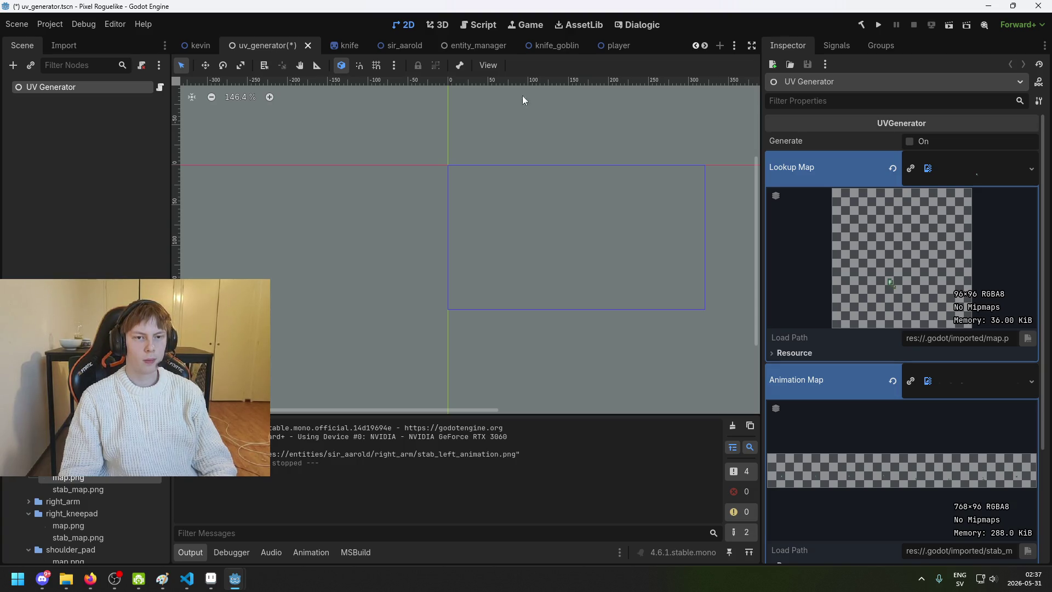
key("ctrl+s")
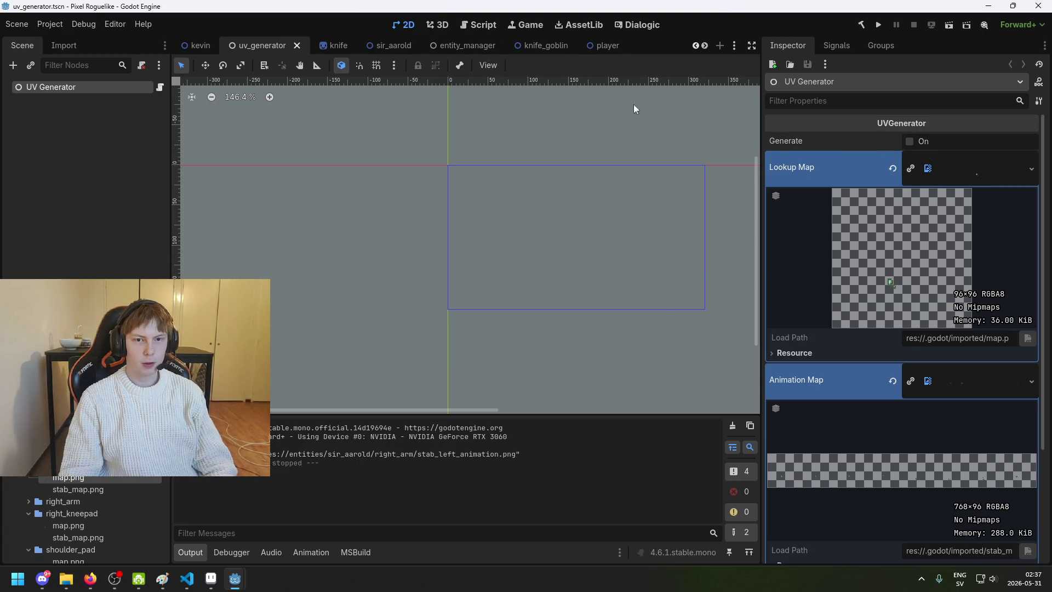
Step: Re-enable Generate, then run the game with F5 to re-bake and close it
left_click(909, 141)
scroll(977, 471, "down", 4)
left_click_drag(980, 434, 1035, 439)
left_click(1011, 439)
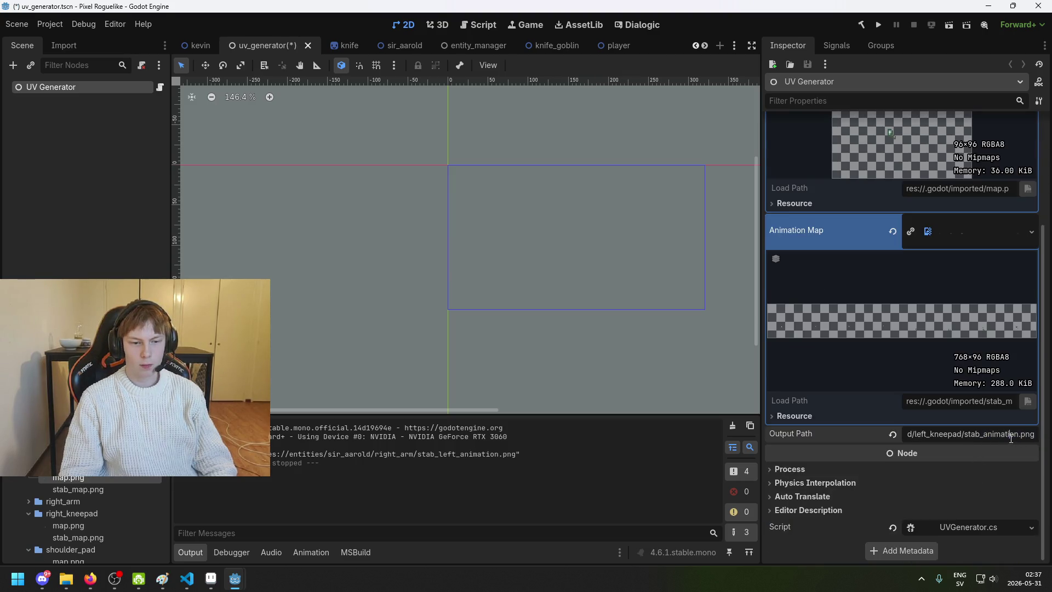
left_click_drag(529, 459, 419, 459)
left_click(420, 459)
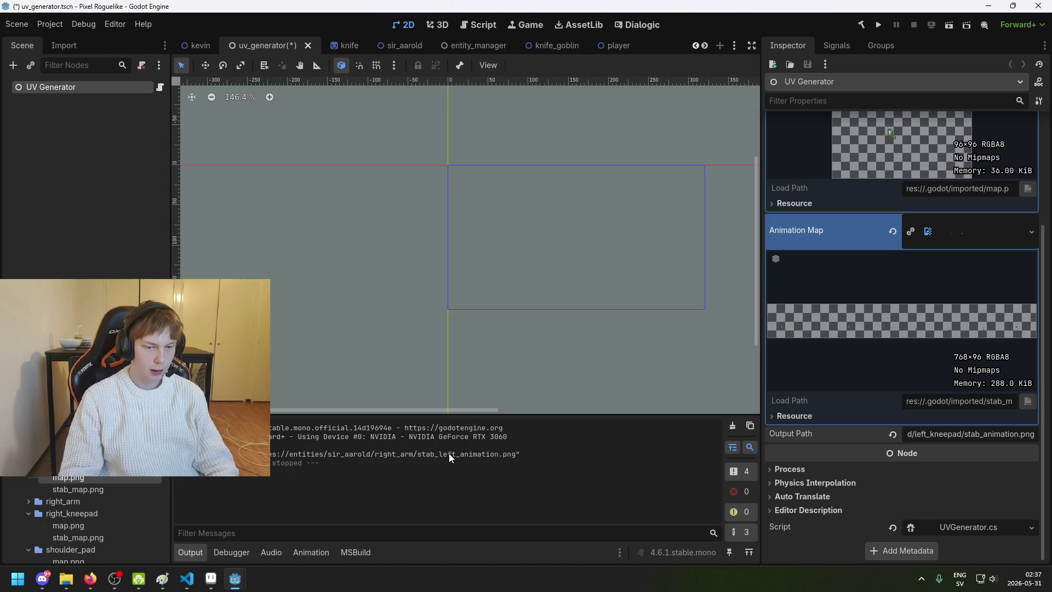
scroll(840, 292, "up", 3)
key("F5")
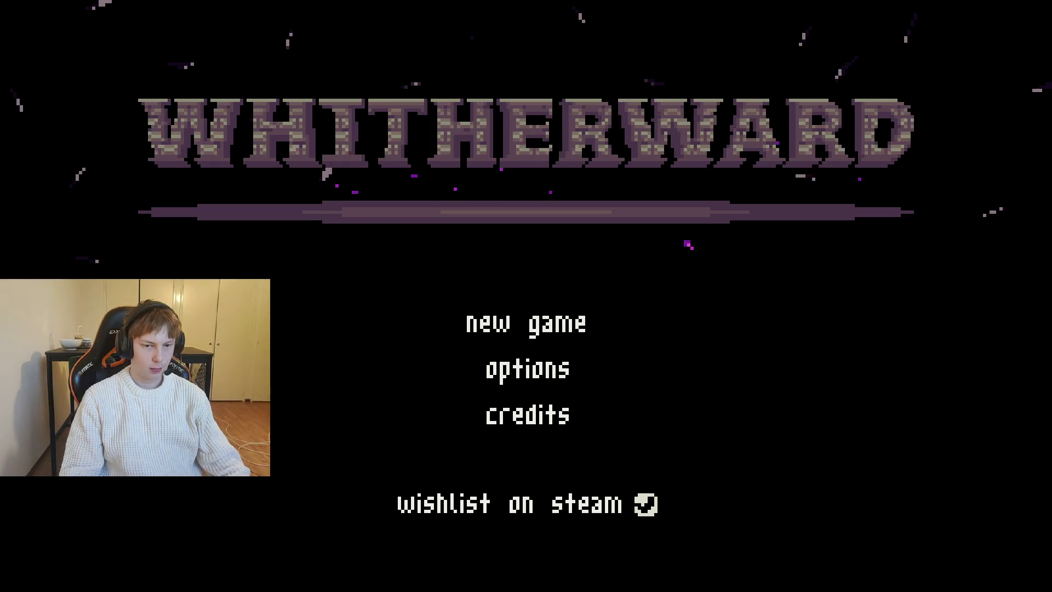
key("alt+F4")
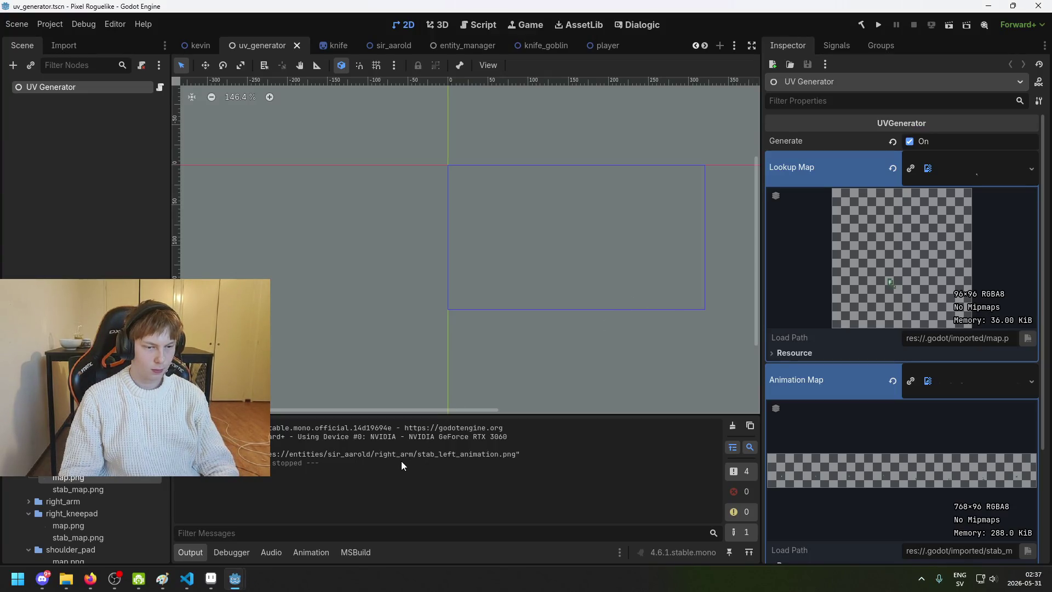
scroll(943, 390, "down", 3)
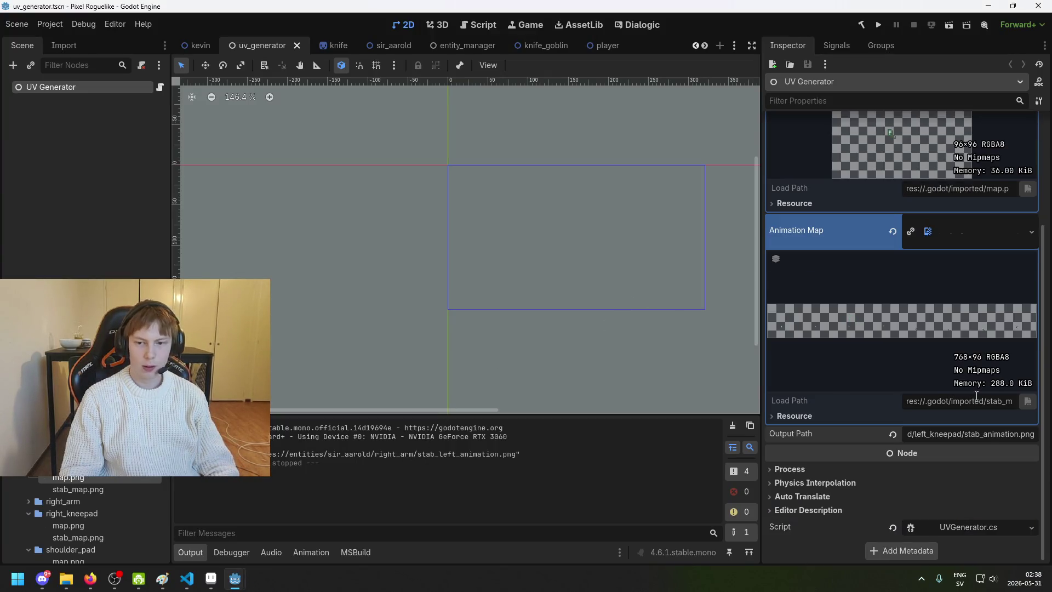
scroll(801, 337, "up", 3)
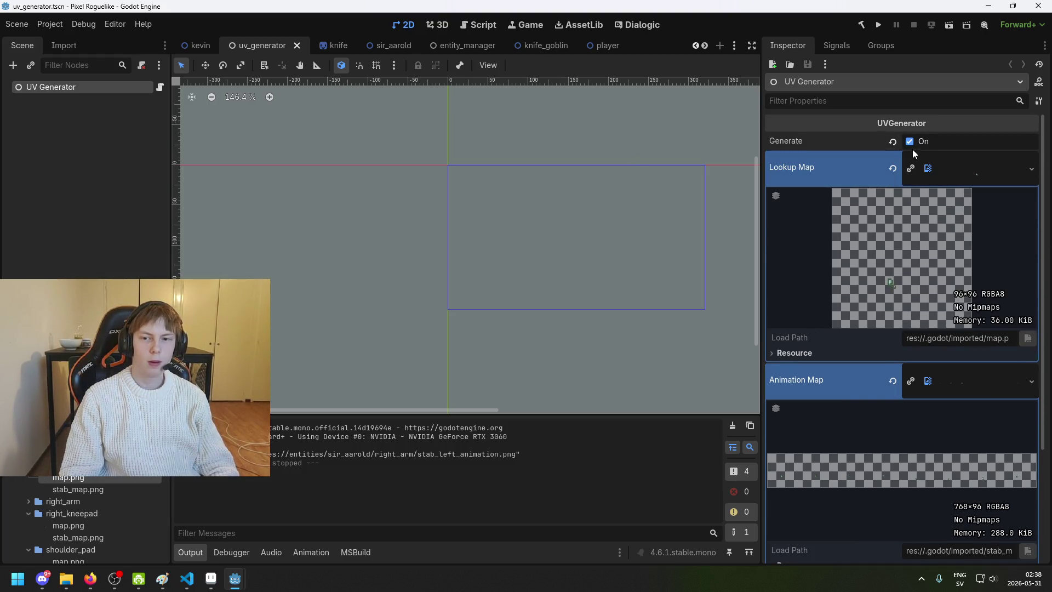
Step: Go to the ManagerManager scene and select its UV Generator node
left_click(461, 41)
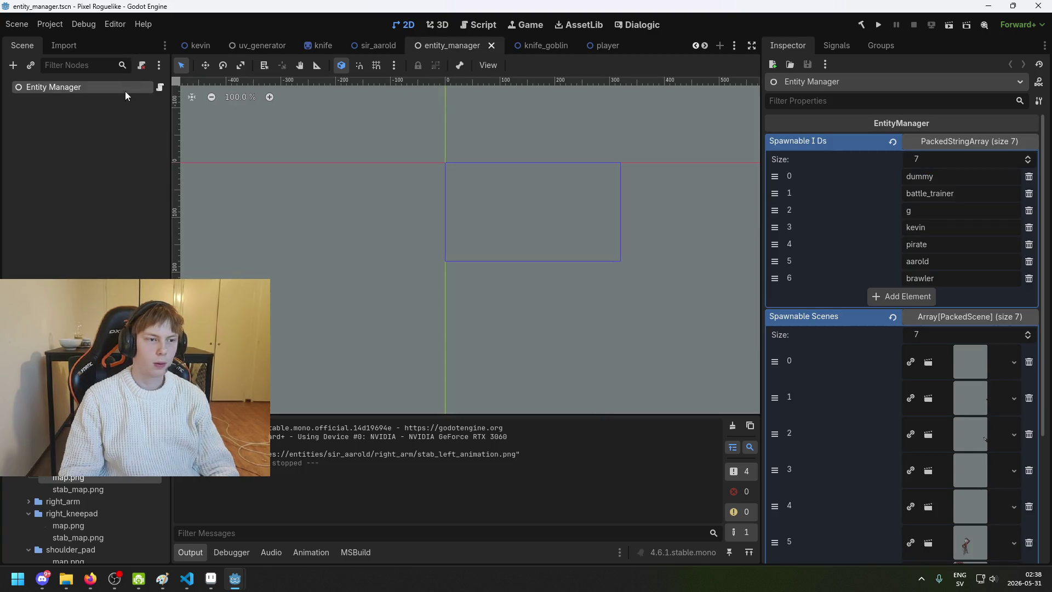
scroll(582, 44, "up", 2)
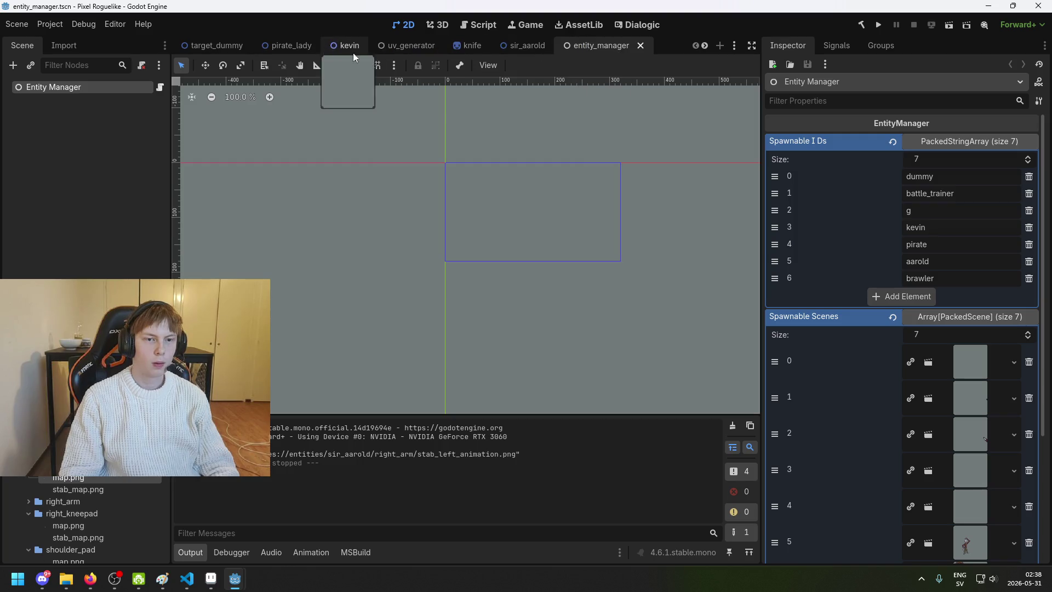
scroll(505, 47, "down", 5)
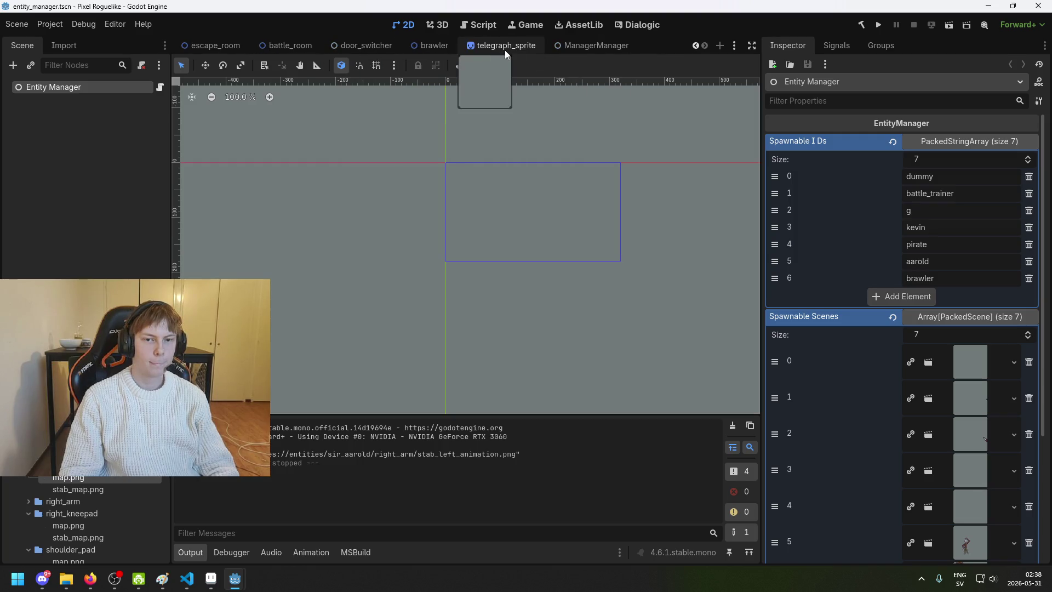
left_click(586, 45)
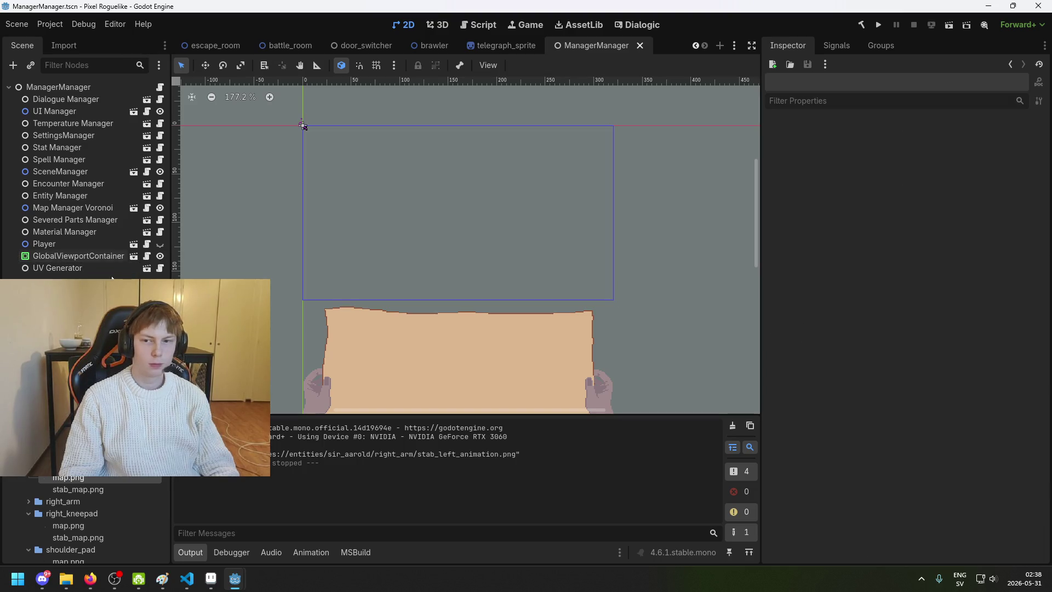
left_click(109, 268)
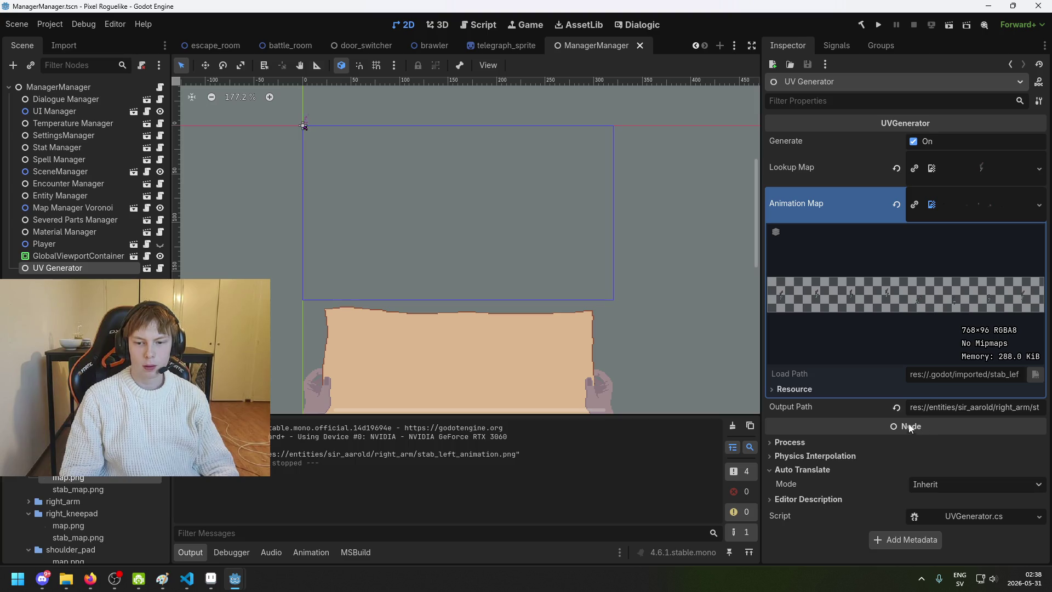
Step: Revert Lookup Map, Animation Map and Output Path to inherited values, save, and close ManagerManager
left_click(896, 168)
left_click(896, 204)
left_click(896, 407)
key("ctrl+s")
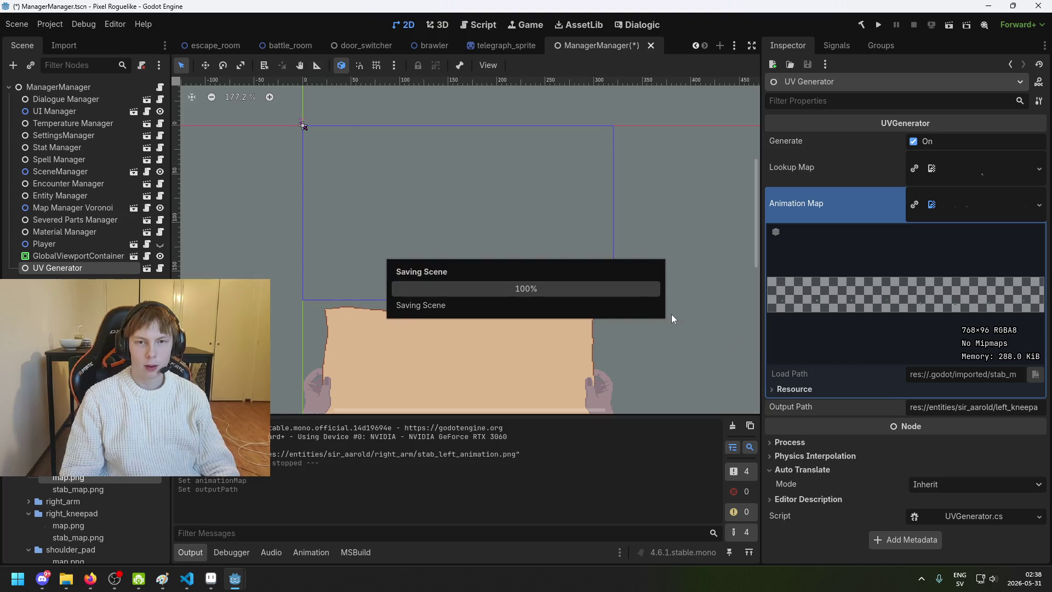
scroll(271, 47, "up", 5)
scroll(275, 47, "up", 5)
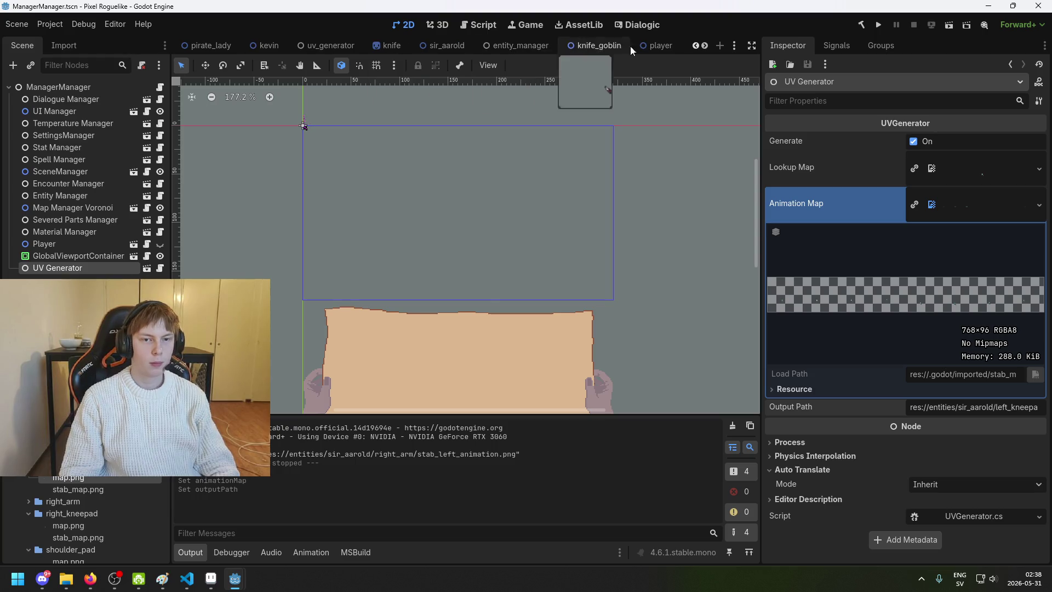
scroll(628, 47, "down", 10)
left_click(639, 48)
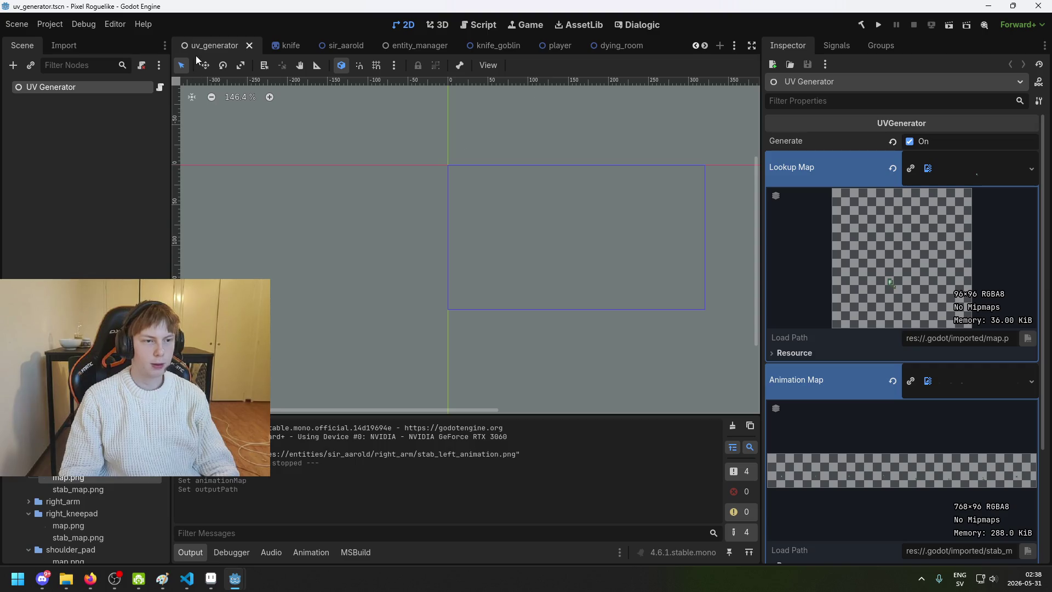
Step: Save the uv_generator scene and run the project to bake the left kneepad stab animation
scroll(926, 241, "down", 3)
key("ctrl+s")
key("ctrl+s")
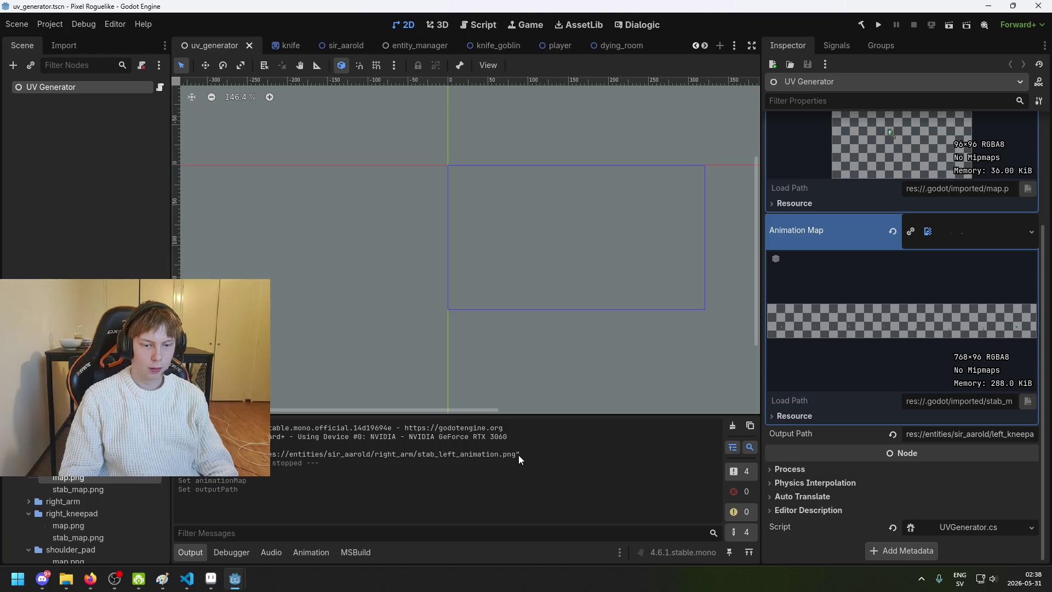
left_click_drag(518, 456, 281, 454)
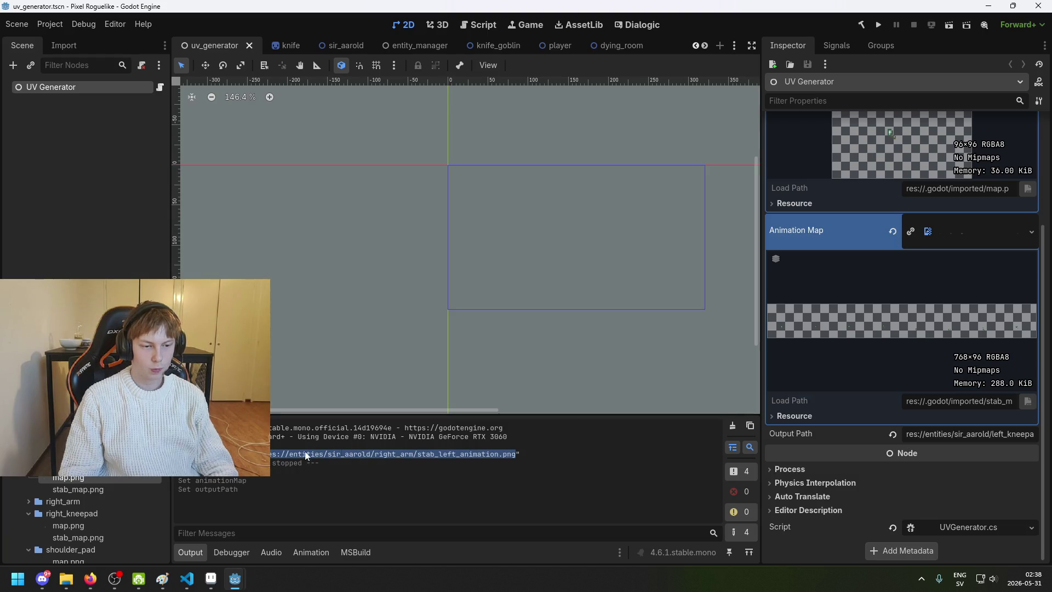
left_click(925, 435)
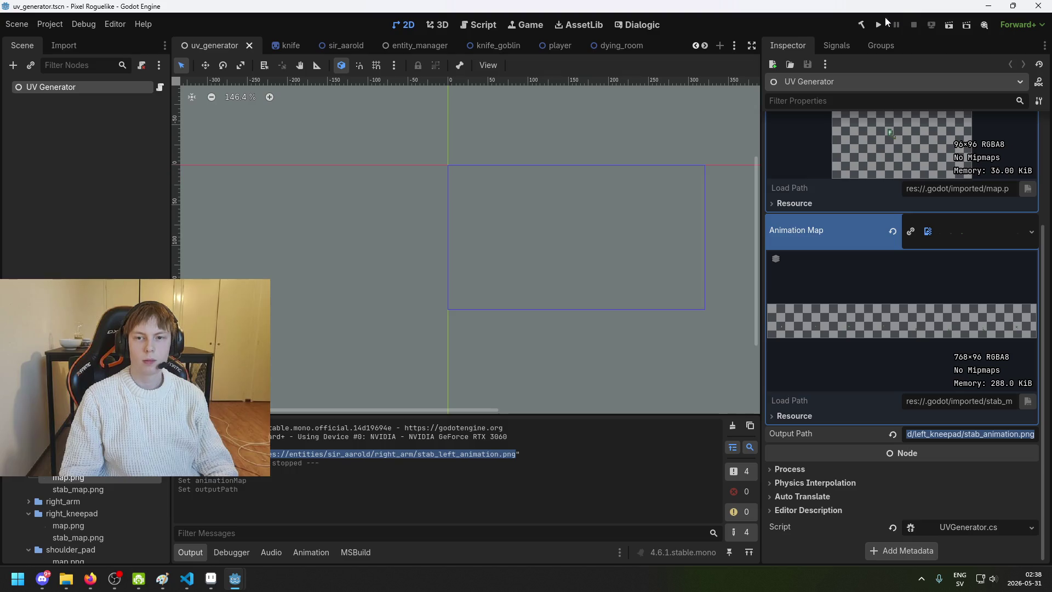
left_click(879, 24)
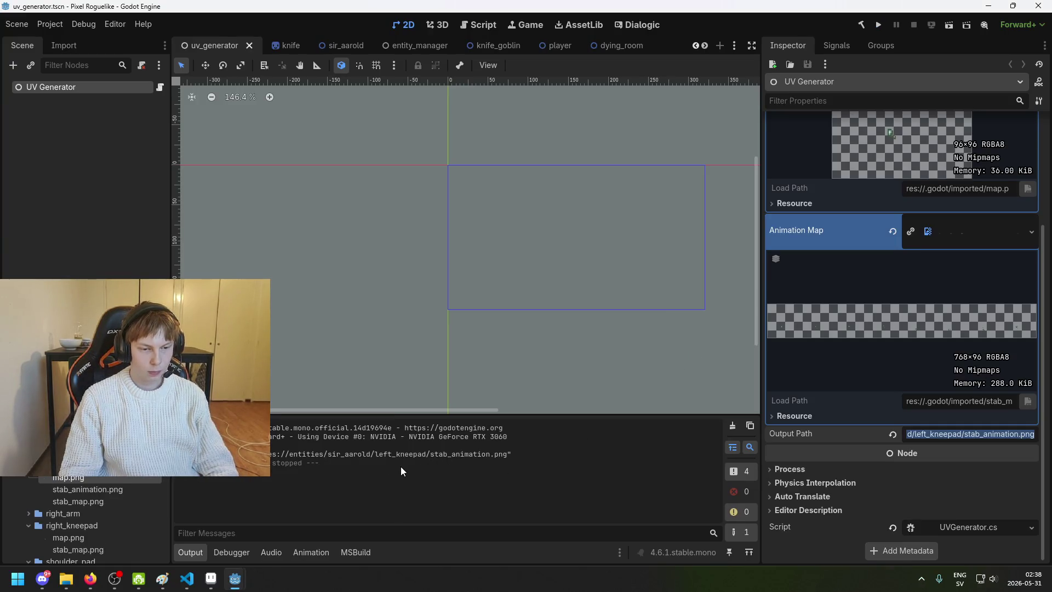
Step: Replace the Output Path with the pasted right_arm/stab_left_animation.png path
left_click_drag(364, 459, 505, 459)
left_click(992, 435)
key("ctrl+a")
type("res://entities/sir_aarold/right_arm/stab_left_animation.png")
key("Return")
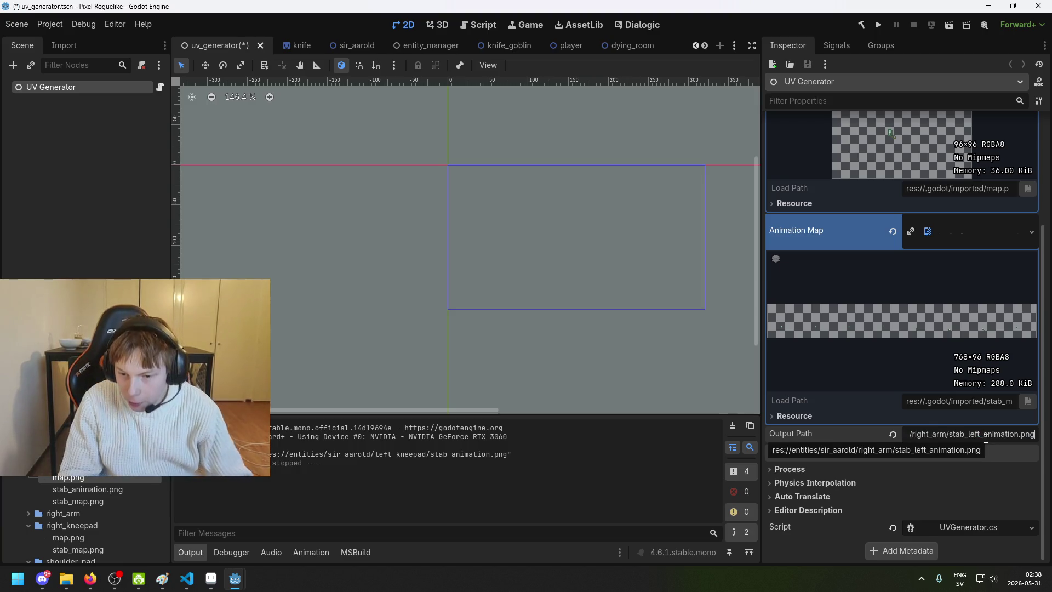
Step: Set right_arm's map.png as Lookup Map and stab_left_map.png as Animation Map
scroll(88, 520, "up", 3)
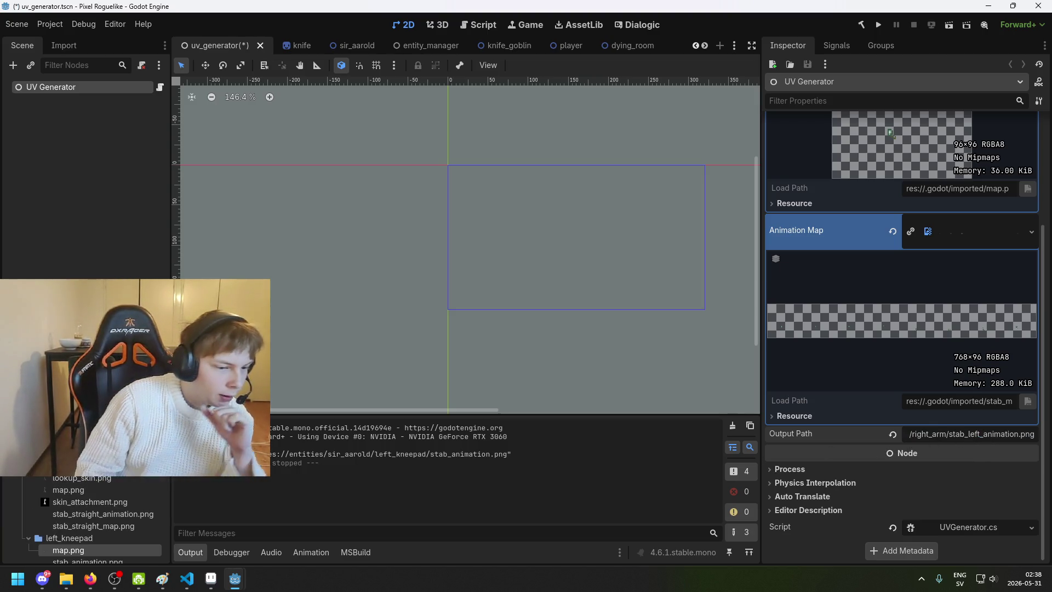
scroll(88, 520, "down", 3)
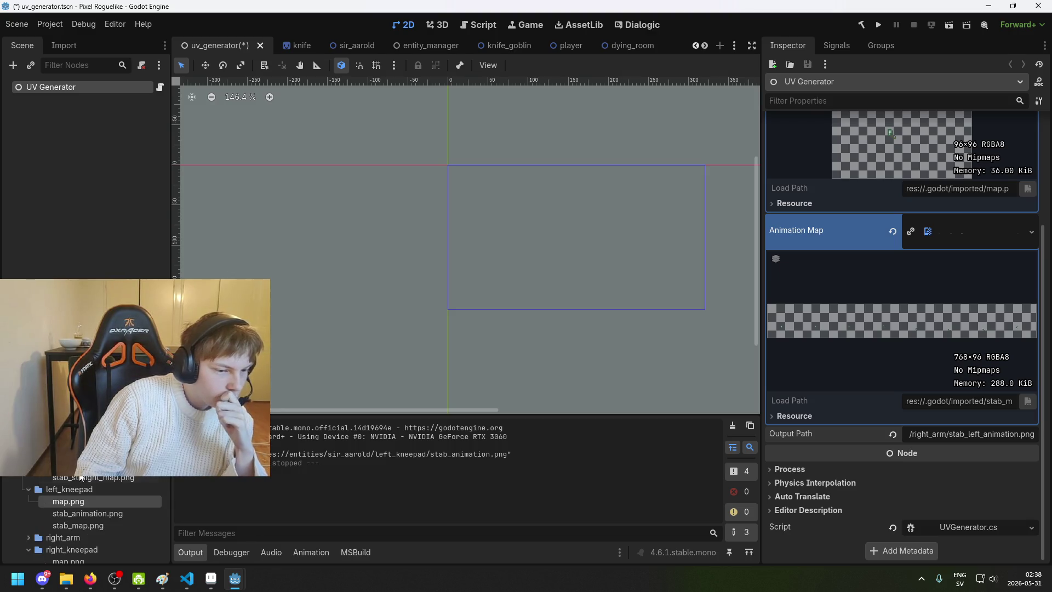
left_click(29, 538)
scroll(50, 535, "down", 3)
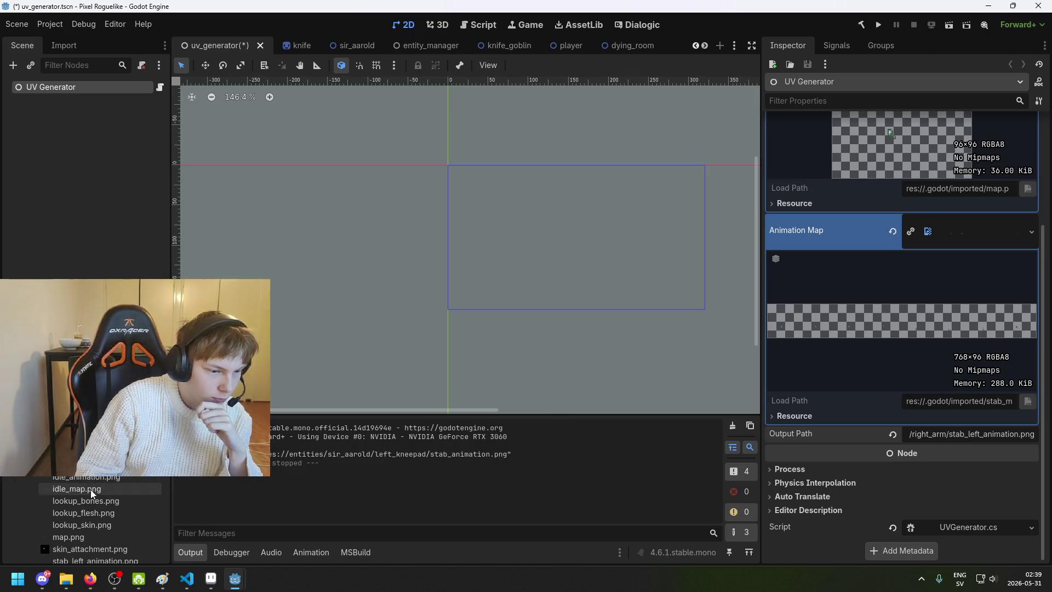
mouse_move(100, 534)
left_mouse_down()
mouse_move(896, 274)
mouse_move(997, 205)
left_mouse_up()
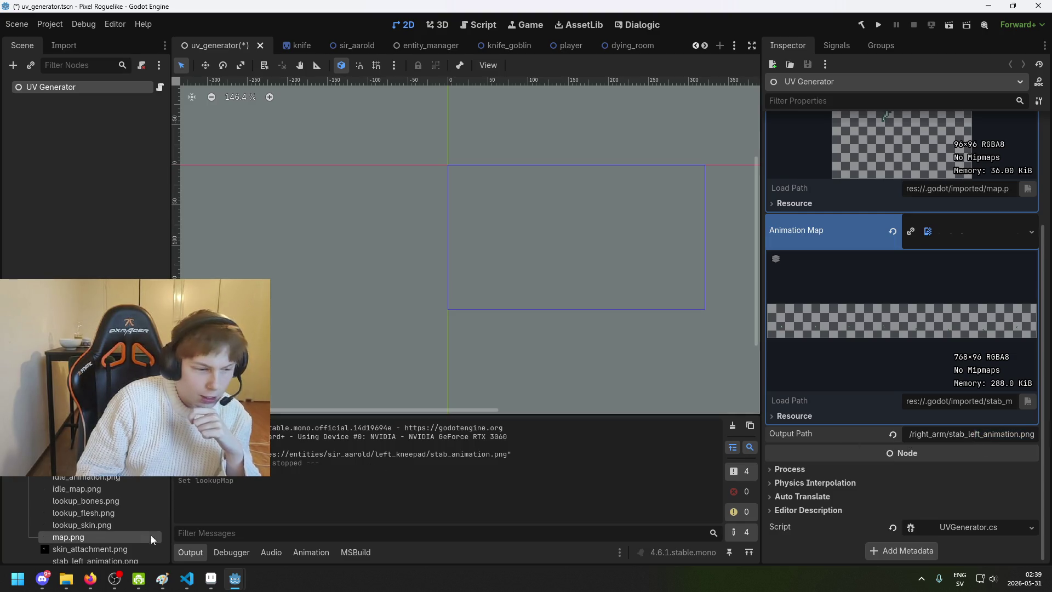
scroll(113, 533, "down", 2)
mouse_move(123, 524)
left_mouse_down()
mouse_move(189, 523)
mouse_move(974, 248)
left_mouse_up()
Step: Save, run the project to bake the right arm animation, close the game, and save again
key("ctrl+s")
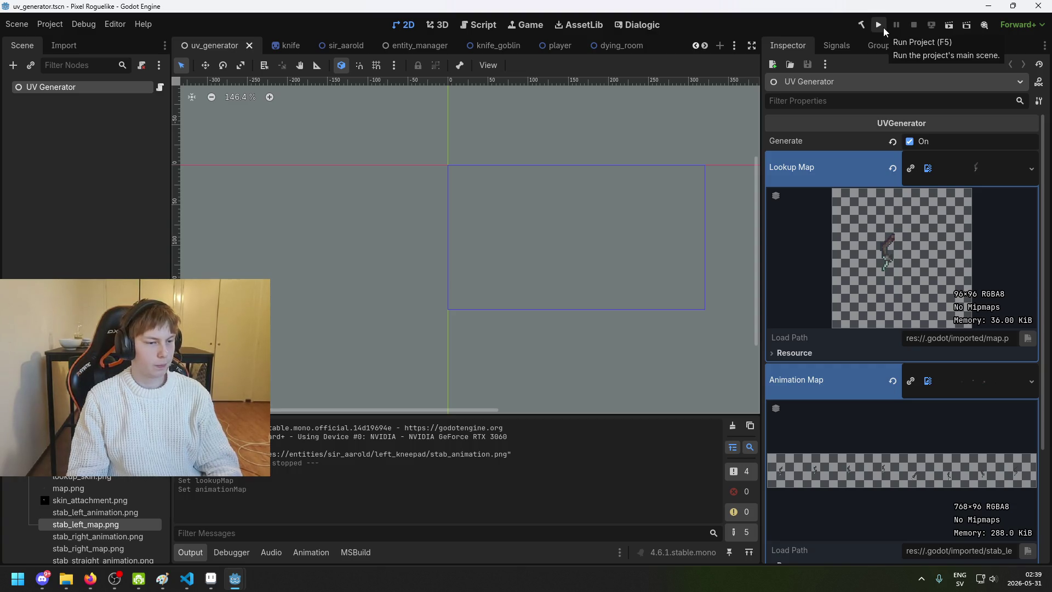
left_click(882, 26)
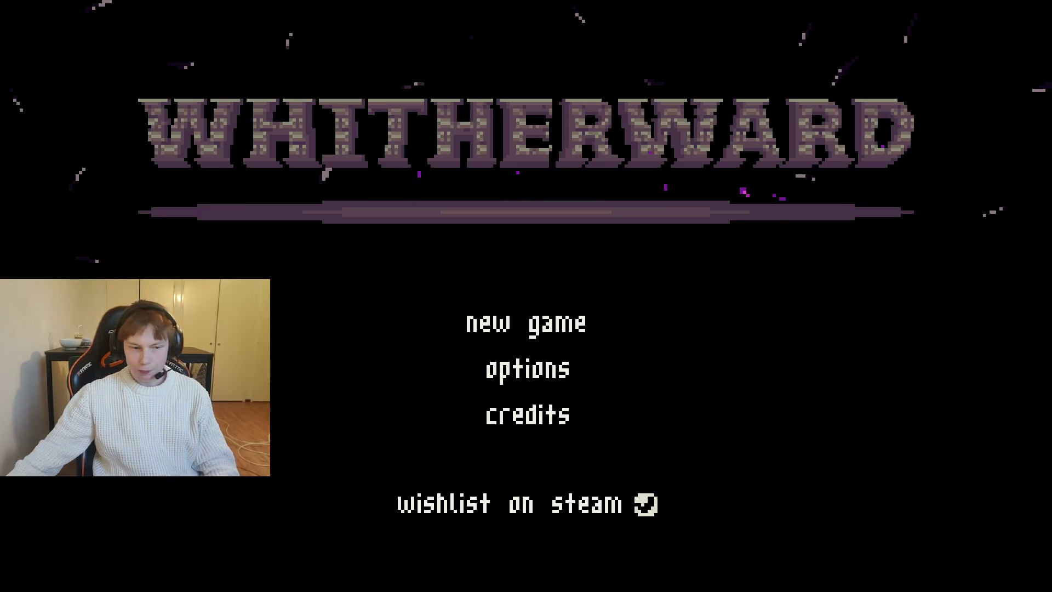
key("alt+F4")
key("ctrl+s")
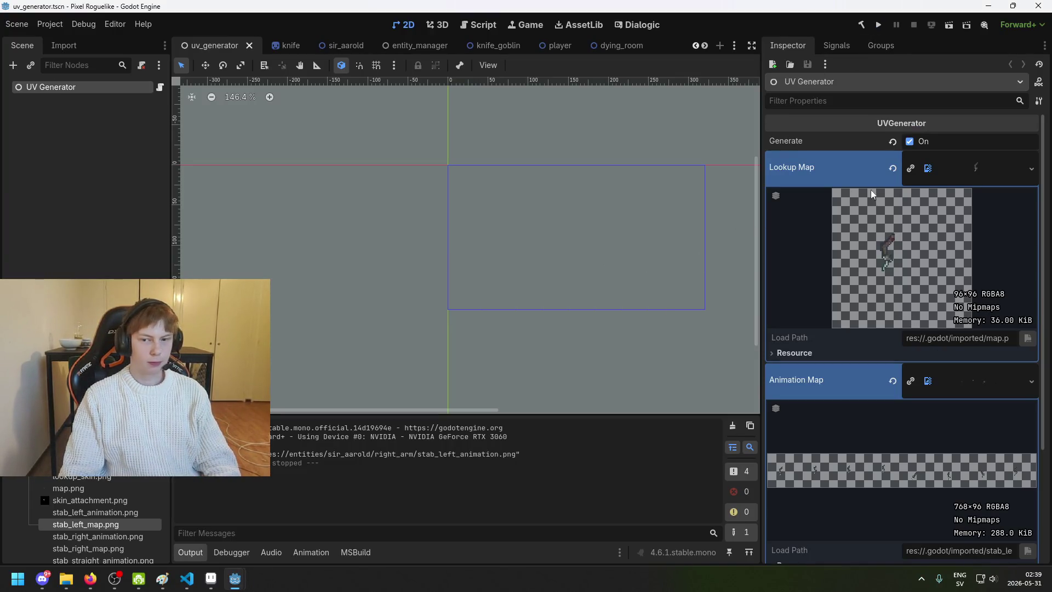
Step: Preview the right kneepad's stab_map.png, then return to the UV Generator's properties
scroll(98, 520, "down", 3)
scroll(97, 504, "up", 2)
left_click(98, 502)
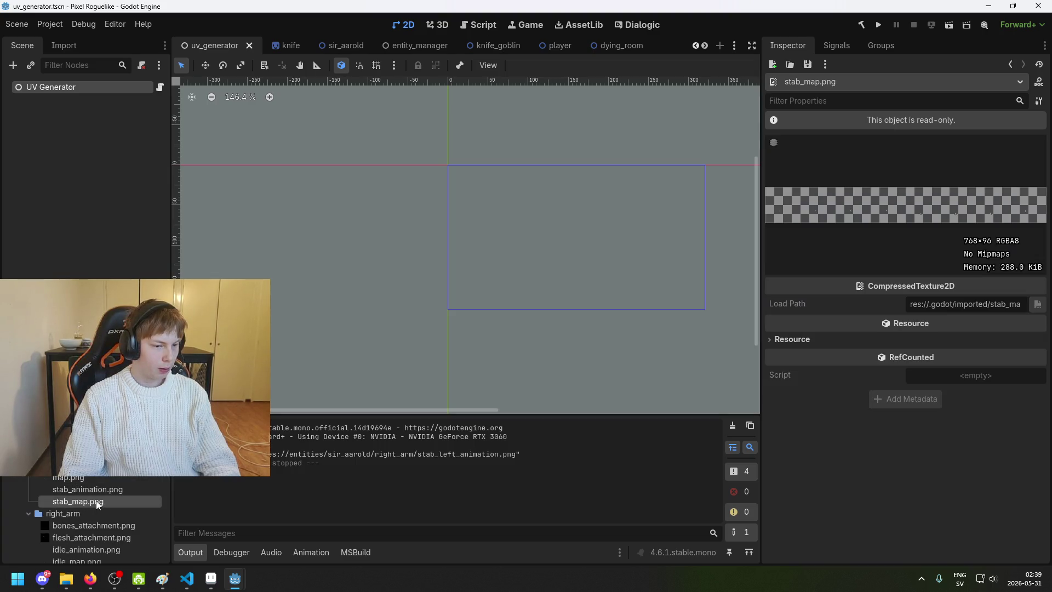
scroll(98, 504, "down", 3)
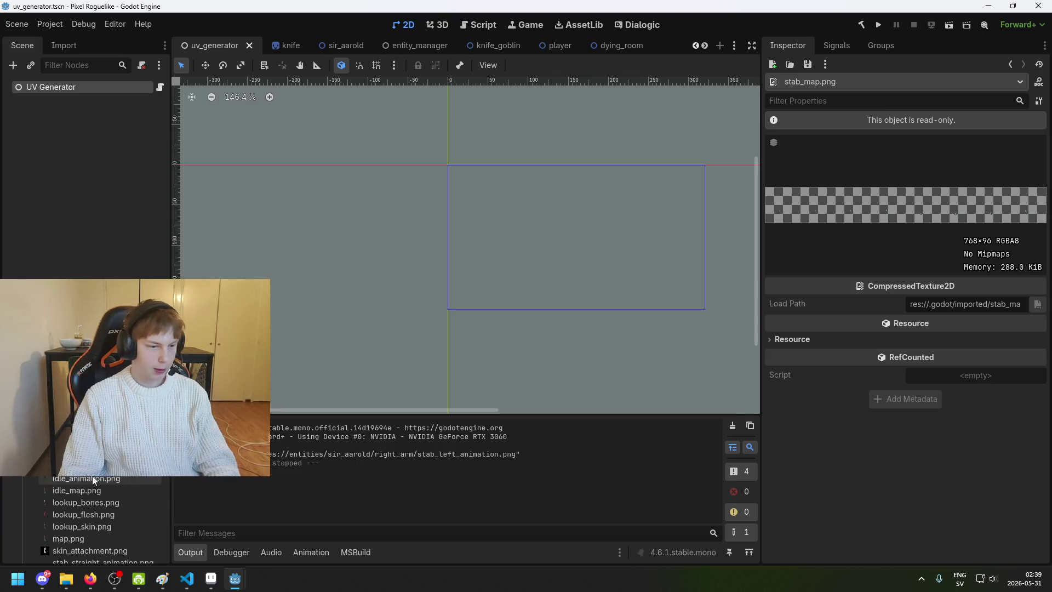
scroll(88, 520, "down", 3)
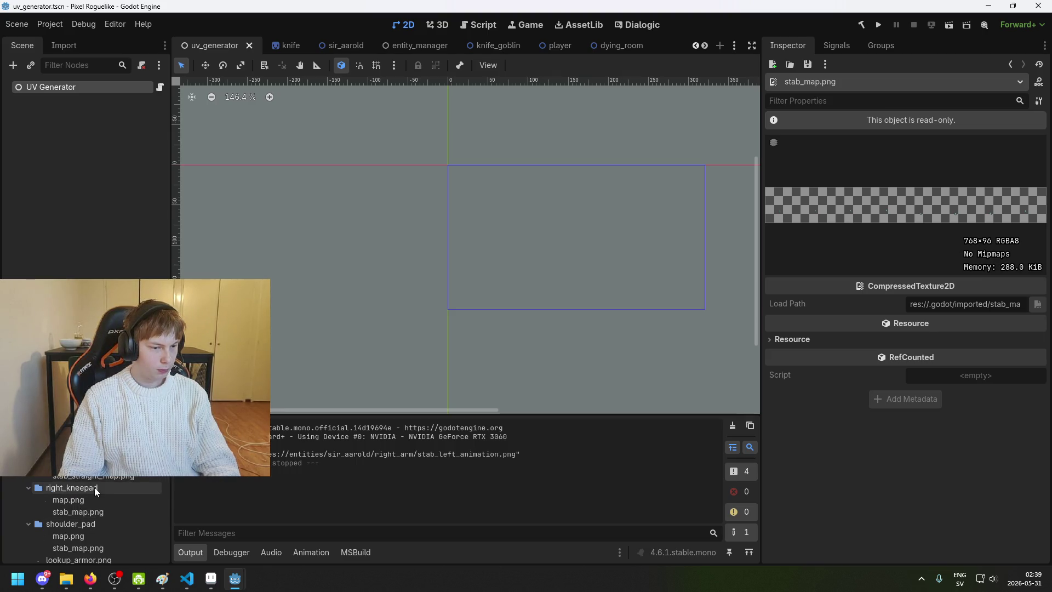
scroll(95, 487, "down", 2)
left_click(77, 88)
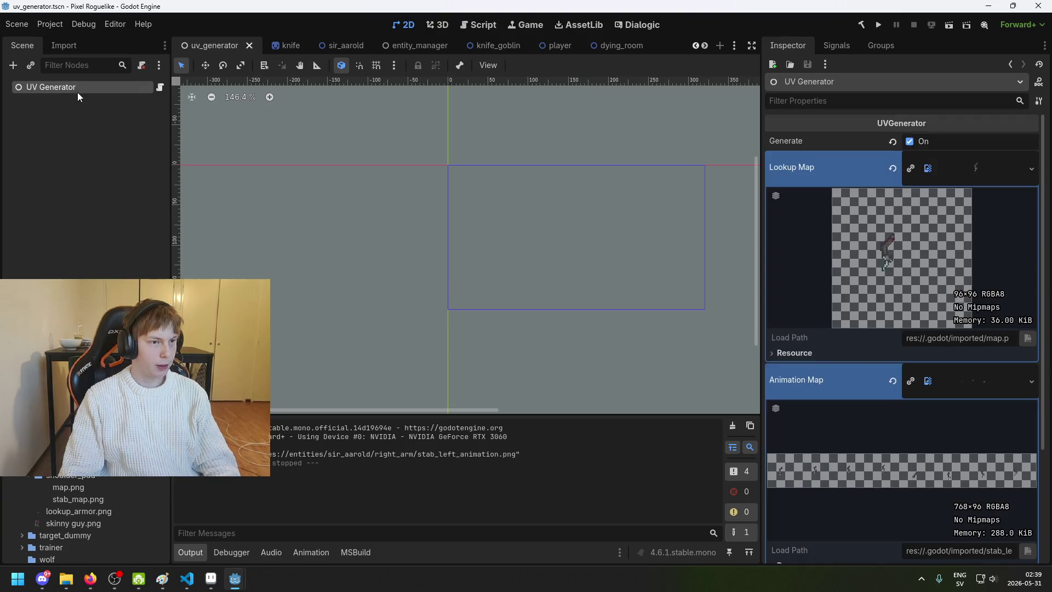
Step: Set right_kneepad's map.png as Lookup Map and its stab_map.png as Animation Map
left_click_drag(69, 487, 965, 183)
right_click(88, 499)
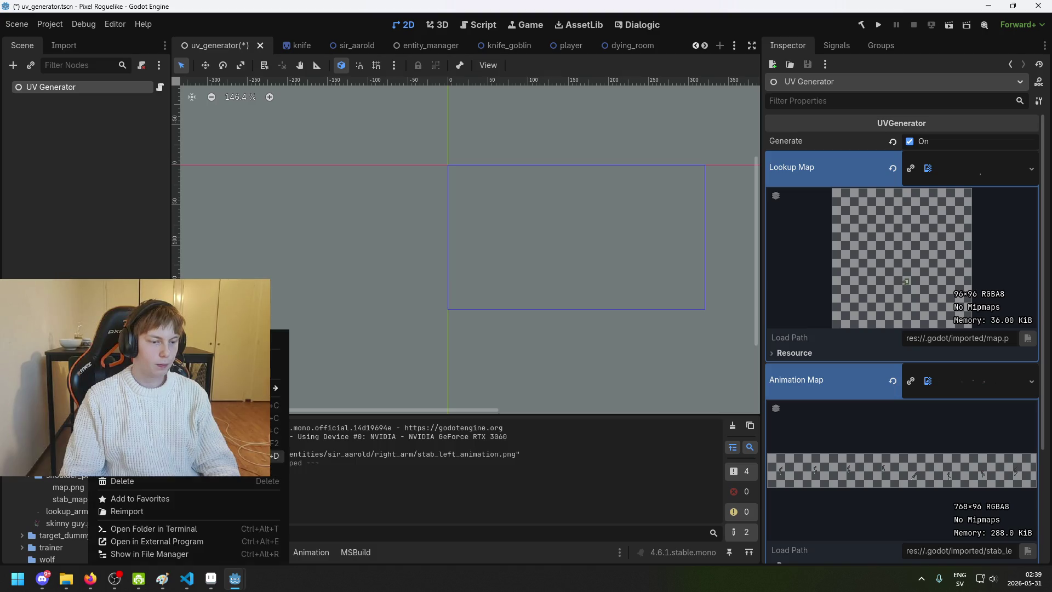
left_click(77, 499)
mouse_move(77, 499)
left_mouse_down()
mouse_move(978, 359)
mouse_move(965, 394)
left_mouse_up()
Step: Set the Output Path to right_kneepad/stab_animation.png, save, and run the project to bake
scroll(969, 476, "down", 3)
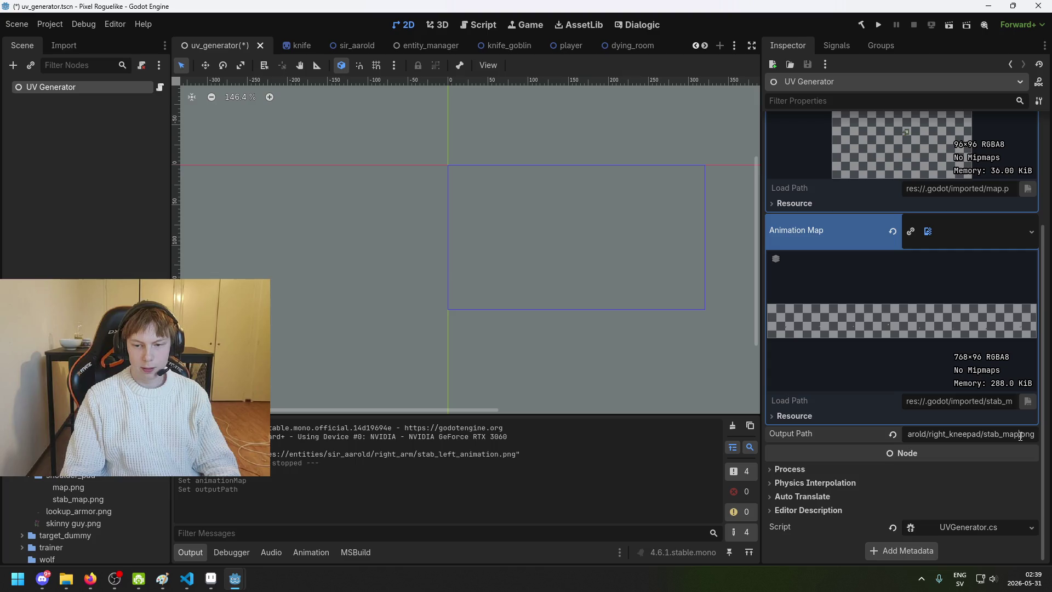
key("ctrl+s")
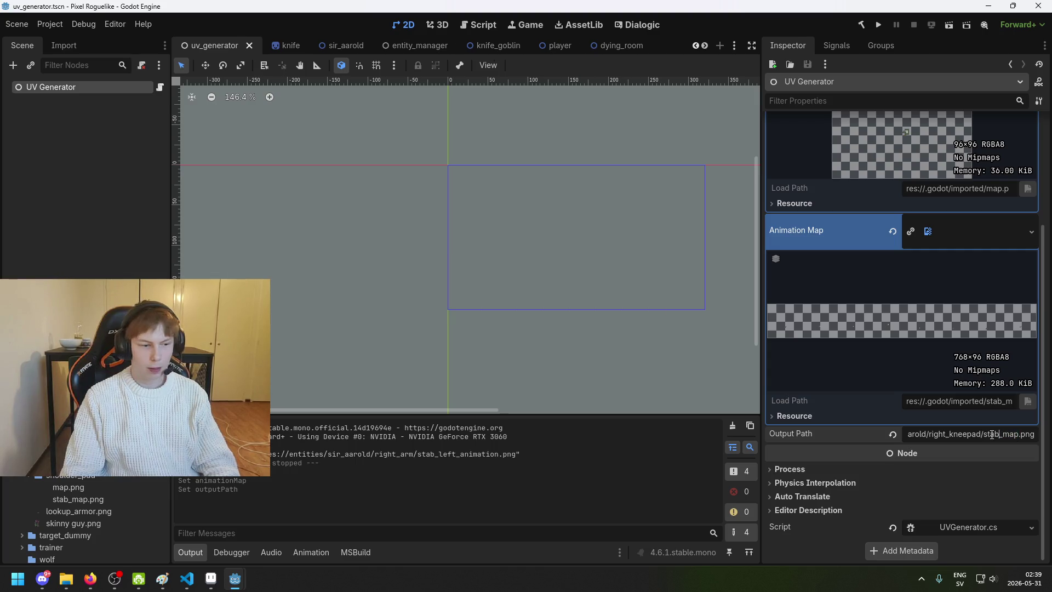
type("anima")
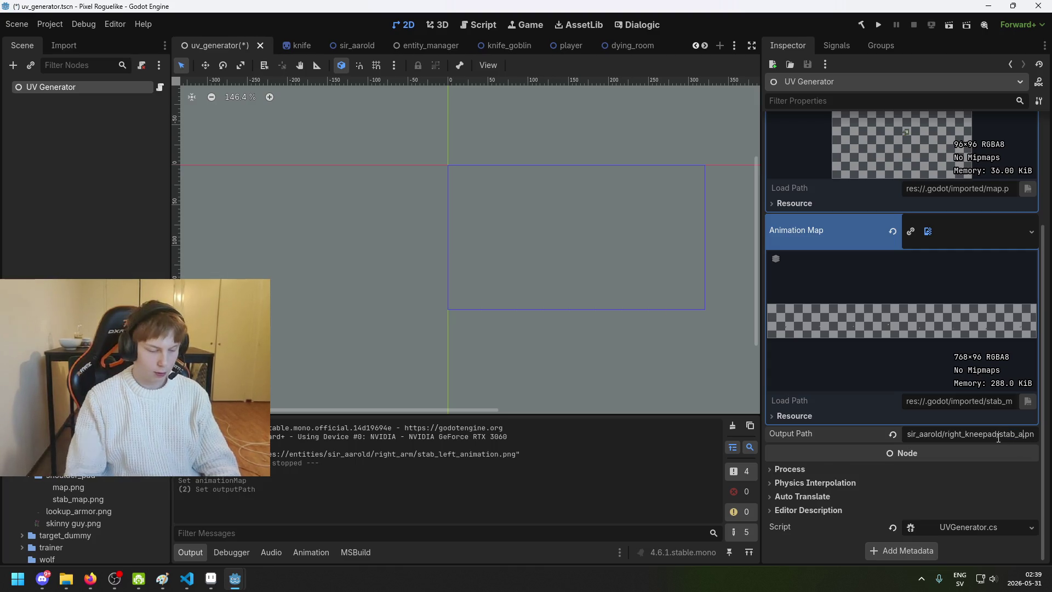
type("tion")
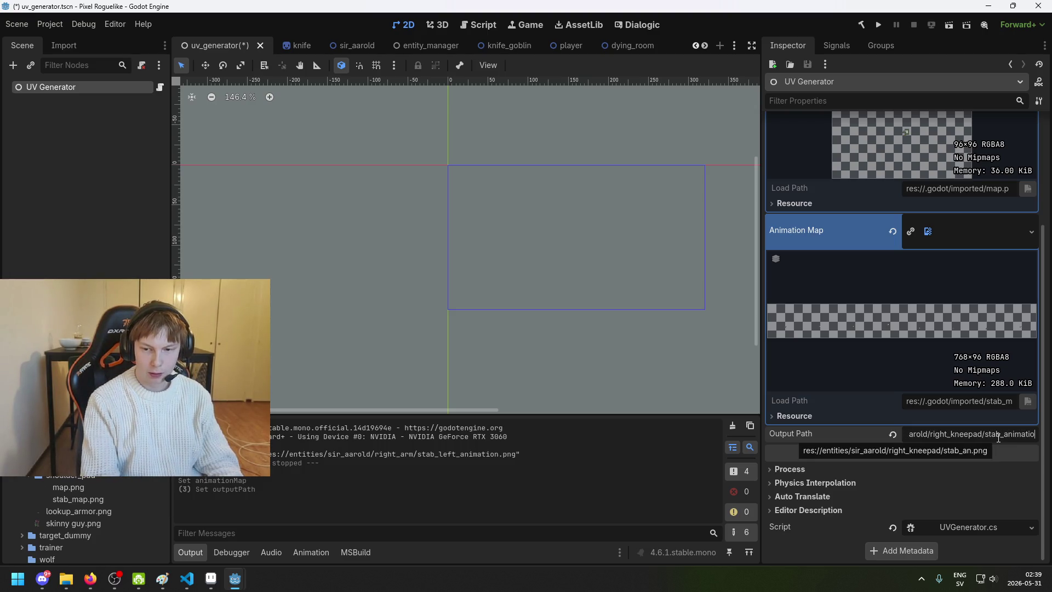
key("ctrl+s")
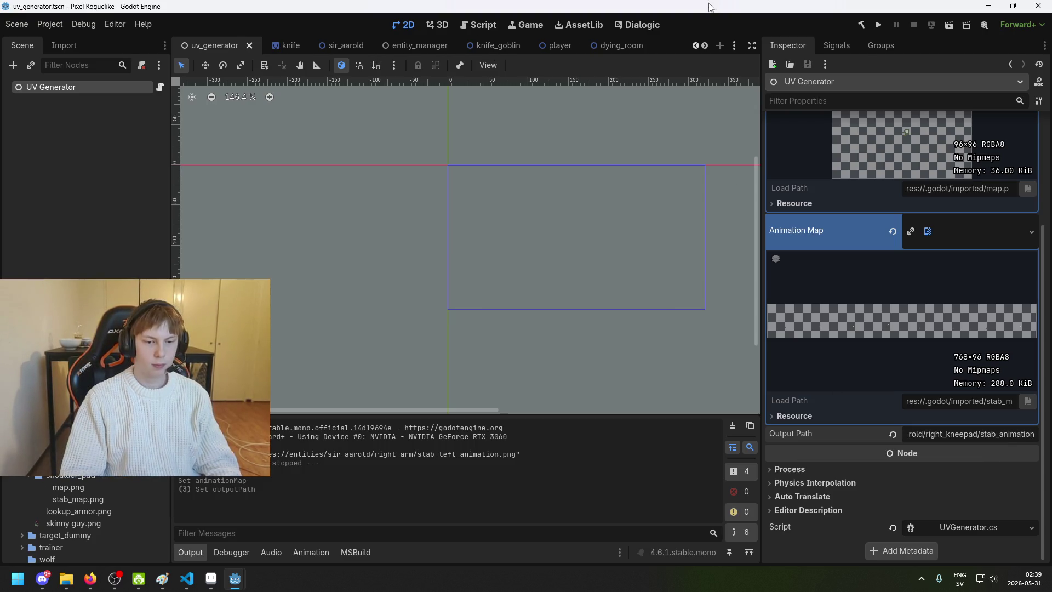
left_click(879, 25)
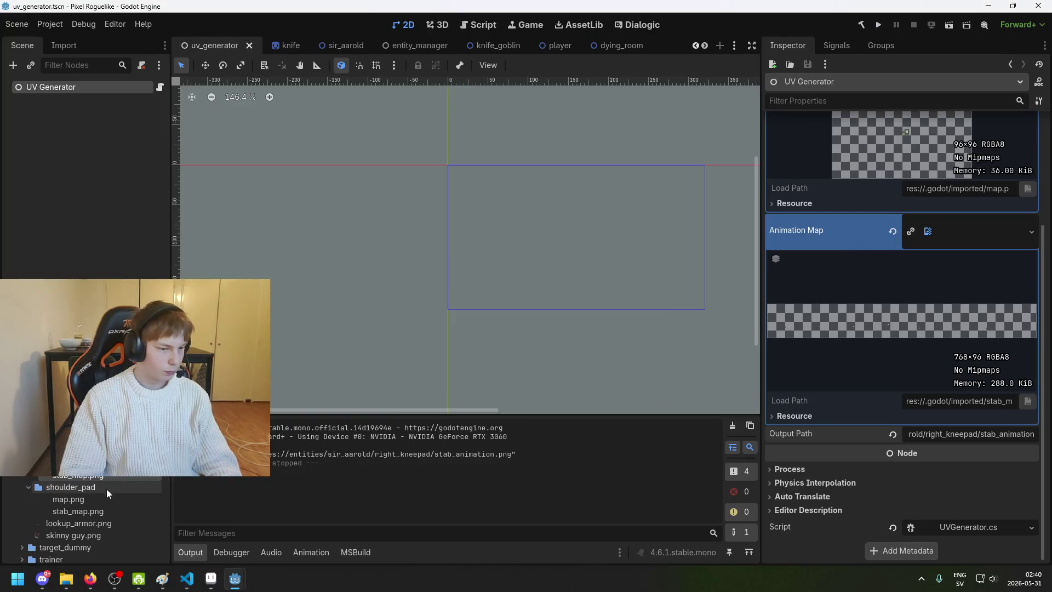
Step: Load shoulder_pad's map.png as Lookup Map and its stab_map.png as Animation Map
mouse_move(104, 501)
left_mouse_down()
mouse_move(997, 219)
mouse_move(970, 222)
mouse_move(961, 177)
left_mouse_up()
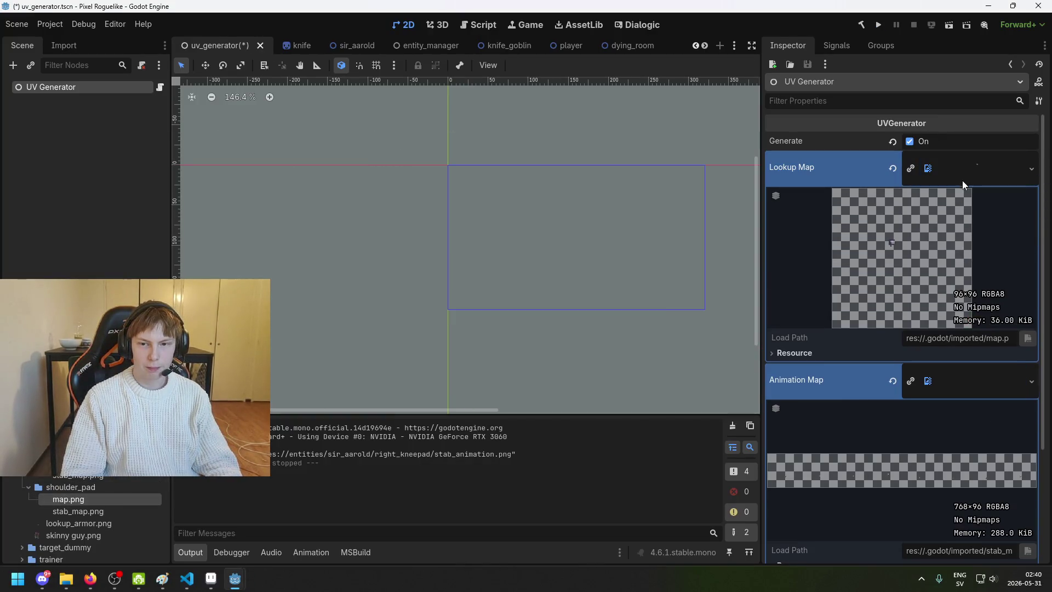
mouse_move(77, 511)
left_mouse_down()
mouse_move(887, 395)
mouse_move(983, 328)
left_mouse_up()
scroll(965, 503, "down", 3)
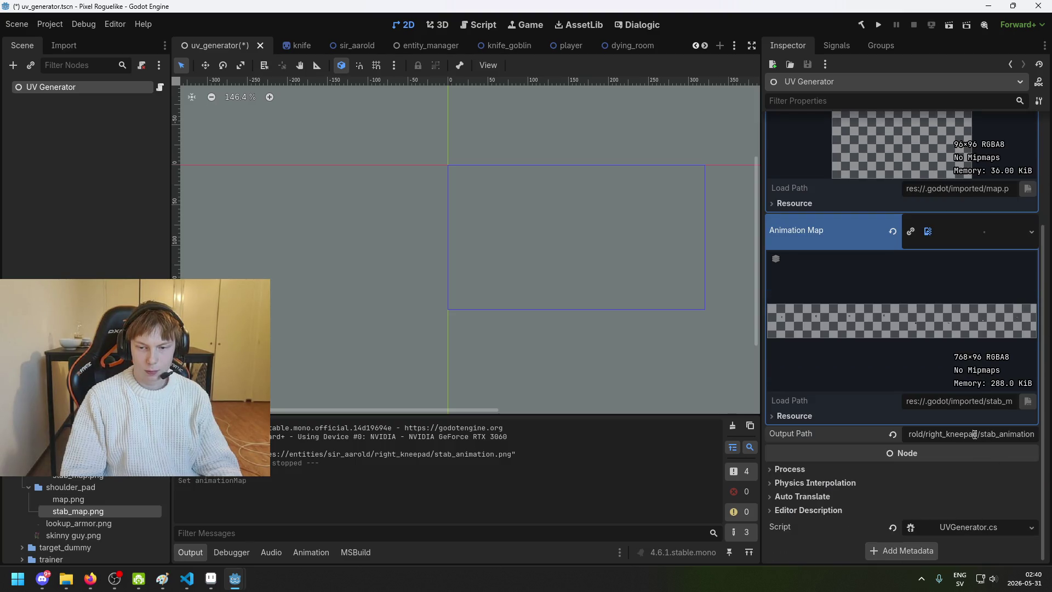
Step: Target shoulder_pad/stab_animation.png, save, run the project to bake, and close the game
type("shoulder_")
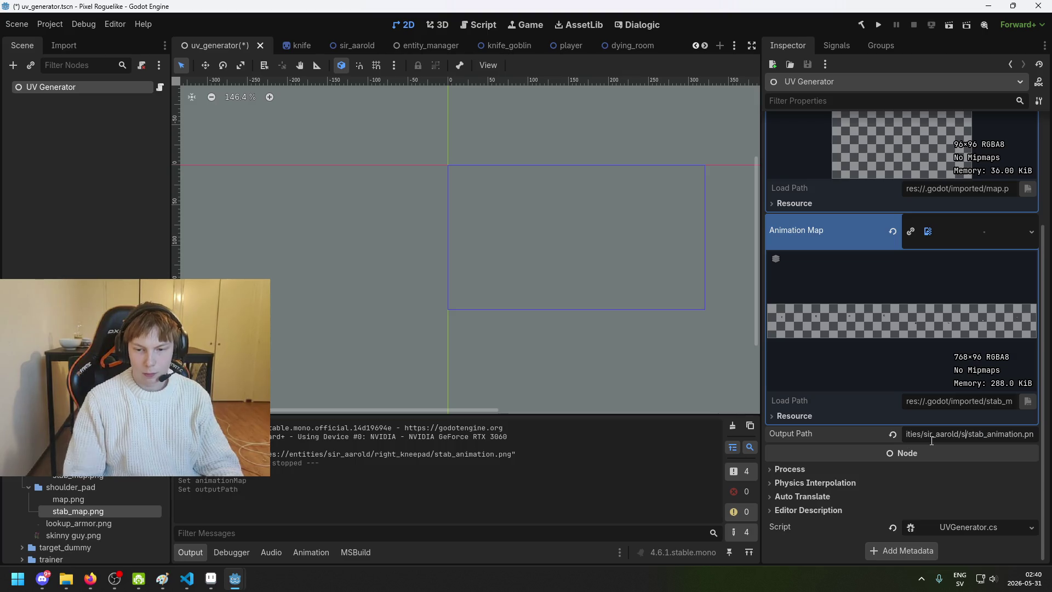
type("pad")
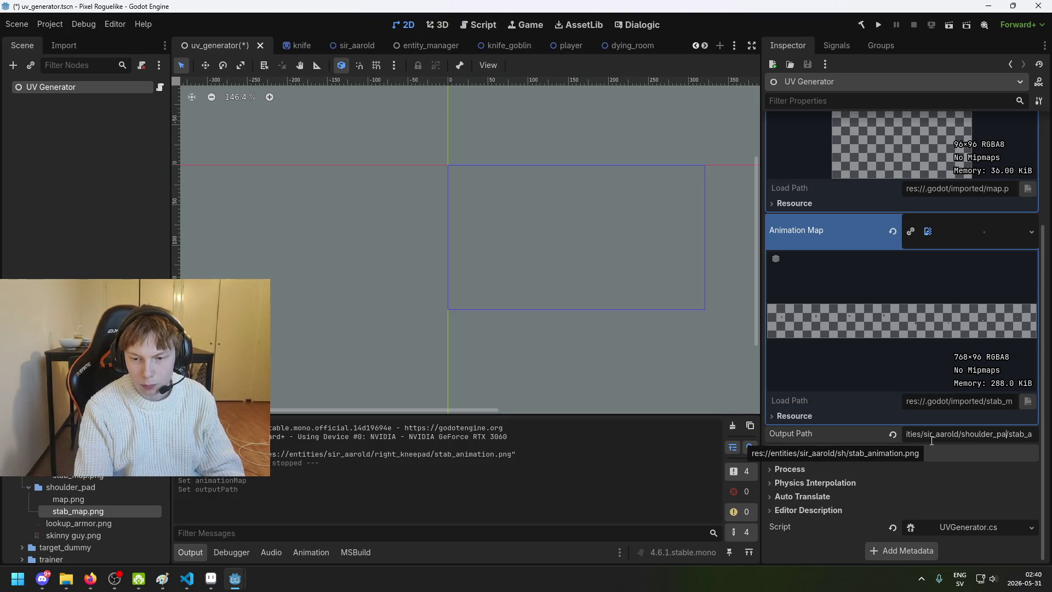
key("ctrl+s")
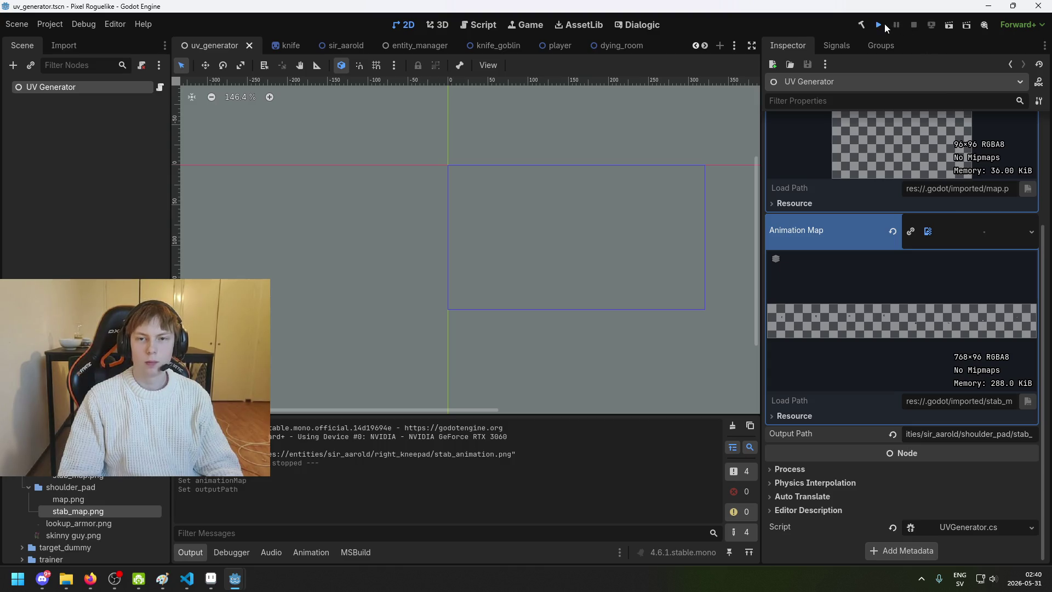
left_click(883, 24)
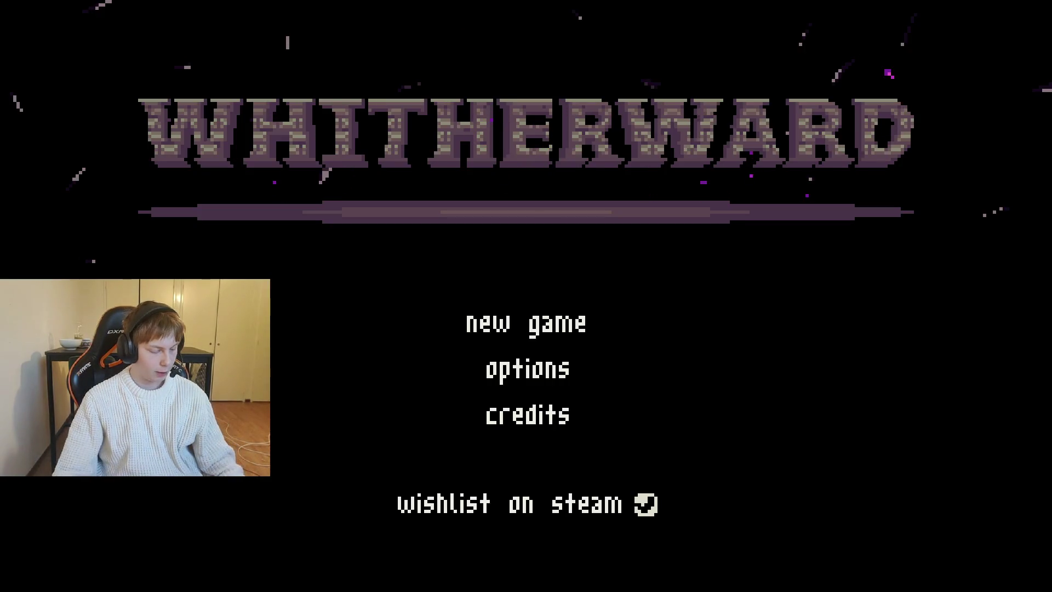
key("alt+F4")
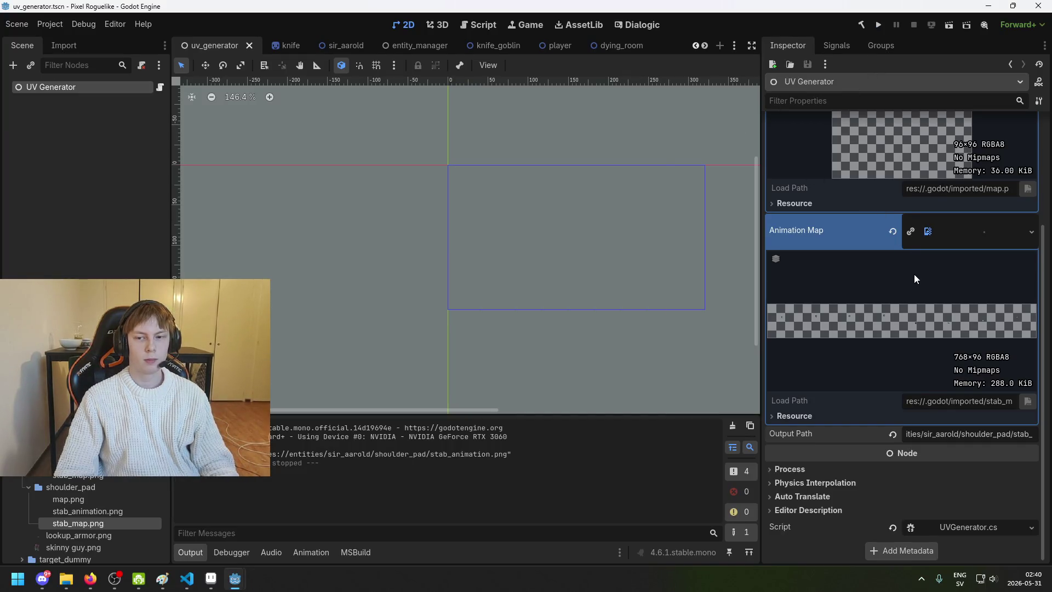
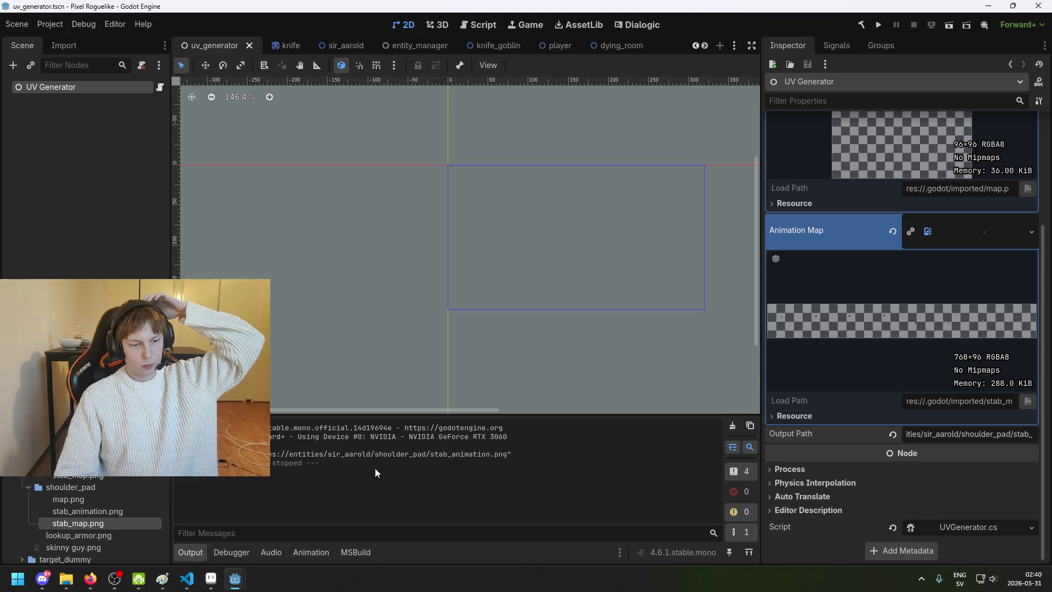
Step: Back in the UV generator scene, set the Animation Map to shoulder_pad/map.png
left_click(210, 578)
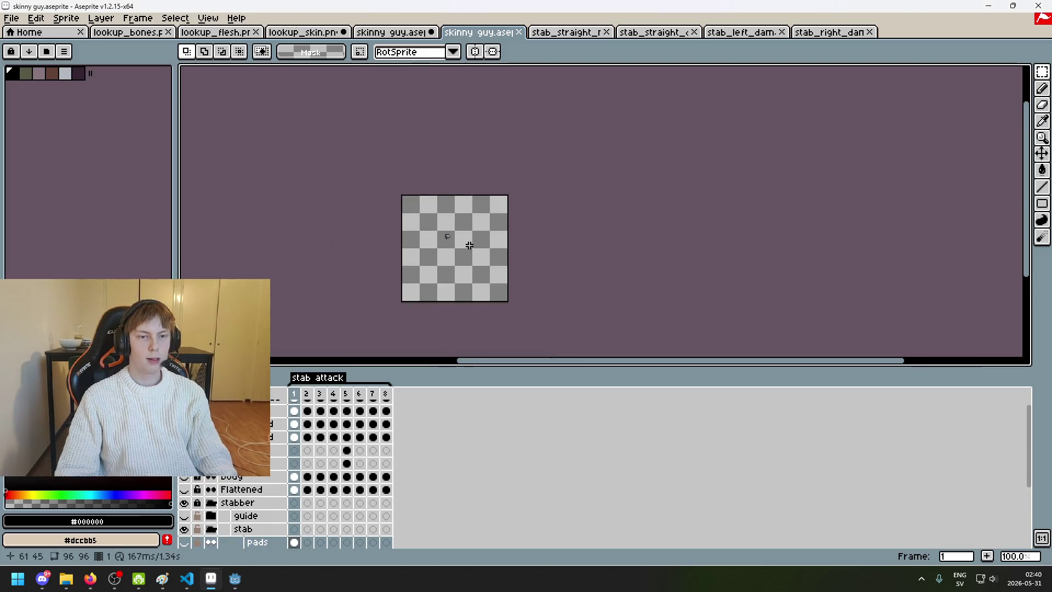
scroll(470, 245, "up", 1)
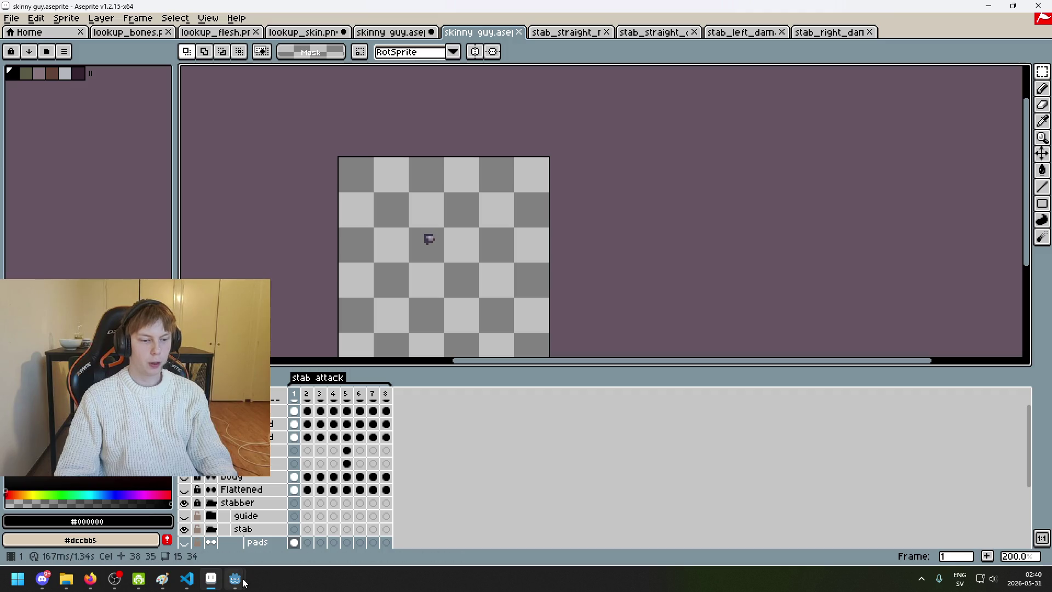
mouse_move(235, 577)
left_click(186, 548)
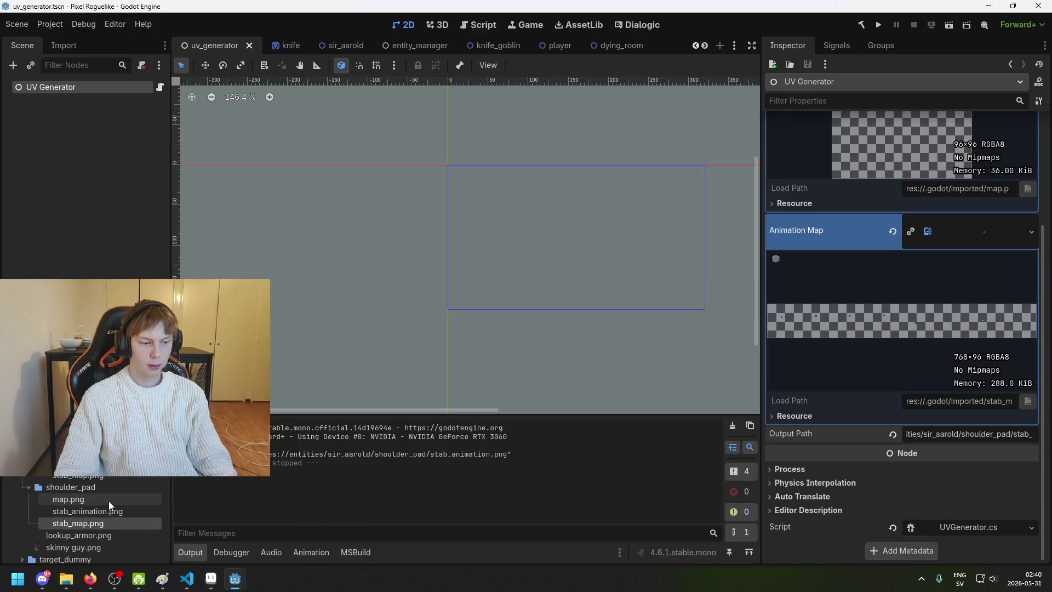
scroll(903, 262, "up", 3)
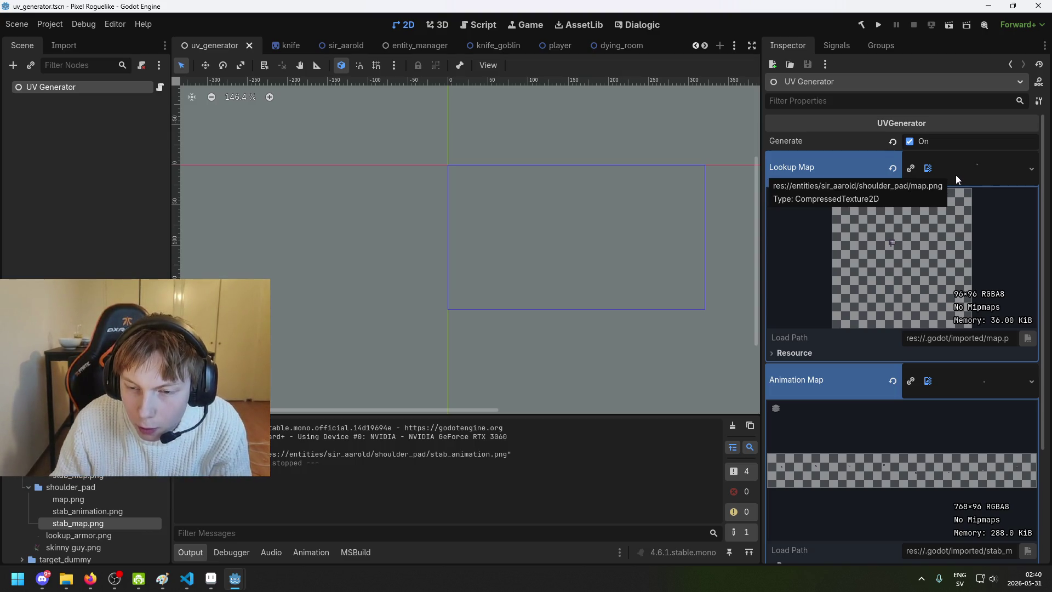
scroll(953, 244, "down", 3)
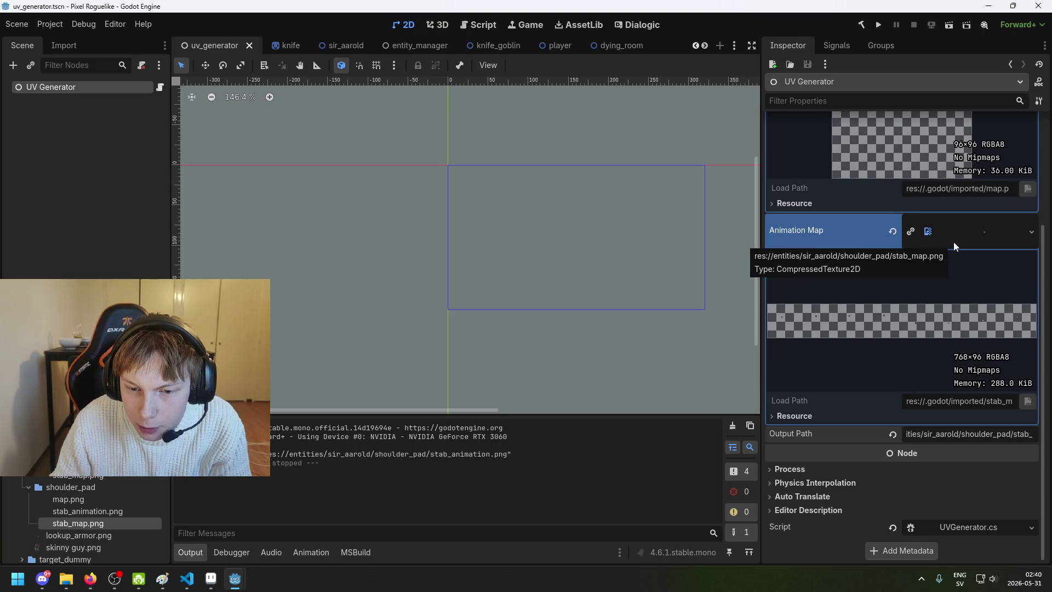
left_click(120, 498)
mouse_move(121, 497)
left_mouse_down()
mouse_move(1008, 282)
mouse_move(987, 234)
left_mouse_up()
Step: Change the output file name from stab_animation.png to idle_animation.png and save the scene
scroll(933, 258, "up", 3)
scroll(933, 225, "down", 3)
left_click(970, 433)
left_click(976, 434)
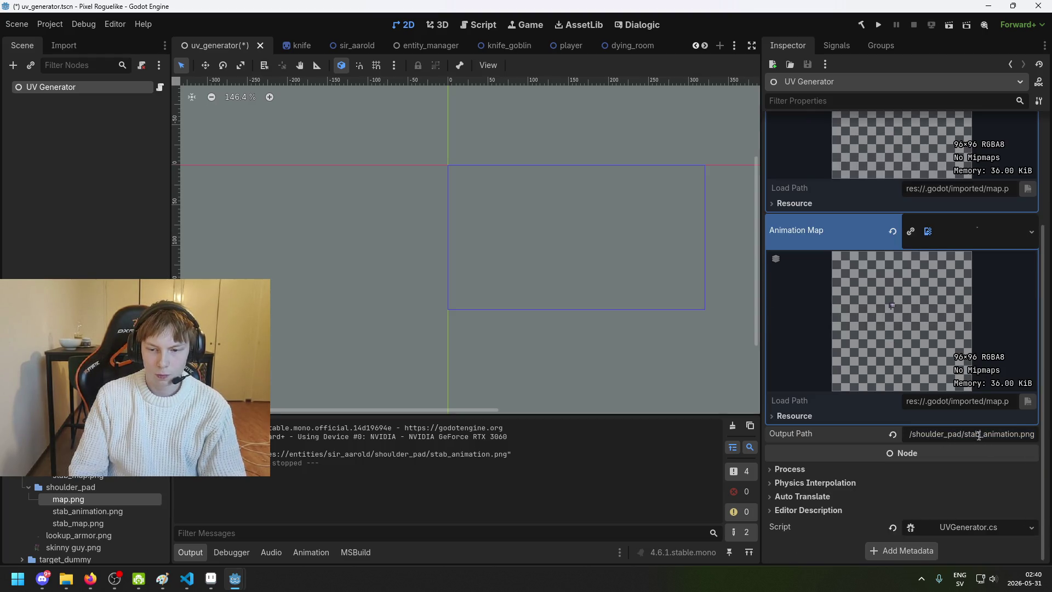
type("idle")
key("Return")
key("ctrl+s")
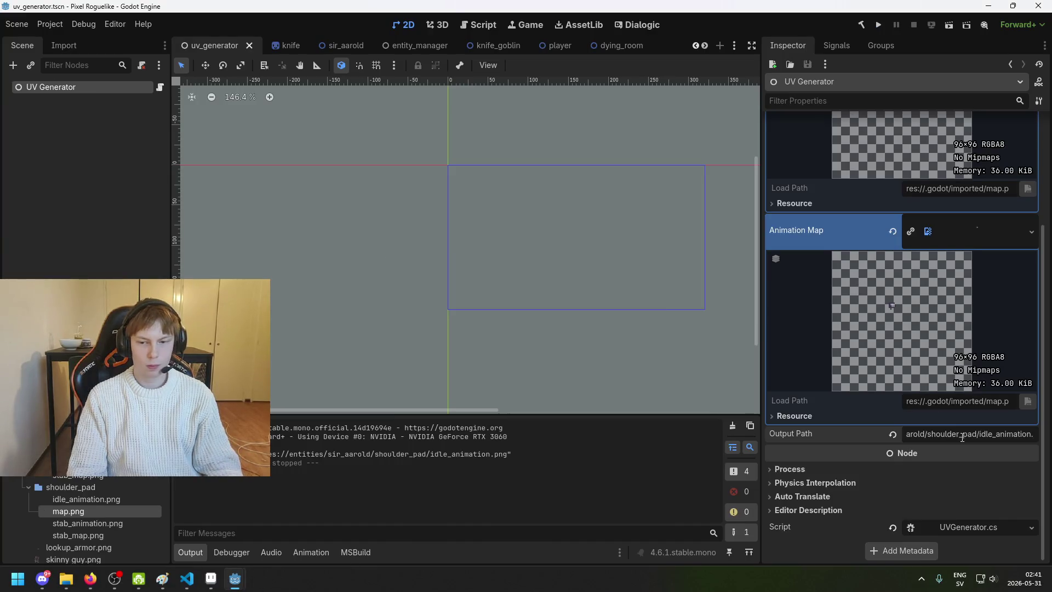
left_click_drag(966, 434, 1050, 436)
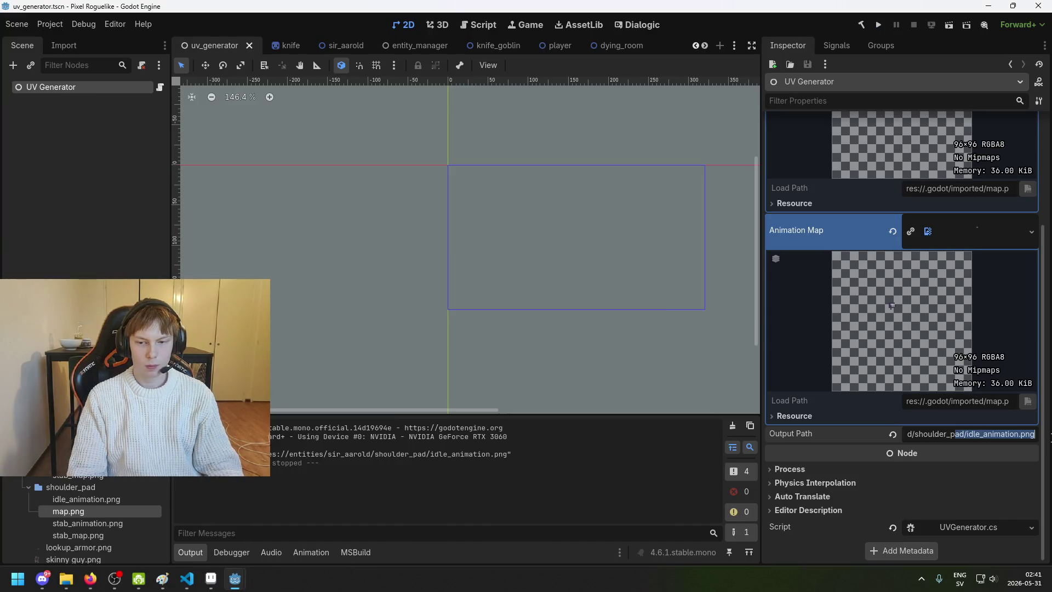
Step: Use right_kneepad/map.png as Lookup and Animation Map, set the output path to right_kneepad, and run
scroll(107, 484, "up", 2)
left_click(96, 500)
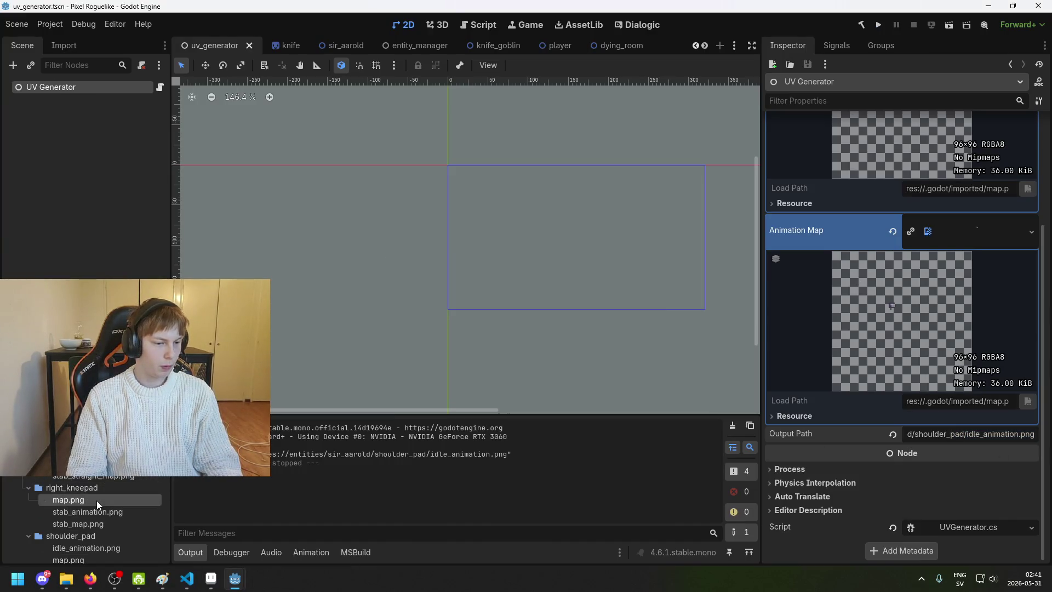
mouse_move(96, 499)
left_mouse_down()
mouse_move(834, 302)
mouse_move(958, 242)
mouse_move(975, 171)
left_mouse_up()
left_click_drag(118, 499, 964, 381)
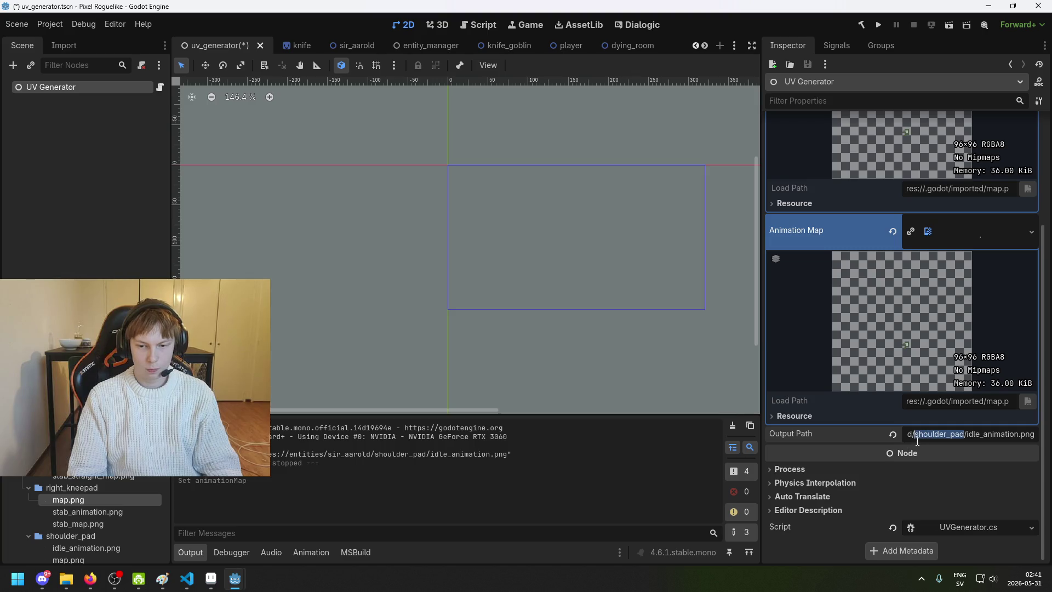
type("right_kne/idle_anim")
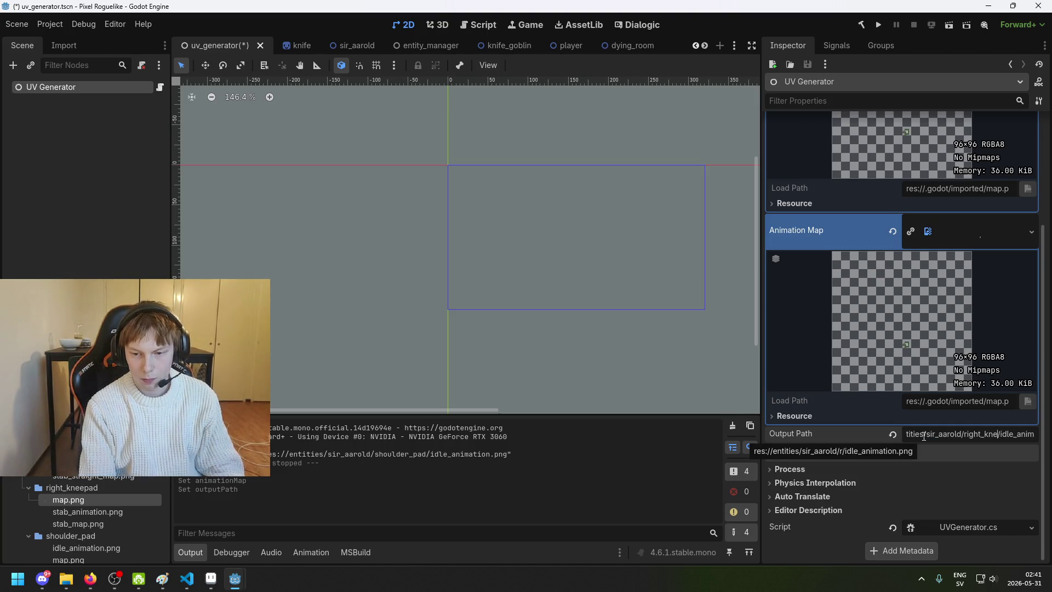
key("ctrl+s")
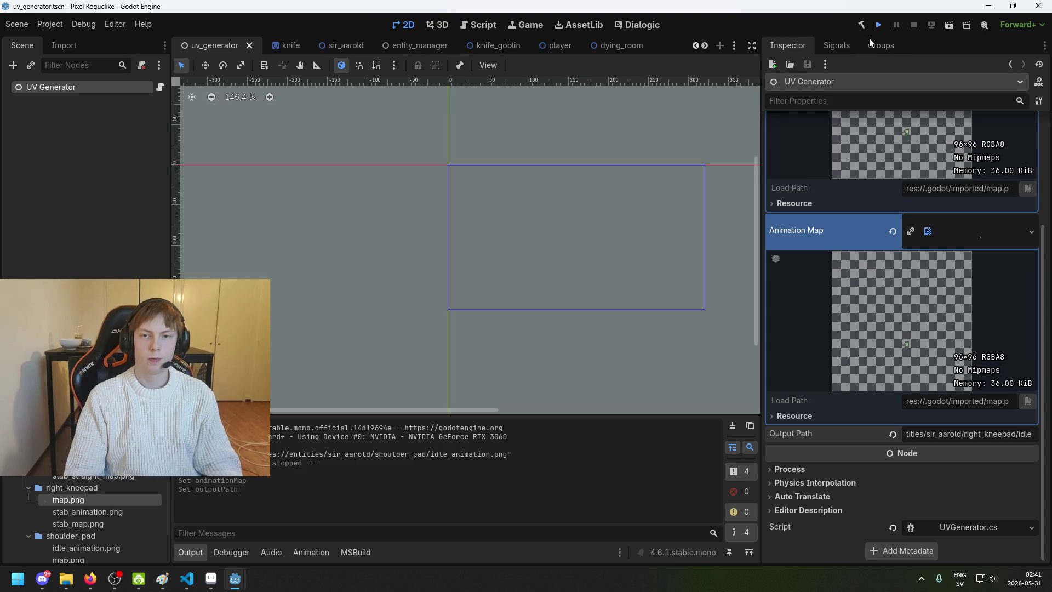
left_click(875, 28)
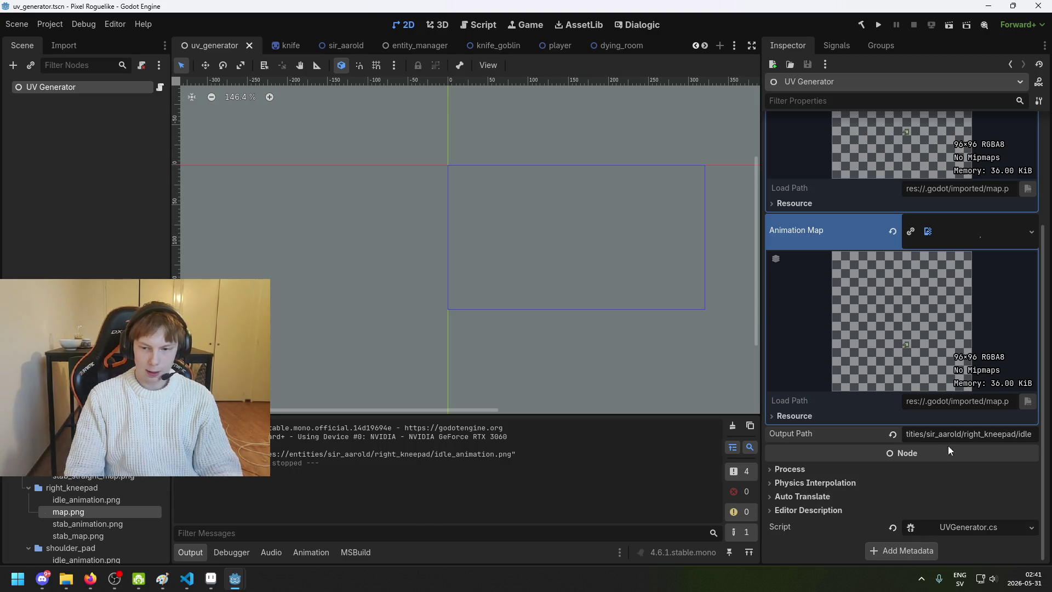
Step: Change the output path's folder from right_kneepad to left_kneepad
left_click_drag(1015, 433, 969, 437)
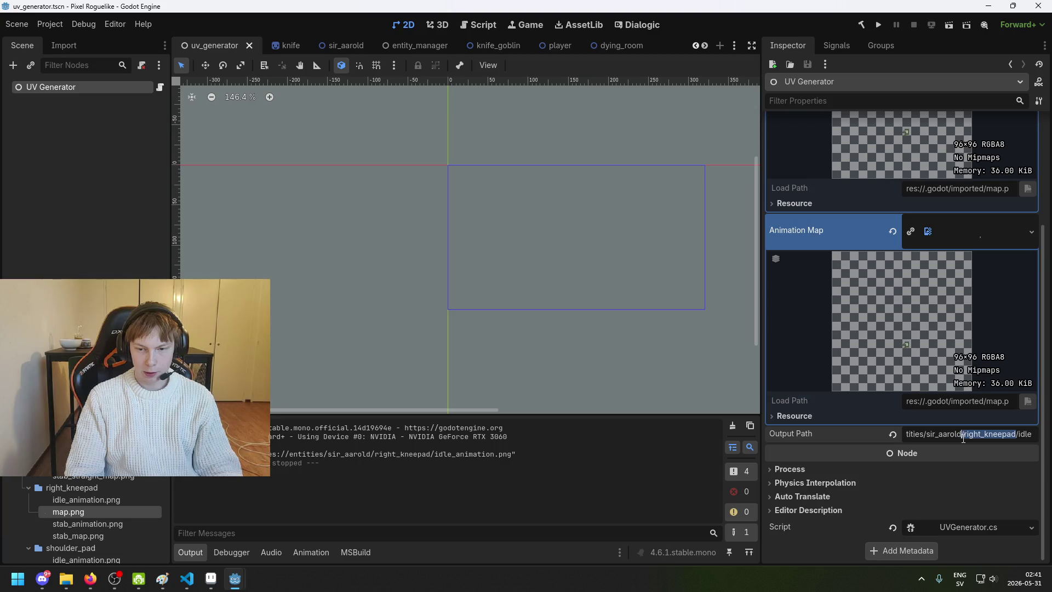
left_click(979, 436)
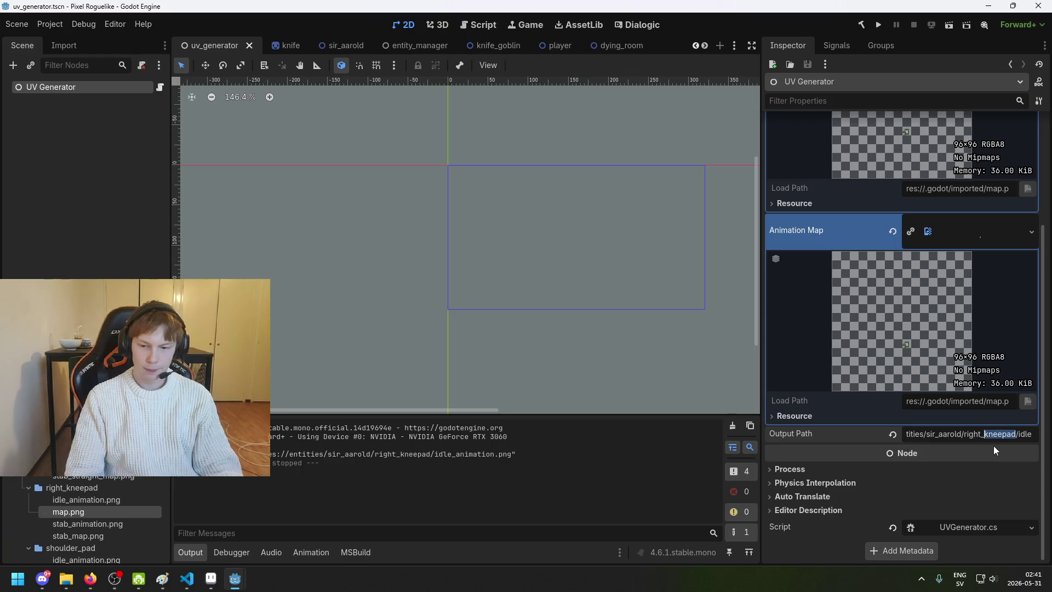
left_click(980, 436)
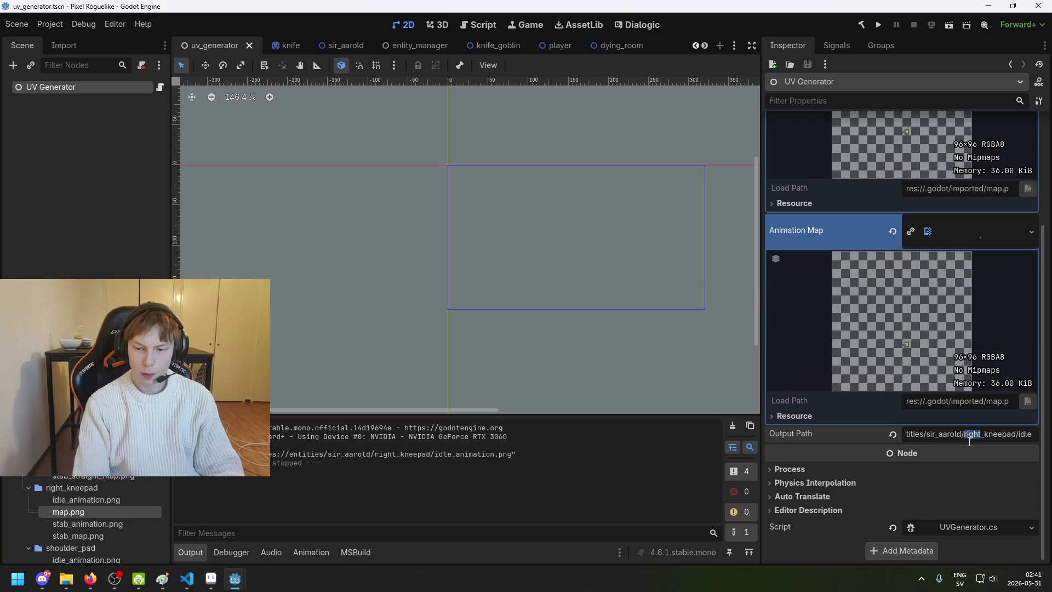
type("left")
scroll(87, 520, "down", 10)
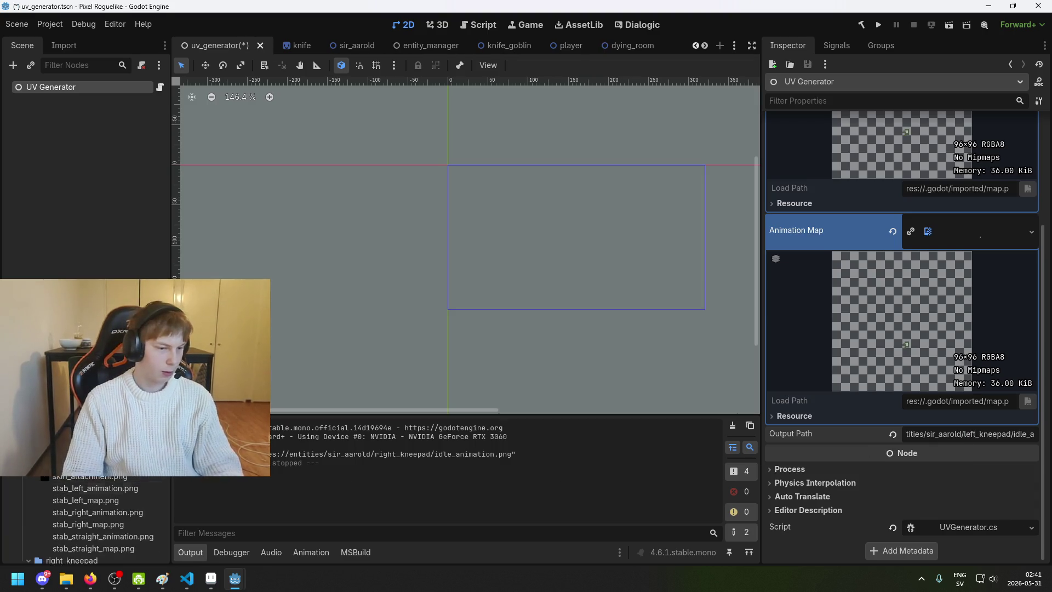
scroll(87, 520, "up", 5)
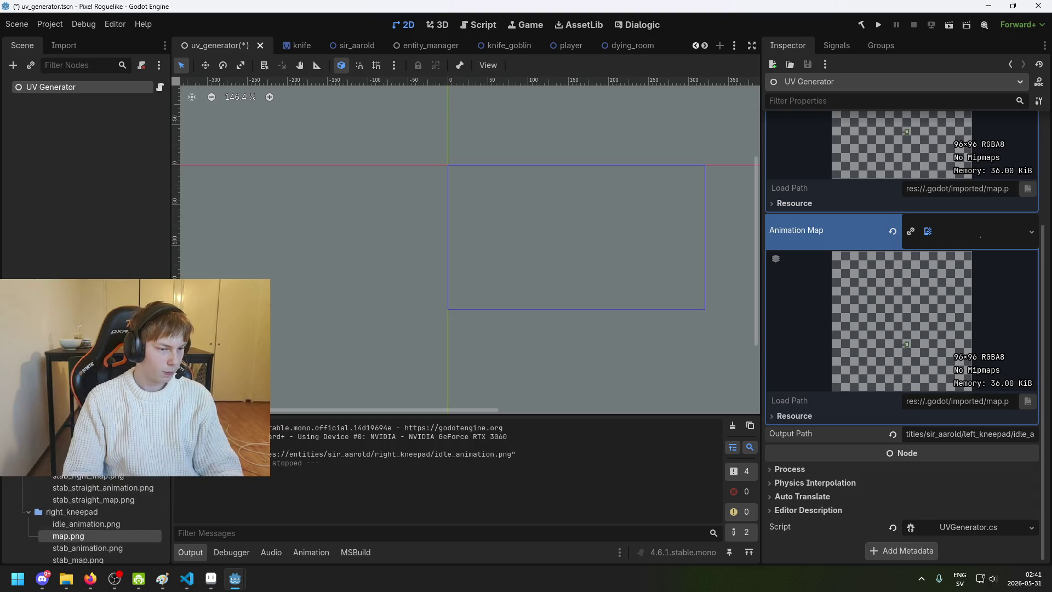
scroll(942, 258, "up", 3)
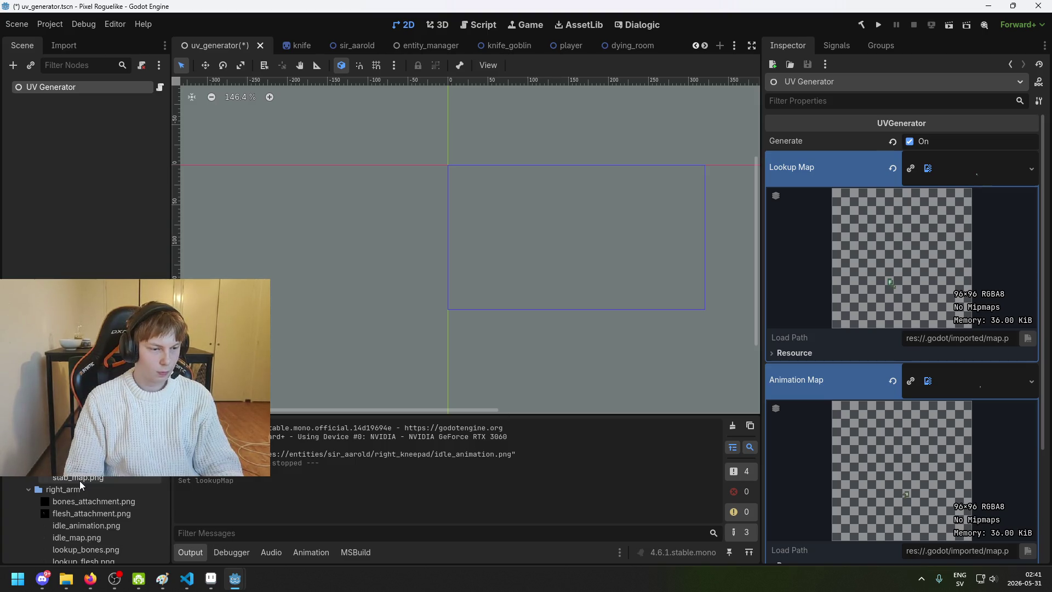
Step: Fix the animation map, run to generate the left kneepad image, then save with Generate off
left_click_drag(310, 436, 989, 384)
key("ctrl+z")
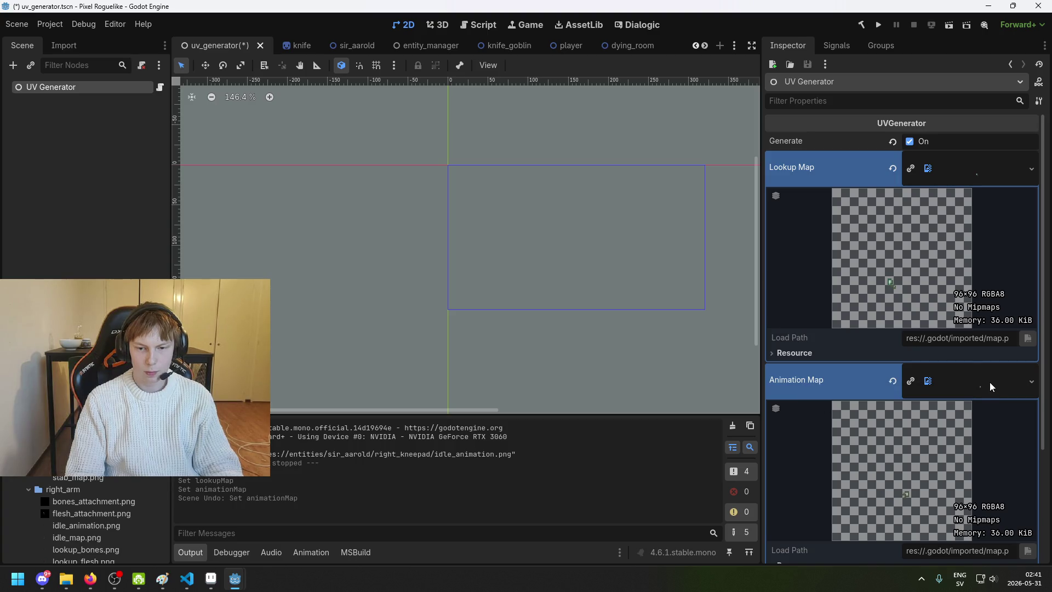
left_click_drag(959, 442, 980, 383)
key("ctrl+s")
scroll(972, 511, "up", 3)
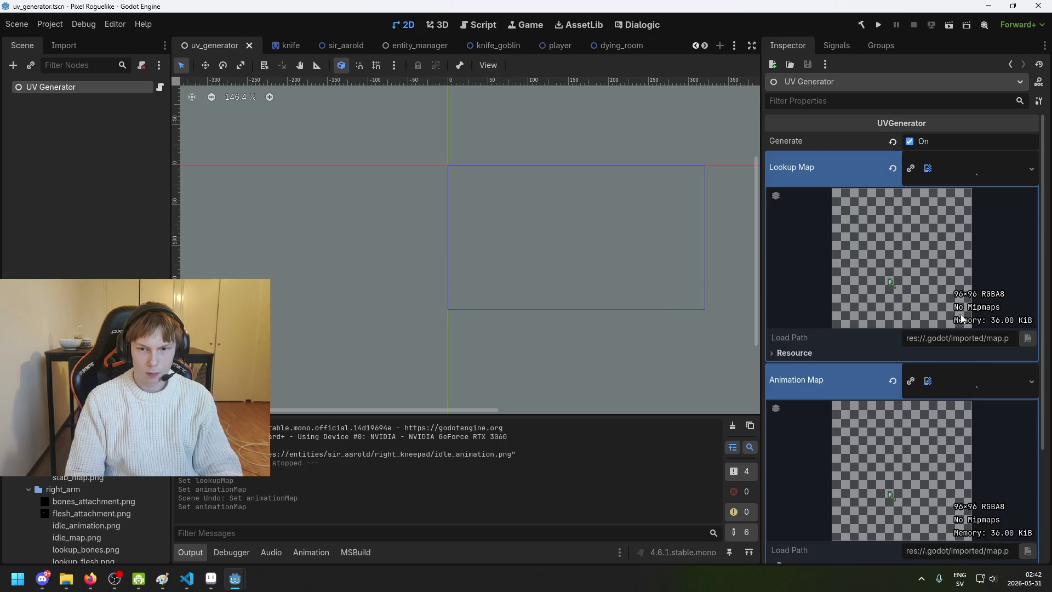
left_click(880, 26)
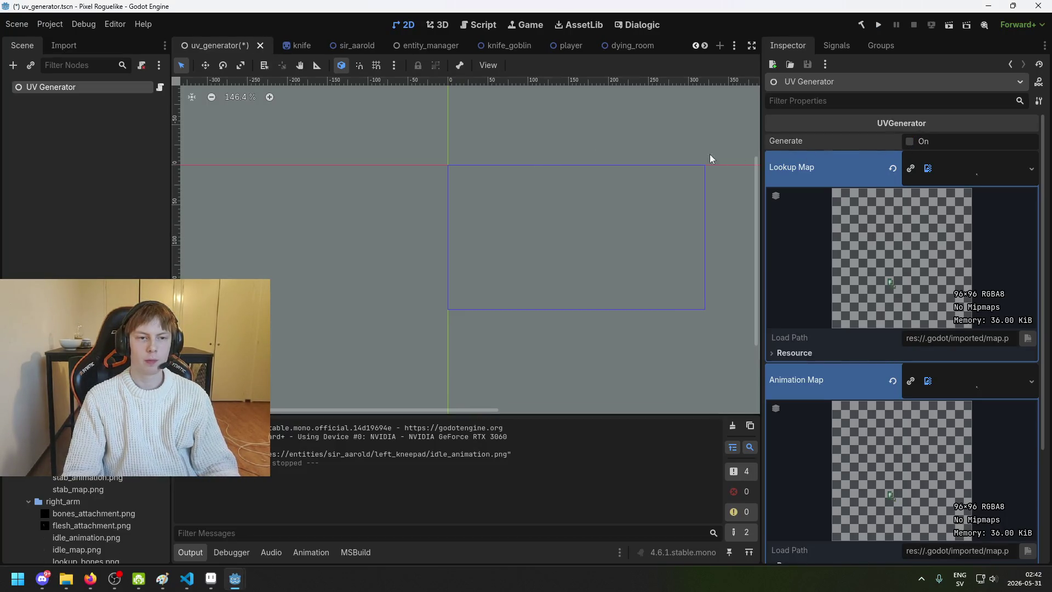
scroll(519, 148, "up", 1)
key("ctrl+s")
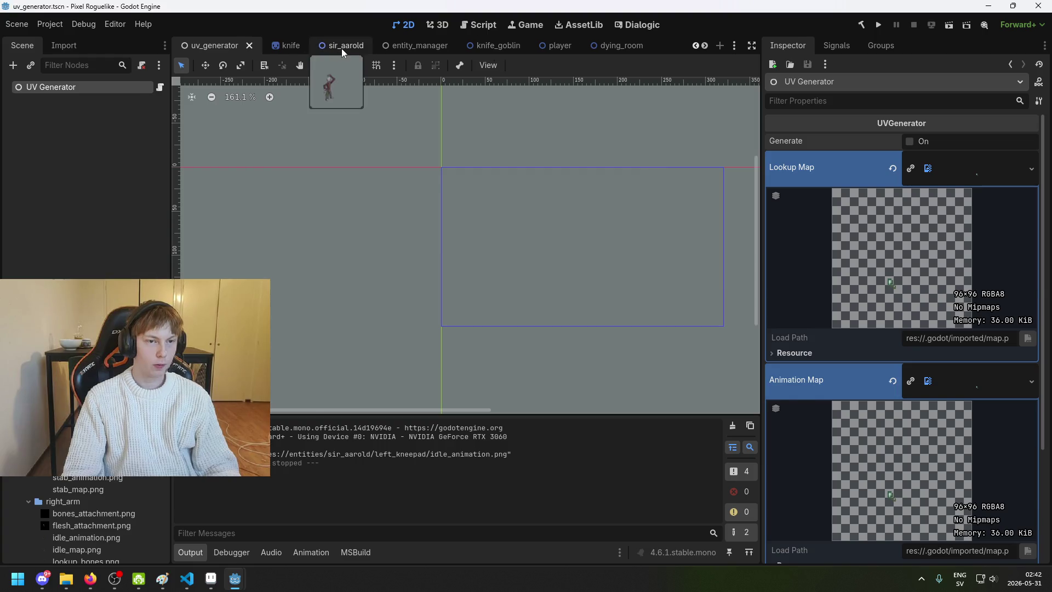
Step: In the sir_aarold scene, duplicate the Skin node and rename the copy LKneepad
left_click(351, 45)
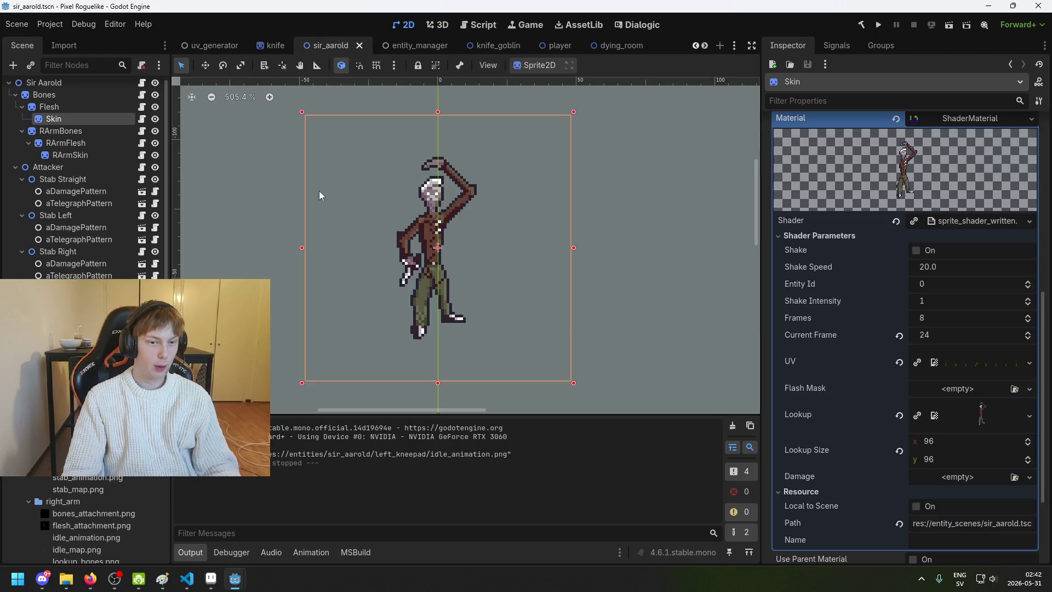
left_click(71, 111)
left_click(71, 124)
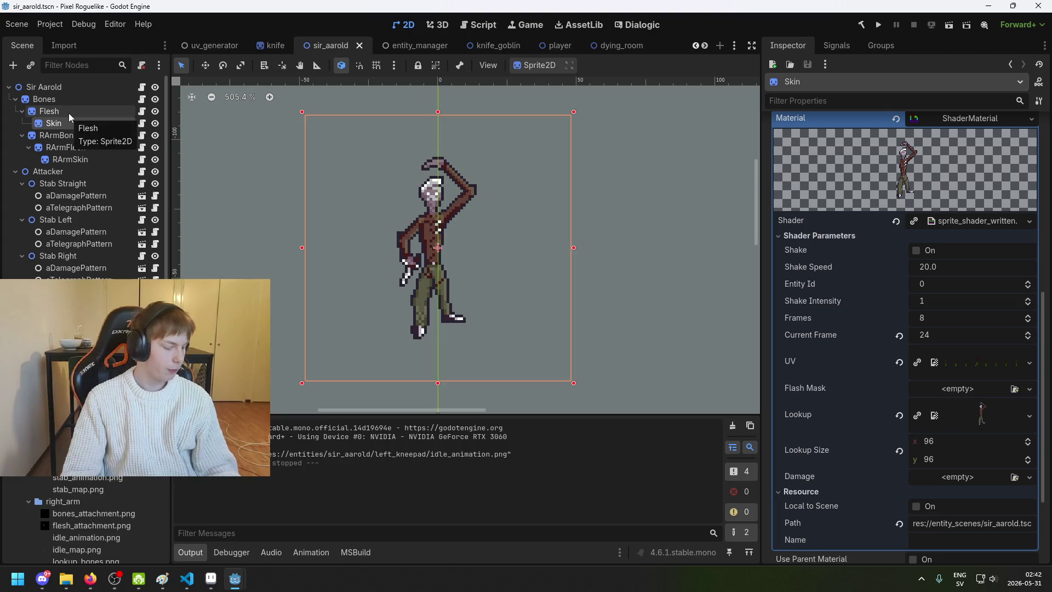
scroll(230, 183, "up", 2)
key("ctrl+d")
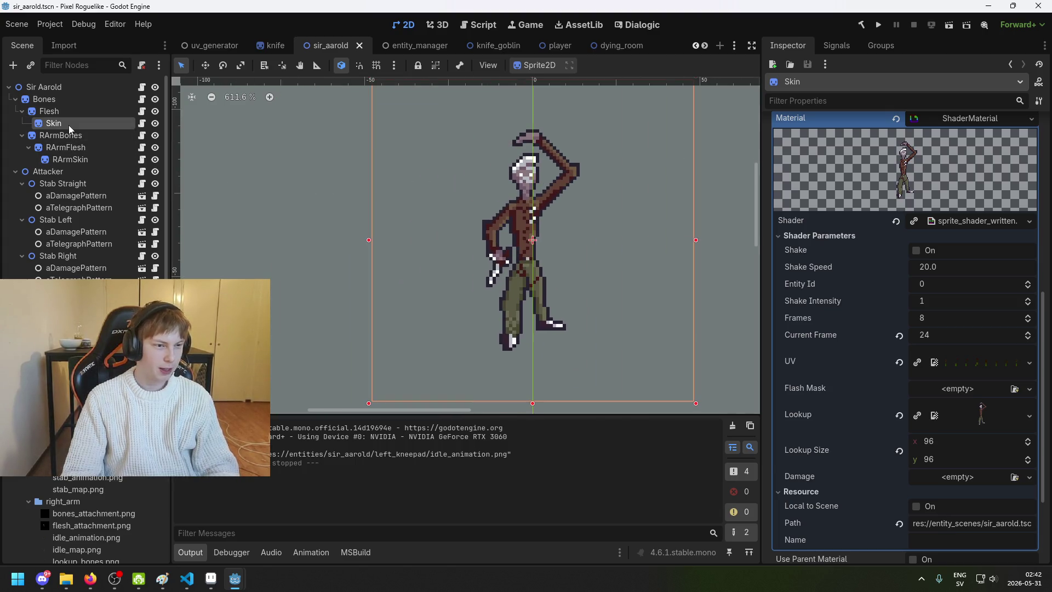
left_click_drag(72, 134, 82, 126)
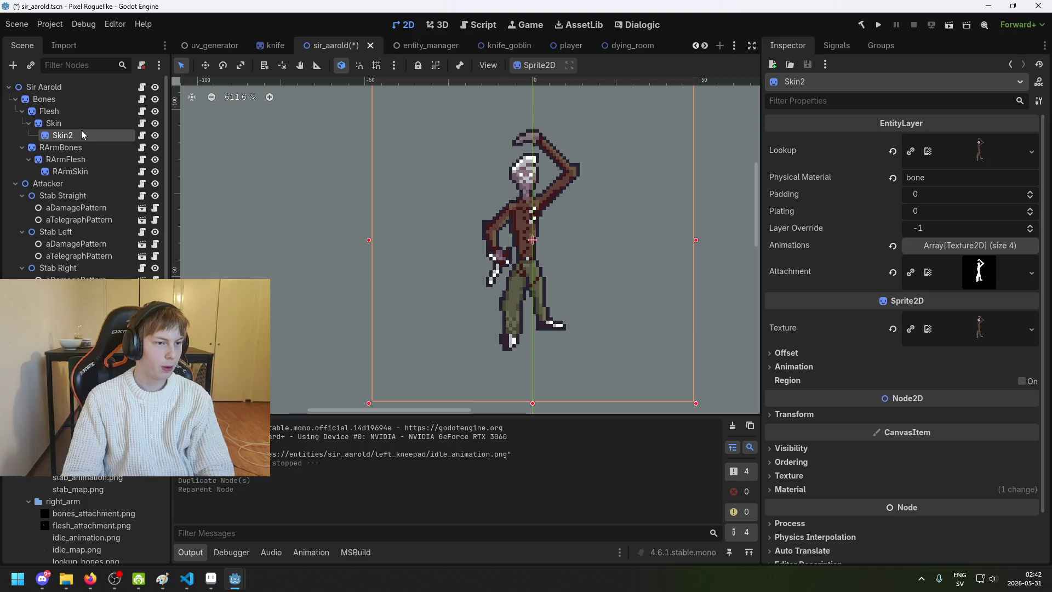
double_click(81, 137)
type("LKneepad")
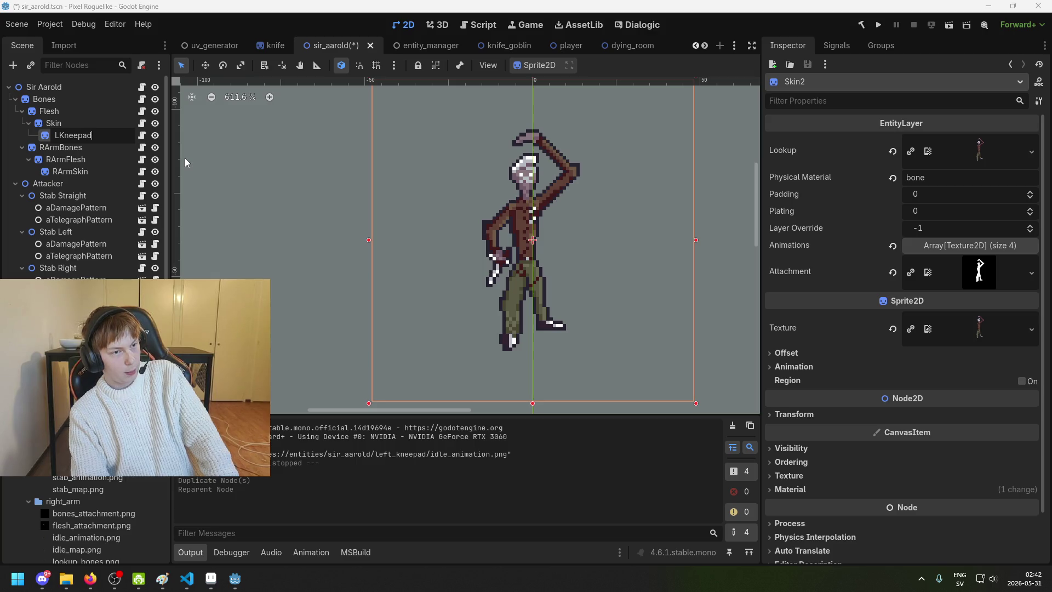
key("Return")
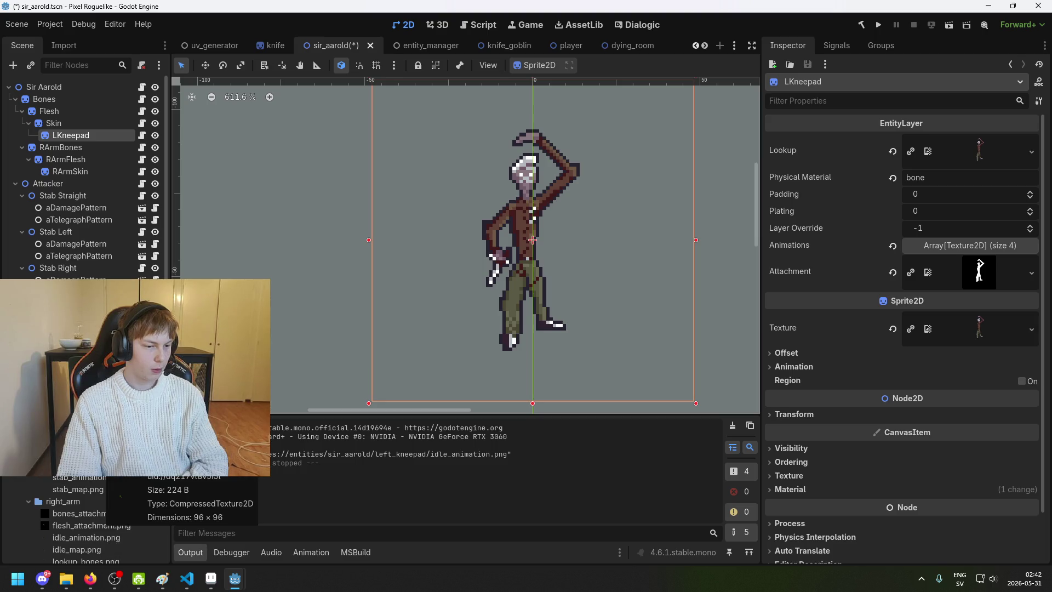
Step: Assign lookup_armor.png as LKneepad's lookup and texture, then preview its attachment image
scroll(97, 481, "down", 5)
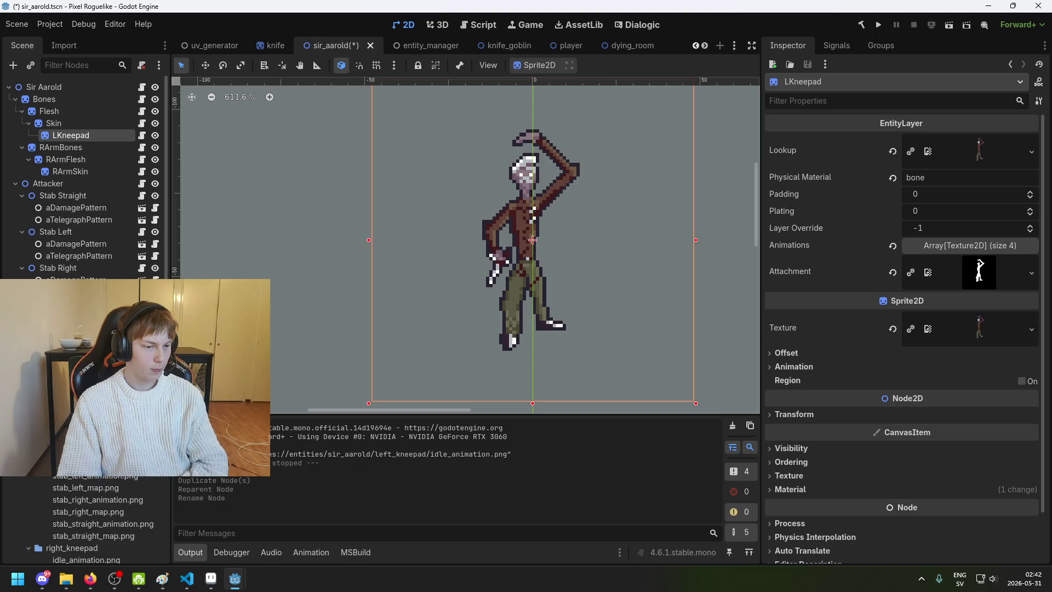
scroll(103, 483, "down", 5)
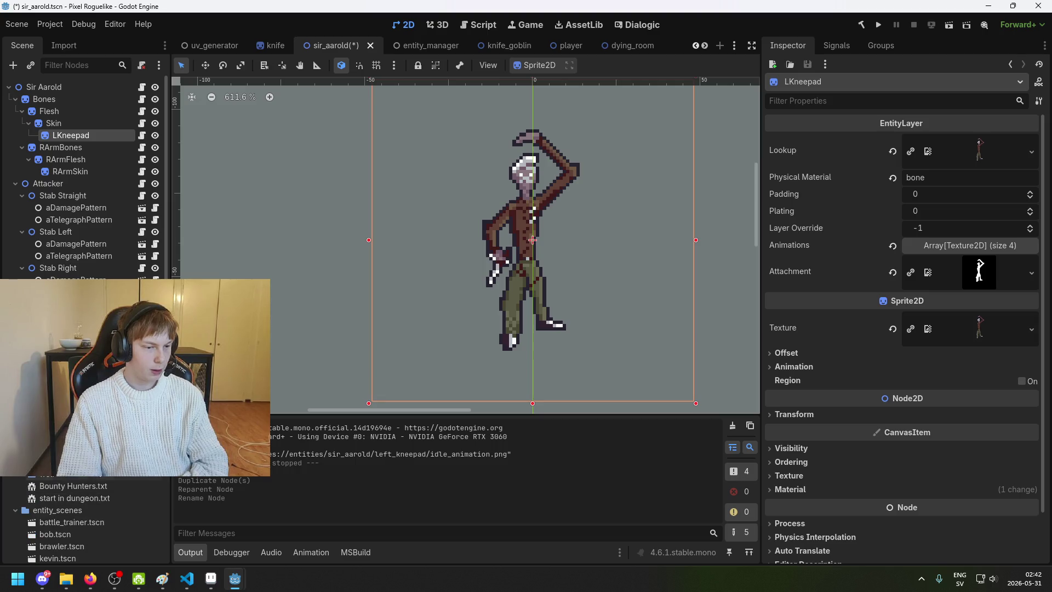
left_click_drag(82, 465, 1004, 144)
left_click_drag(82, 465, 979, 325)
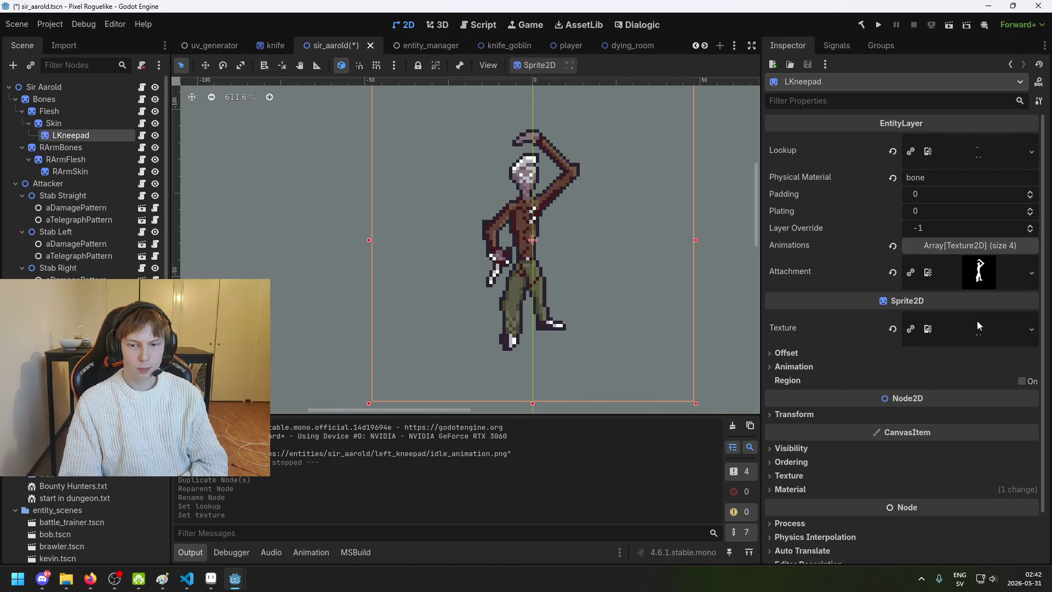
left_click(985, 281)
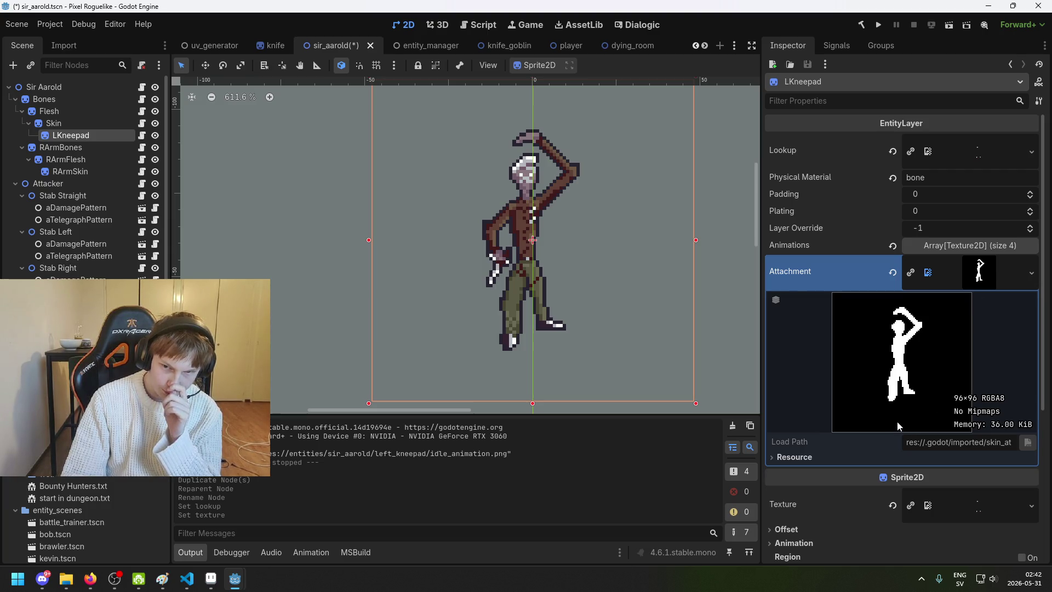
Step: Switch to Aseprite and zoom in on the skinny guy sprite
mouse_move(211, 579)
left_click(269, 492)
scroll(432, 284, "up", 1)
mouse_move(432, 284)
left_mouse_down()
mouse_move(501, 181)
mouse_move(509, 244)
left_mouse_up()
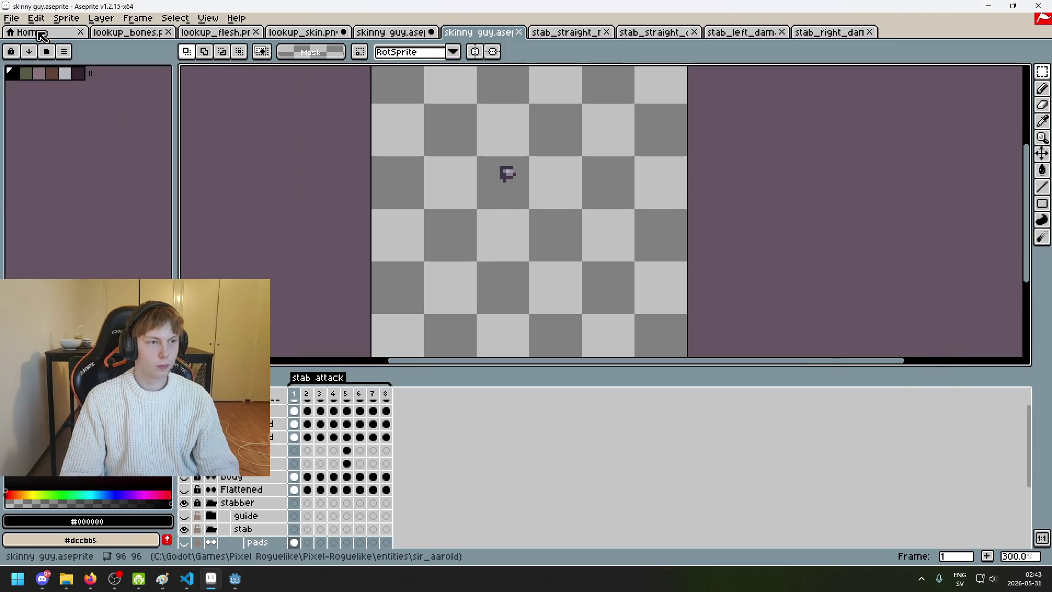
Step: Open map.png from the entities/sir_aarold/left_kneepad folder
left_click(11, 18)
left_click(37, 48)
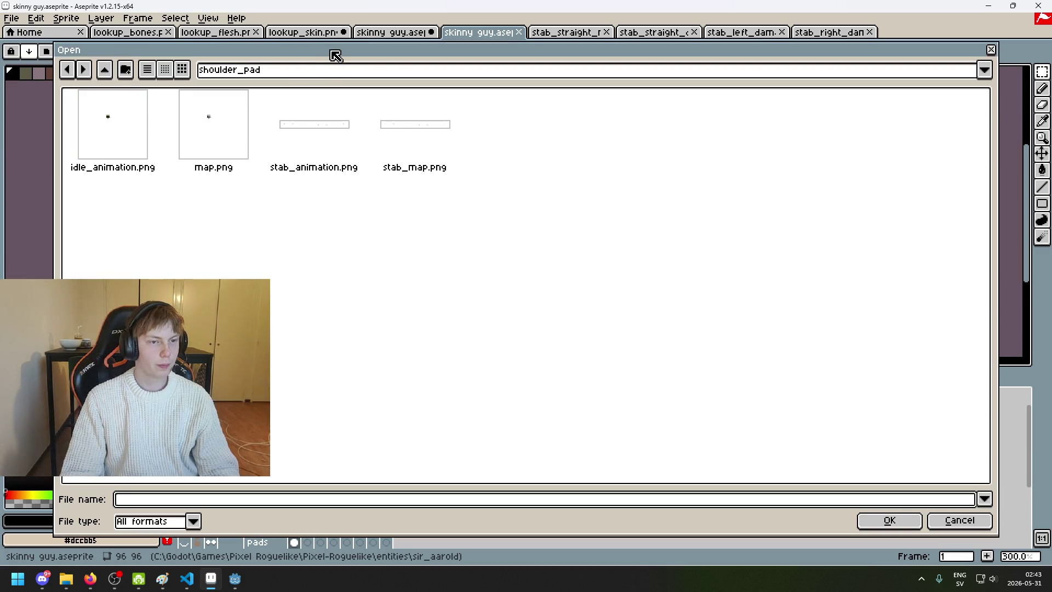
left_click(319, 70)
left_click(368, 163)
left_click(352, 74)
left_click(361, 163)
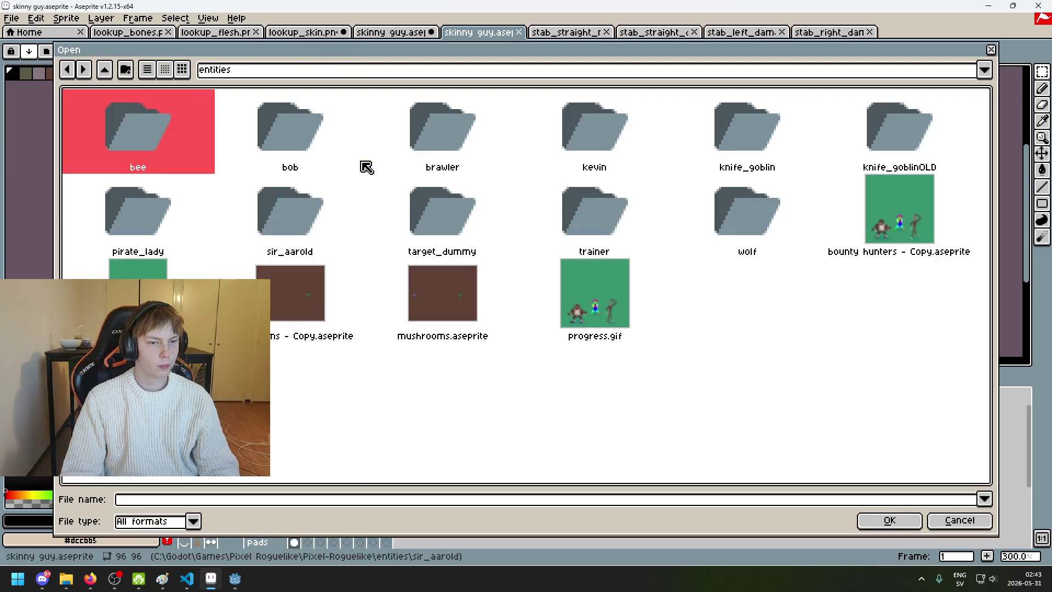
double_click(325, 234)
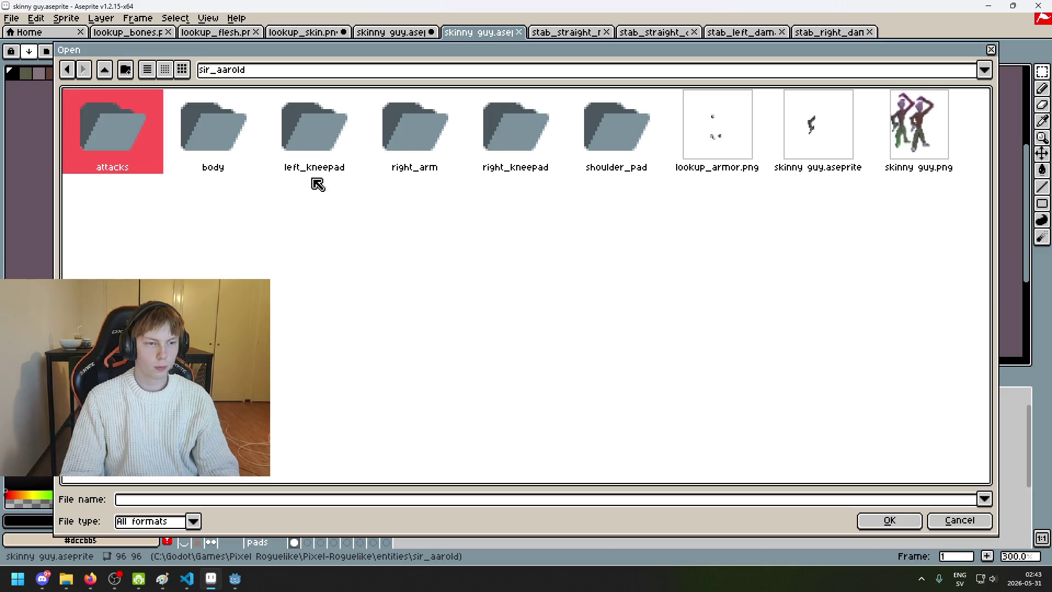
double_click(631, 133)
left_click(67, 69)
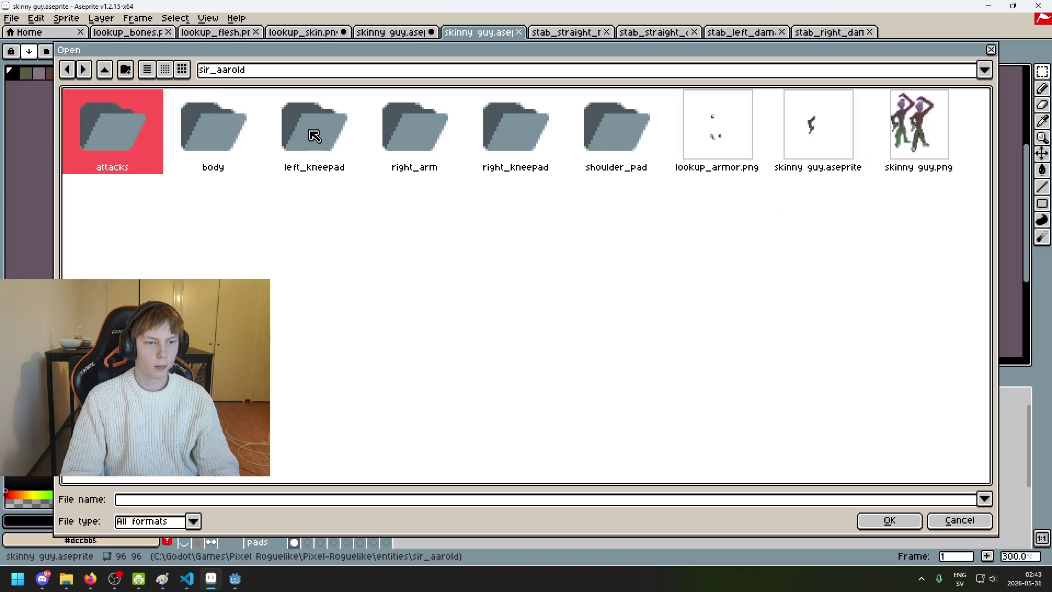
double_click(314, 136)
left_click(135, 163)
left_click(215, 164)
left_click(130, 149)
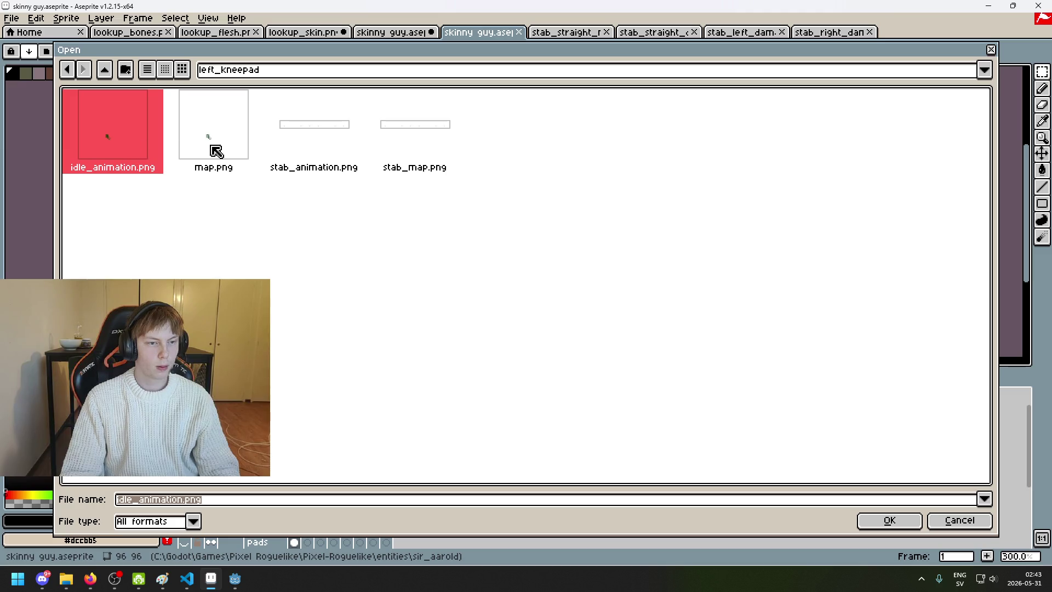
left_click(216, 151)
double_click(216, 151)
Step: Select the transparent area around the kneepad with the Magic Wand
scroll(613, 205, "up", 3)
left_click(1037, 74)
left_click(716, 223)
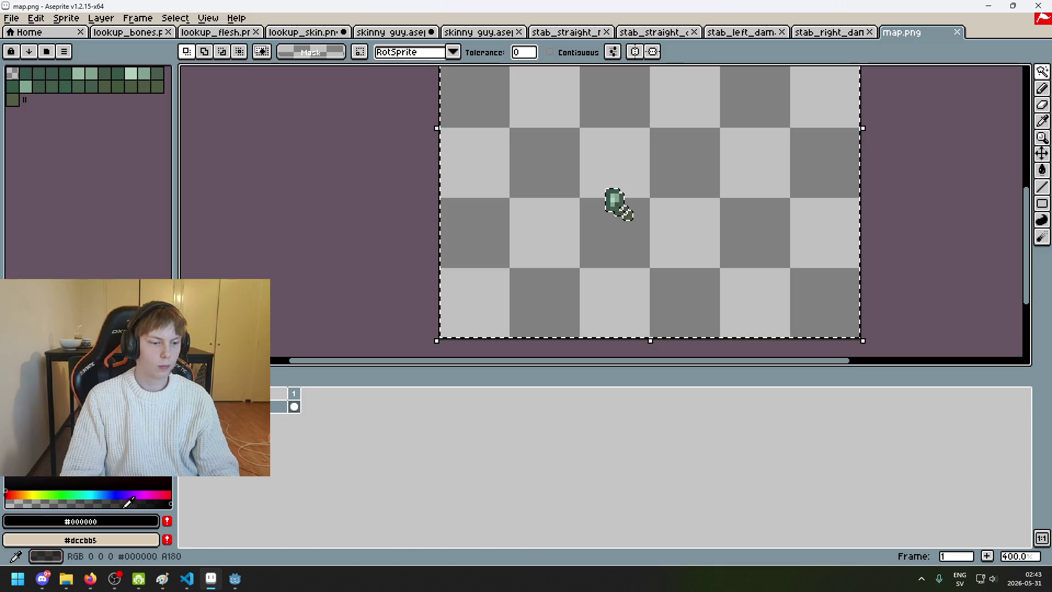
Step: Pick white as the drawing colour and add a new layer
key("g")
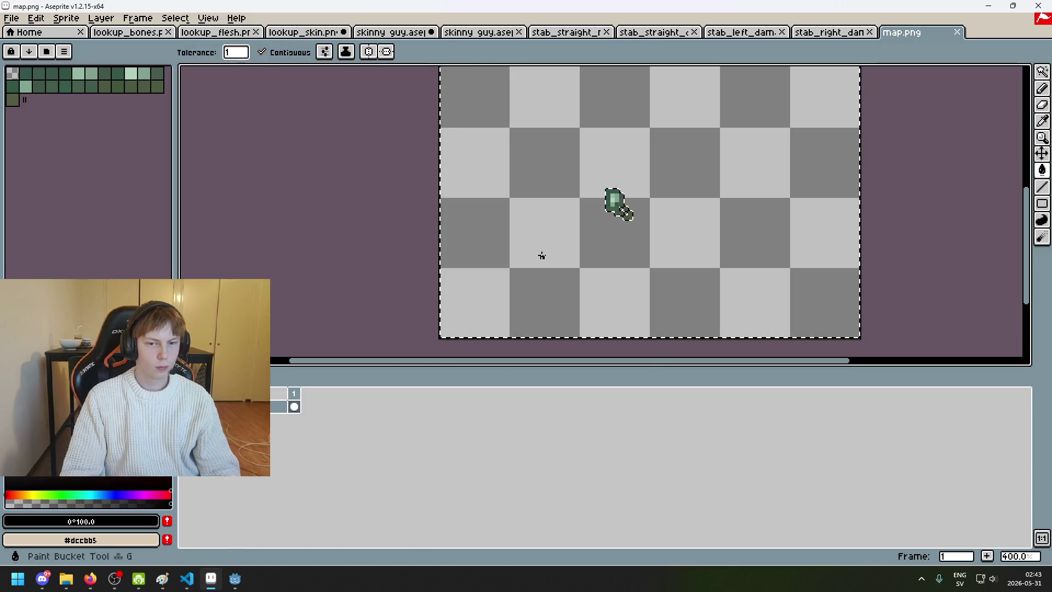
scroll(659, 193, "up", 5)
scroll(606, 227, "down", 5)
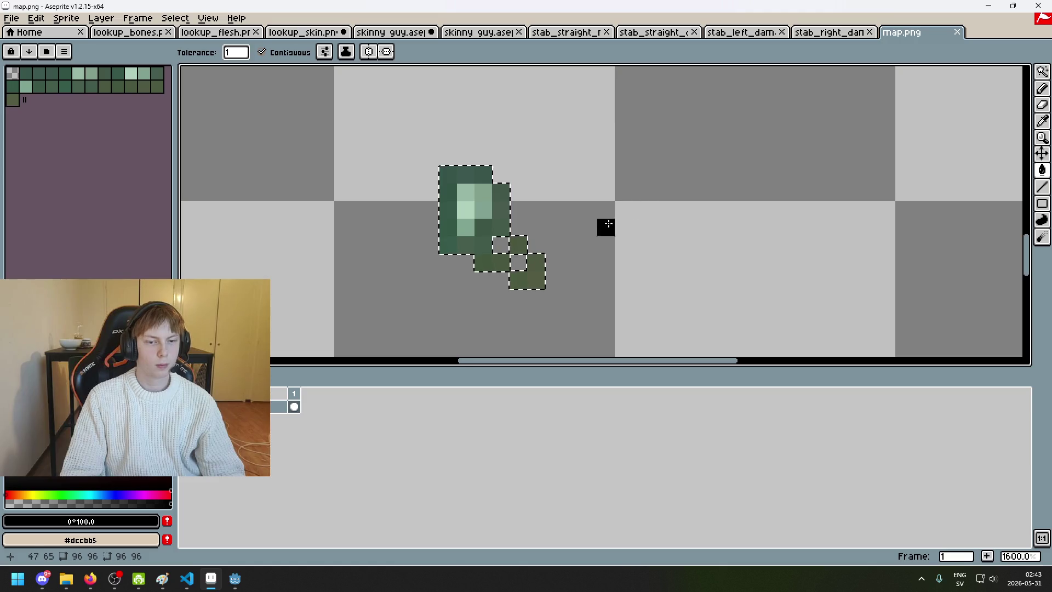
scroll(537, 246, "up", 5)
scroll(535, 241, "up", 1)
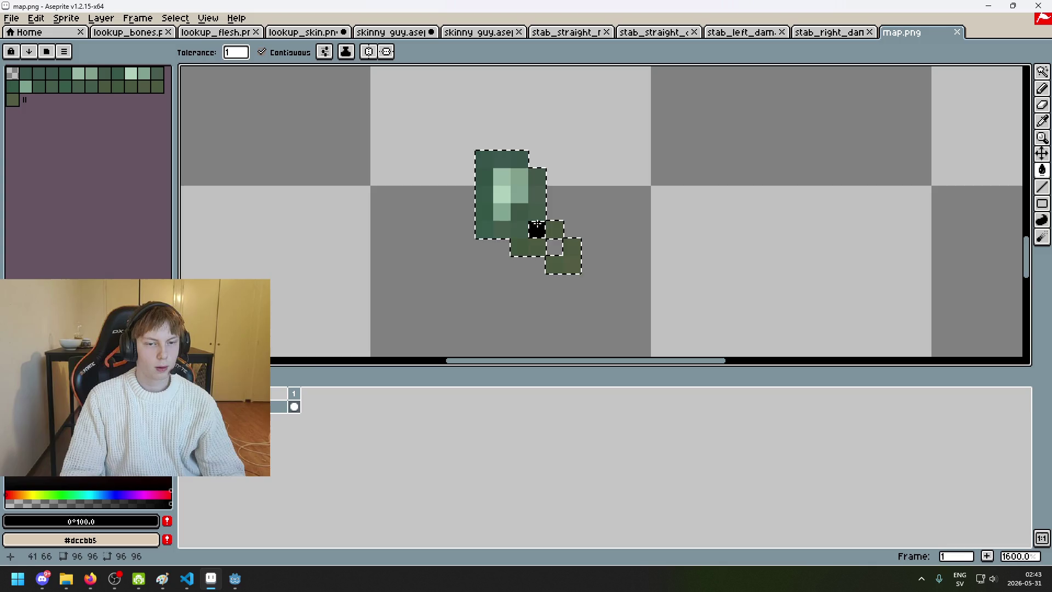
left_click(614, 189, "alt")
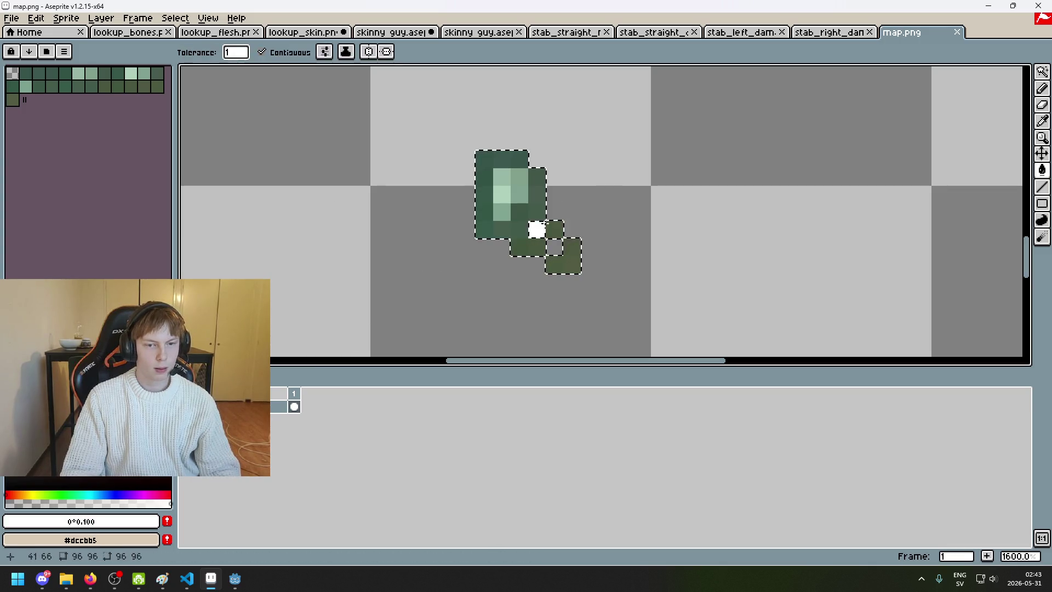
key("b")
right_click(252, 405)
left_click(313, 430)
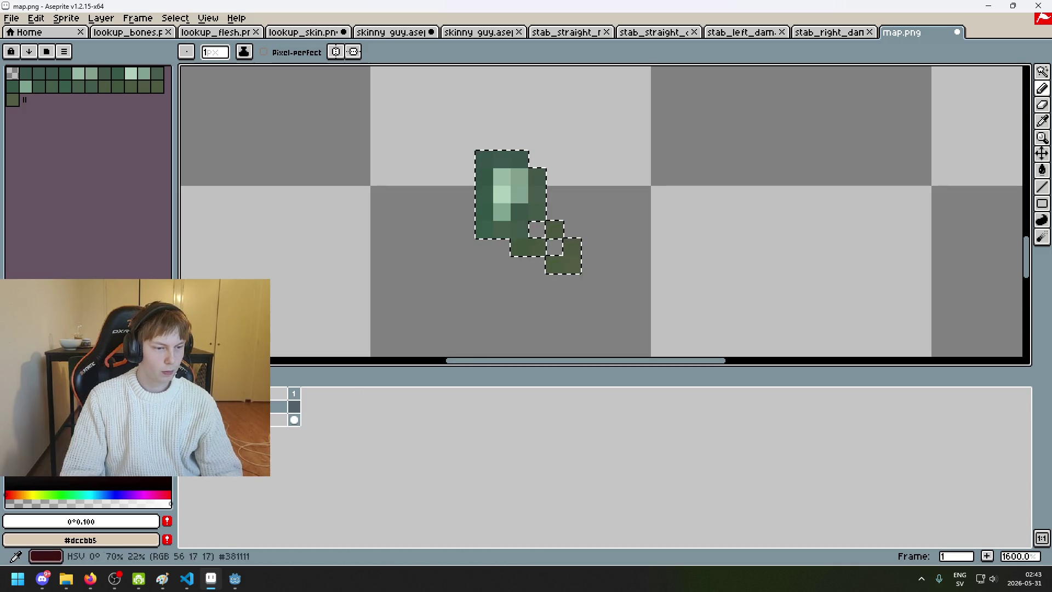
Step: Paint a pixel of the kneepad's diagonal tail white, undoing an accidental full fill
key("g")
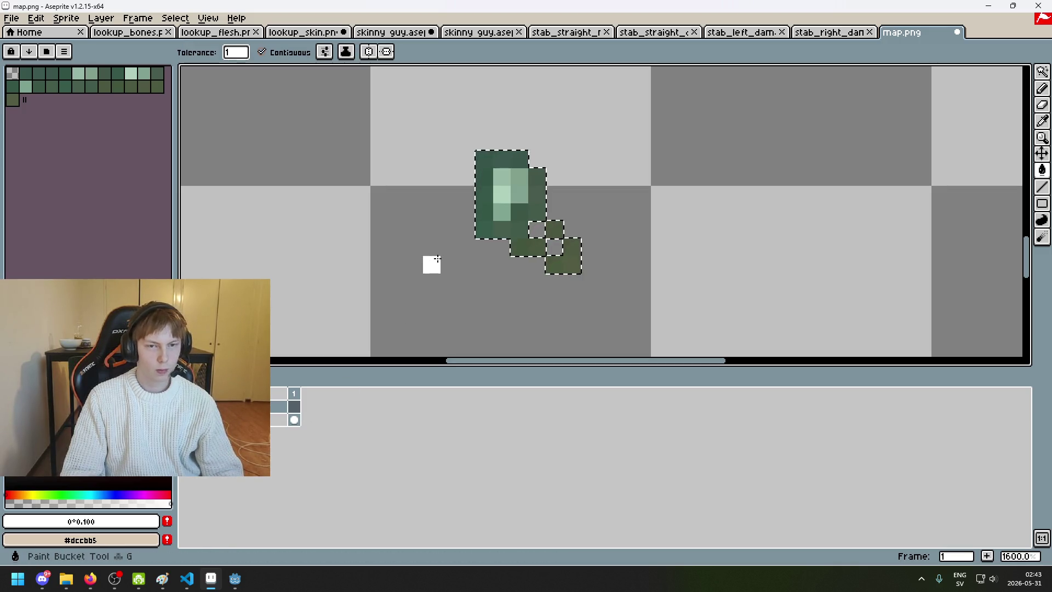
left_click(528, 216)
key("ctrl+z")
key("b")
left_click(519, 230)
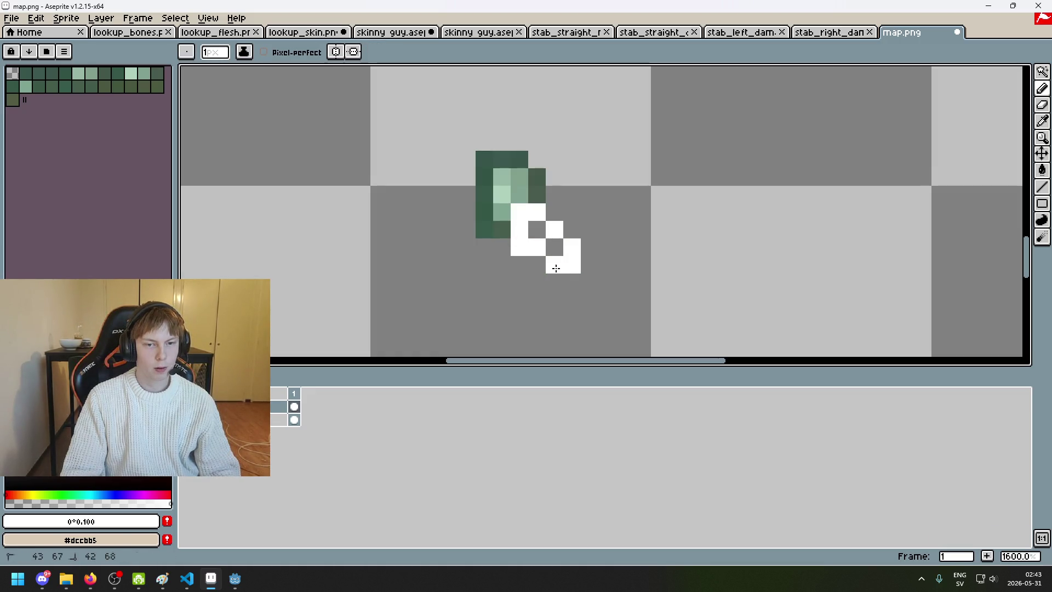
scroll(513, 224, "down", 5)
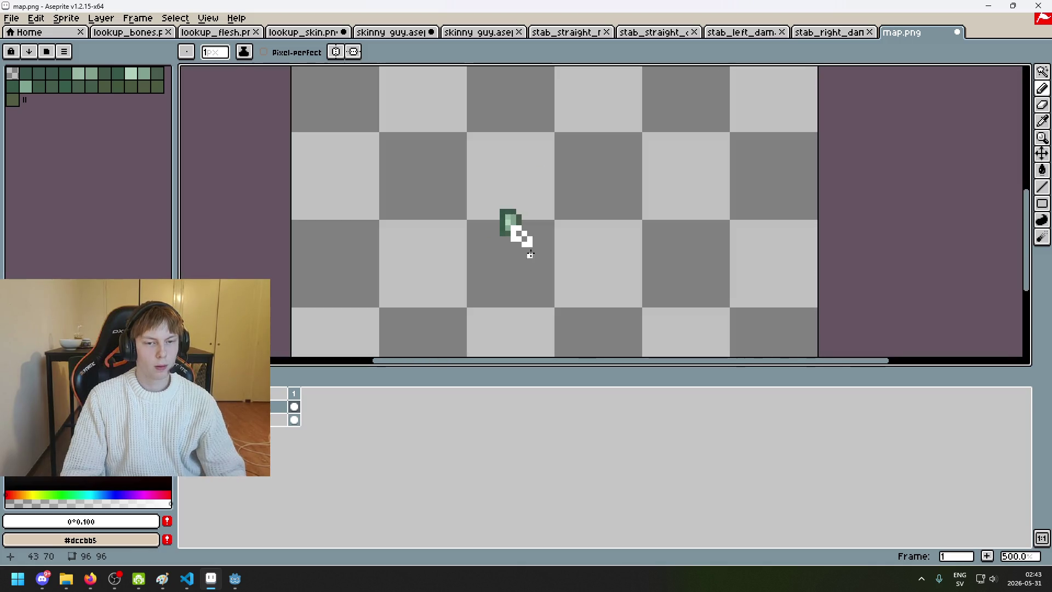
scroll(529, 254, "up", 5)
key("e")
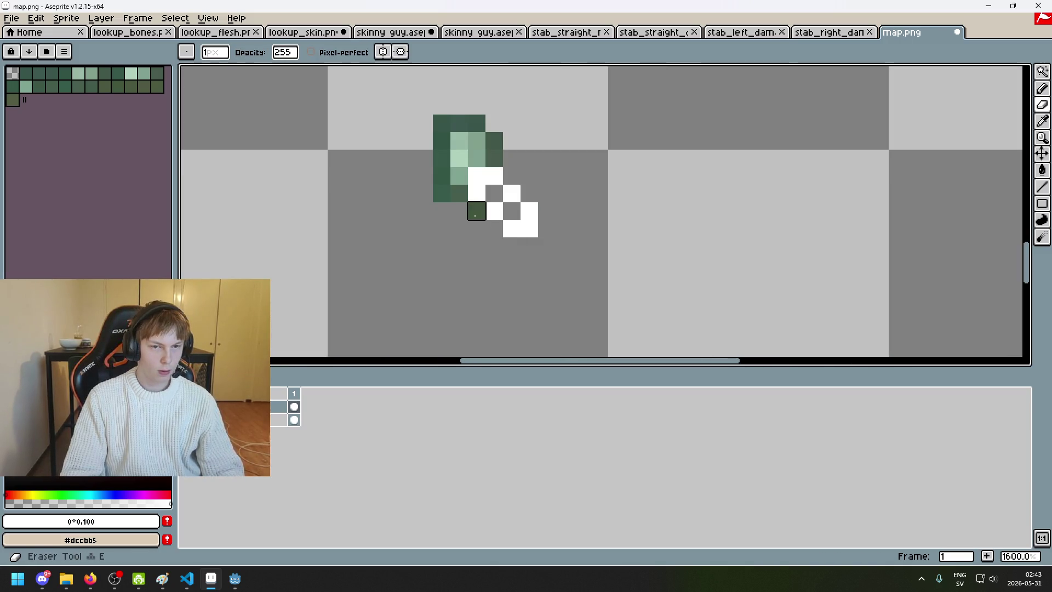
key("ctrl+z")
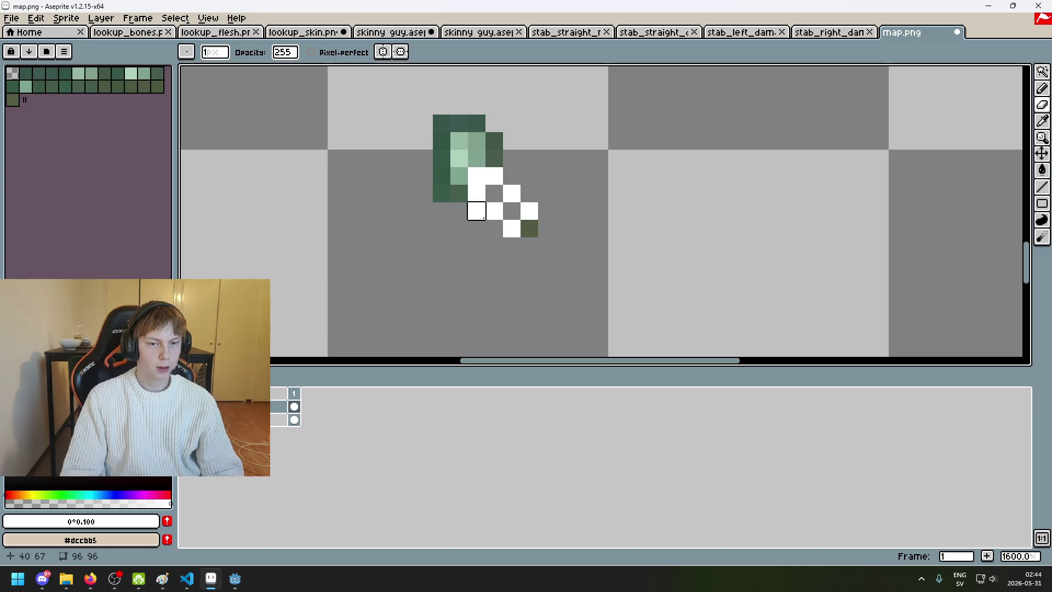
Step: Inspect the white pixels, undo the last one, recentre the sprite, and pick black
scroll(616, 279, "down", 4)
scroll(591, 251, "up", 4)
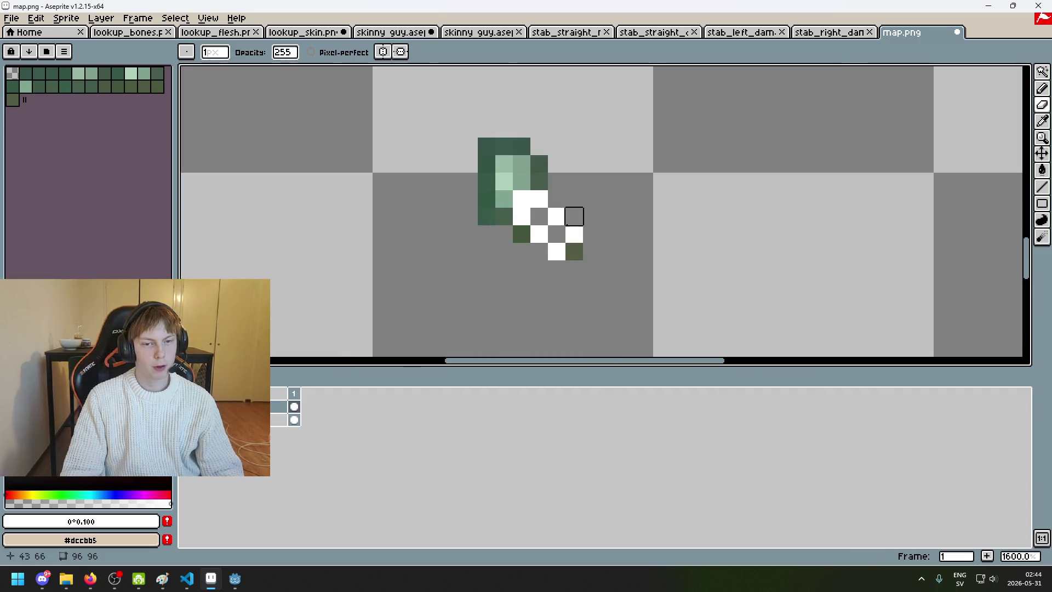
scroll(556, 216, "down", 4)
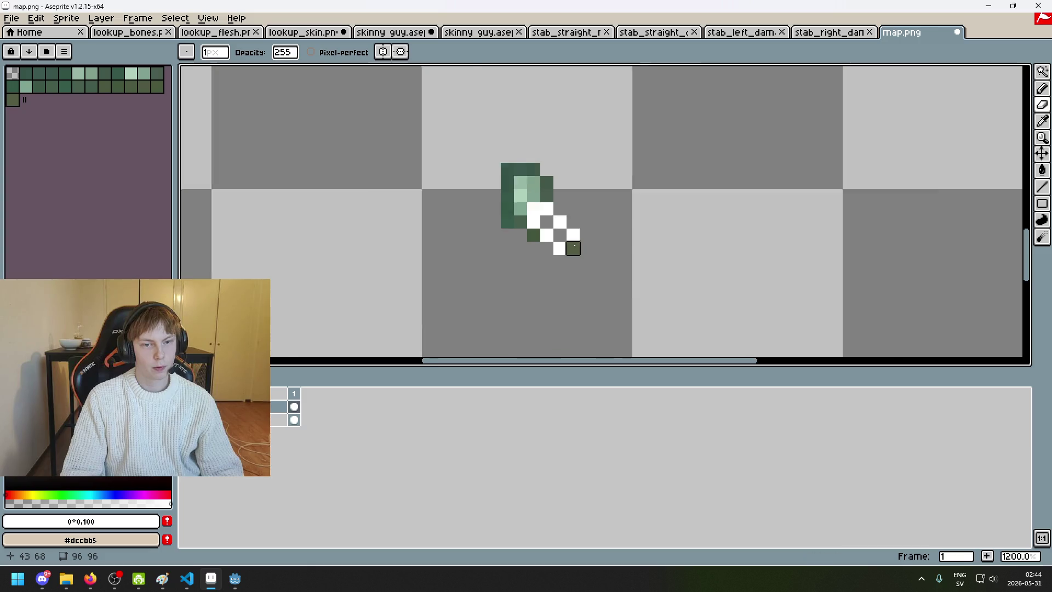
scroll(570, 254, "up", 1)
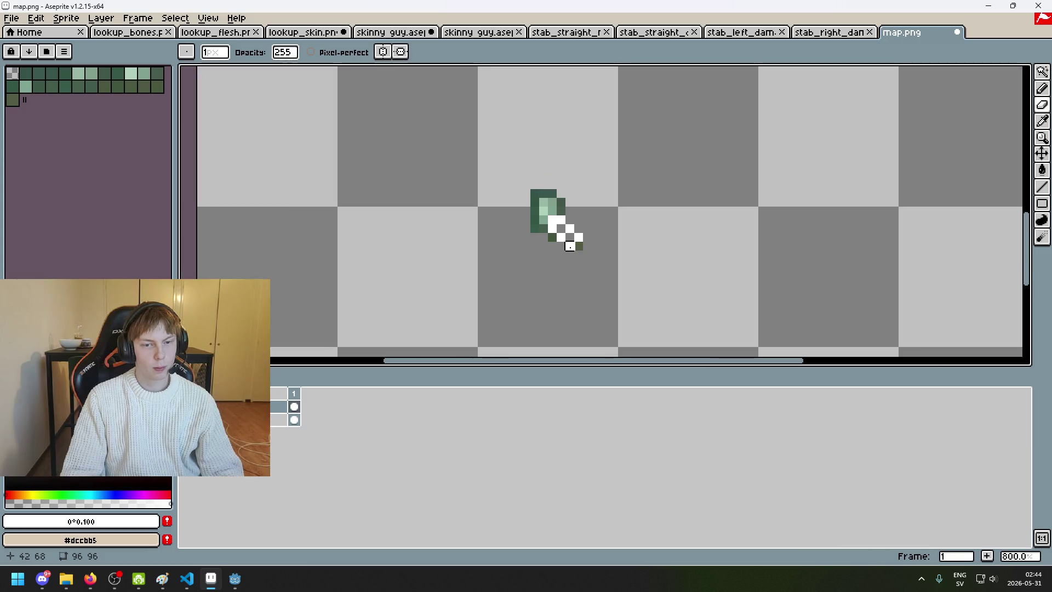
scroll(570, 247, "down", 2)
scroll(586, 250, "up", 2)
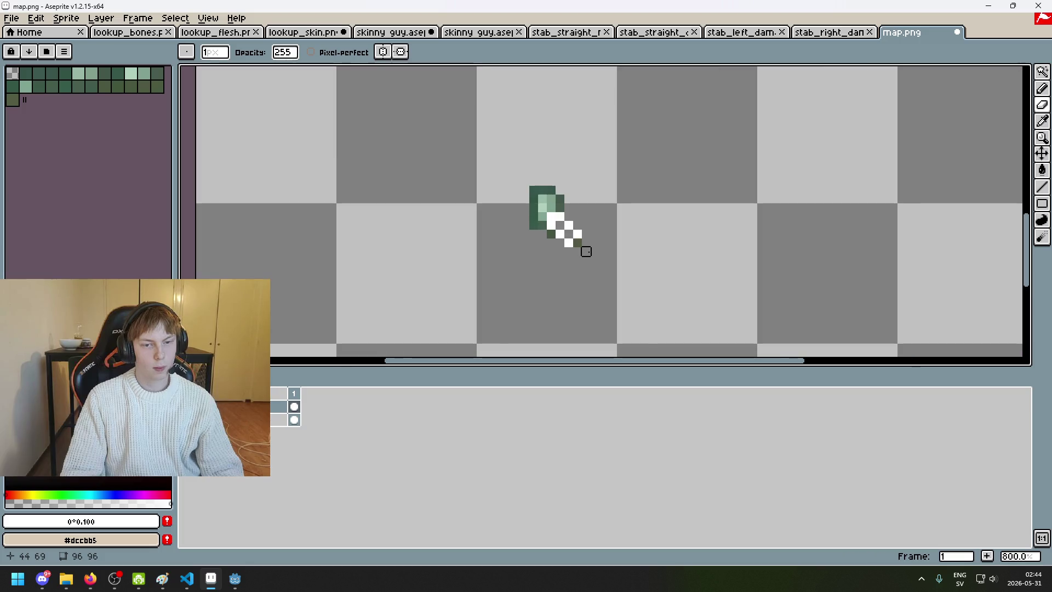
scroll(570, 236, "down", 4)
scroll(575, 243, "up", 2)
scroll(557, 216, "up", 1)
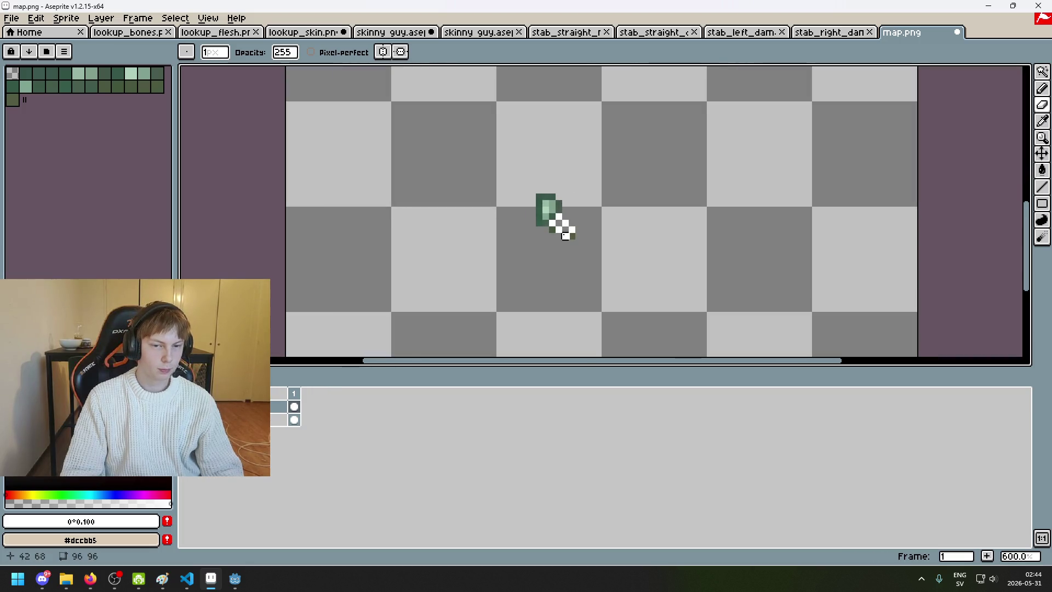
scroll(577, 261, "down", 2)
scroll(578, 261, "up", 2)
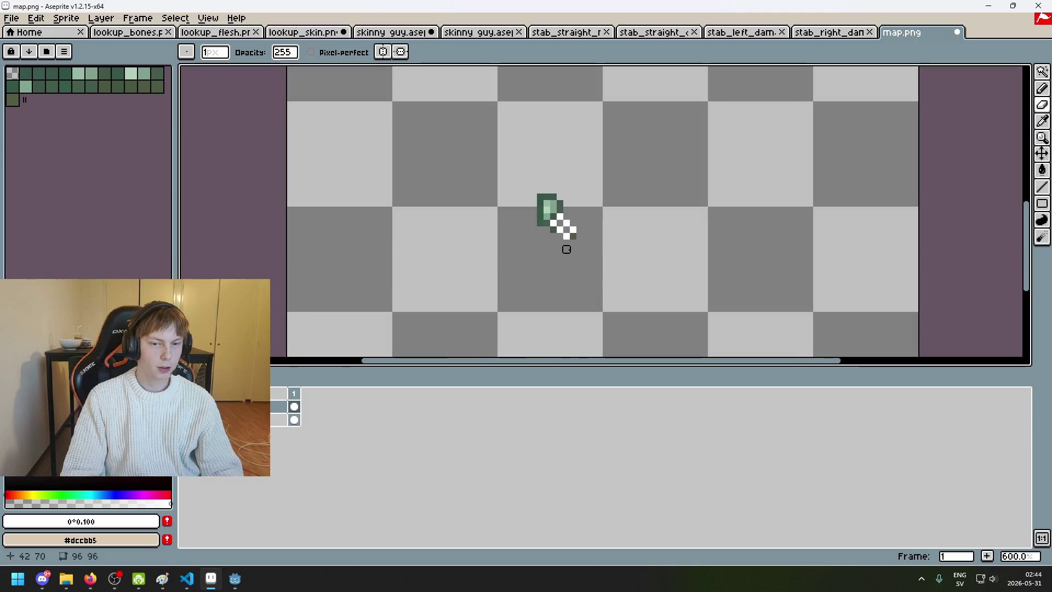
scroll(573, 249, "up", 4)
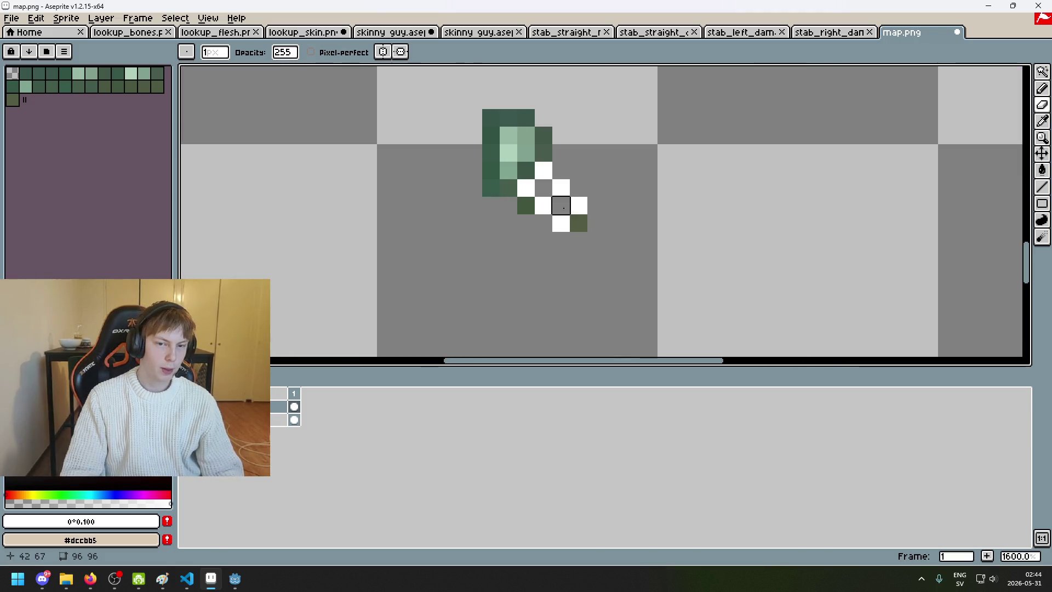
key("ctrl+z")
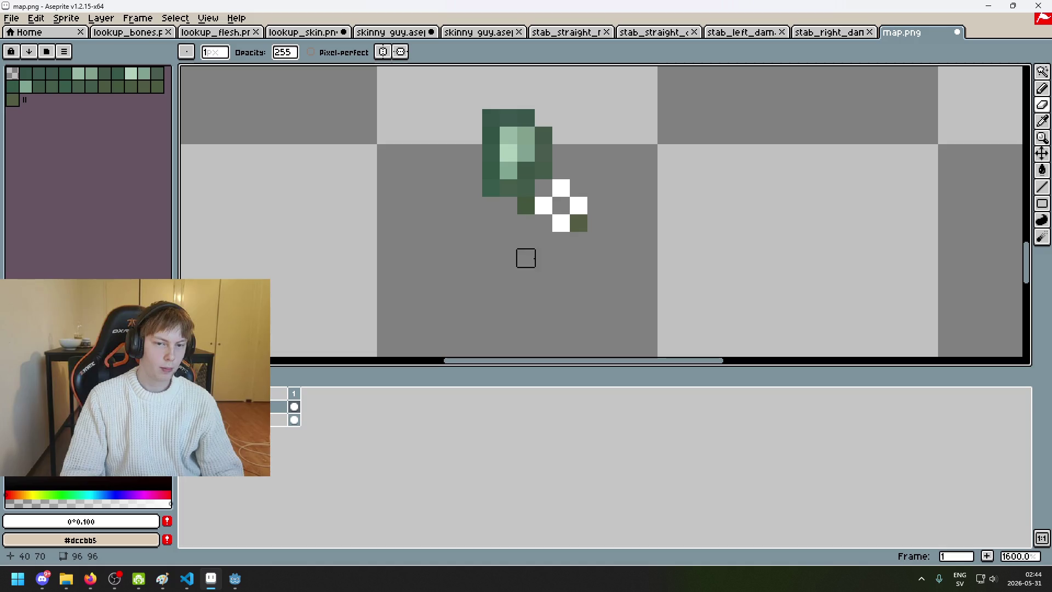
scroll(539, 247, "down", 6)
scroll(542, 242, "up", 8)
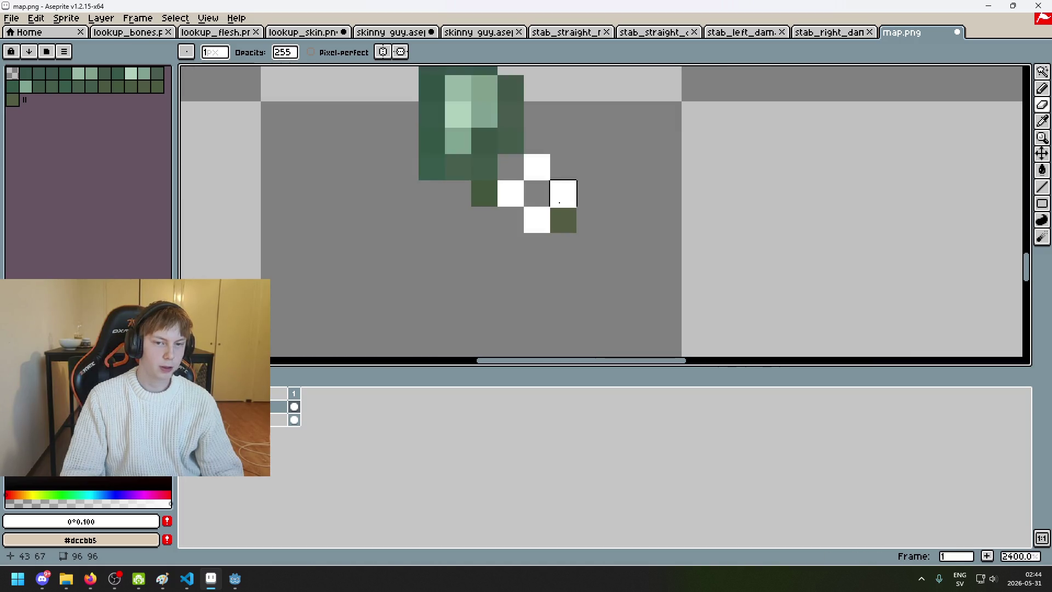
scroll(549, 225, "down", 5)
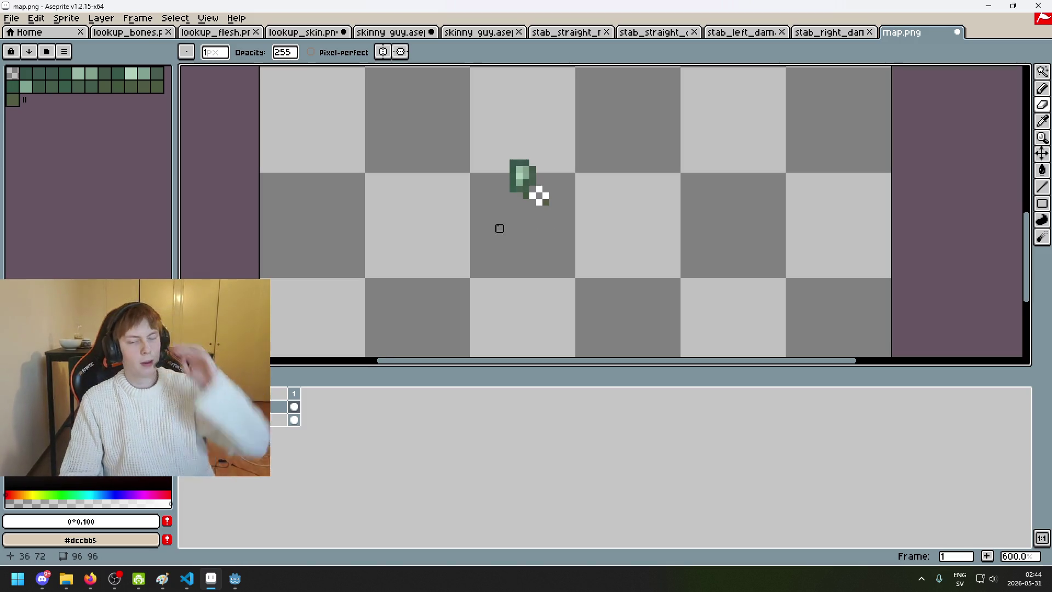
left_click_drag(497, 228, 471, 249)
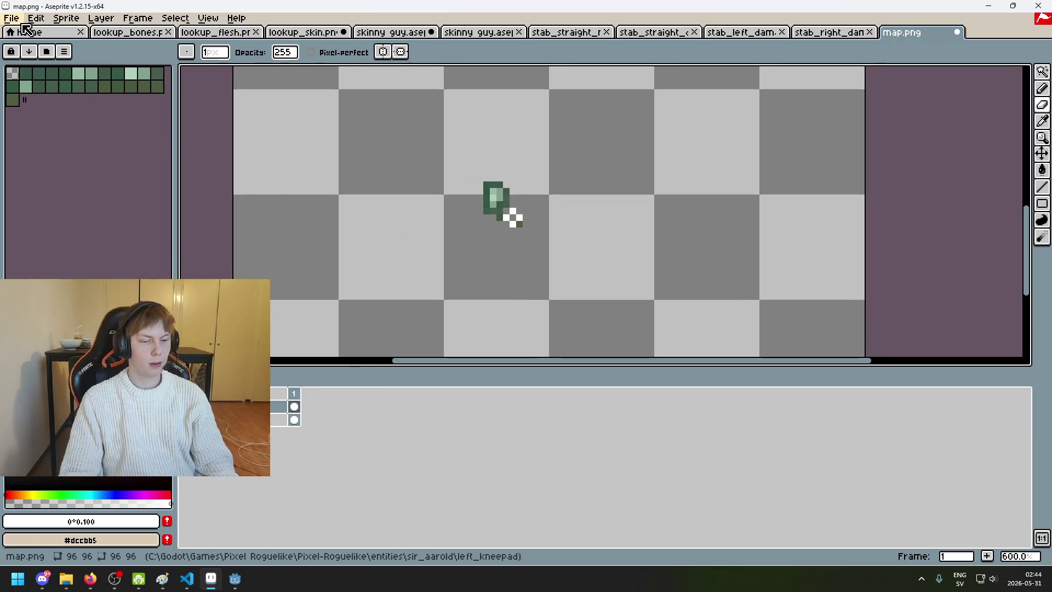
left_click(82, 481)
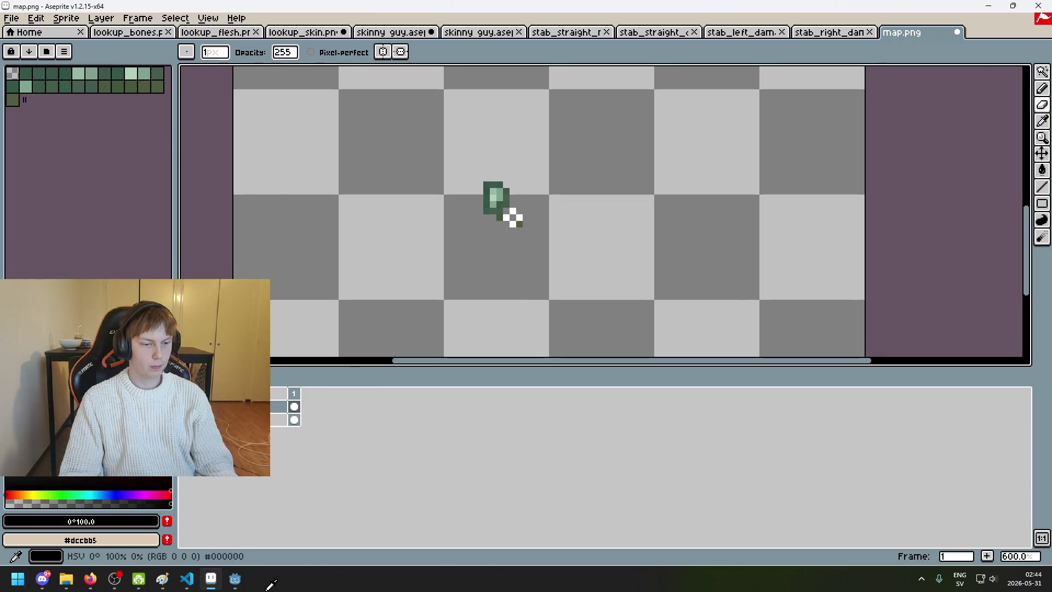
Step: Bucket-fill the canvas background and the cross's grey centre black
key("g")
left_click(351, 290)
scroll(498, 228, "up", 5)
left_click(550, 178)
key("b")
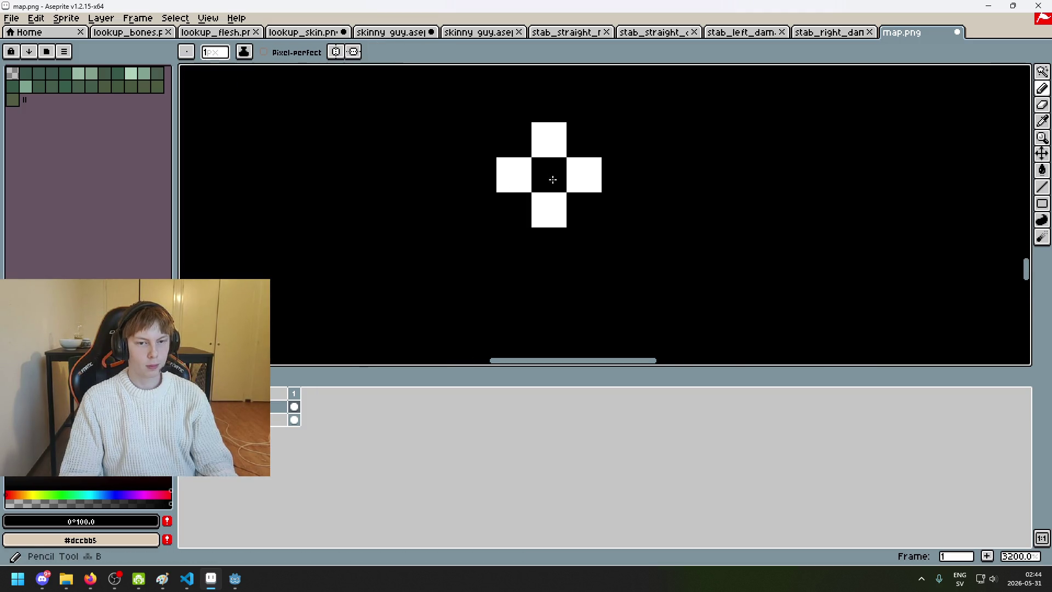
scroll(550, 171, "down", 7)
Step: Export the image as attachment.png in left_kneepad, then close map.png without saving
left_click(11, 18)
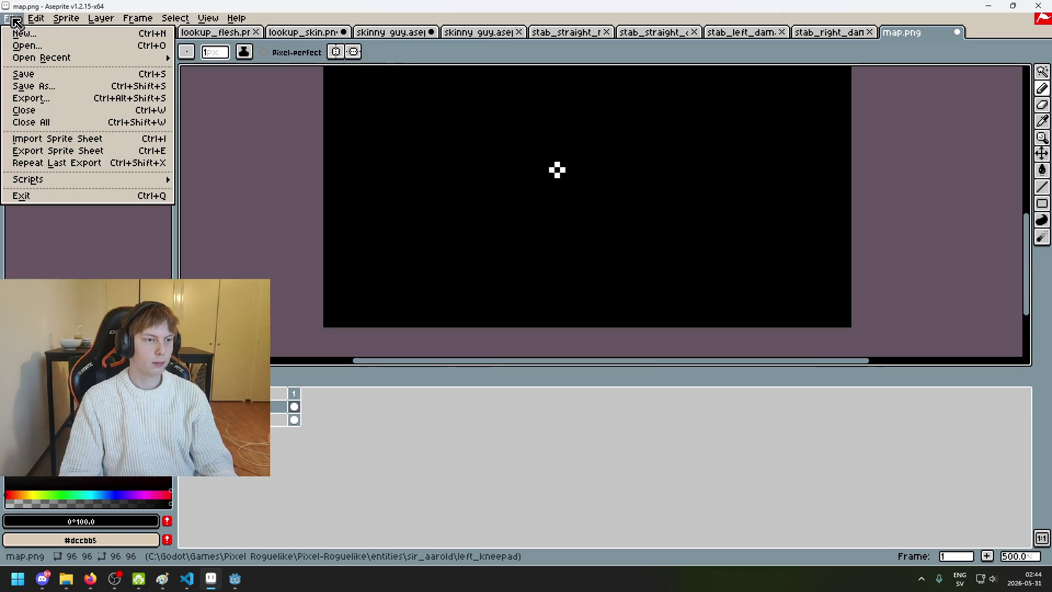
left_click(52, 113)
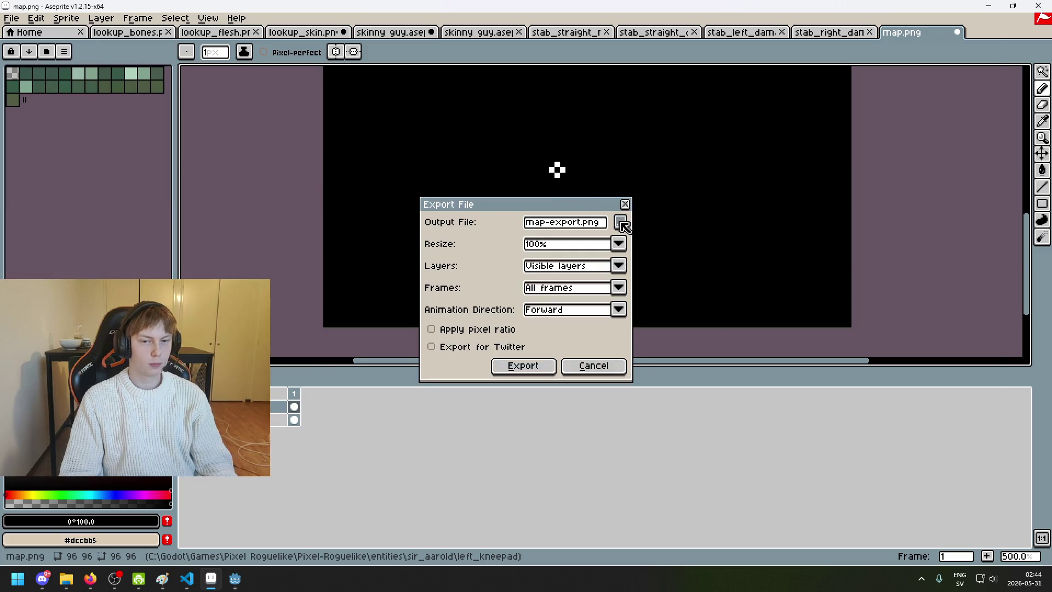
left_click(621, 223)
left_click(281, 71)
left_click(334, 186)
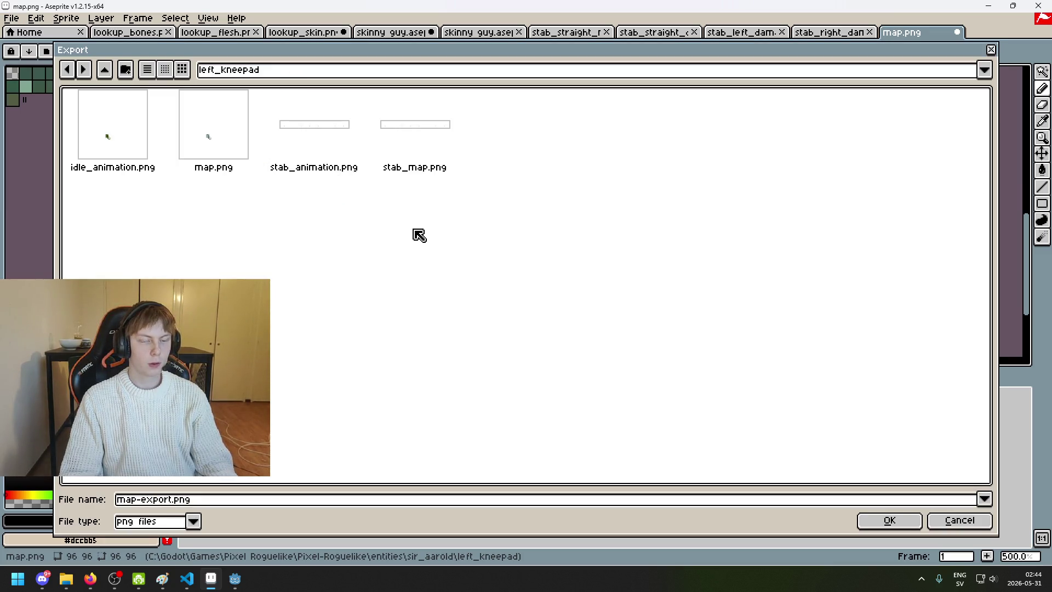
double_click(176, 500)
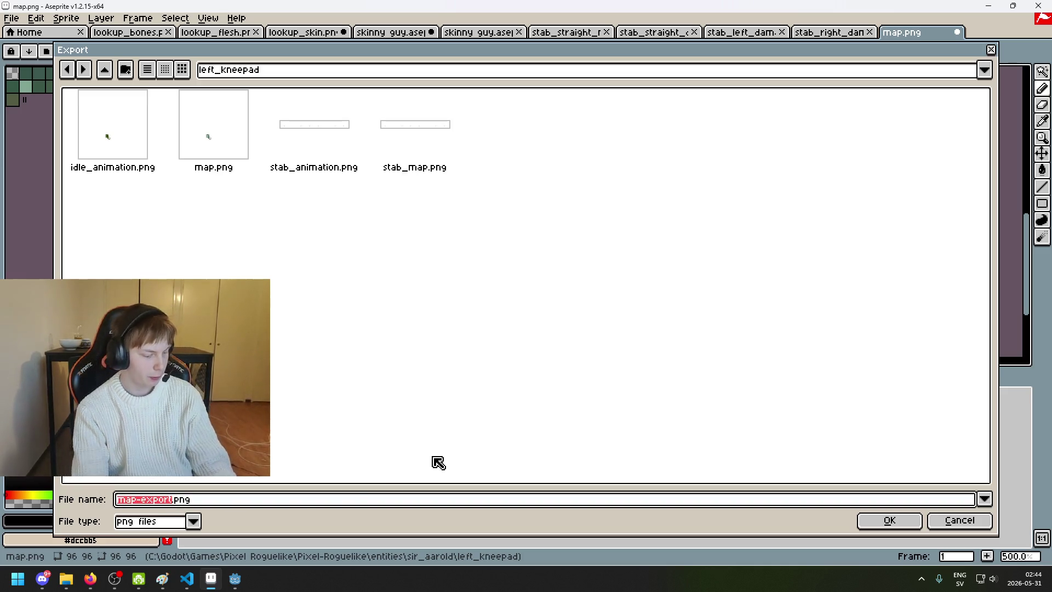
key("BackSpace")
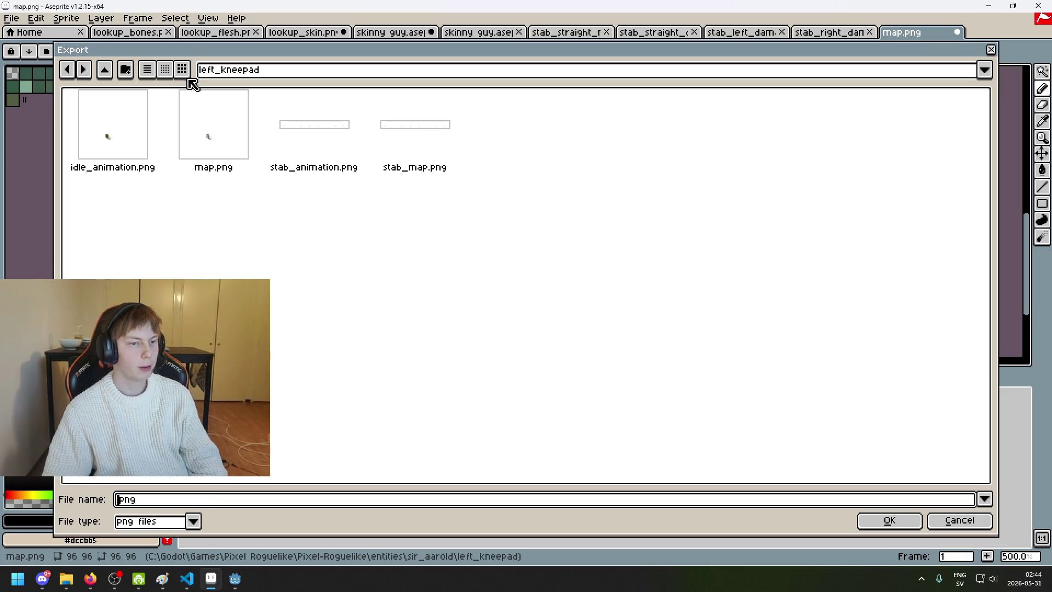
mouse_move(193, 47)
left_mouse_down()
mouse_move(279, 389)
mouse_move(304, 344)
mouse_move(272, 99)
left_mouse_up()
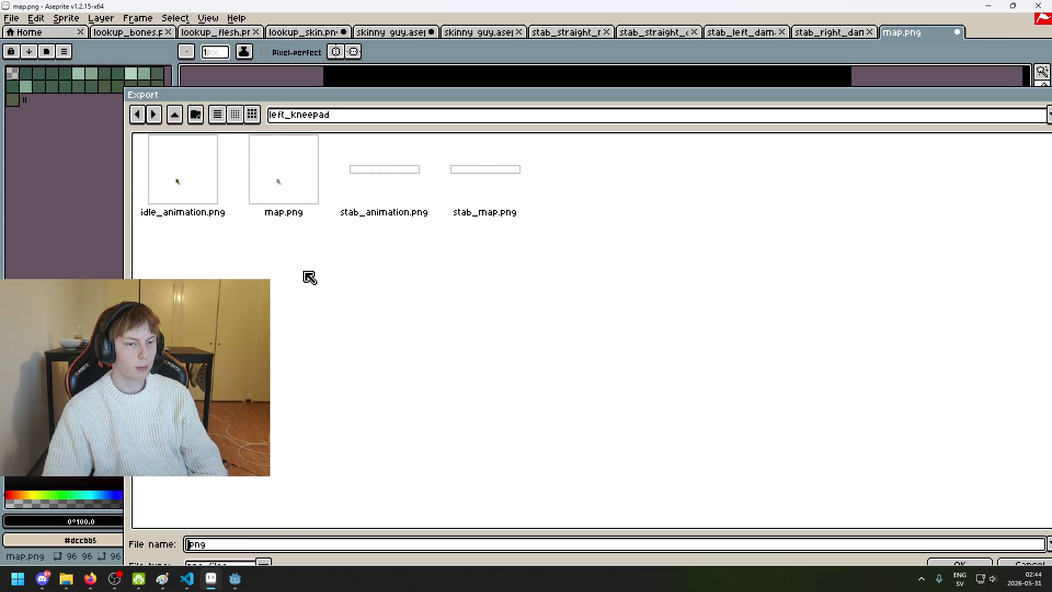
type("attachment")
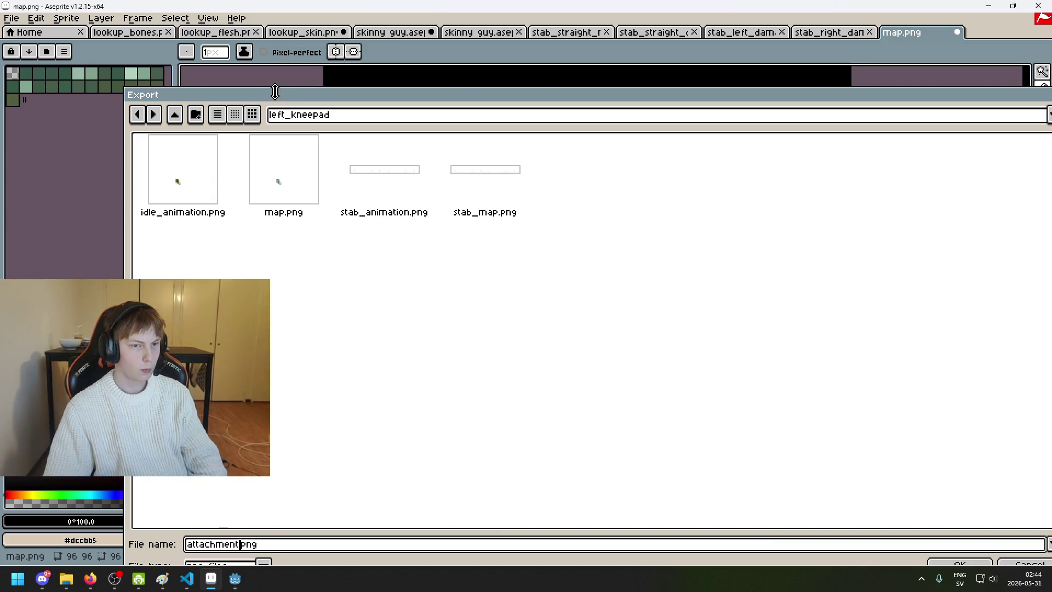
left_click_drag(279, 99, 199, 32)
left_click(881, 497)
left_click(519, 368)
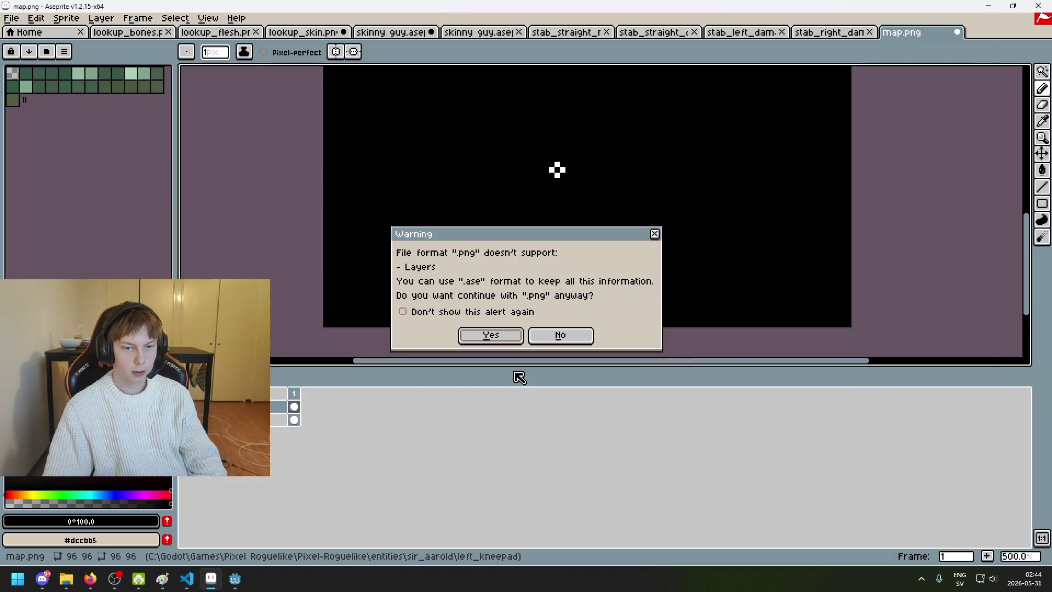
left_click(496, 336)
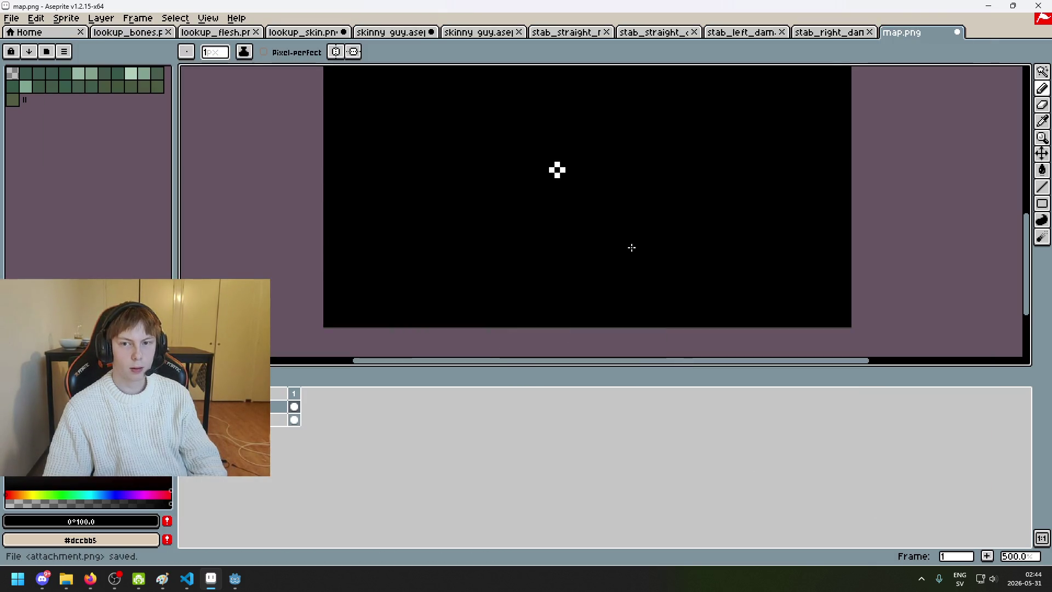
left_click(960, 34)
left_click(541, 319)
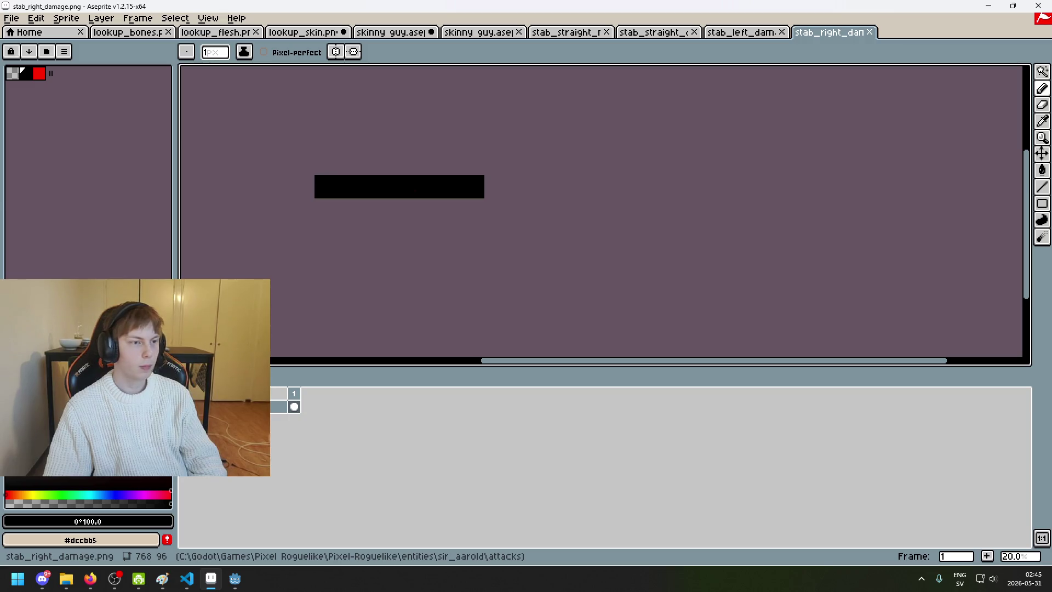
Step: Open map.png from sir_aarold/right_kneepad and centre the kneepad sprite in view
left_click(11, 18)
left_click(31, 50)
left_click(255, 70)
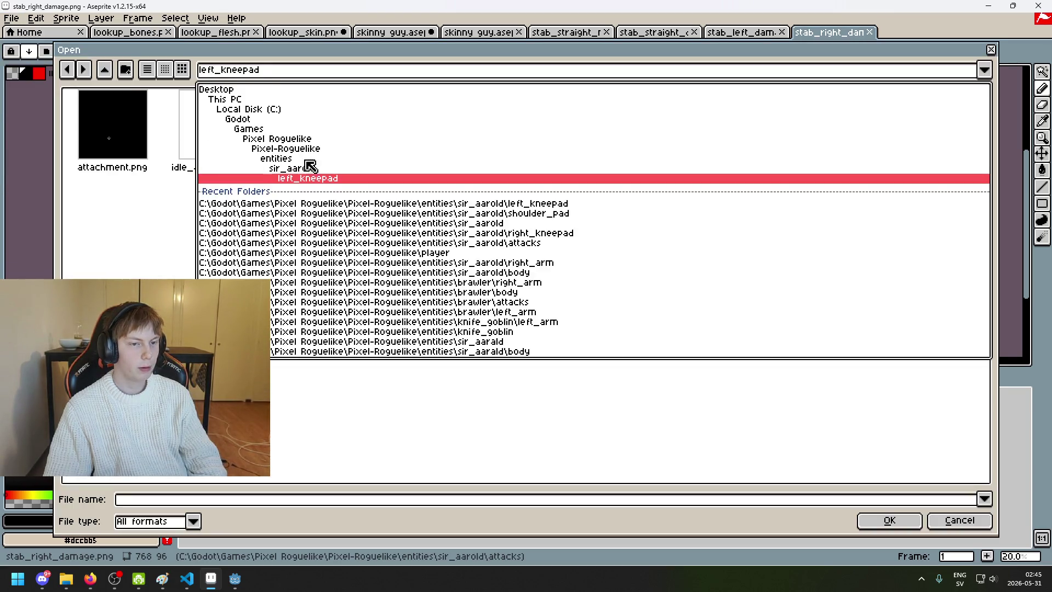
left_click(311, 169)
left_click(436, 140)
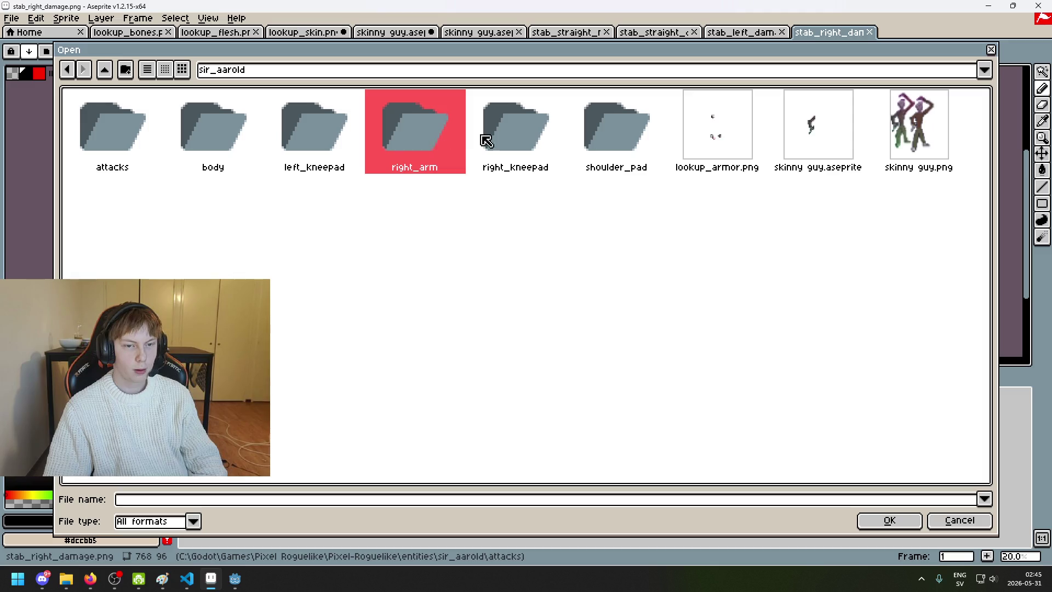
double_click(514, 139)
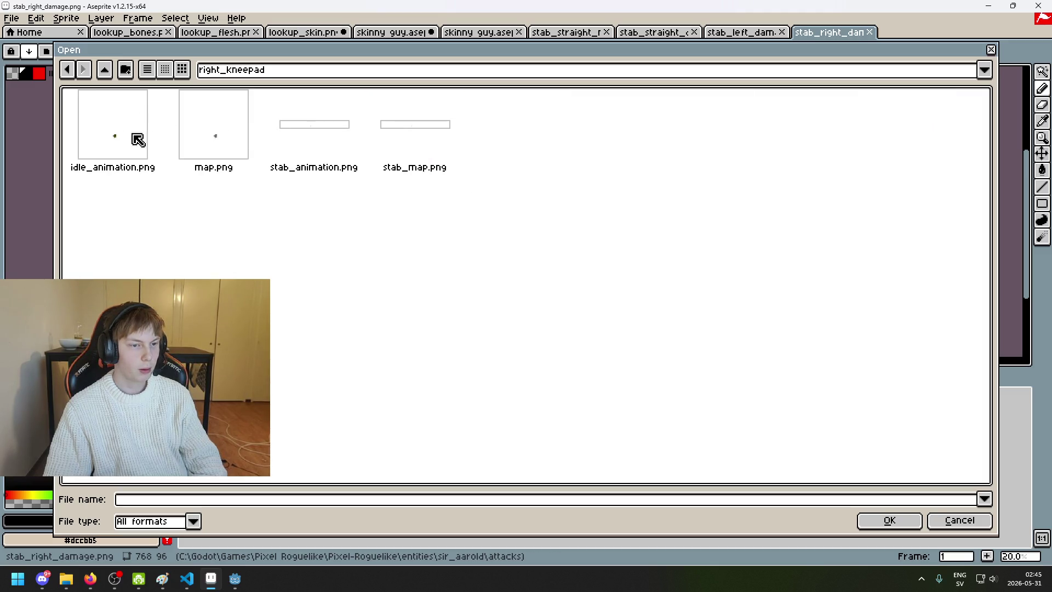
double_click(213, 136)
scroll(619, 197, "up", 5)
mouse_move(646, 164)
left_mouse_down()
mouse_move(615, 159)
mouse_move(390, 237)
left_mouse_up()
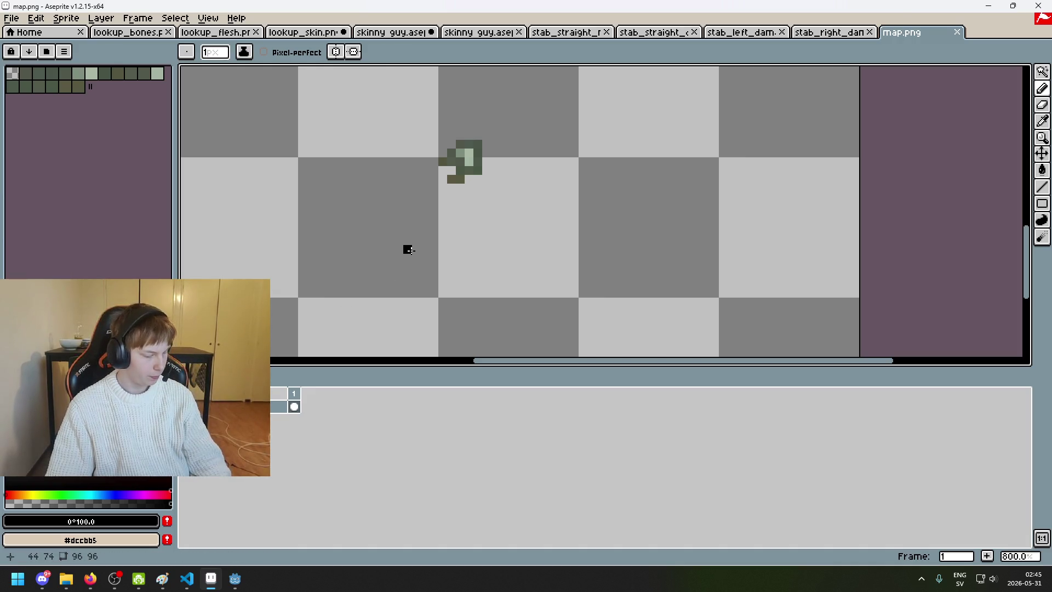
Step: Add a new empty layer and set up the Pencil with white as the colour
right_click(273, 408)
left_click(277, 433)
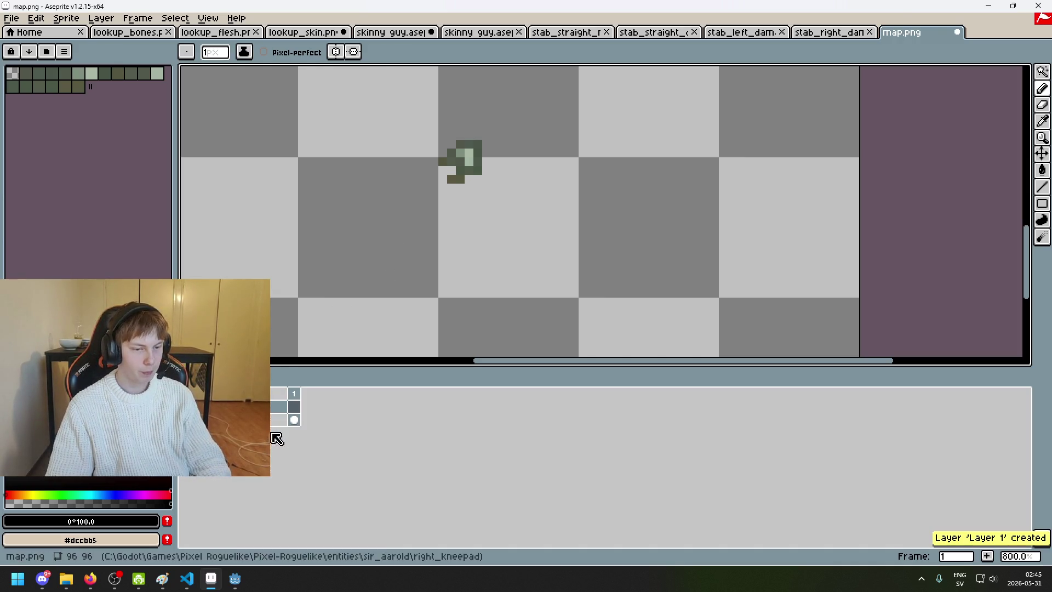
left_click(170, 503)
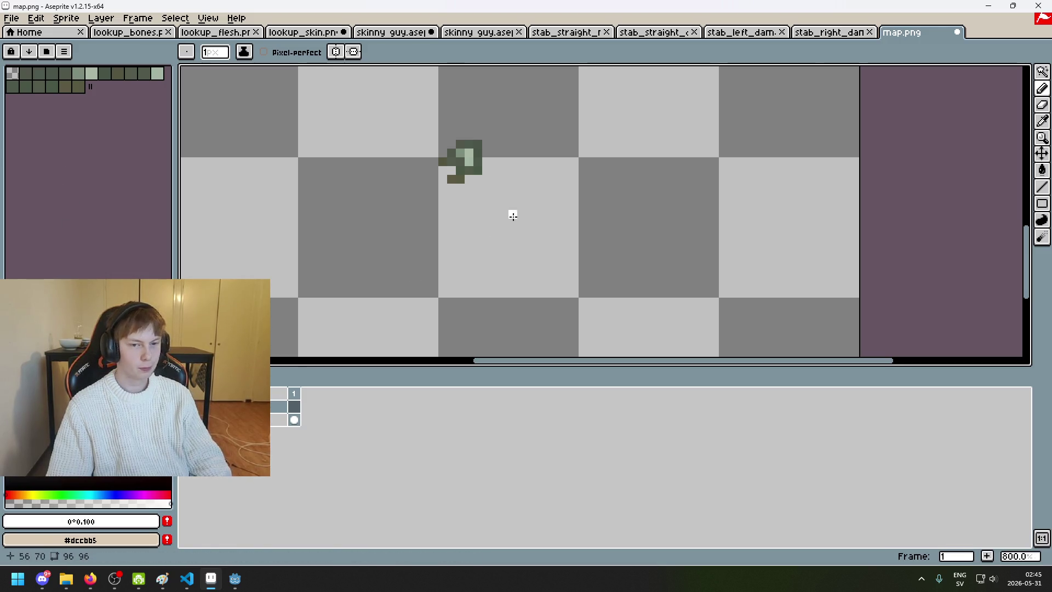
scroll(515, 215, "up", 2)
key("g")
scroll(427, 130, "up", 5)
key("b")
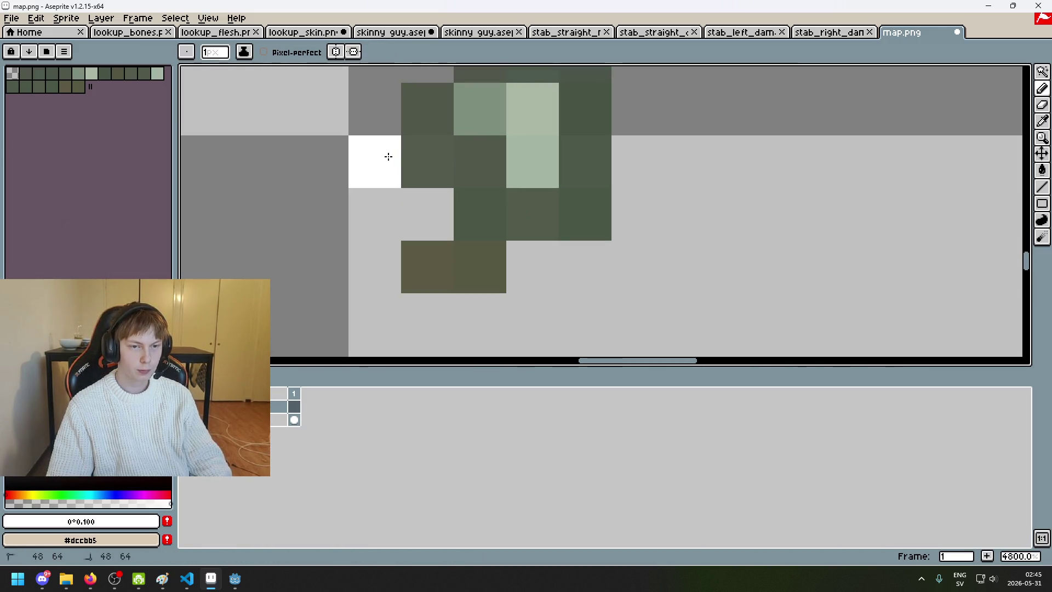
Step: Paint white attachment pixels in a staggered diagonal along the kneepad's lower-left edge
left_click(427, 266)
left_click(479, 271)
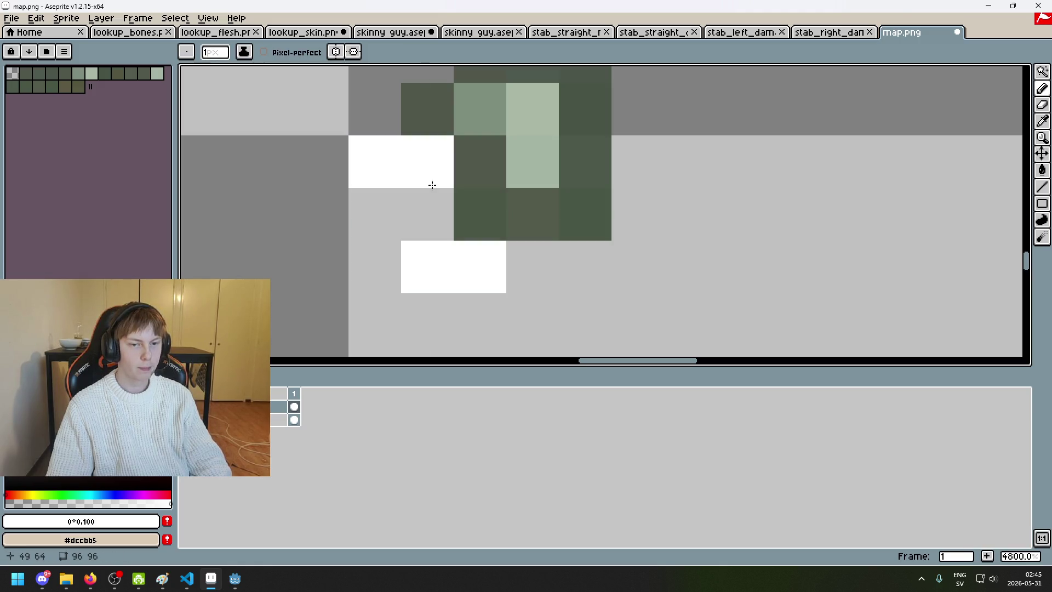
key("ctrl+z")
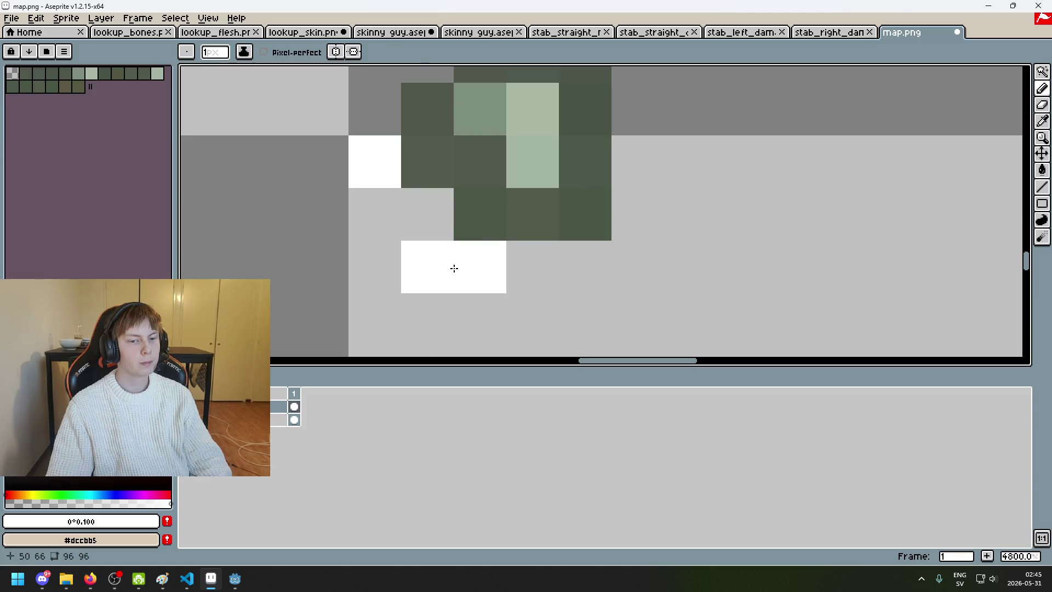
left_click(461, 216)
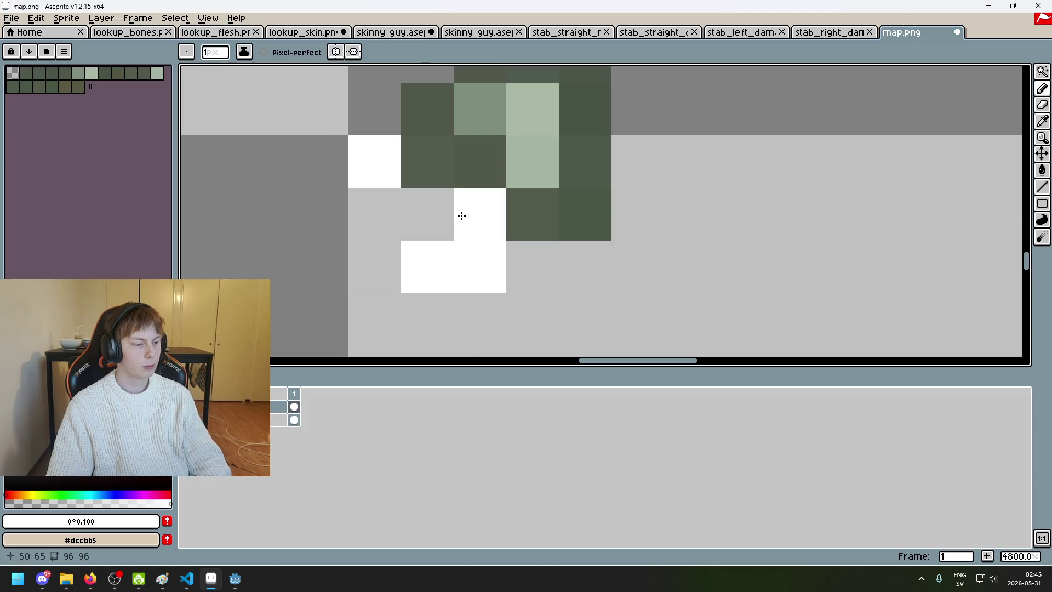
key("ctrl+z")
left_click(418, 141)
key("ctrl+z")
key("ctrl+y")
key("ctrl+z")
key("ctrl+z")
key("ctrl+z")
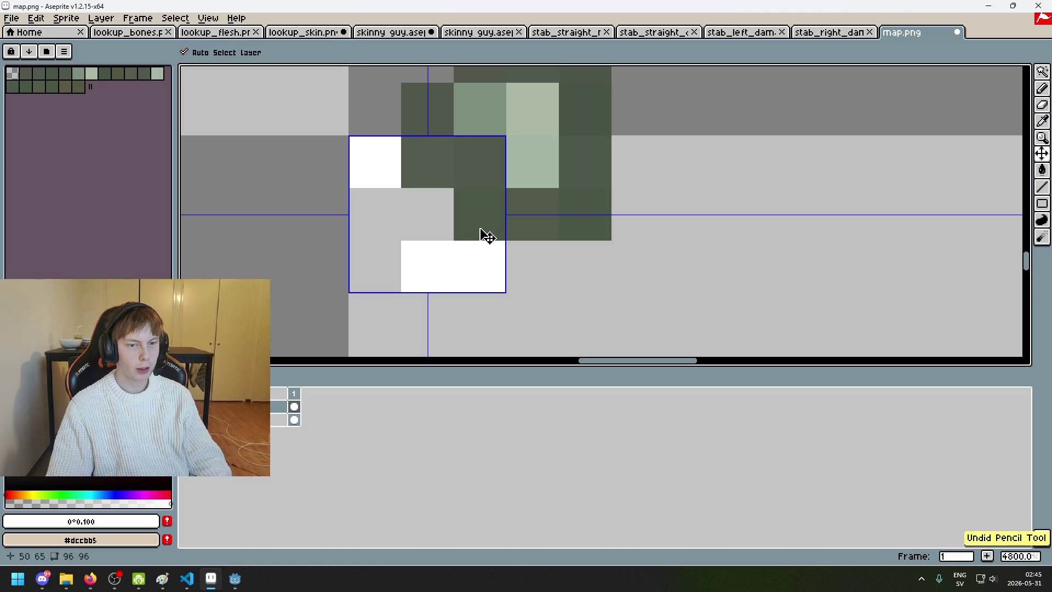
left_click(442, 270)
left_click(477, 214)
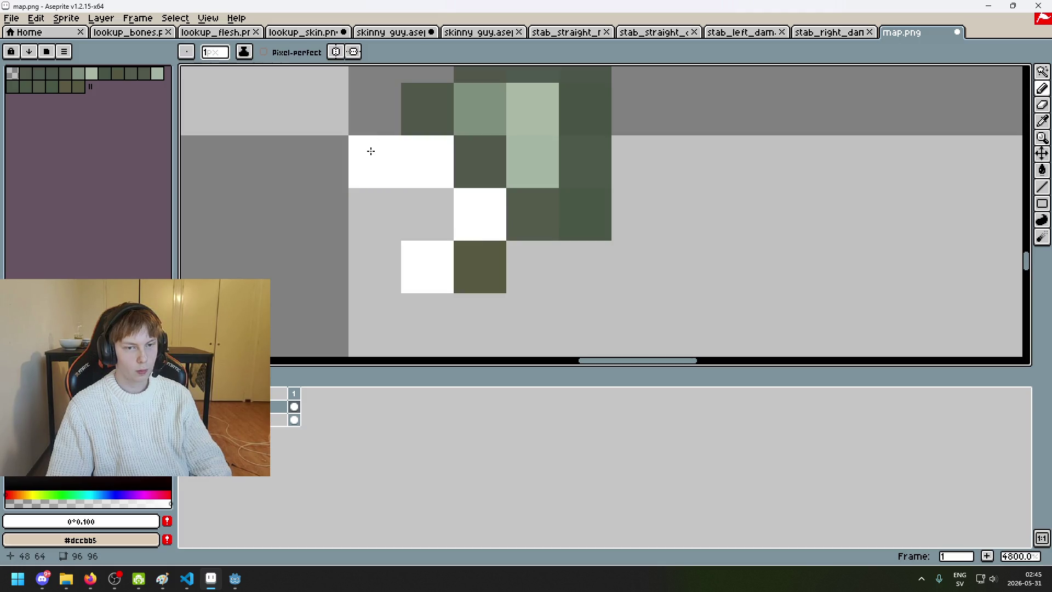
scroll(380, 173, "down", 1)
scroll(379, 173, "down", 7)
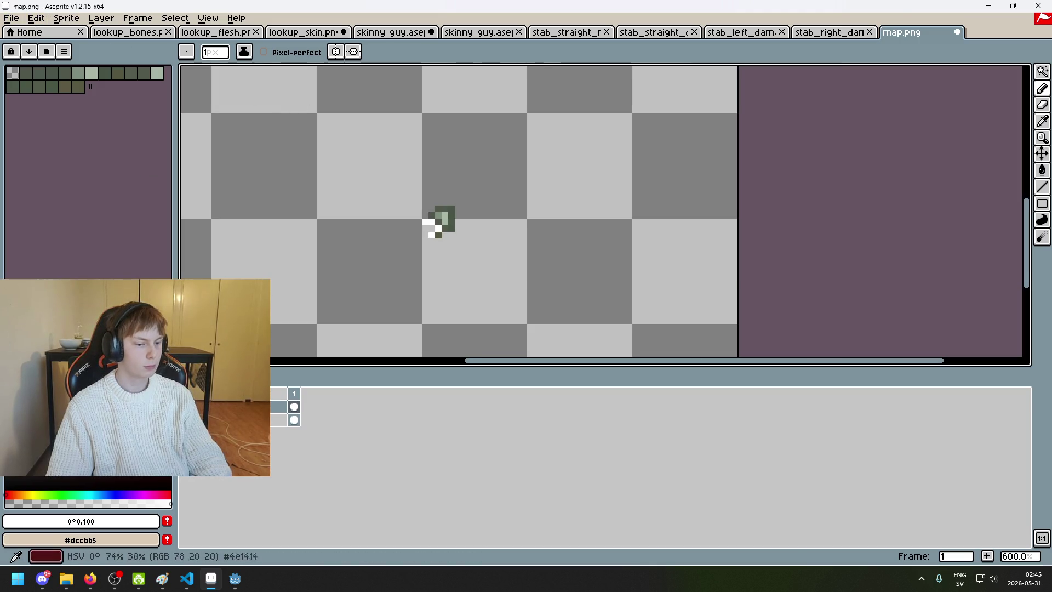
Step: Bucket-fill the attachment layer's background with black
left_click(11, 479)
key("g")
left_click(280, 289)
Step: Export the mask as attachment.png in right_kneepad, accepting PNG without layers
left_click(11, 18)
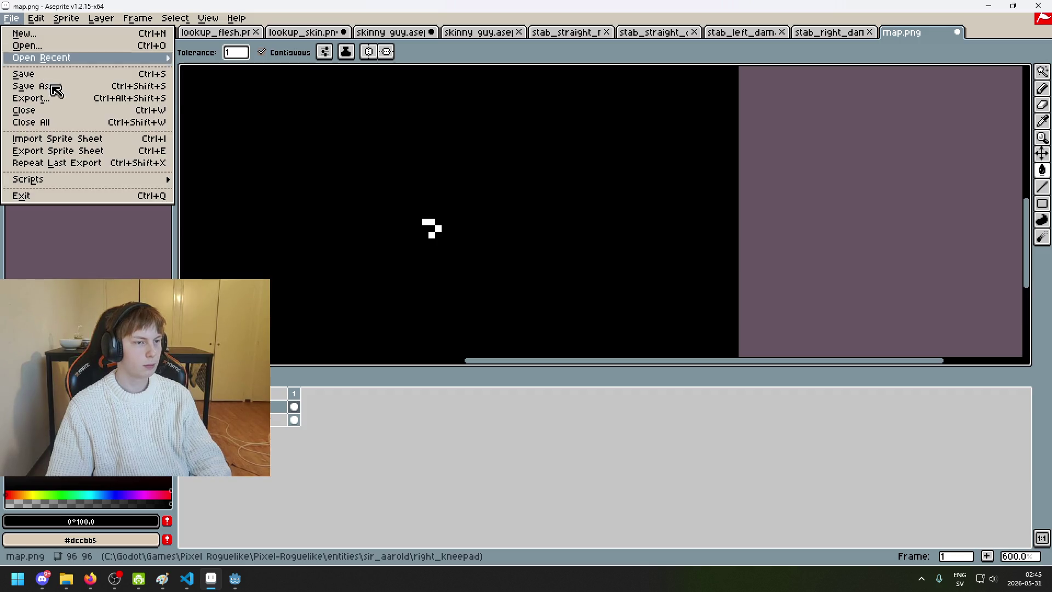
left_click(74, 98)
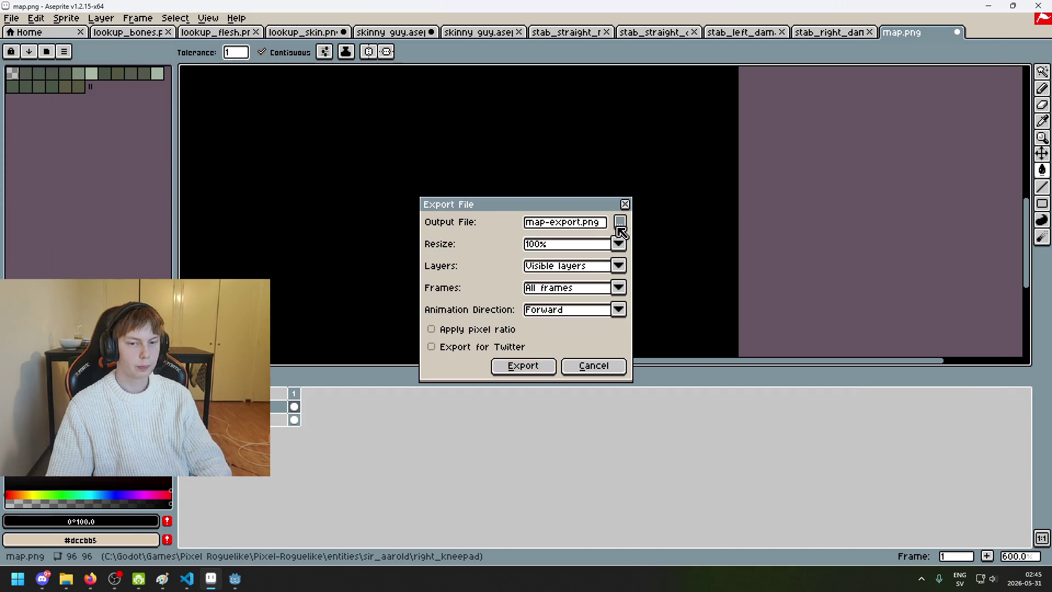
left_click(620, 221)
type("attachment.png")
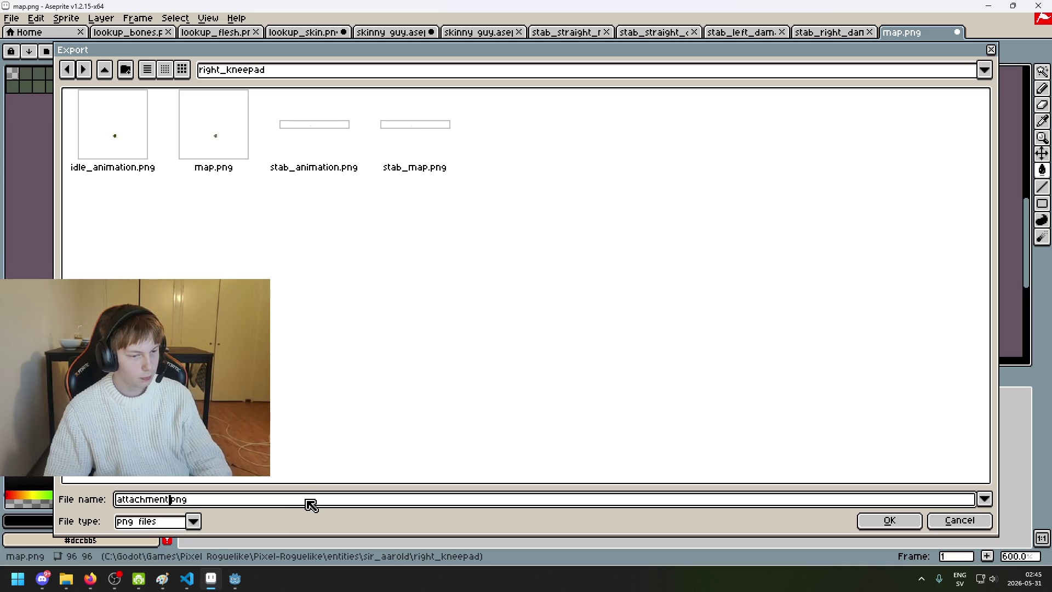
left_click(889, 520)
left_click(504, 367)
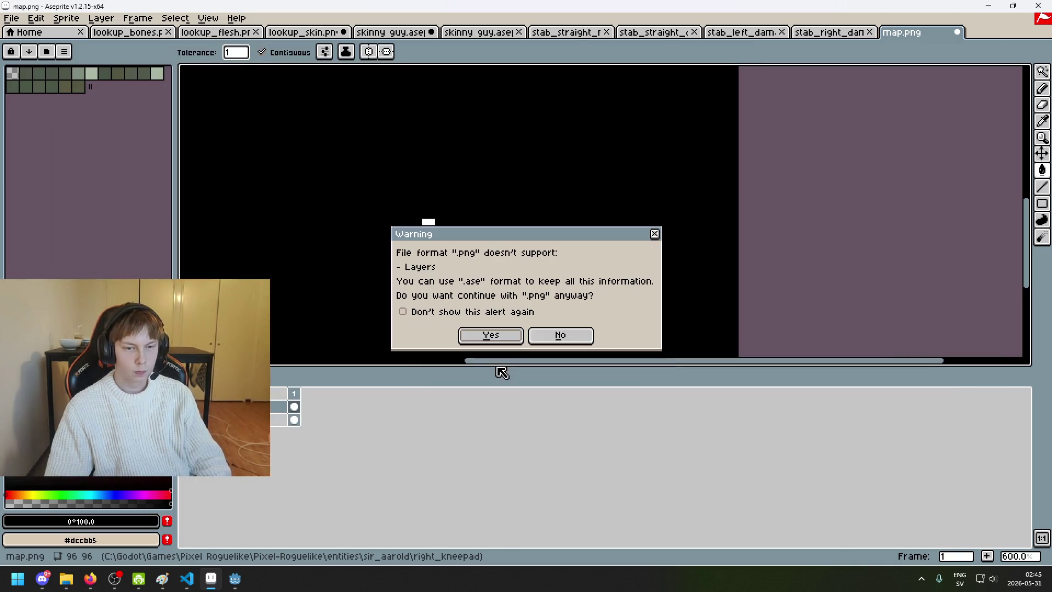
left_click(475, 337)
Step: Close map.png without saving its changes
left_click(957, 33)
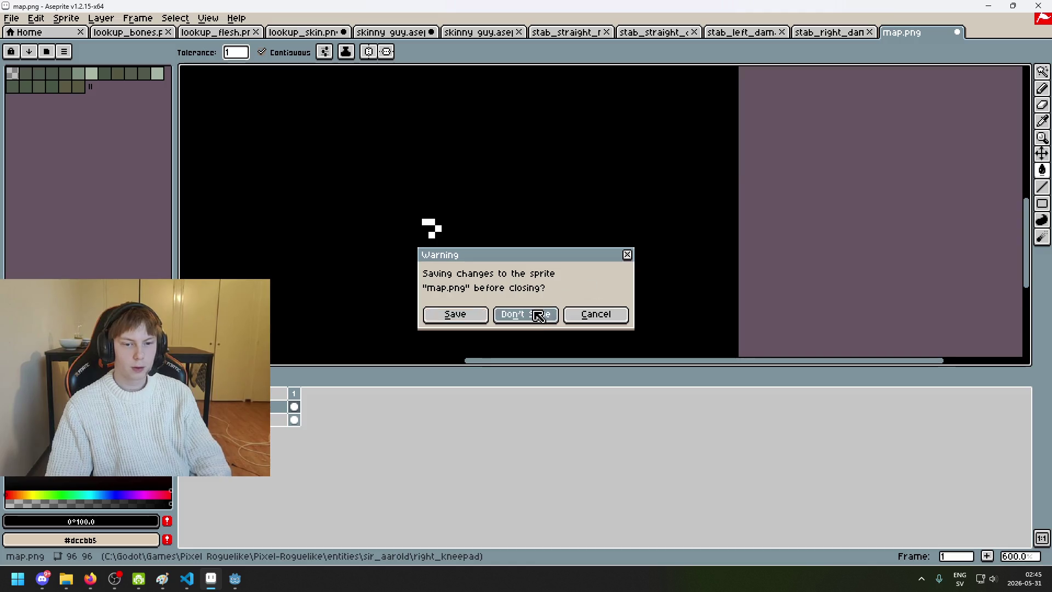
left_click(536, 312)
left_click(11, 18)
left_click(25, 42)
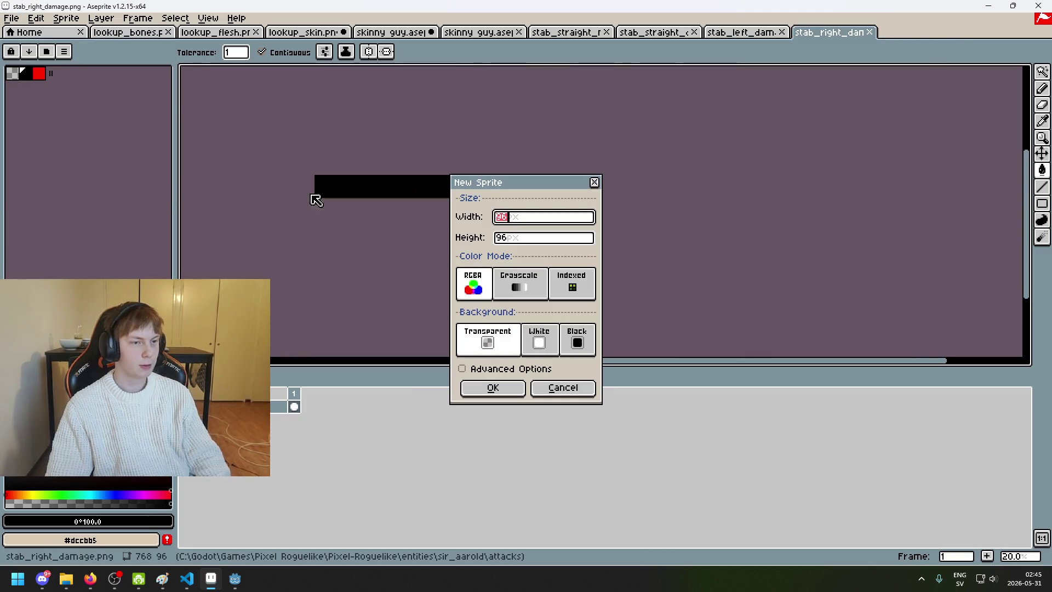
Step: Cancel the new sprite and open map.png from sir_aarold/right_arm/shoulder_pad
left_click(579, 396)
left_click(11, 18)
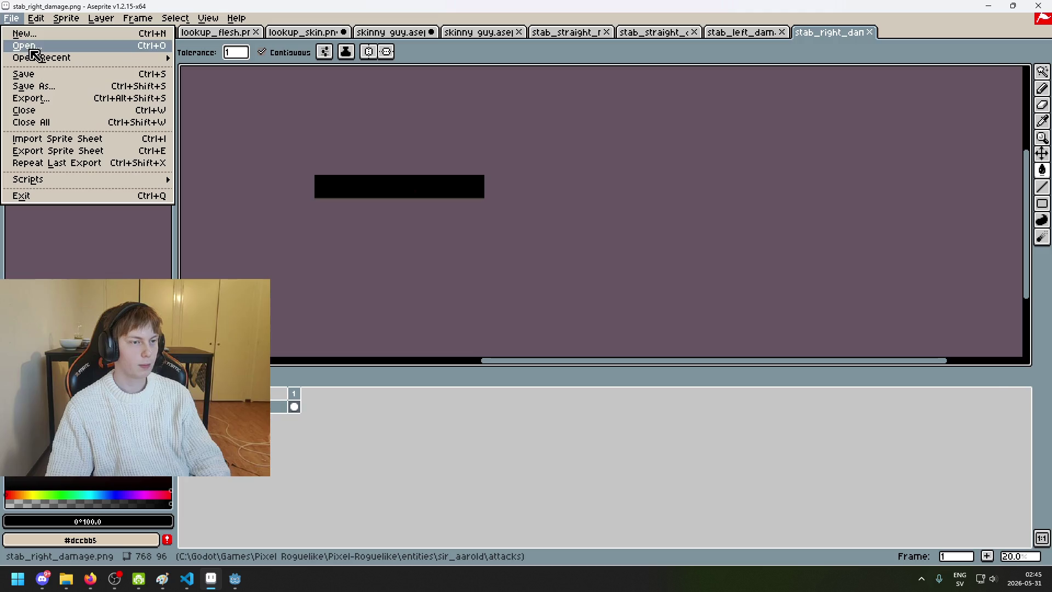
left_click(25, 53)
left_click(323, 71)
left_click(312, 171)
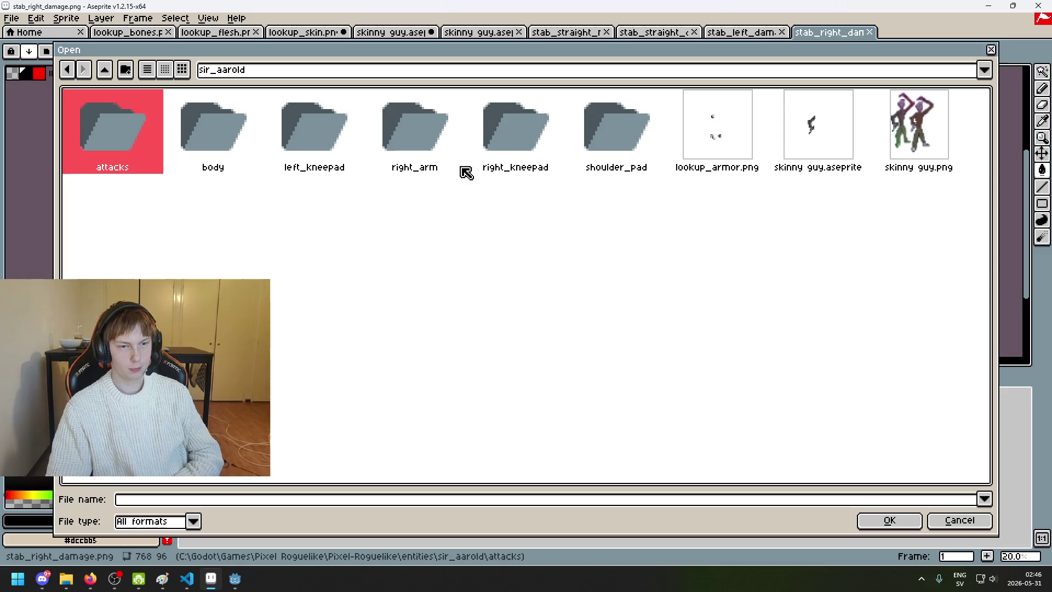
left_click(433, 149)
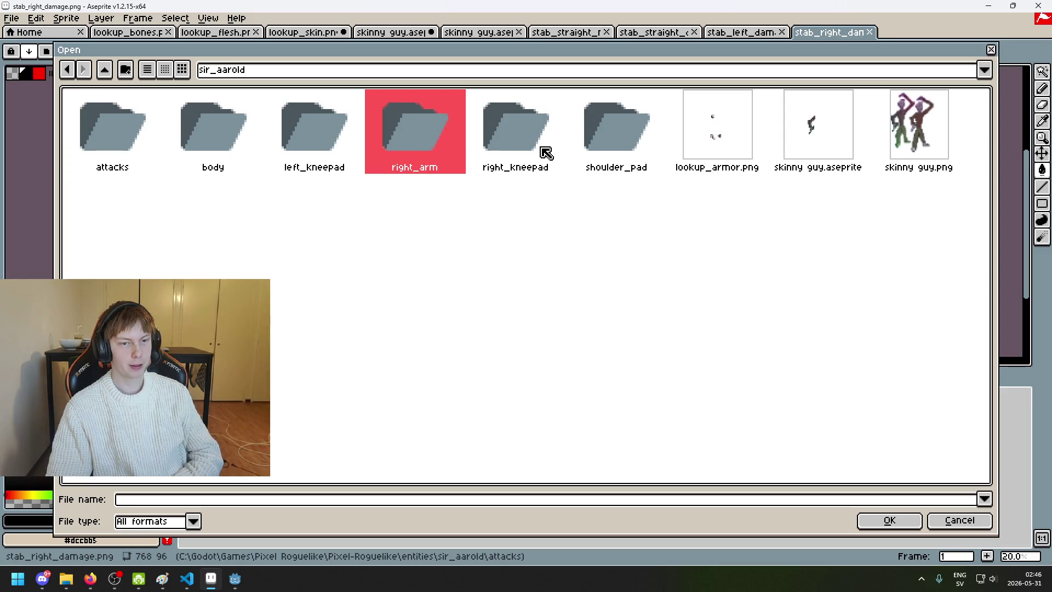
left_click(523, 135)
double_click(625, 130)
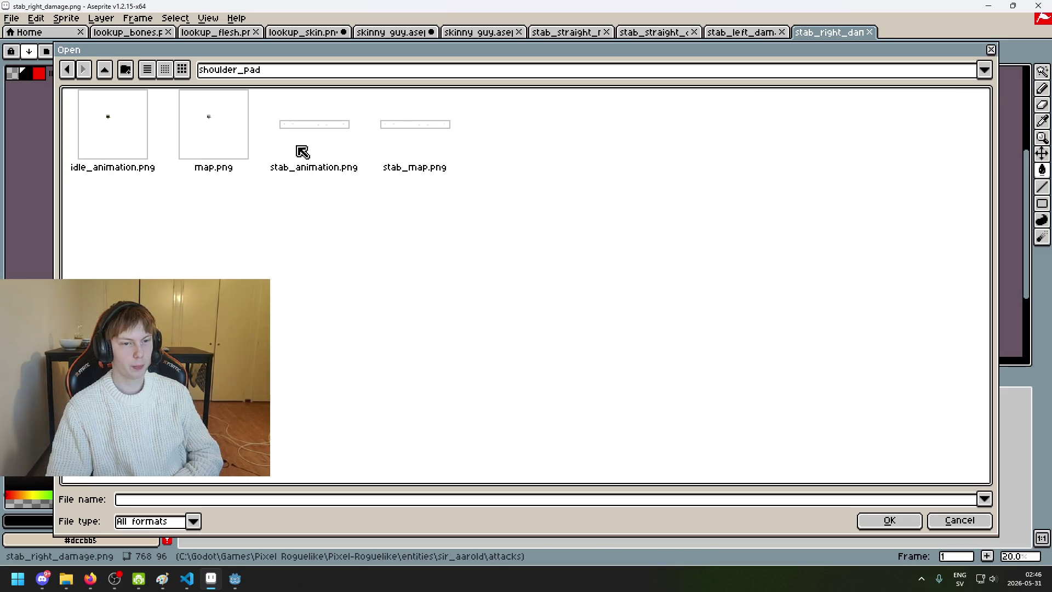
double_click(228, 129)
scroll(583, 166, "up", 4)
scroll(427, 180, "up", 1)
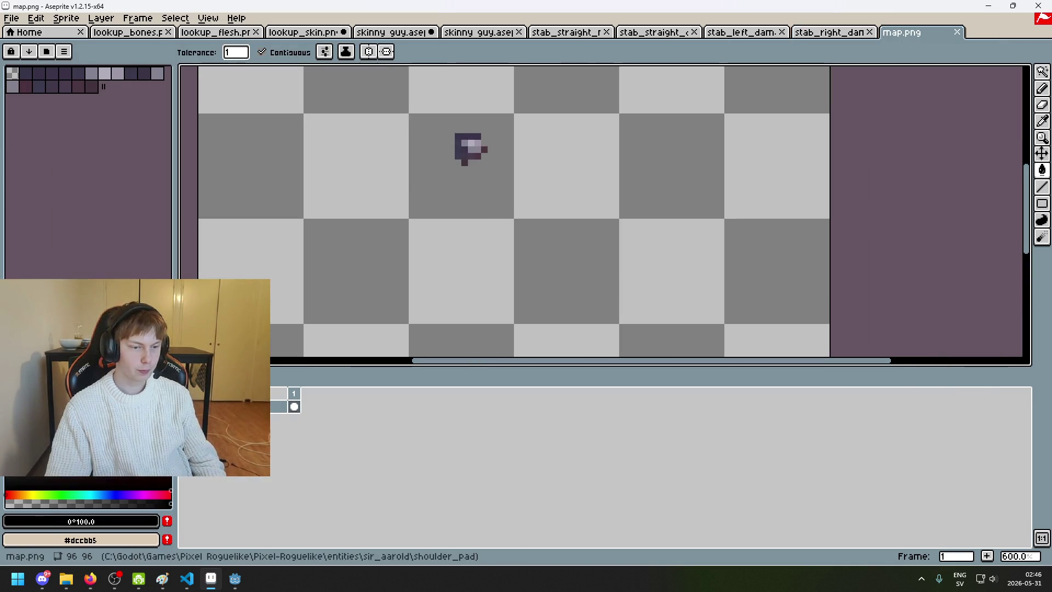
Step: On a new layer, pencil white pixels along the dark shape's right and bottom edges
right_click(244, 405)
left_click(285, 426)
key("b")
scroll(512, 101, "up", 1)
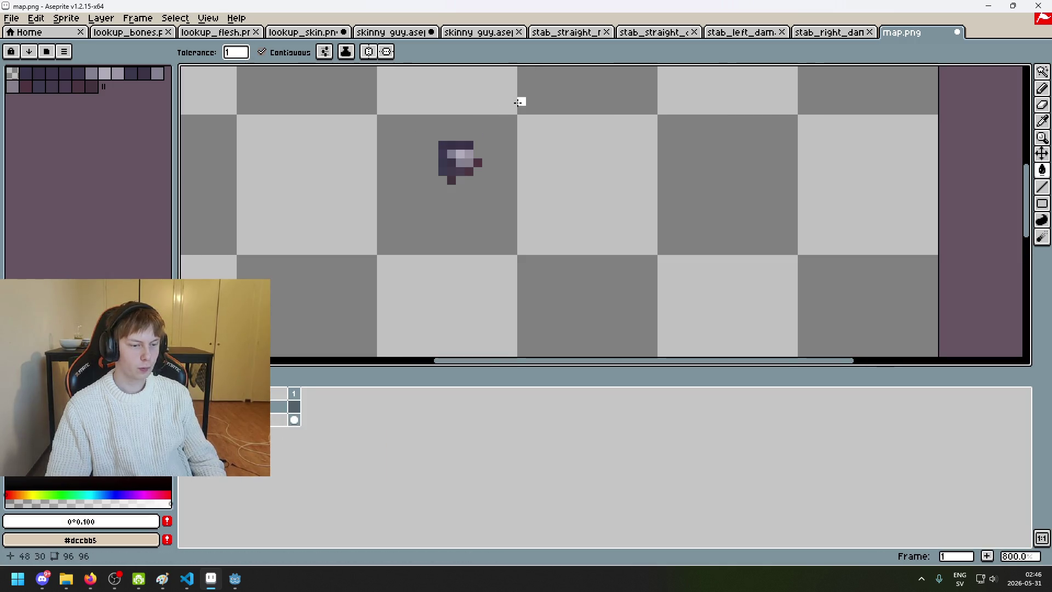
left_click(515, 99)
scroll(615, 155, "up", 5)
left_click(563, 201)
left_click(589, 175)
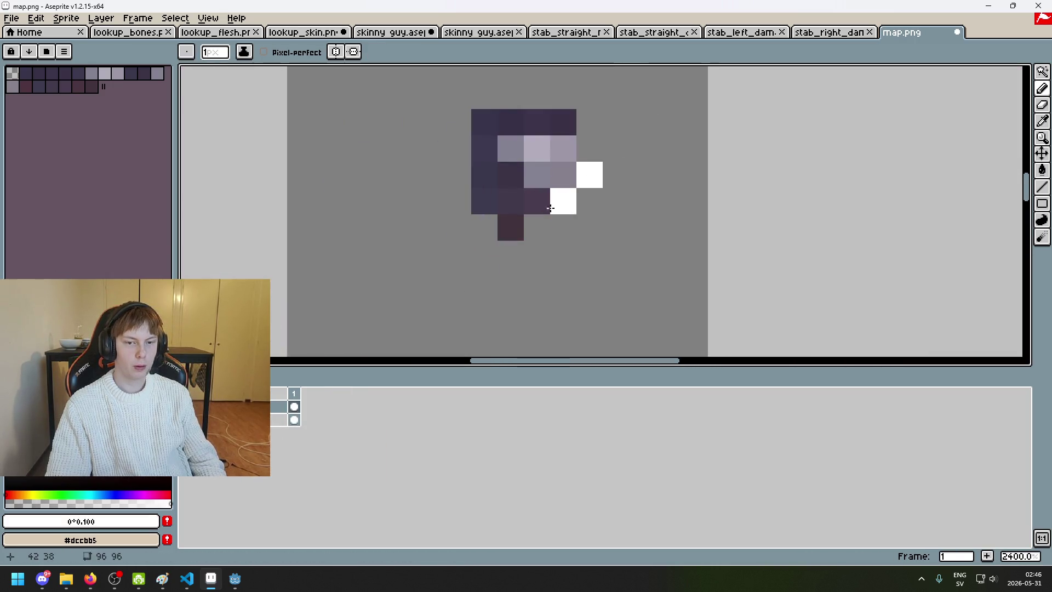
left_click(510, 227)
left_click(538, 200)
scroll(540, 199, "down", 5)
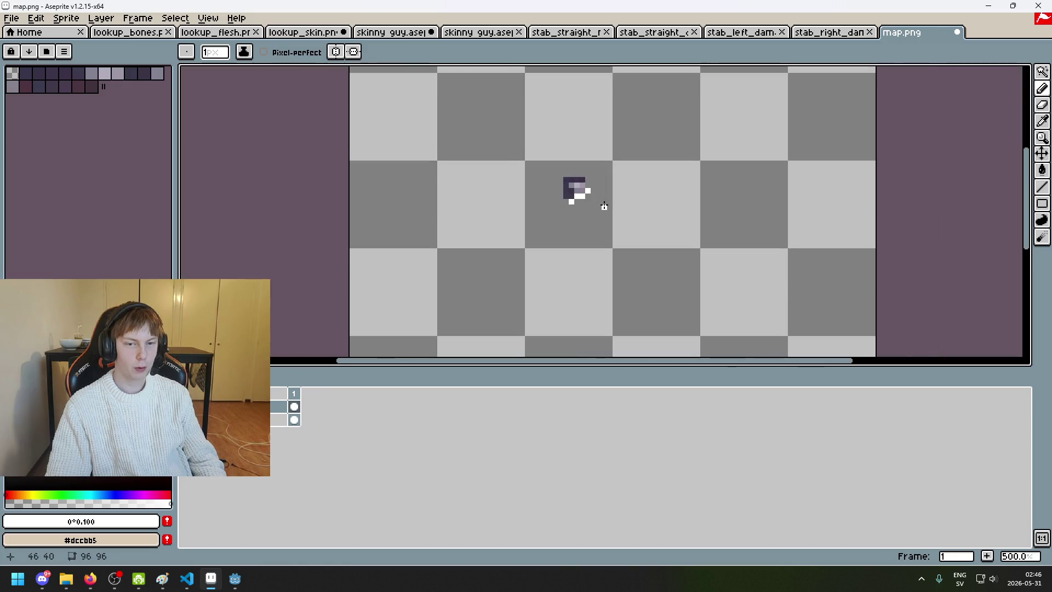
scroll(601, 206, "up", 6)
scroll(445, 146, "down", 3)
scroll(503, 164, "down", 4)
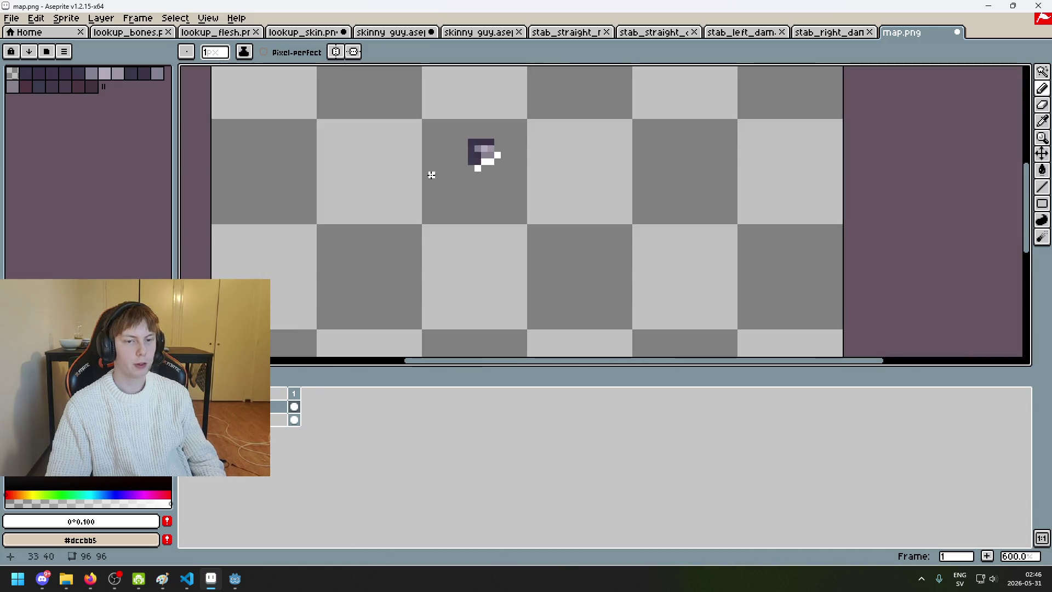
Step: Bucket-fill the empty canvas around the white pixels with black, then reselect white
left_click(9, 23)
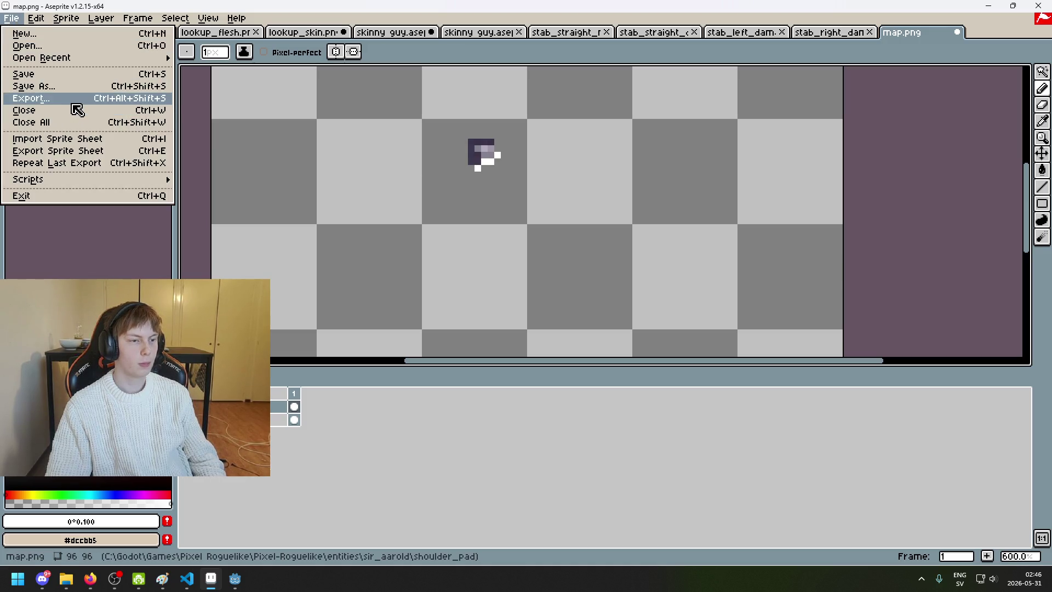
key("Escape")
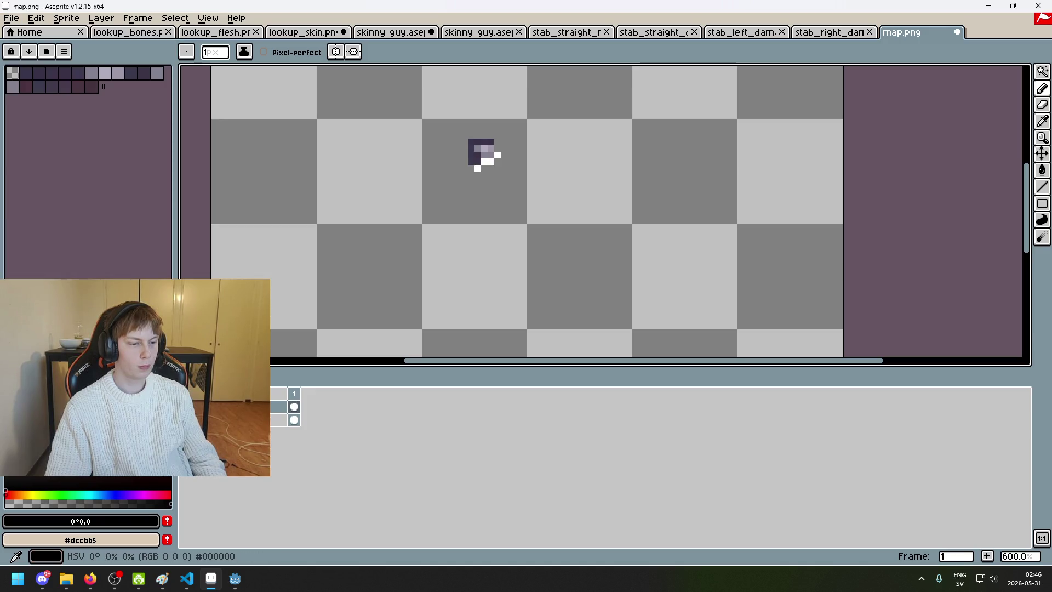
key("g")
left_click(379, 312)
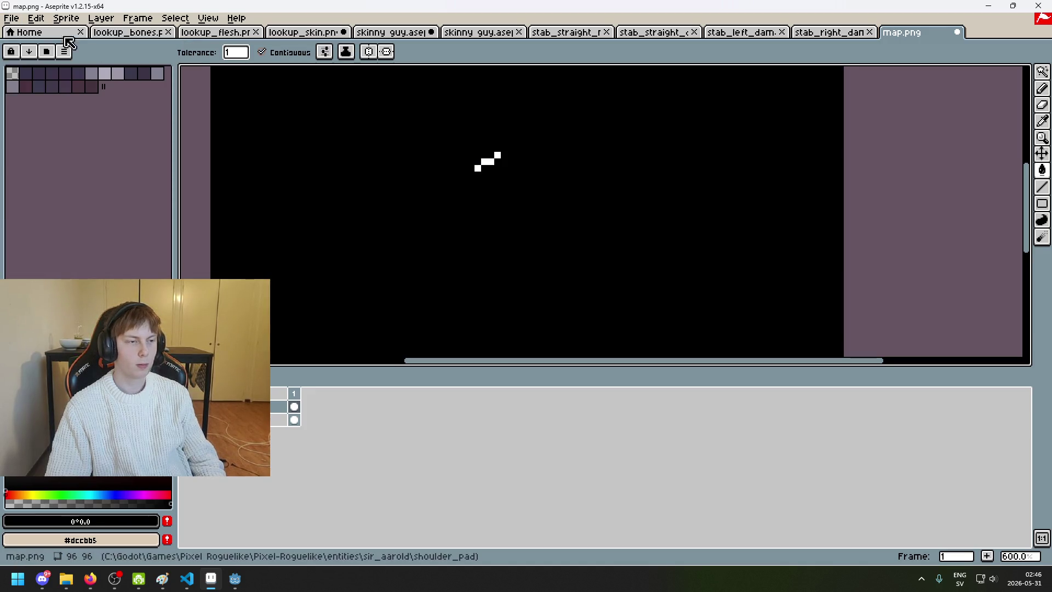
left_click(491, 160, "alt")
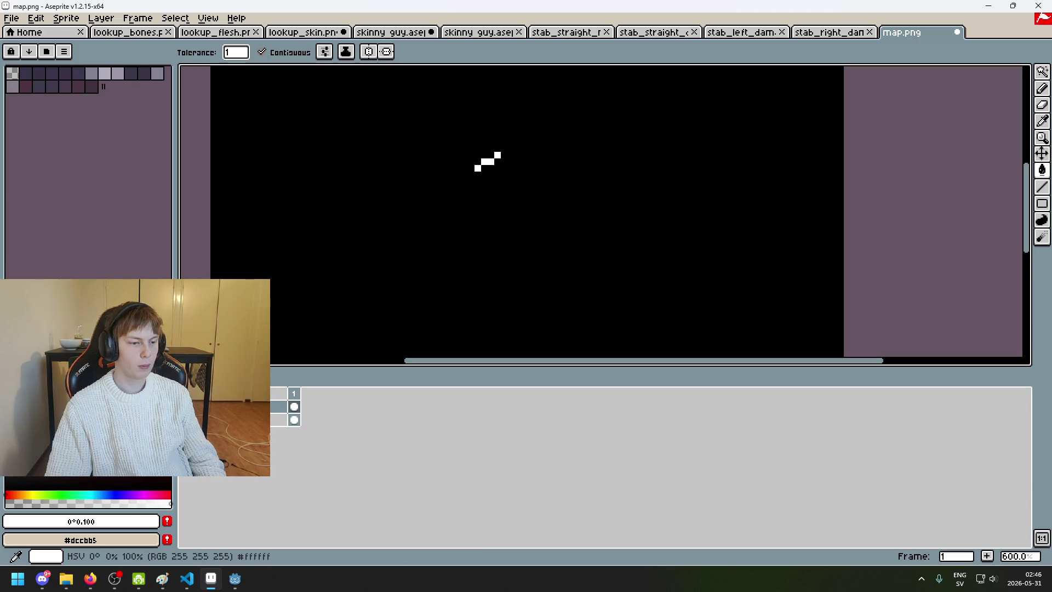
Step: Export the shoulder pad mask as attachment.png, accepting PNG without layers
left_click(12, 18)
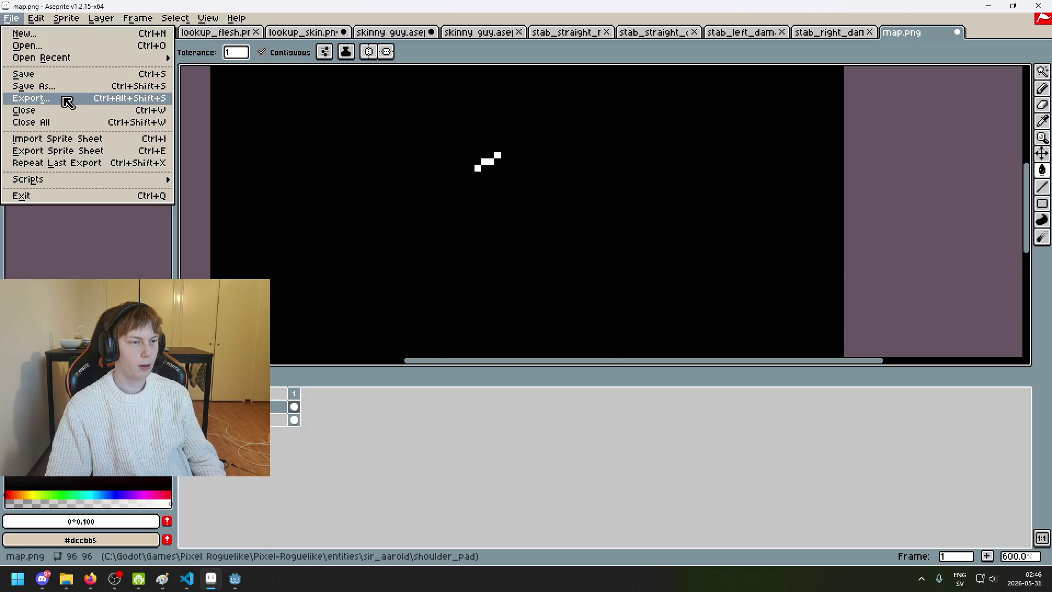
left_click(65, 99)
left_click(621, 222)
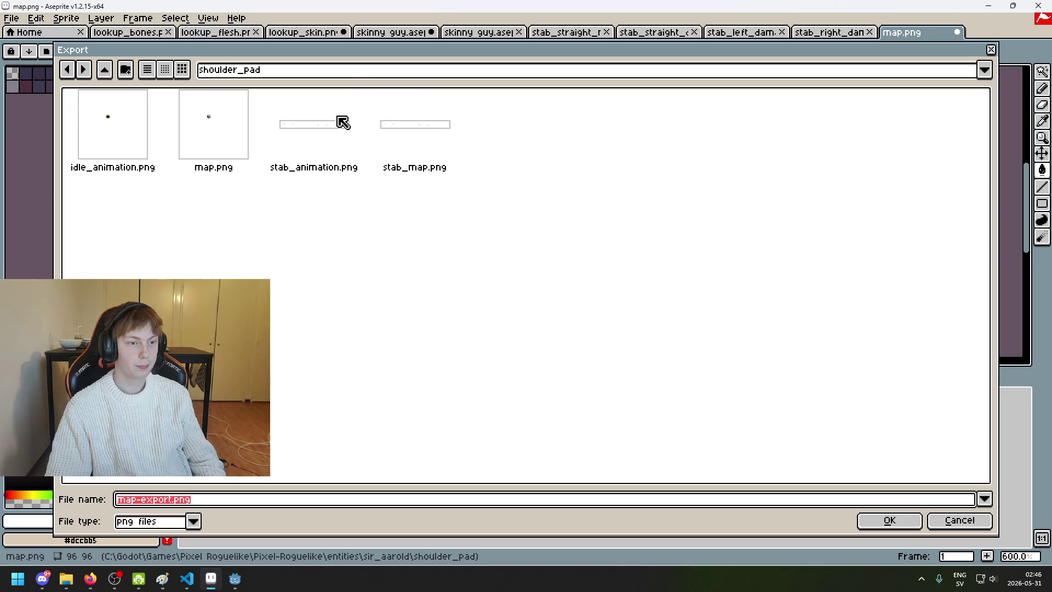
double_click(174, 500)
key("shift+Home")
key("BackSpace")
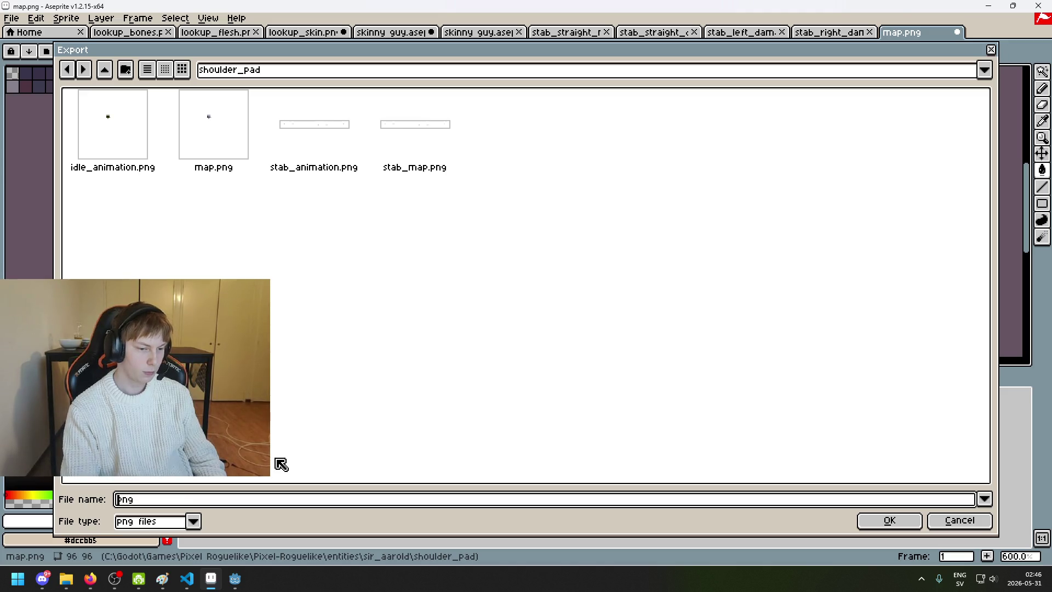
type("attachment.")
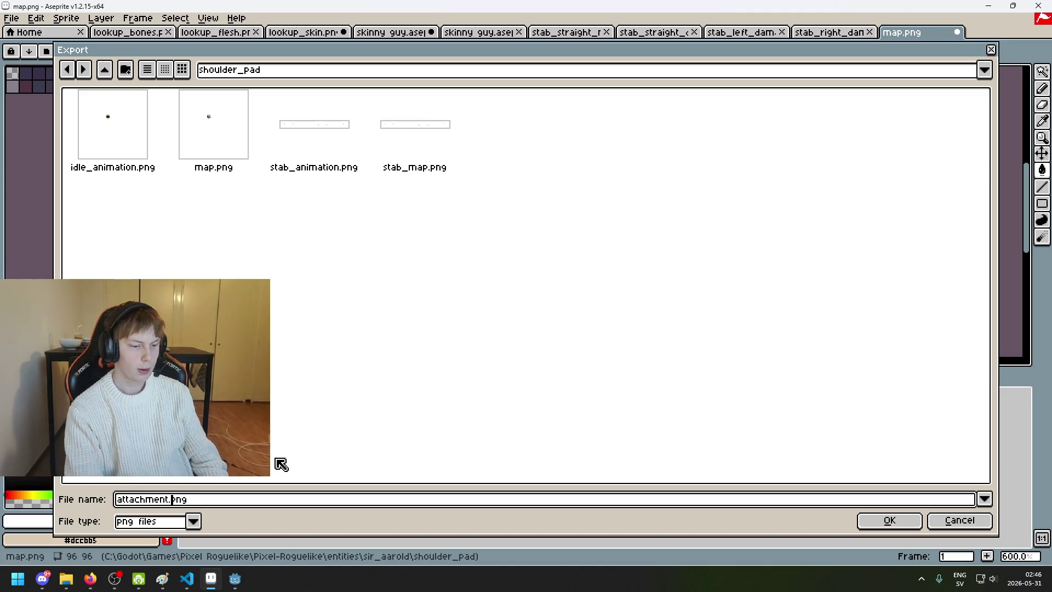
left_click(888, 523)
left_click(521, 364)
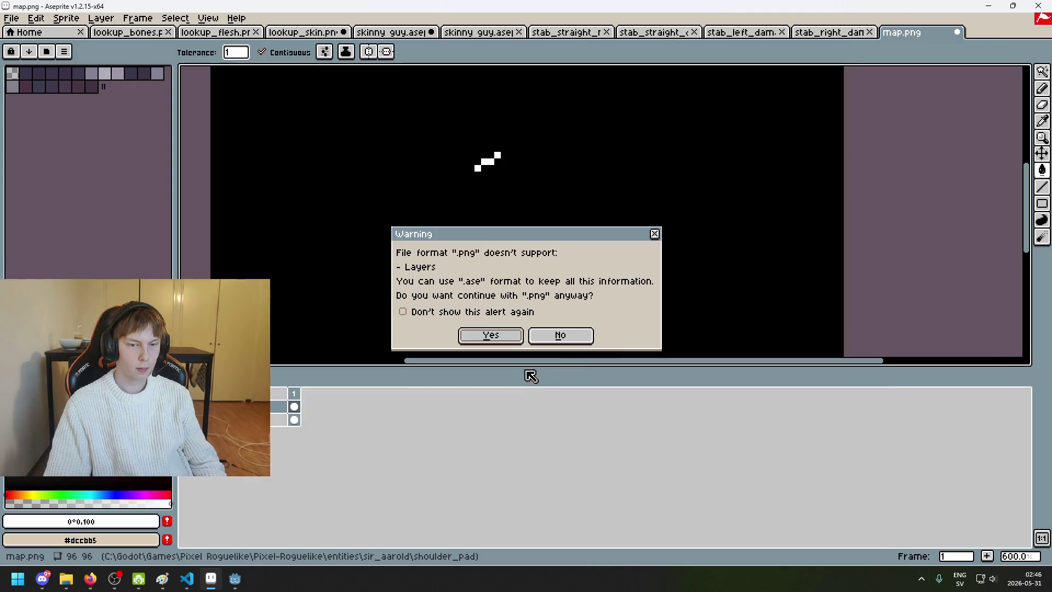
left_click(491, 336)
Step: Close map.png without saving and return to the Godot editor
left_click(957, 32)
left_click(525, 312)
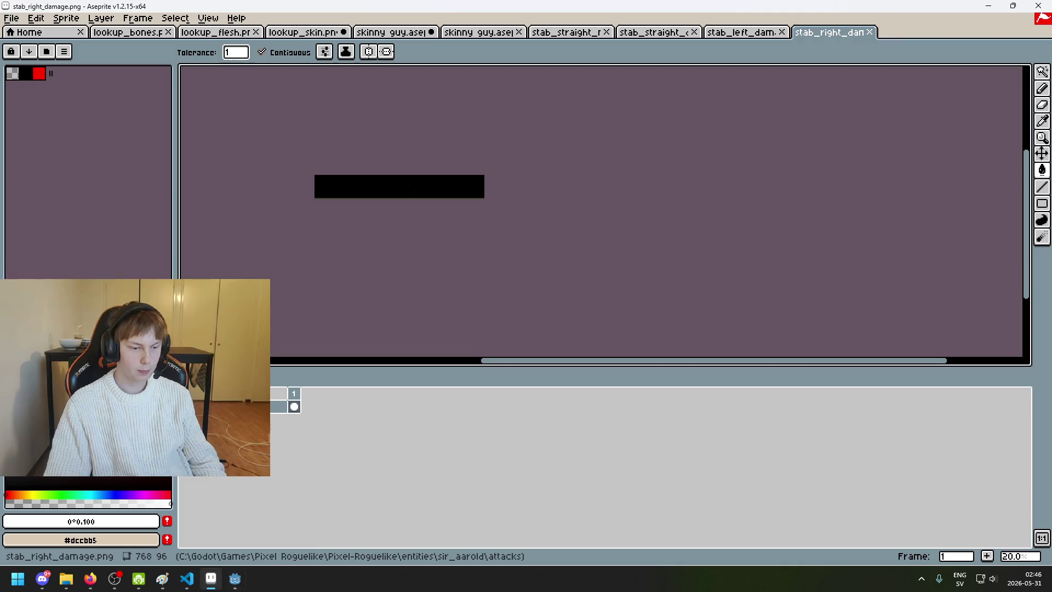
mouse_move(235, 578)
left_click(179, 539)
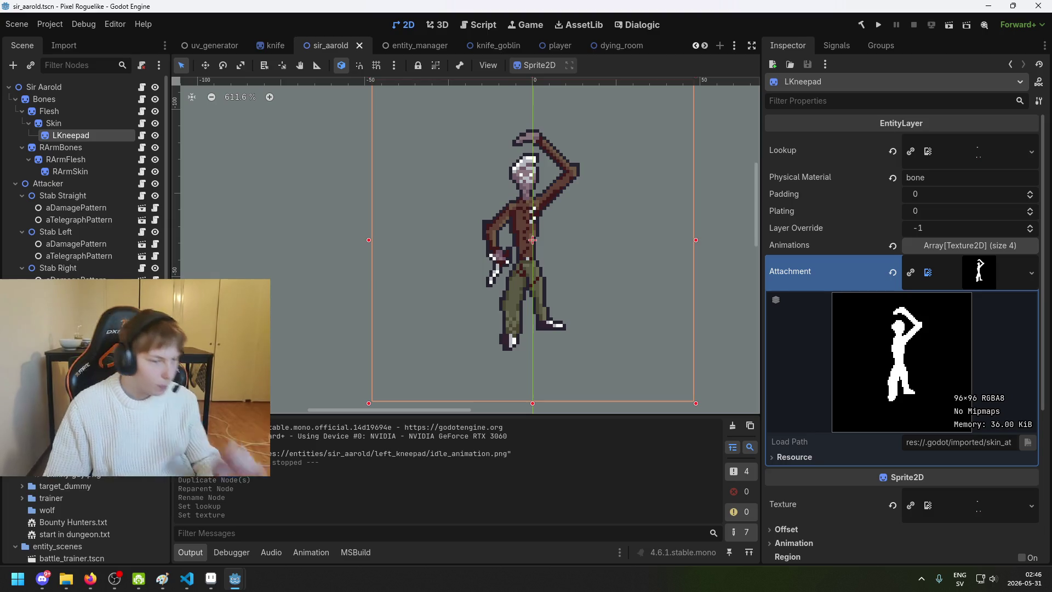
Step: Set LKneepad's Attachment to the new black attachment.png texture
scroll(110, 438, "up", 10)
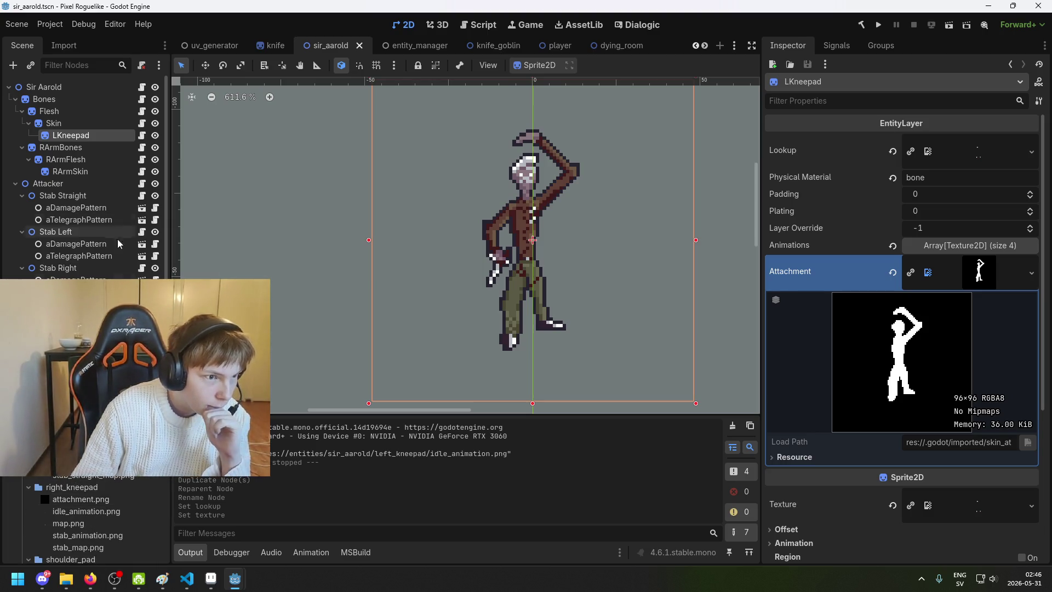
scroll(100, 488, "down", 5)
scroll(100, 486, "down", 5)
scroll(100, 485, "down", 5)
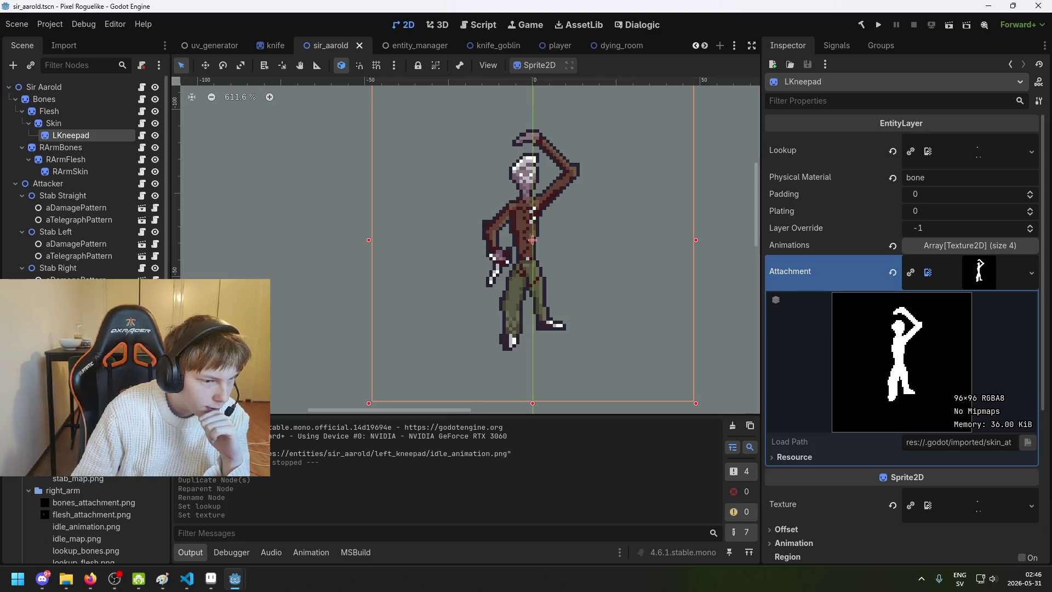
scroll(527, 292, "up", 4)
mouse_move(87, 383)
left_mouse_down()
mouse_move(980, 274)
mouse_move(983, 282)
left_mouse_up()
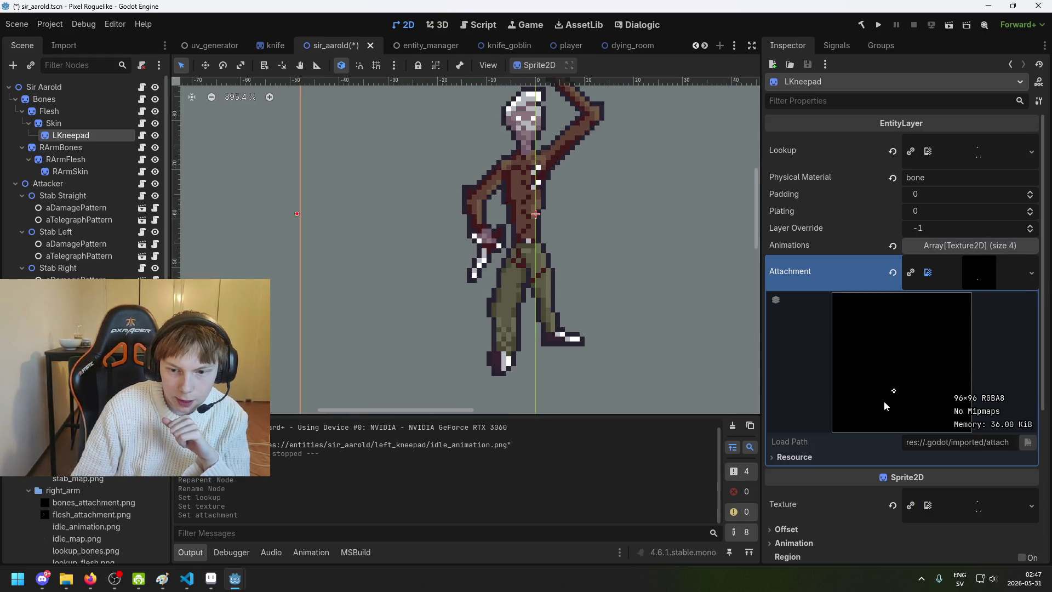
Step: Replace the textures in Animations slots 0–3 with the new animation PNGs
left_click(985, 247)
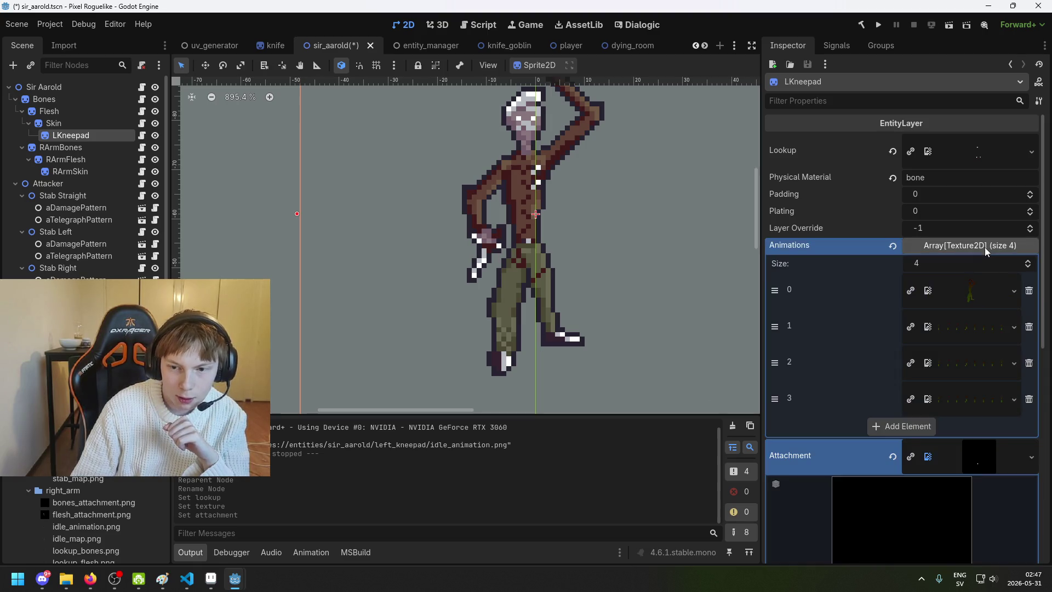
left_click(985, 246)
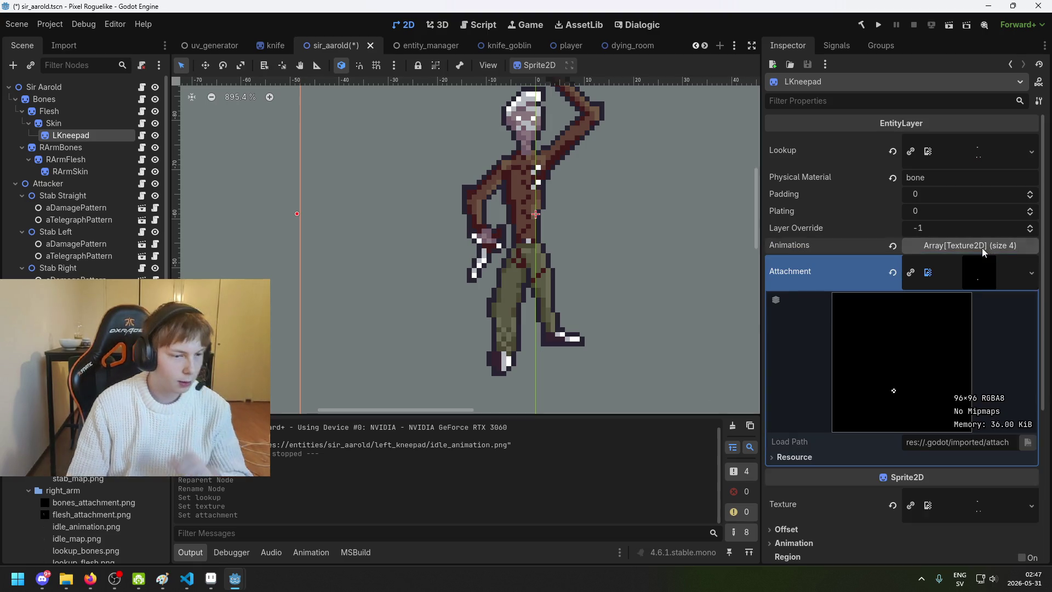
left_click(985, 247)
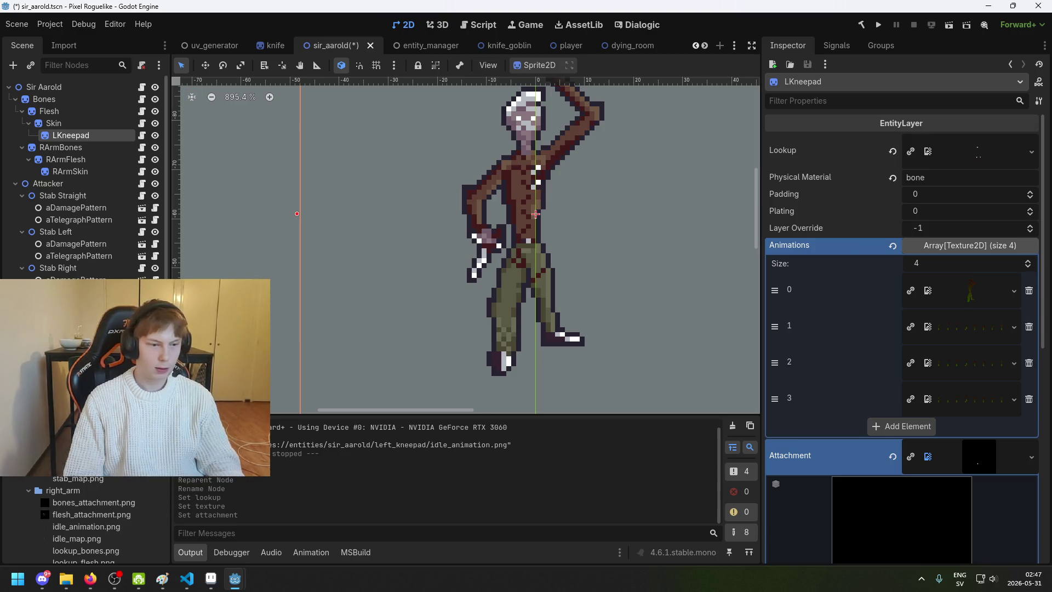
mouse_move(76, 460)
left_mouse_down()
mouse_move(1009, 316)
mouse_move(1013, 301)
mouse_move(972, 299)
left_mouse_up()
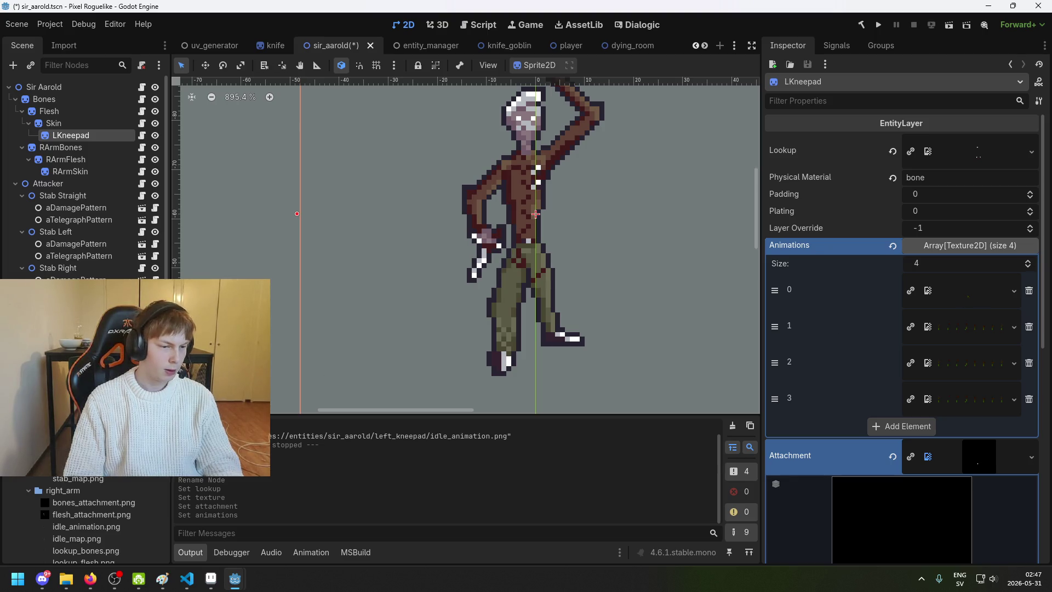
mouse_move(91, 477)
left_mouse_down()
mouse_move(964, 366)
mouse_move(970, 328)
left_mouse_up()
mouse_move(93, 478)
left_mouse_down()
mouse_move(493, 394)
mouse_move(906, 375)
mouse_move(931, 364)
left_mouse_up()
left_click_drag(93, 478, 967, 412)
scroll(909, 398, "down", 3)
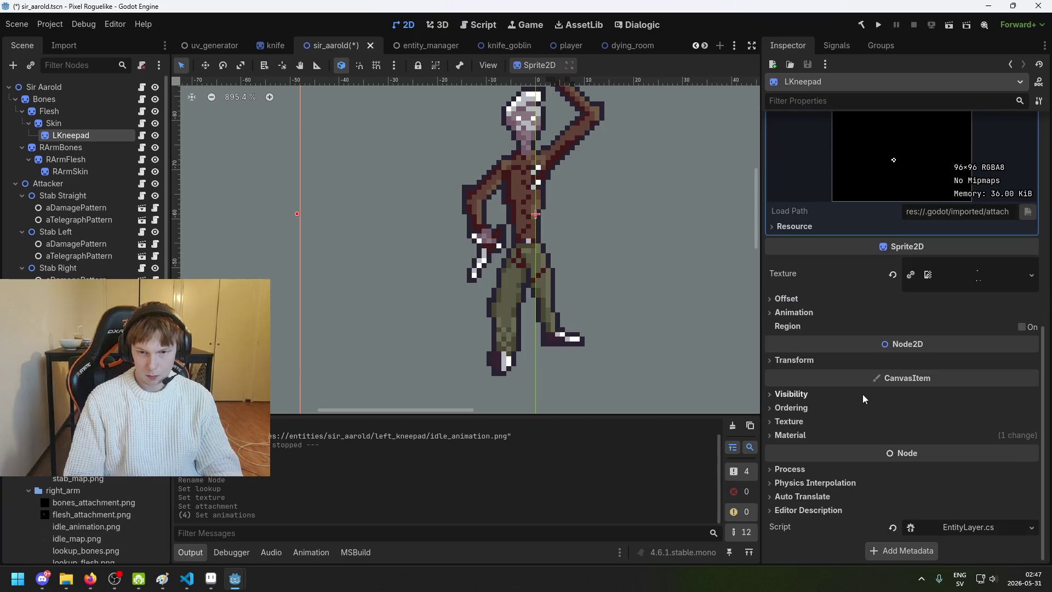
left_click(992, 282)
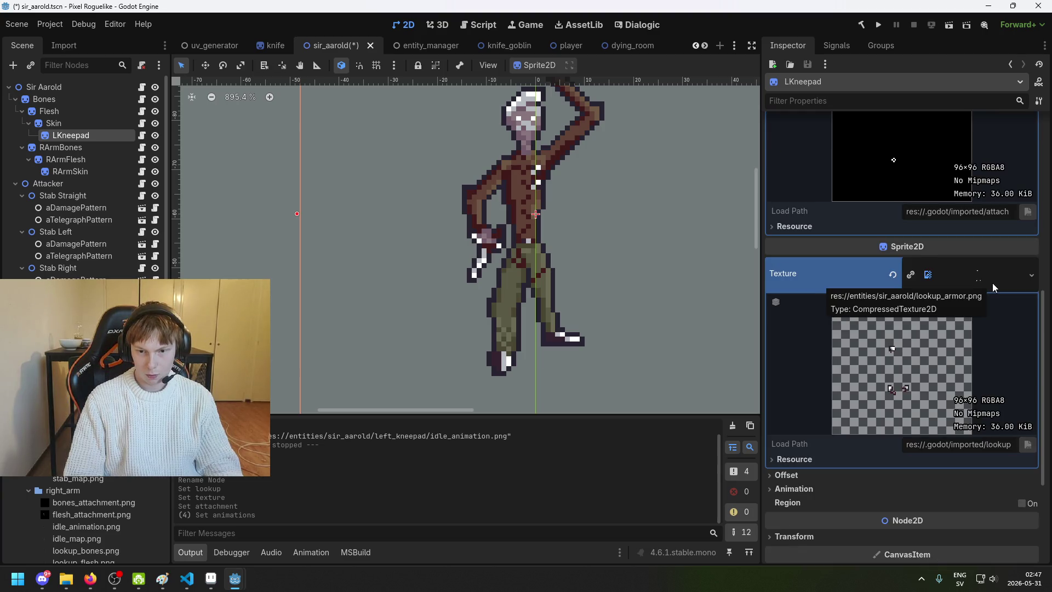
Step: Make LKneepad's shader material unique and assign the arm lookup texture to Lookup
scroll(887, 454, "down", 4)
scroll(887, 455, "down", 2)
left_click(830, 436)
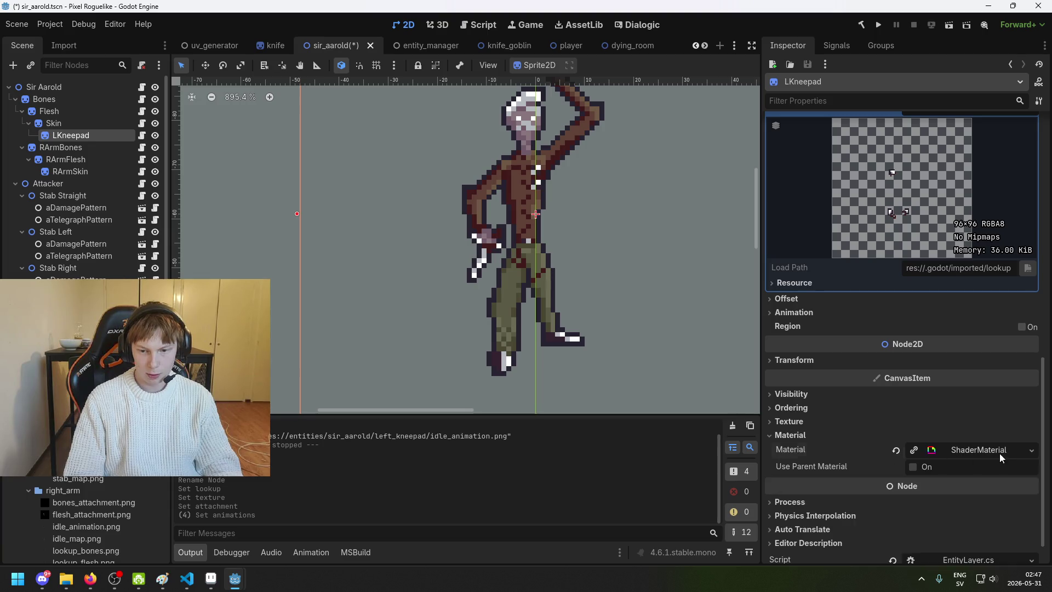
left_click(999, 453)
scroll(925, 448, "down", 4)
left_click(914, 340)
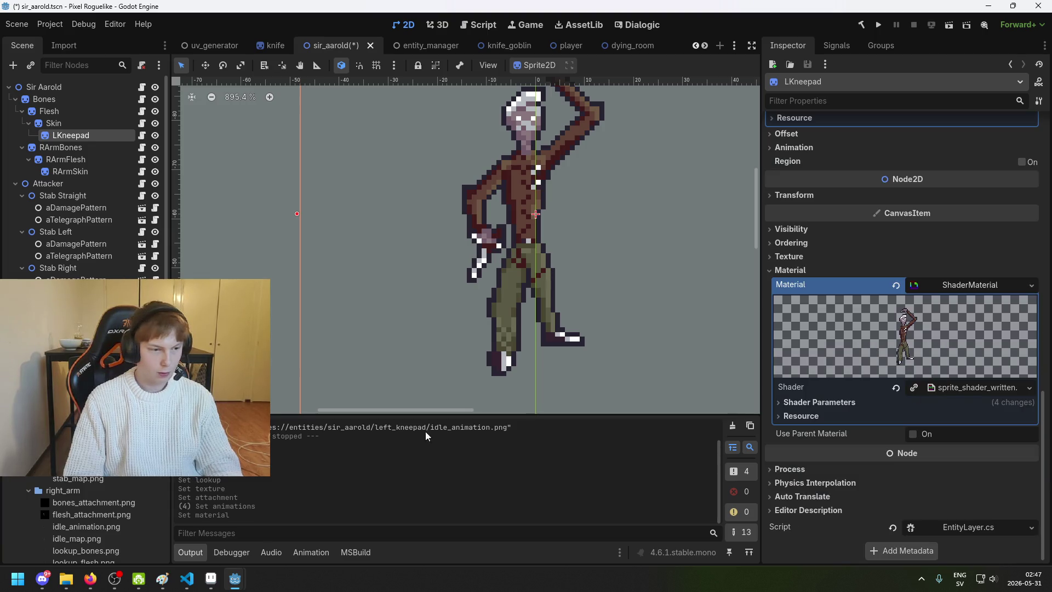
left_click(901, 406)
scroll(939, 461, "down", 5)
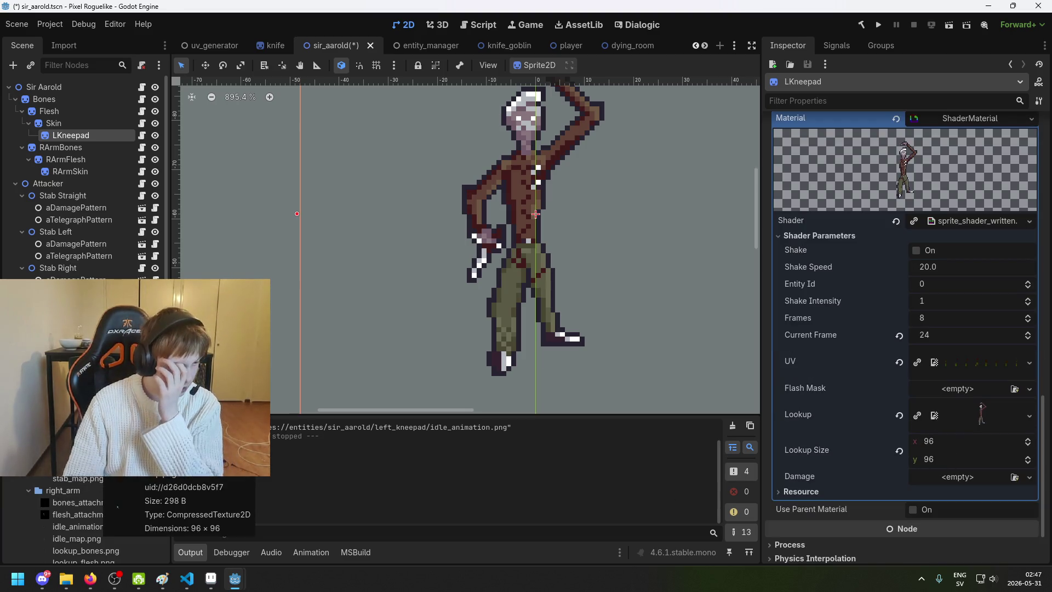
mouse_move(115, 480)
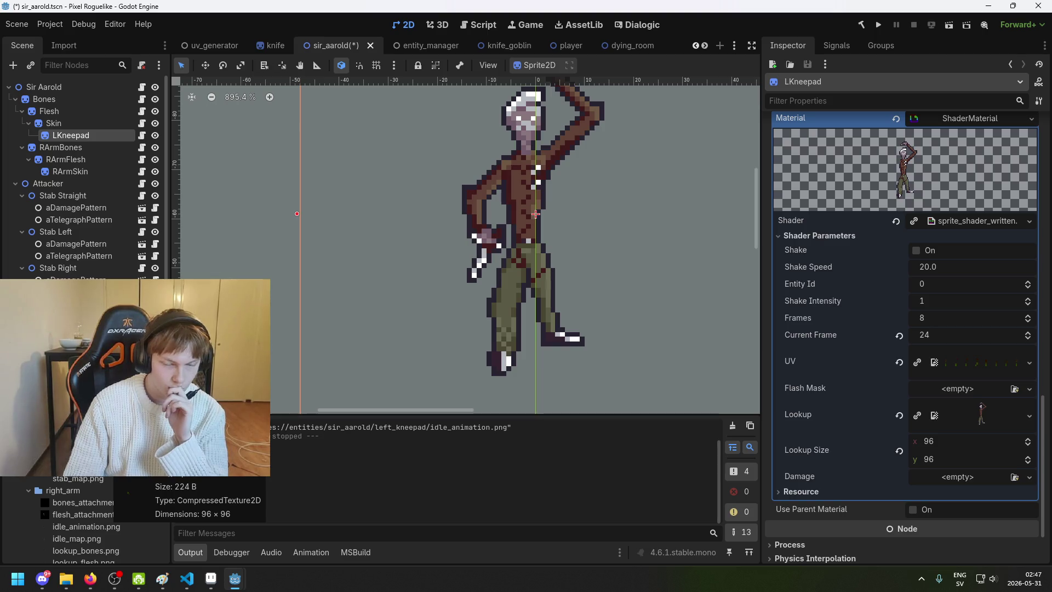
scroll(108, 476, "down", 10)
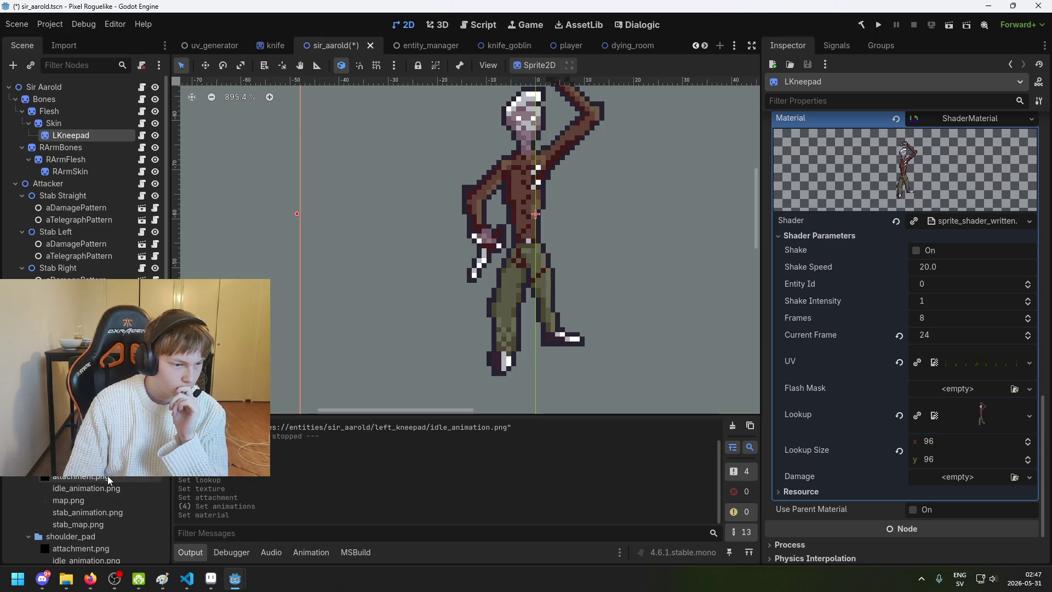
left_click_drag(107, 477, 1000, 419)
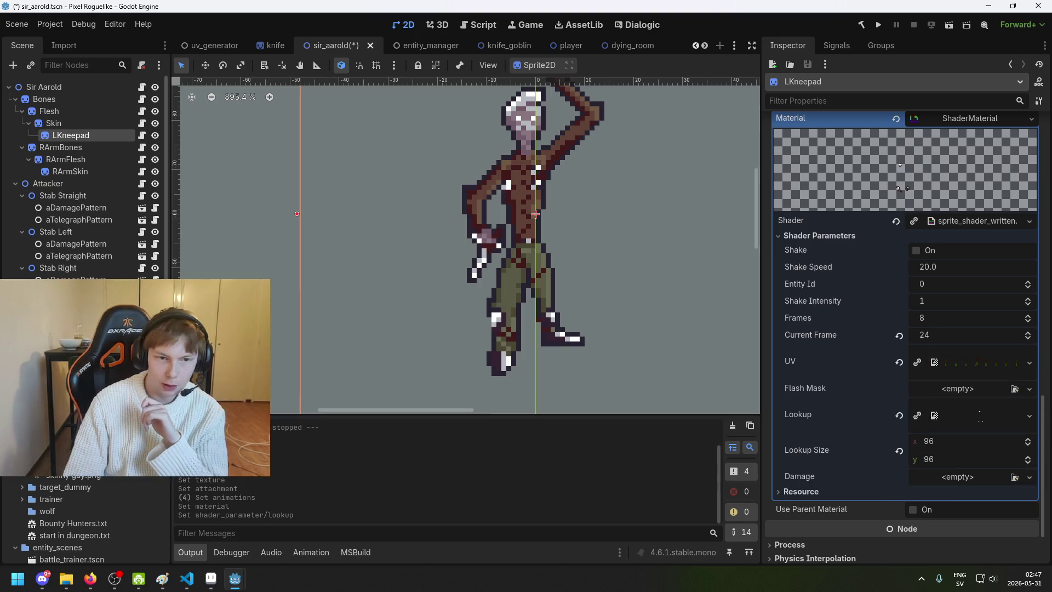
Step: Set idle_animation.png as the shader's UV texture and Frames to 1
scroll(85, 520, "up", 5)
scroll(87, 521, "up", 3)
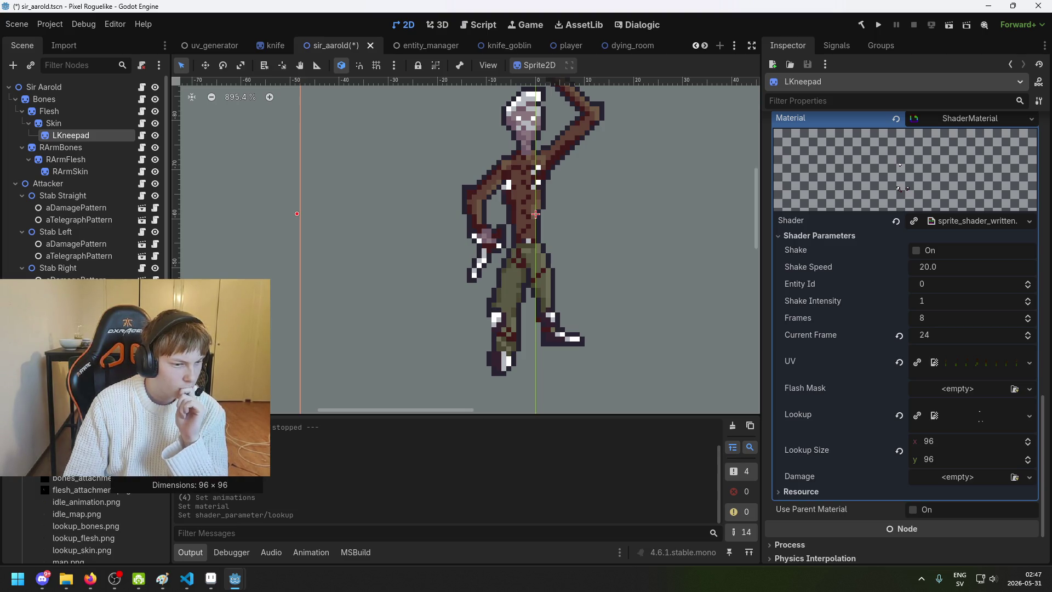
mouse_move(86, 502)
left_mouse_down()
mouse_move(824, 419)
mouse_move(986, 372)
left_mouse_up()
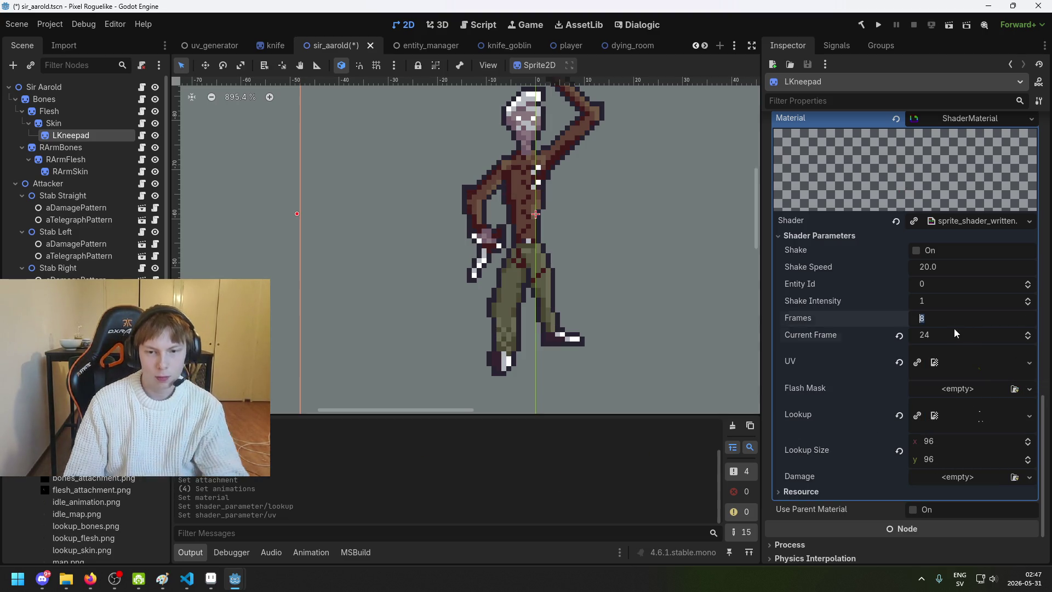
left_click(944, 316)
type("1")
key("Return")
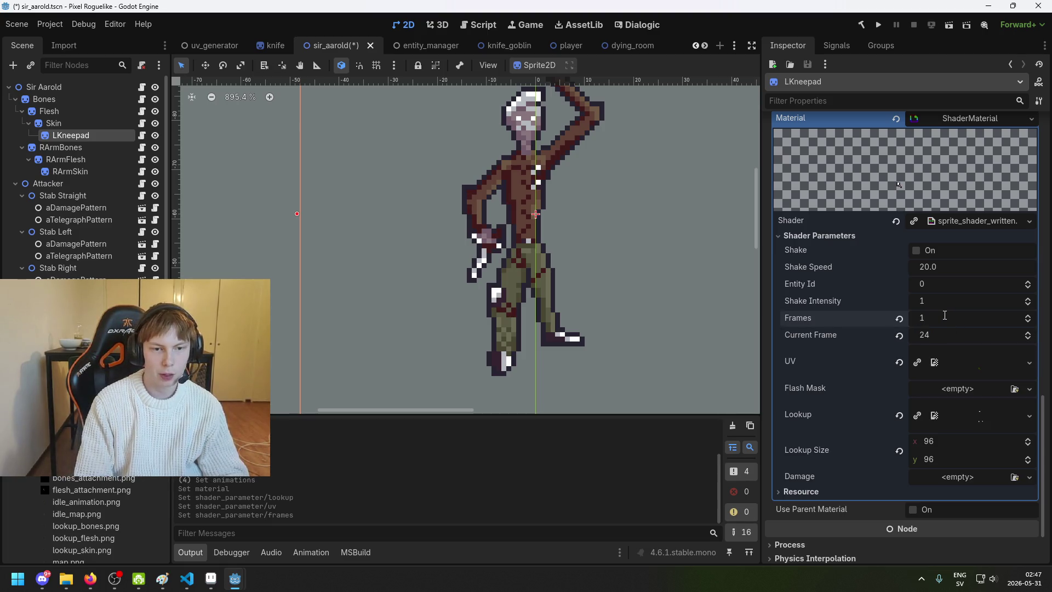
scroll(539, 303, "up", 7)
Step: Save the scene and reselect the LKneepad node with the character centred in view
scroll(540, 303, "up", 2)
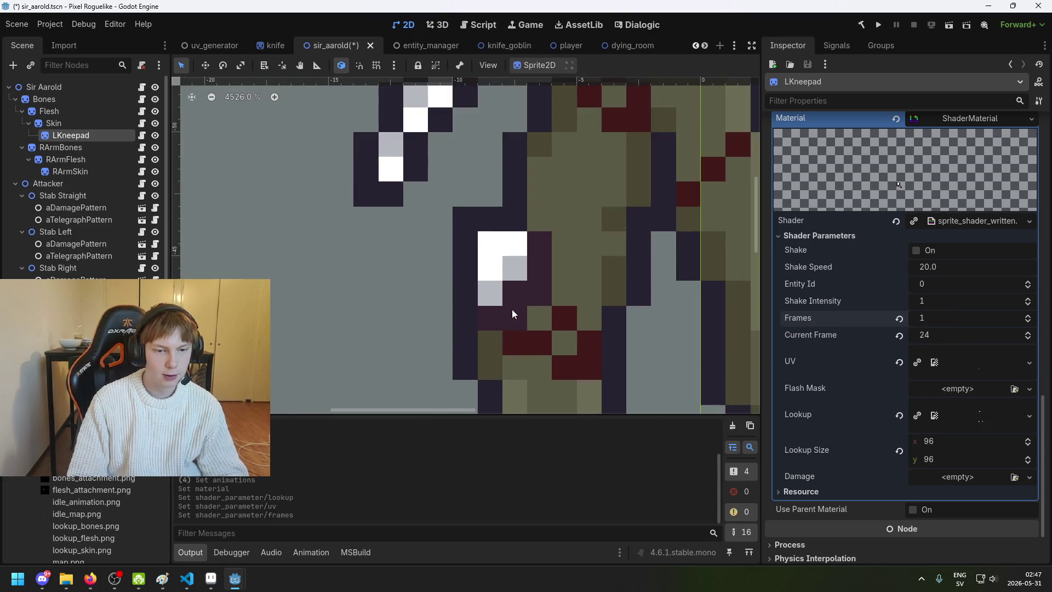
scroll(539, 288, "down", 6)
key("ctrl+s")
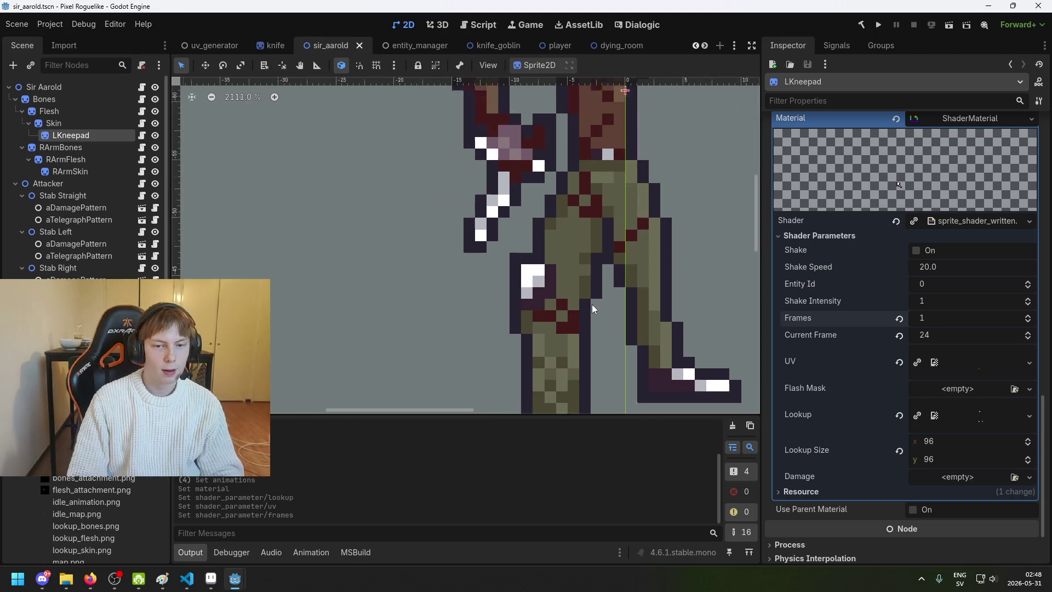
scroll(623, 303, "down", 2)
left_click_drag(606, 291, 413, 284)
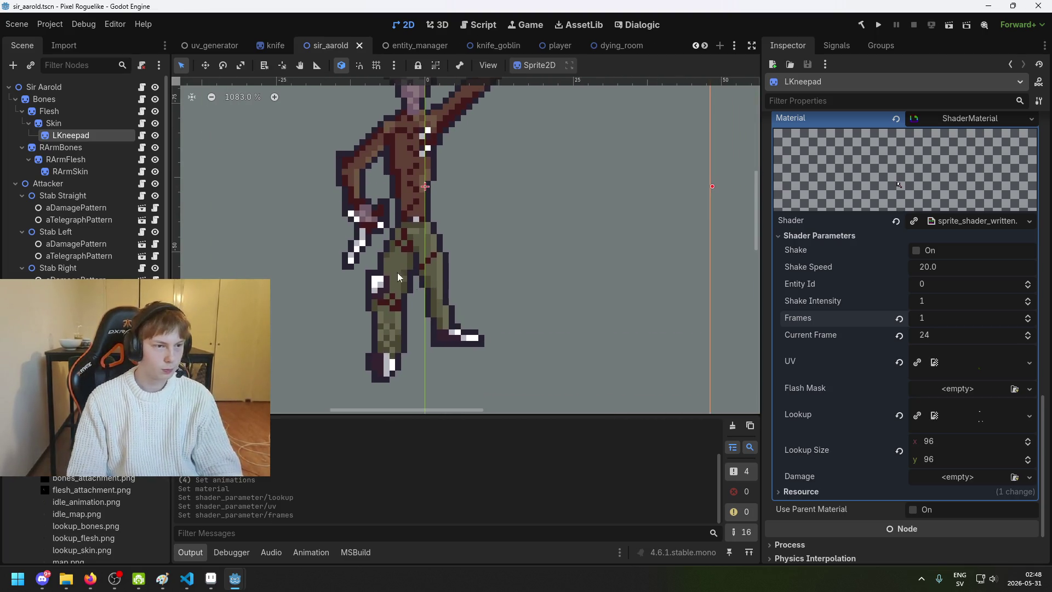
left_click(66, 159)
left_click(71, 135)
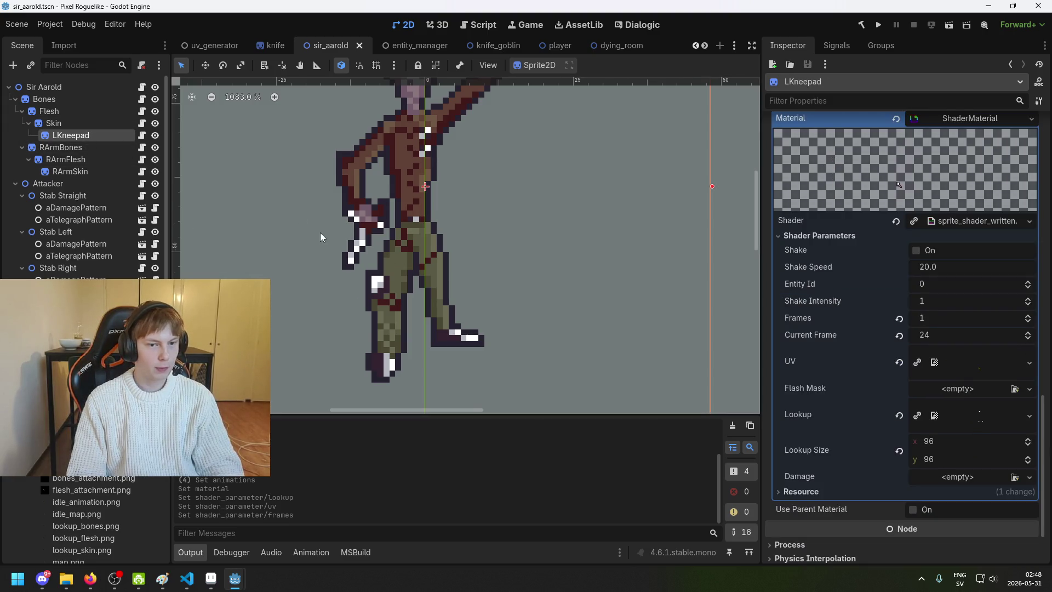
scroll(324, 230, "down", 3)
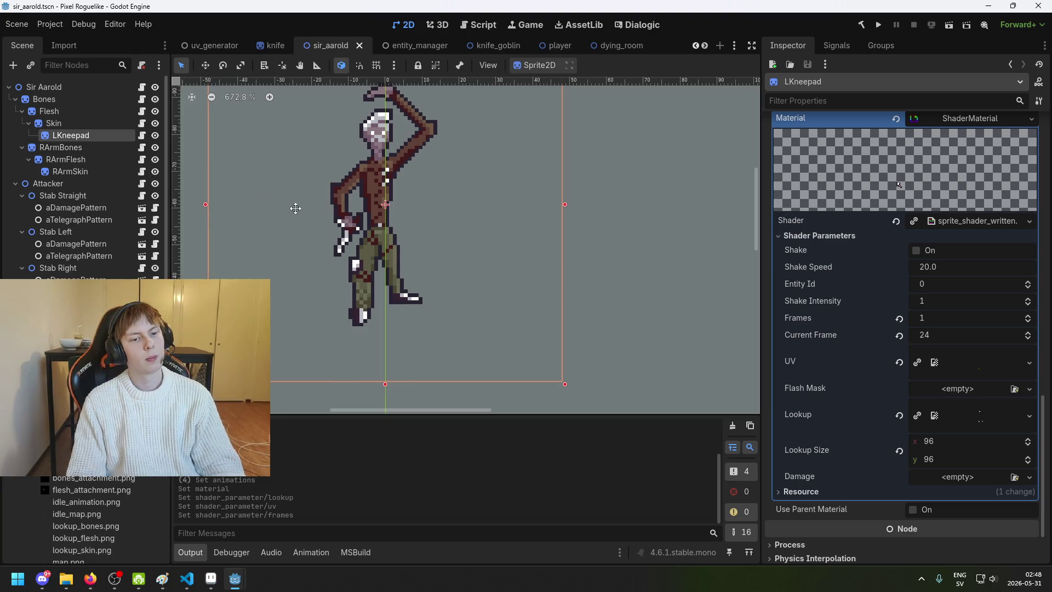
left_click_drag(353, 224, 433, 255)
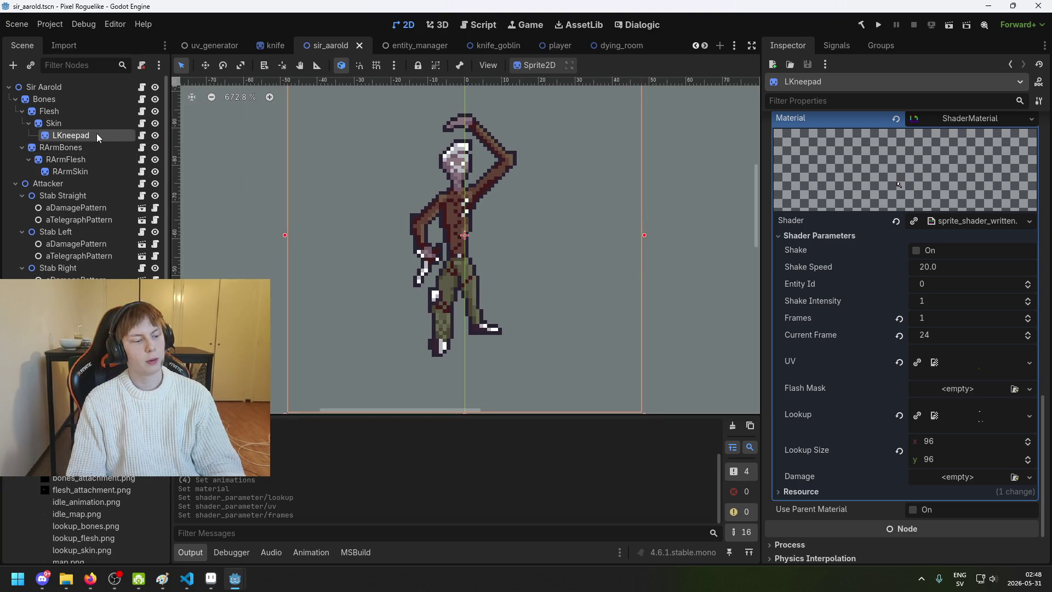
Step: Duplicate LKneepad and name the copy RKneepad
key("ctrl+d")
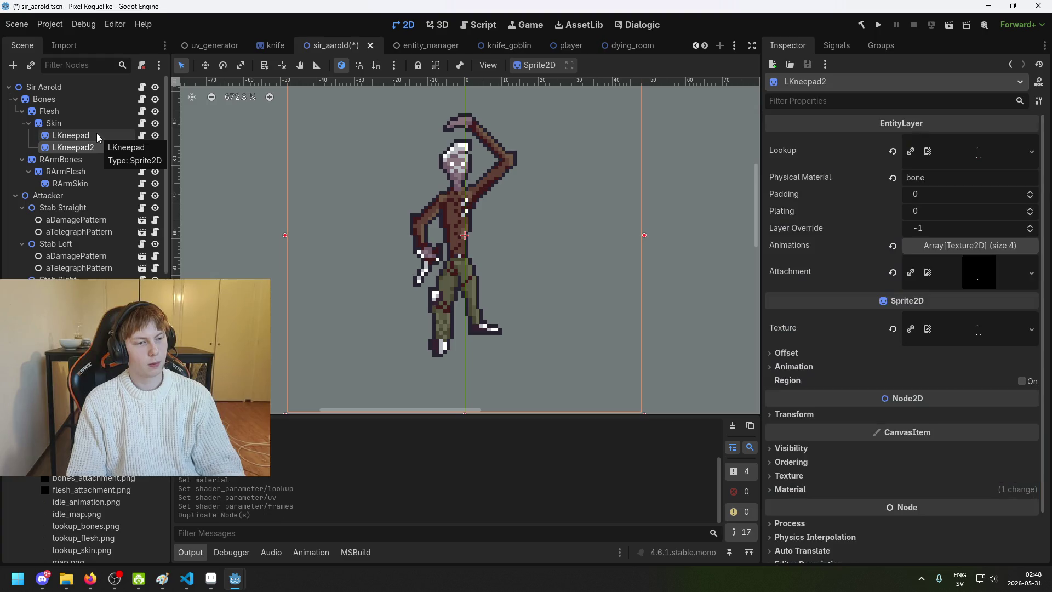
key("F2")
key("Return")
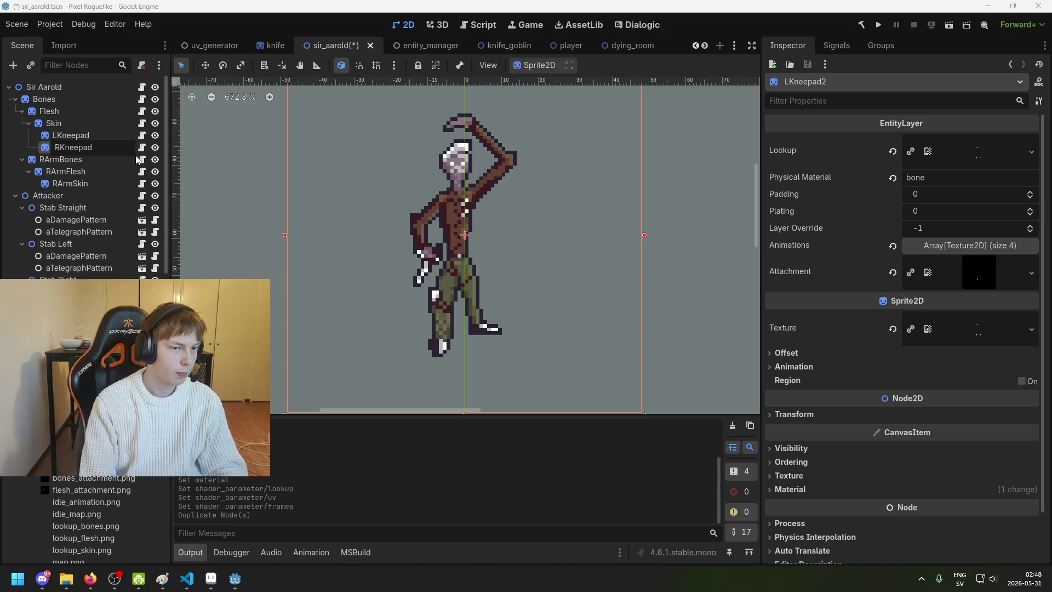
type("RKneepad")
key("Return")
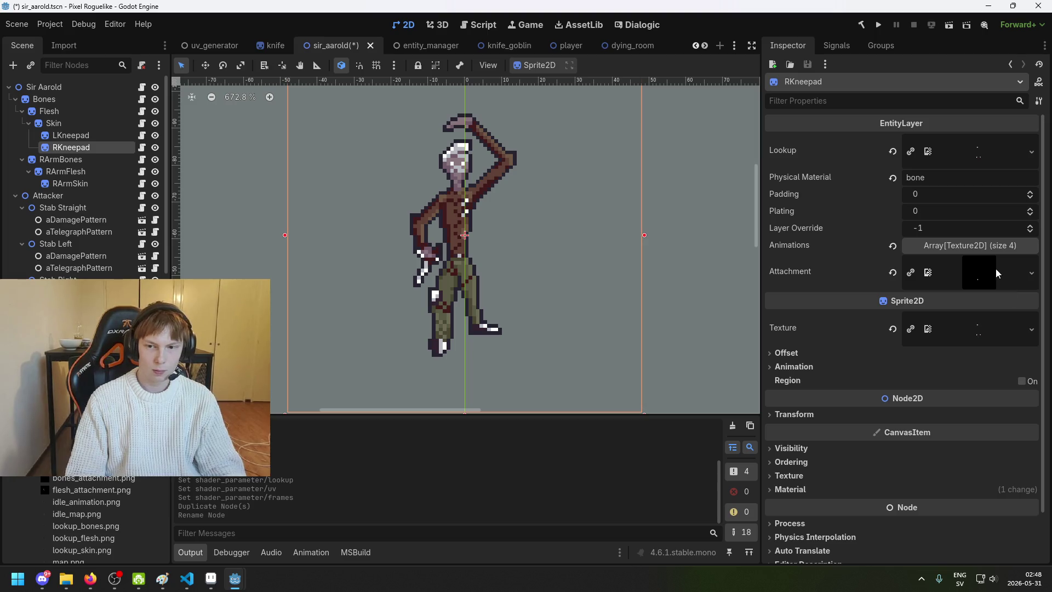
Step: Give RKneepad the shoulder pad attachment.png, idle_animation.png in slot 0 and stab_animation.png in slot 1
scroll(93, 521, "down", 3)
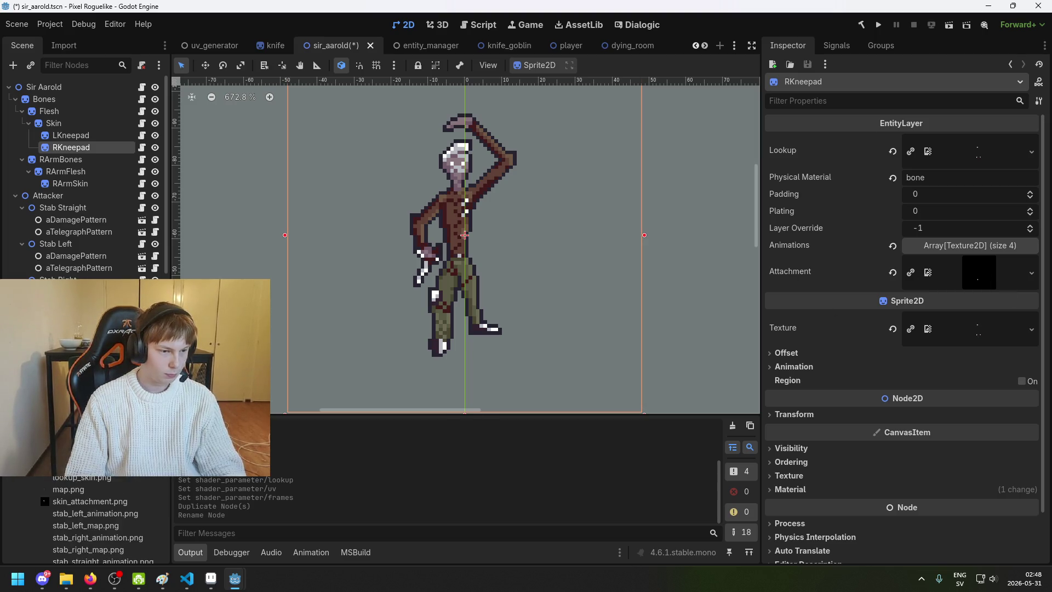
scroll(84, 521, "down", 3)
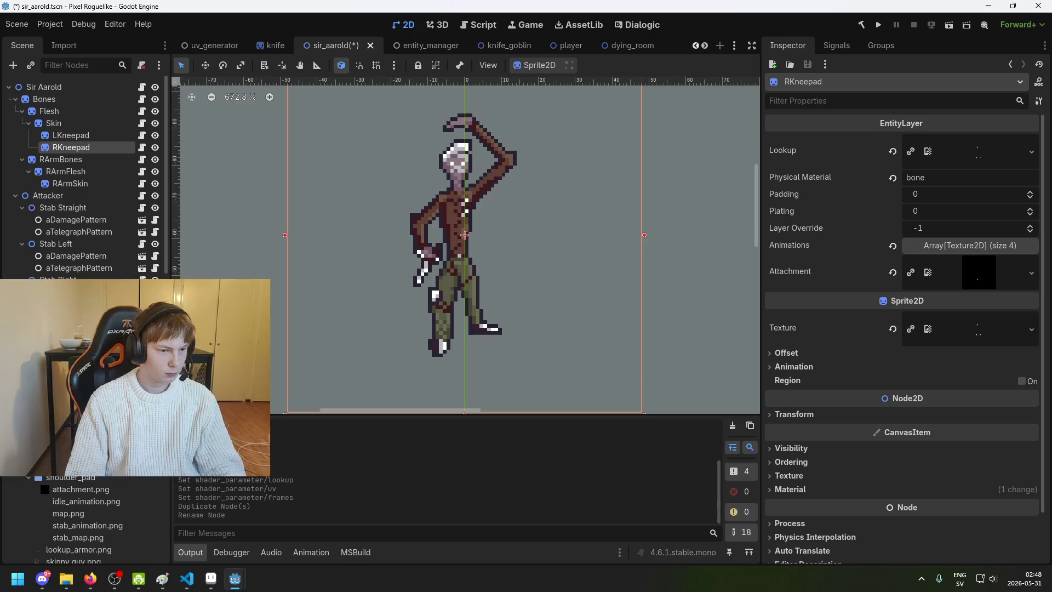
mouse_move(81, 488)
left_mouse_down()
mouse_move(607, 434)
mouse_move(981, 274)
left_mouse_up()
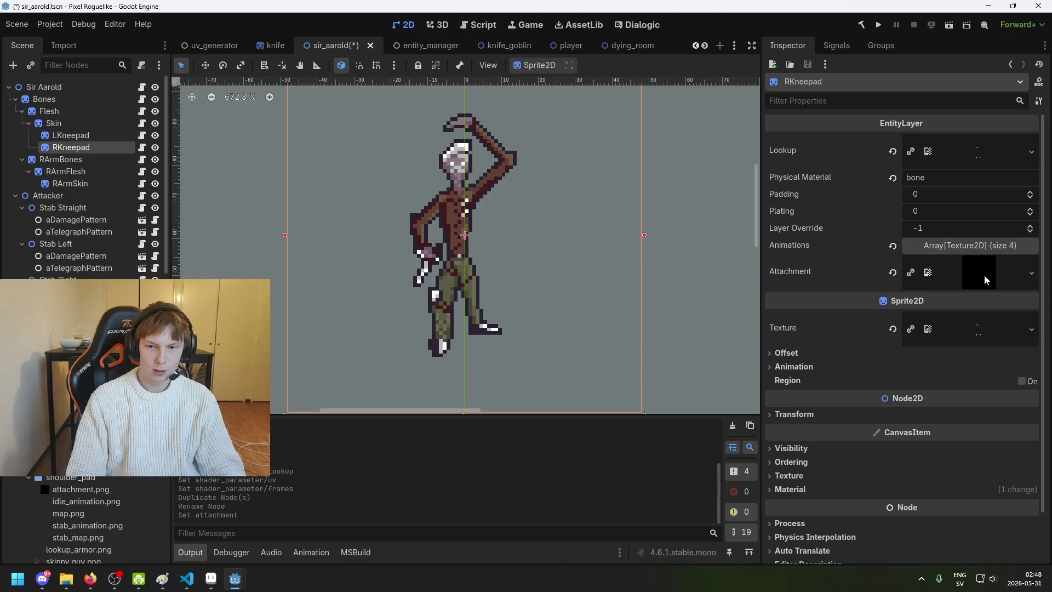
left_click(995, 252)
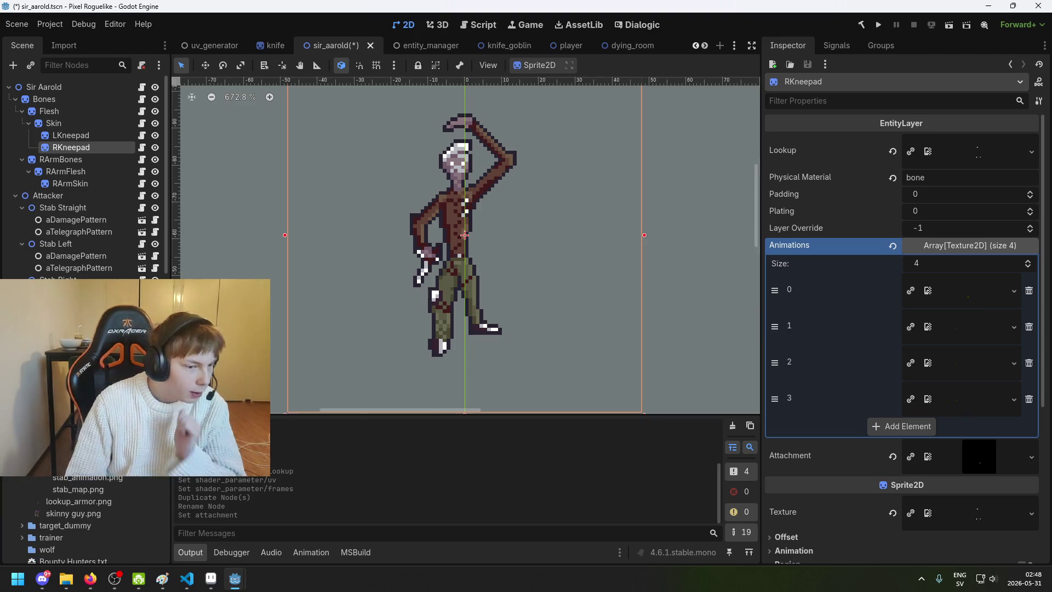
mouse_move(88, 477)
left_mouse_down()
mouse_move(114, 436)
mouse_move(956, 405)
mouse_move(956, 328)
mouse_move(981, 363)
mouse_move(921, 404)
mouse_move(974, 408)
left_mouse_up()
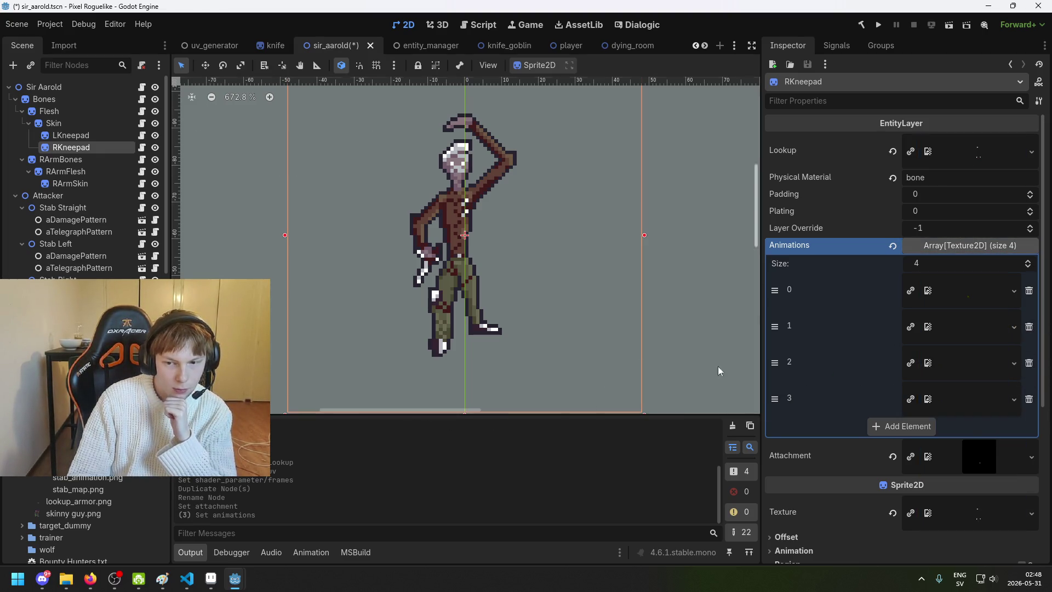
mouse_move(82, 465)
left_mouse_down()
mouse_move(384, 391)
mouse_move(986, 298)
left_mouse_up()
Step: Clear the UV texture in RKneepad's shader parameters and save the scene
scroll(980, 385, "down", 5)
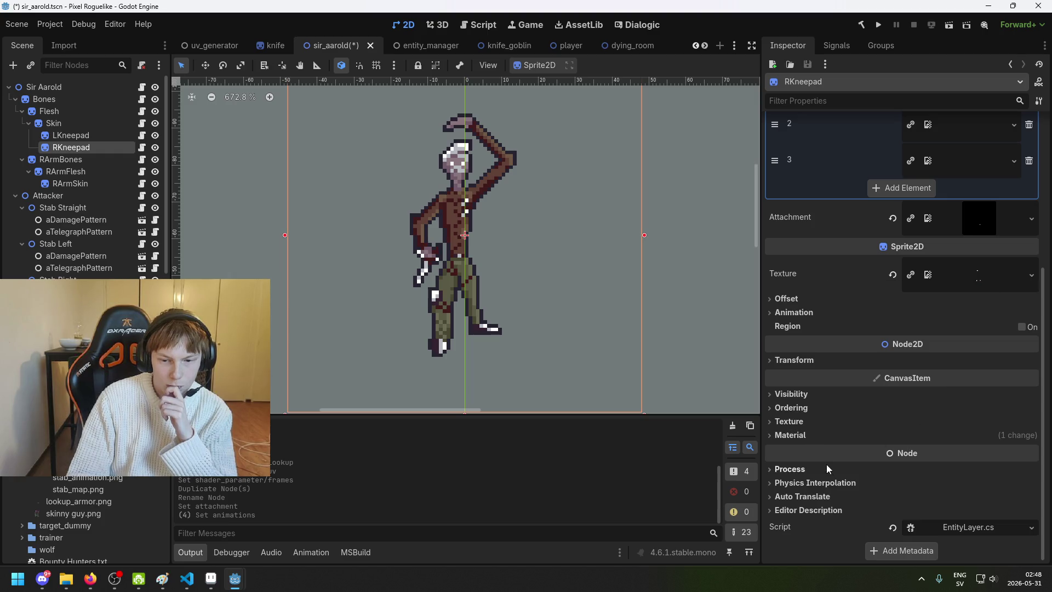
left_click(791, 435)
left_click(955, 451)
scroll(929, 463, "down", 3)
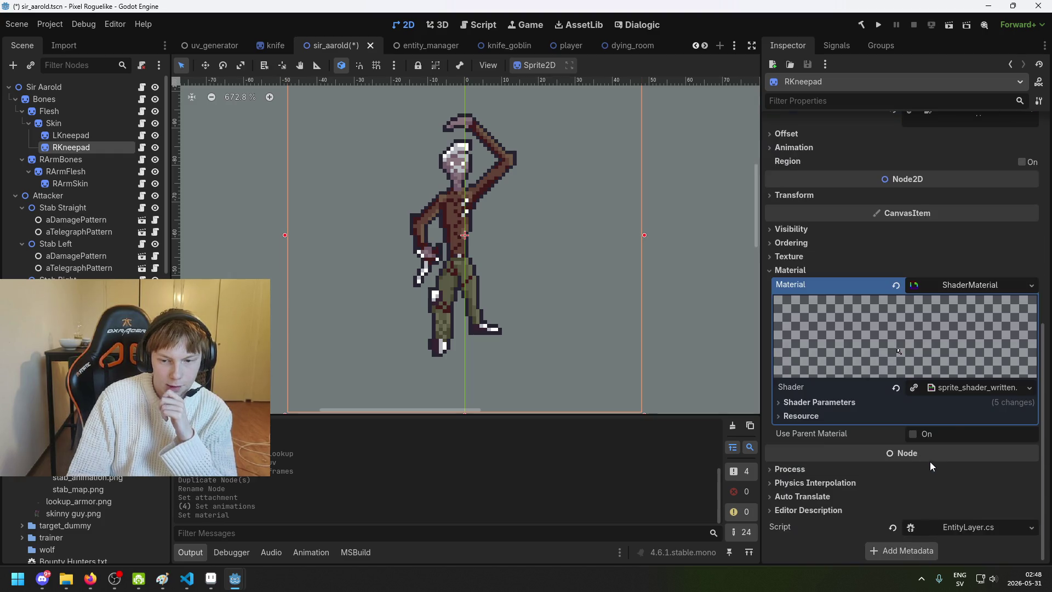
left_click(975, 286)
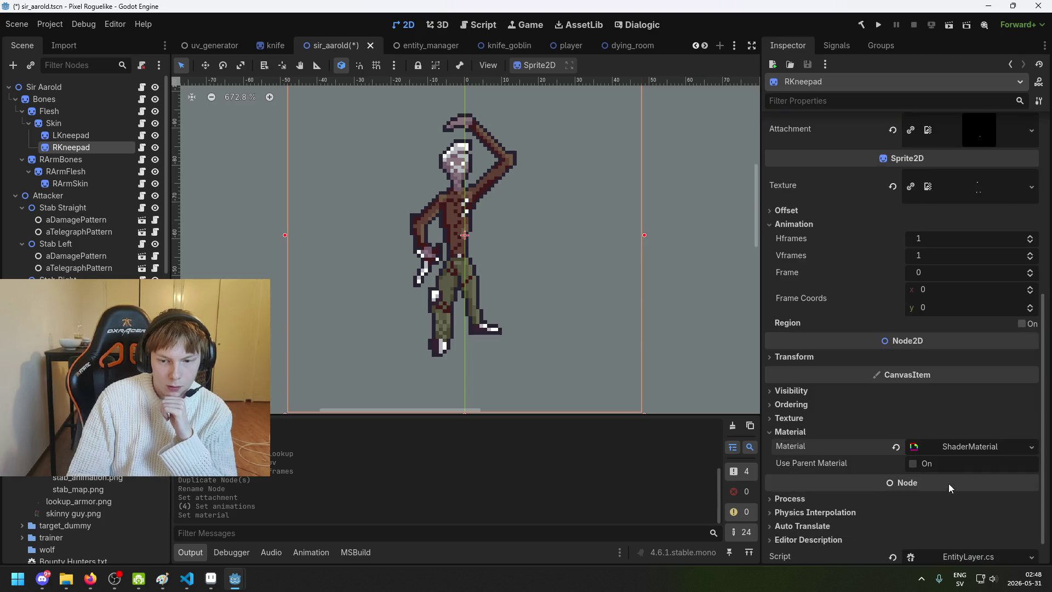
left_click(819, 403)
scroll(898, 439, "down", 5)
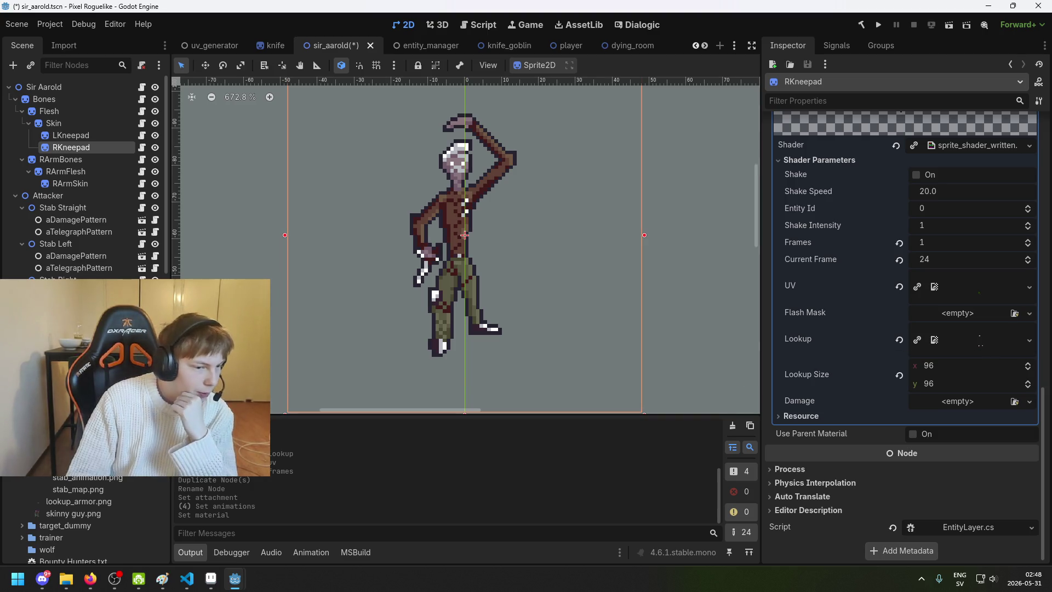
scroll(82, 521, "up", 1)
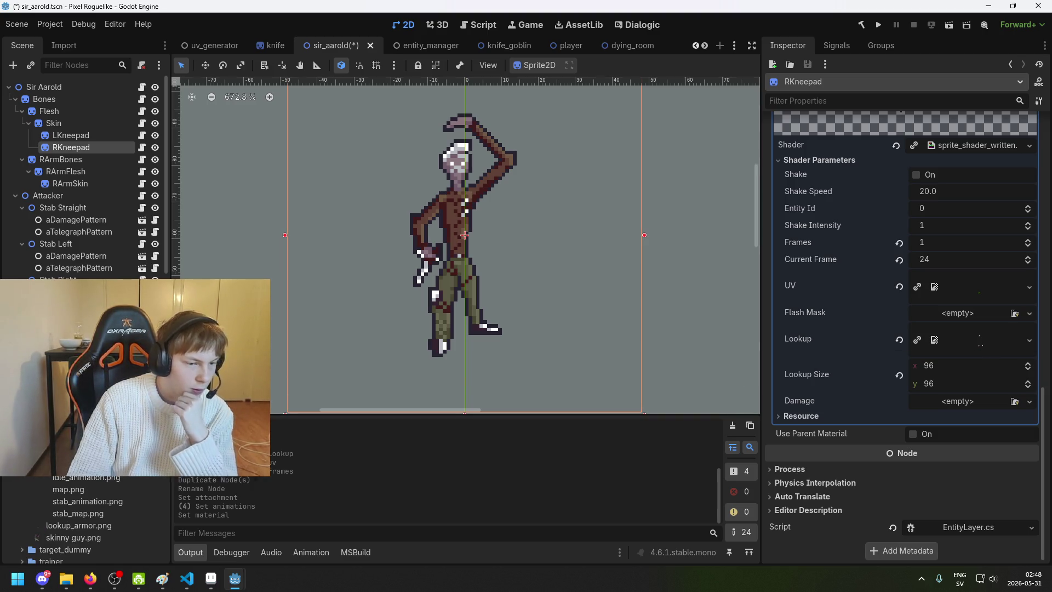
left_click(1029, 287)
left_click(990, 296)
scroll(485, 287, "down", 3)
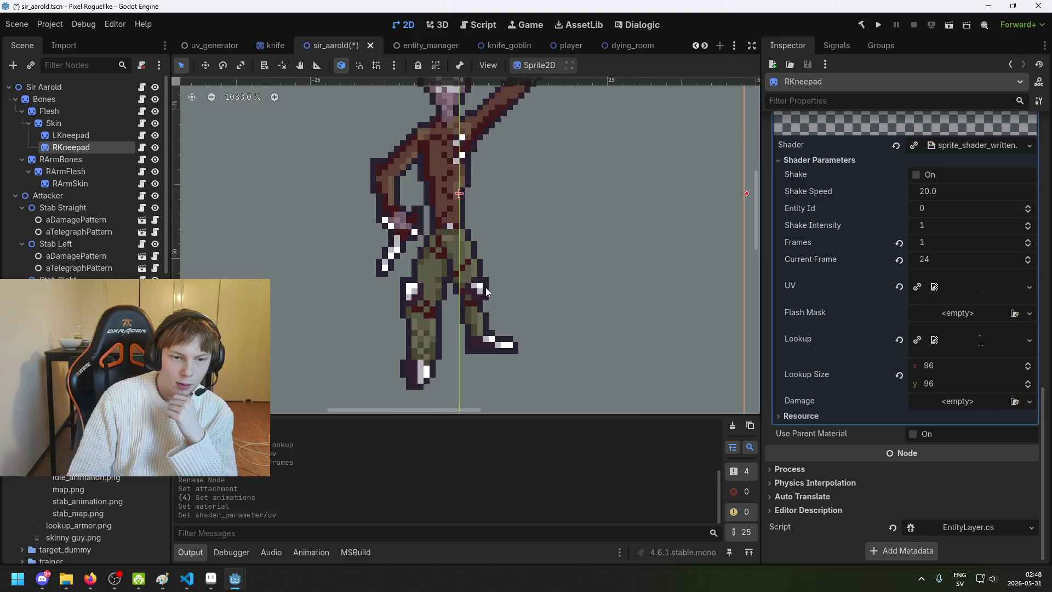
key("ctrl+s")
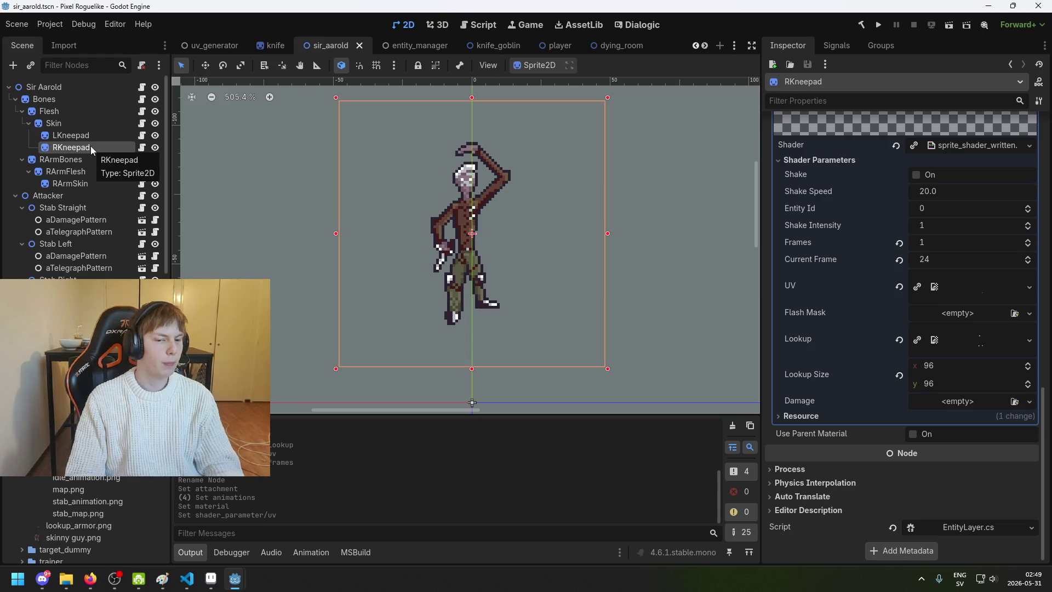
Step: Duplicate RKneepad, move the copy under RArmSkin, and rename it ShoulderPad
key("ctrl+d")
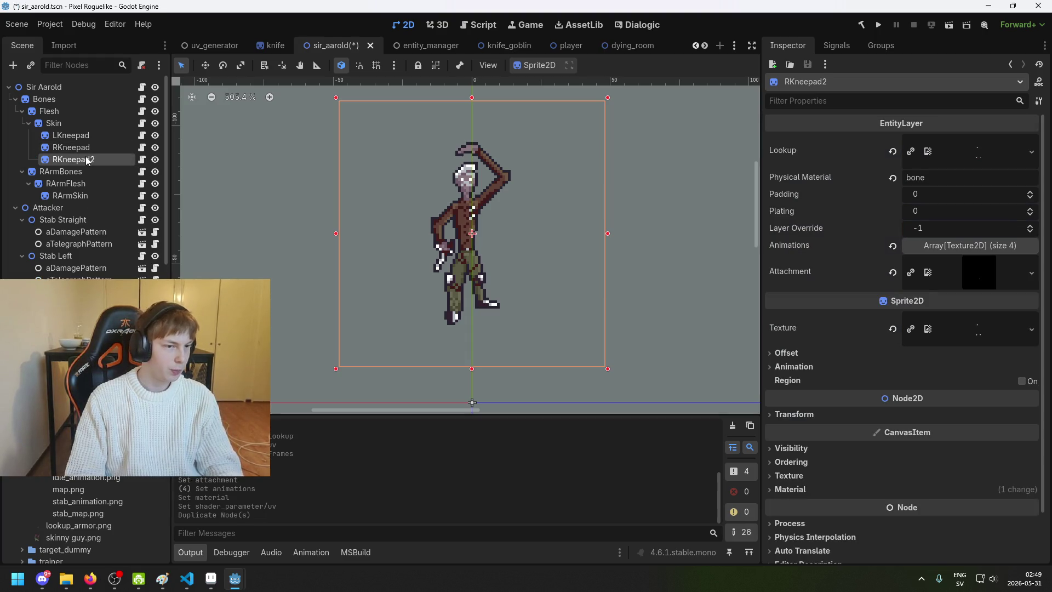
mouse_move(85, 184)
left_mouse_down()
mouse_move(82, 199)
mouse_move(94, 164)
mouse_move(94, 198)
left_mouse_up()
scroll(353, 186, "up", 6)
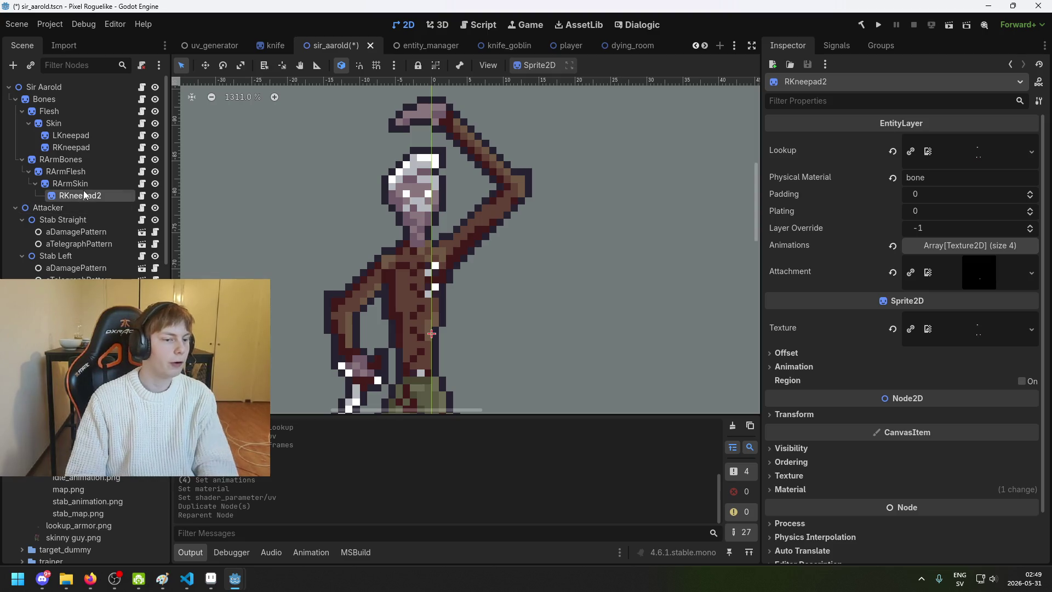
double_click(126, 193)
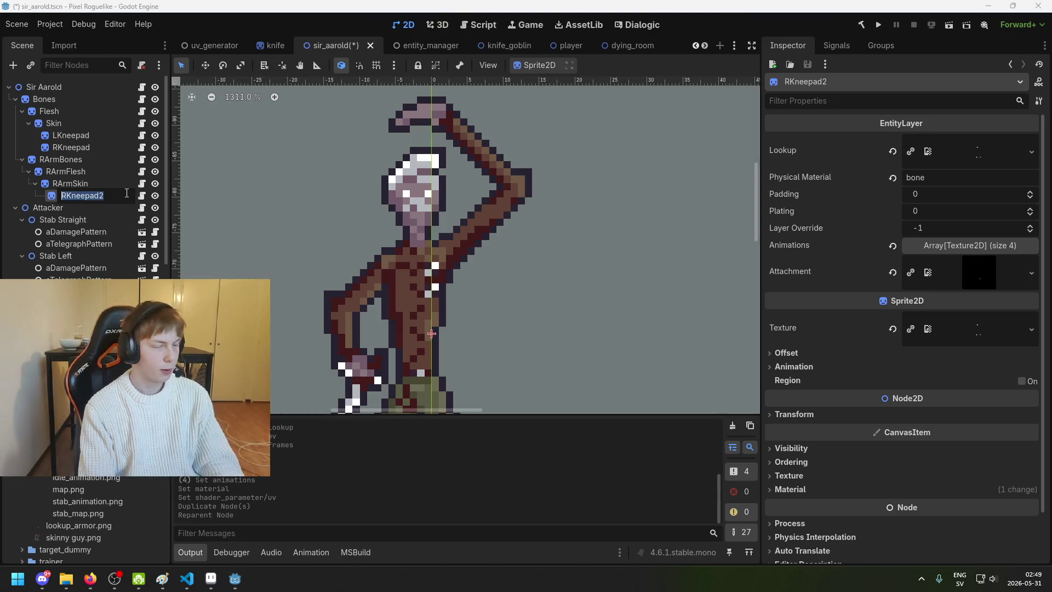
type("ShoulderPad")
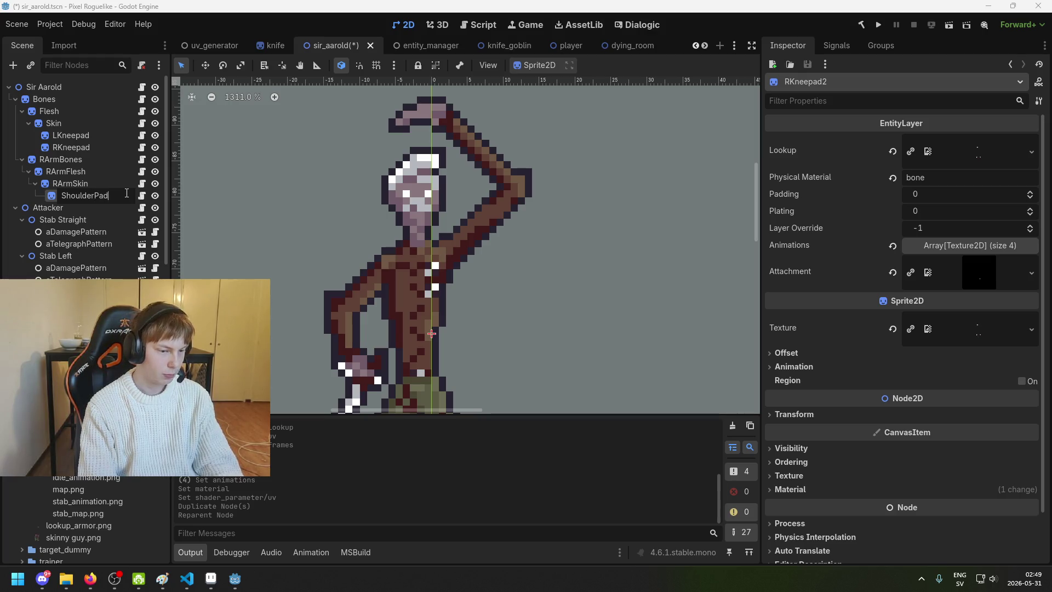
key("Return")
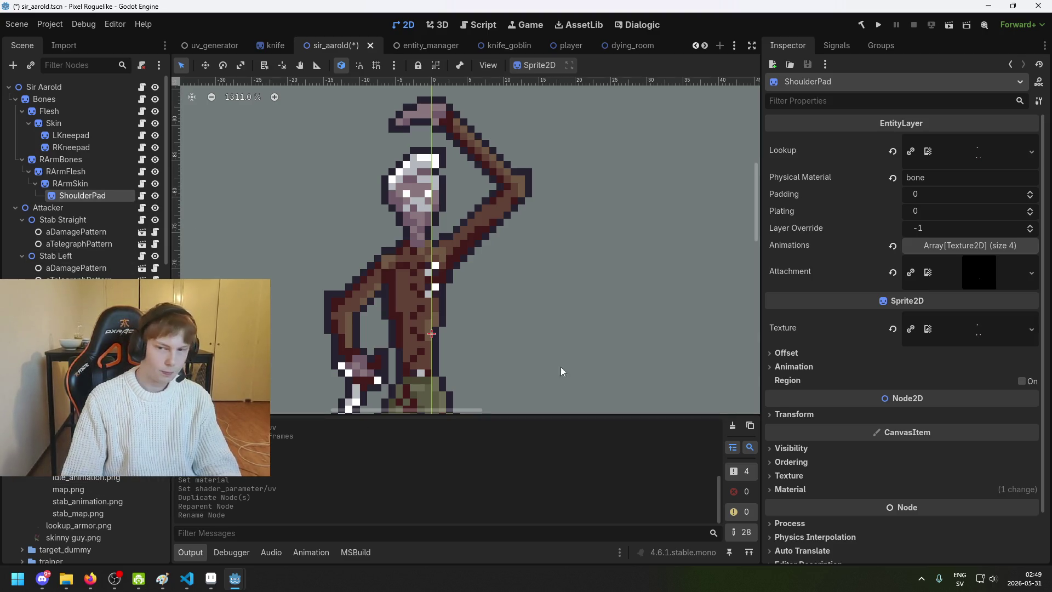
Step: Give ShoulderPad its attachment.png, idle_animation.png in animation slot 0, and stab_animation.png in slots 1–3
left_click_drag(69, 489, 998, 270)
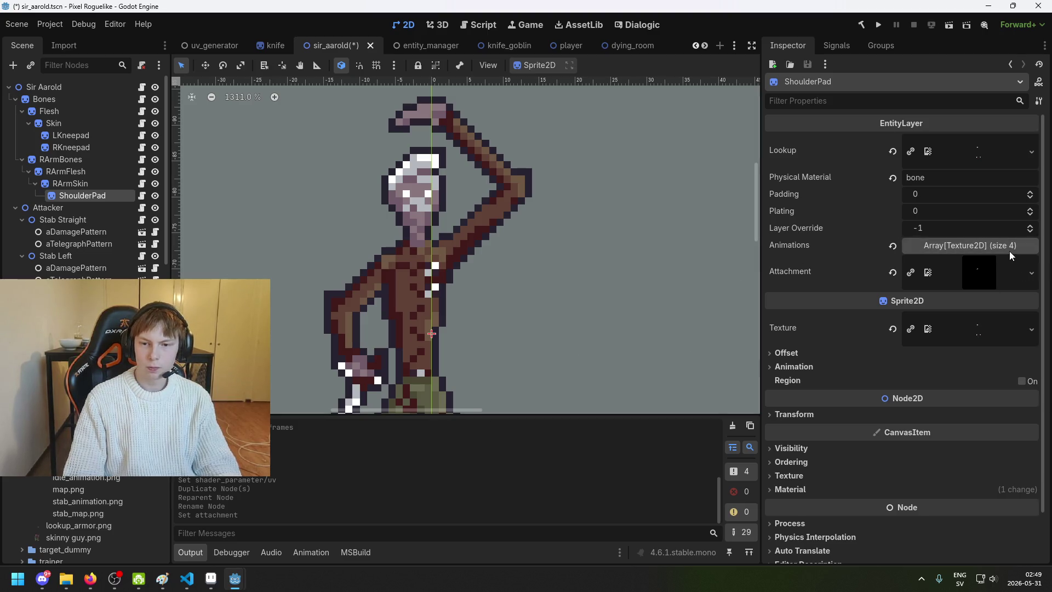
left_click(1010, 250)
mouse_move(86, 478)
left_mouse_down()
mouse_move(101, 486)
mouse_move(984, 293)
left_mouse_up()
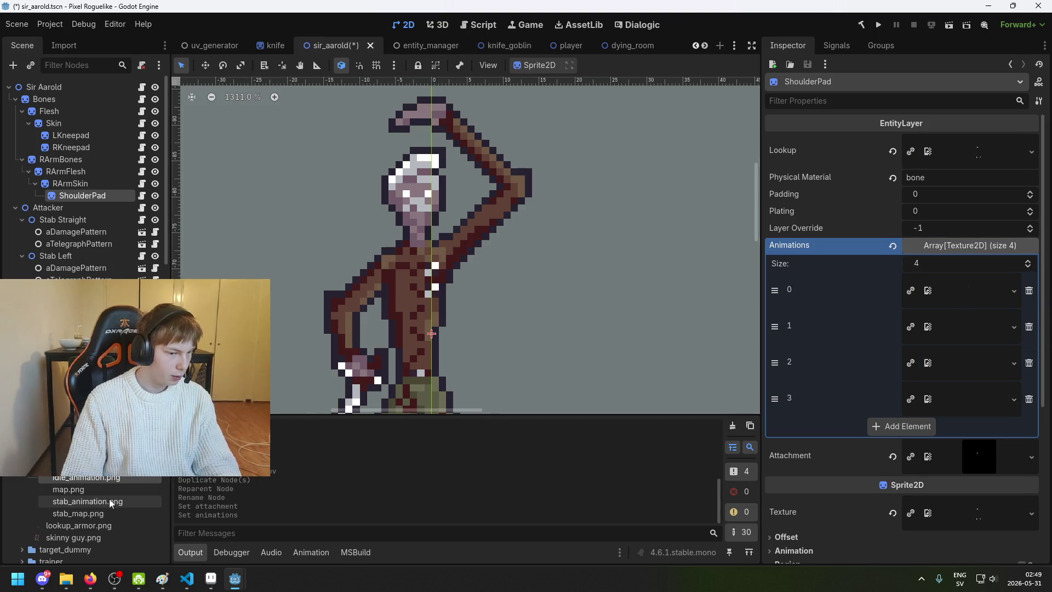
left_click_drag(110, 503, 967, 332)
left_click_drag(115, 502, 963, 369)
left_click_drag(94, 501, 967, 406)
Step: Set idle_animation.png as the shader's UV texture, undoing the mistaken Lookup drop, and save
scroll(967, 406, "down", 5)
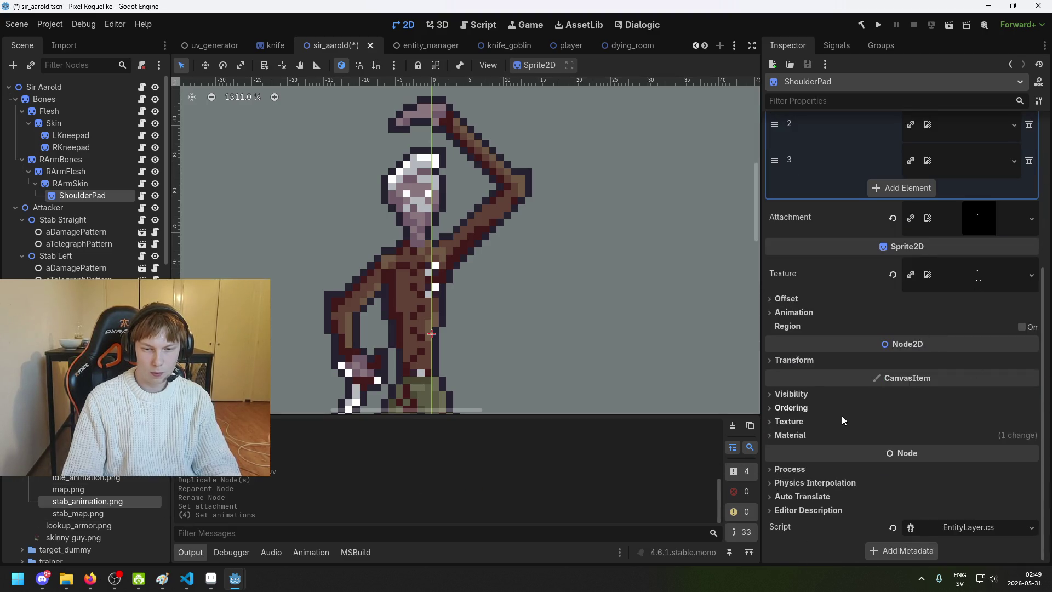
left_click(790, 435)
left_click(914, 449)
scroll(931, 452, "down", 3)
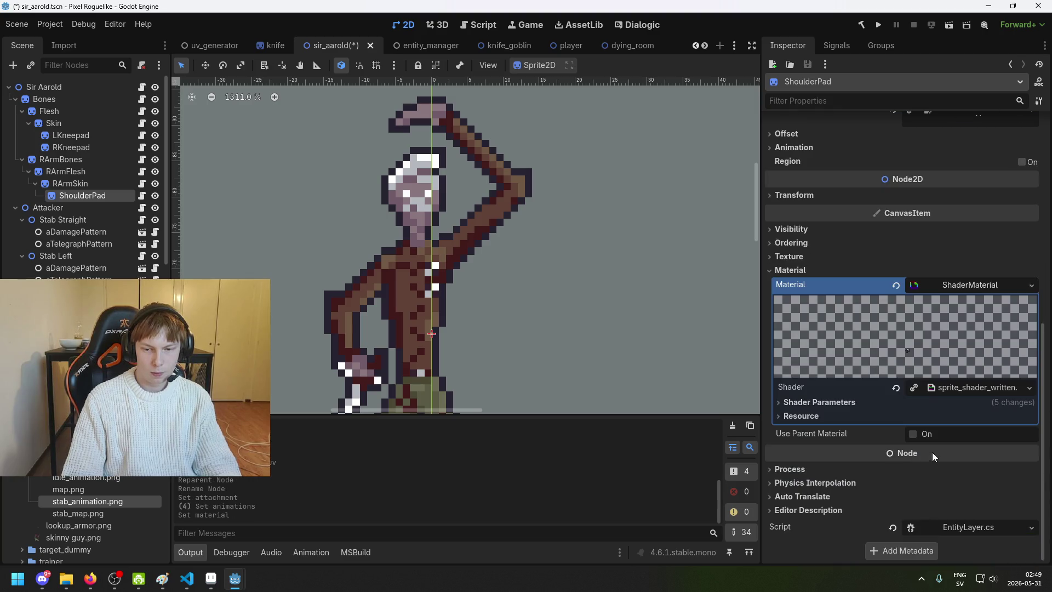
left_click(874, 401)
scroll(939, 382, "down", 5)
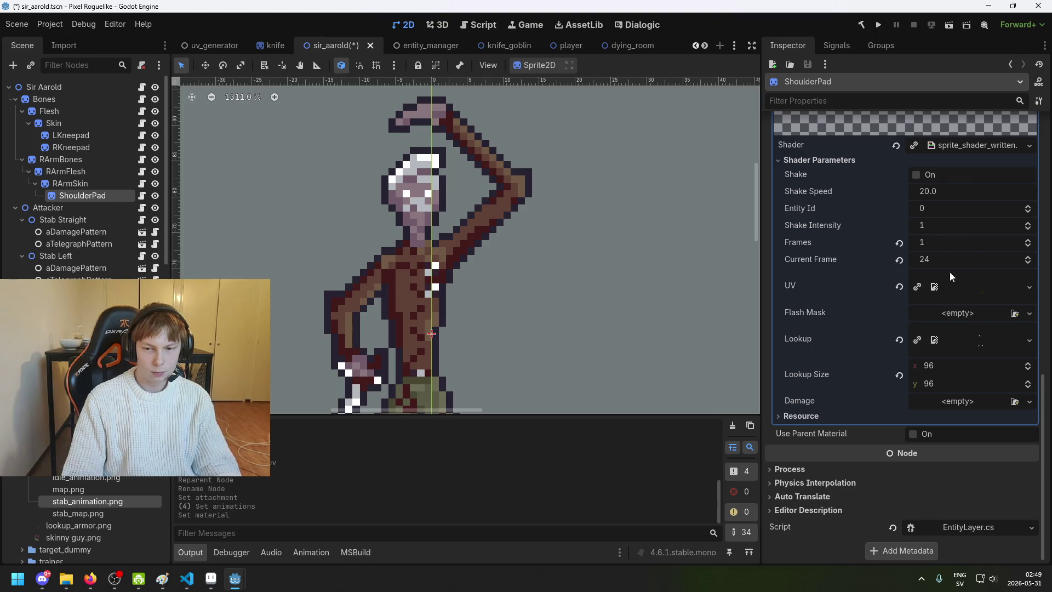
mouse_move(88, 478)
left_mouse_down()
mouse_move(603, 413)
mouse_move(1013, 380)
mouse_move(990, 341)
left_mouse_up()
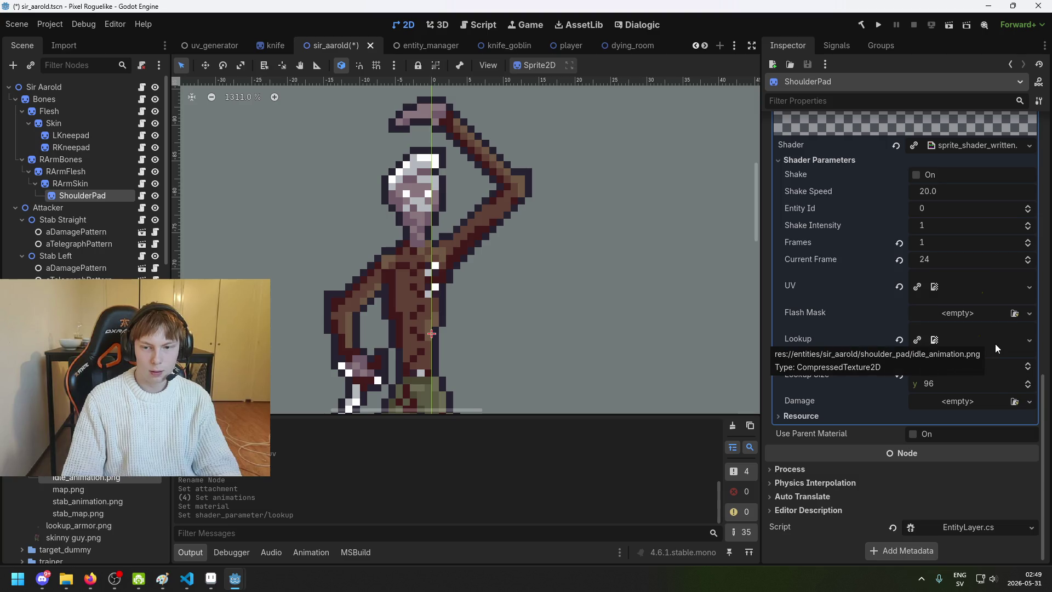
key("ctrl+z")
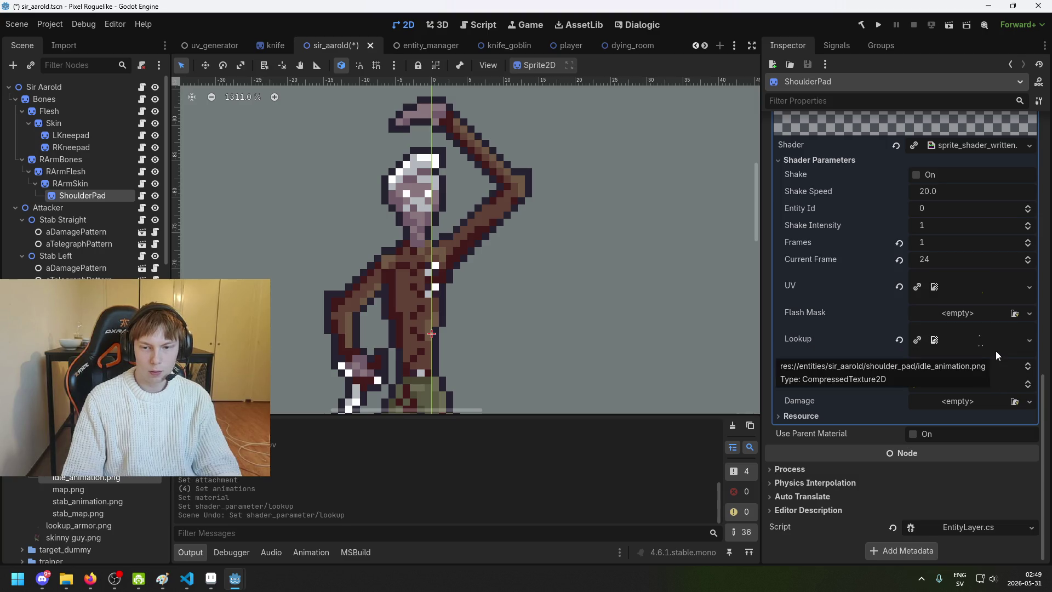
mouse_move(86, 477)
left_mouse_down()
mouse_move(932, 279)
mouse_move(982, 282)
left_mouse_up()
scroll(387, 301, "down", 4)
scroll(400, 288, "up", 4)
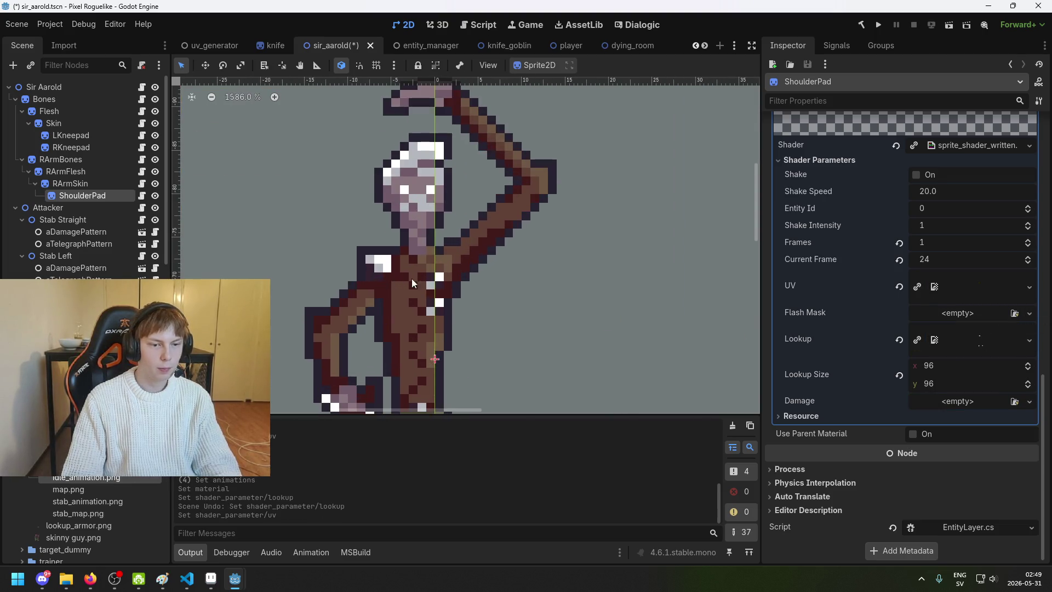
scroll(438, 284, "down", 4)
left_click_drag(458, 288, 542, 248)
key("ctrl+s")
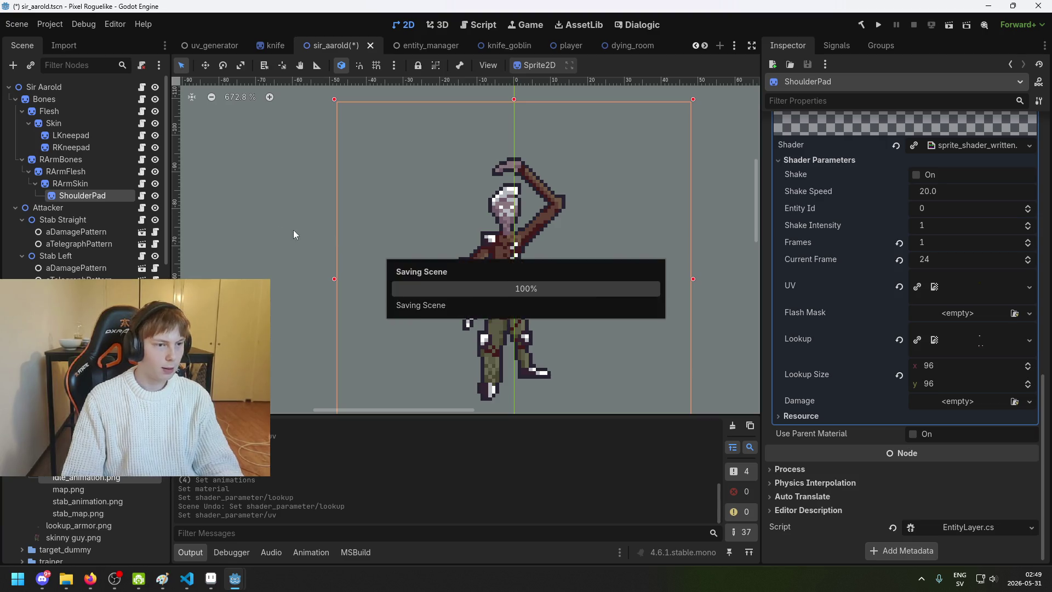
scroll(922, 193, "up", 10)
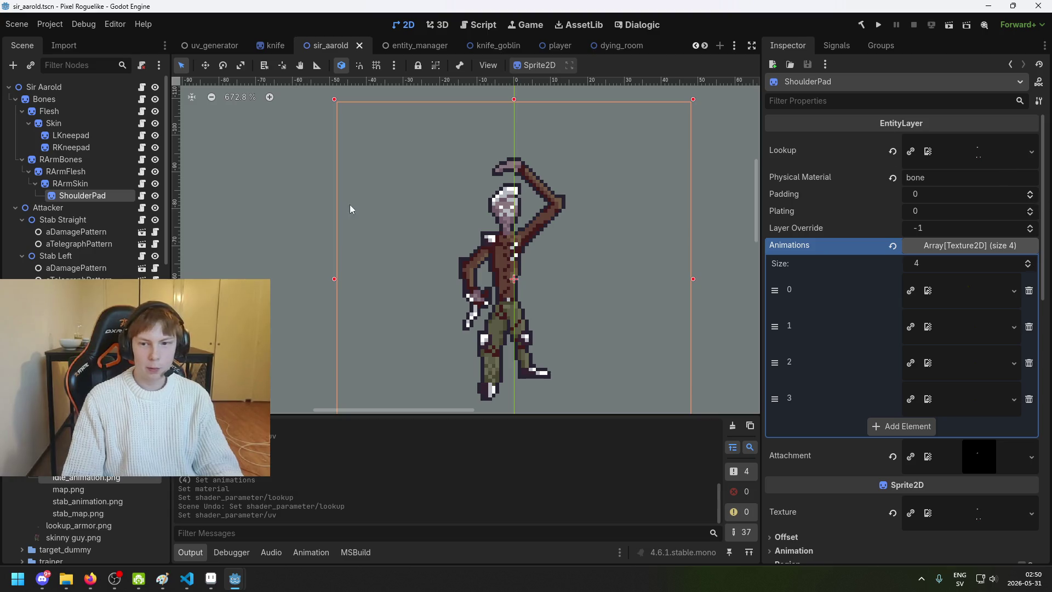
Step: Set Plating to 1 on LKneepad, RKneepad and ShoulderPad at once
left_click(97, 135)
left_click(96, 147, "shift")
left_click(97, 195, "ctrl")
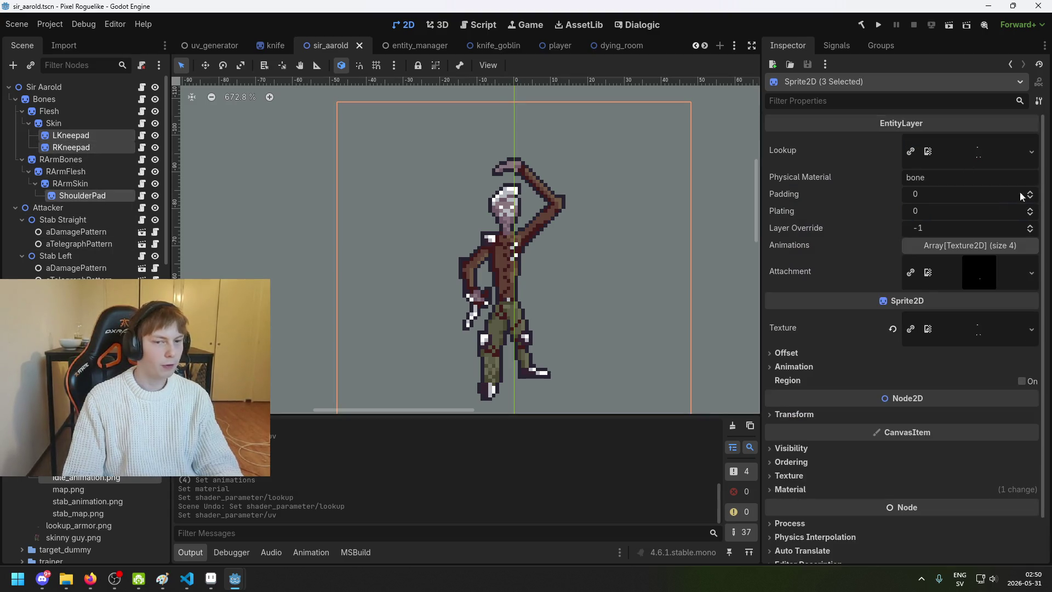
left_click(933, 206)
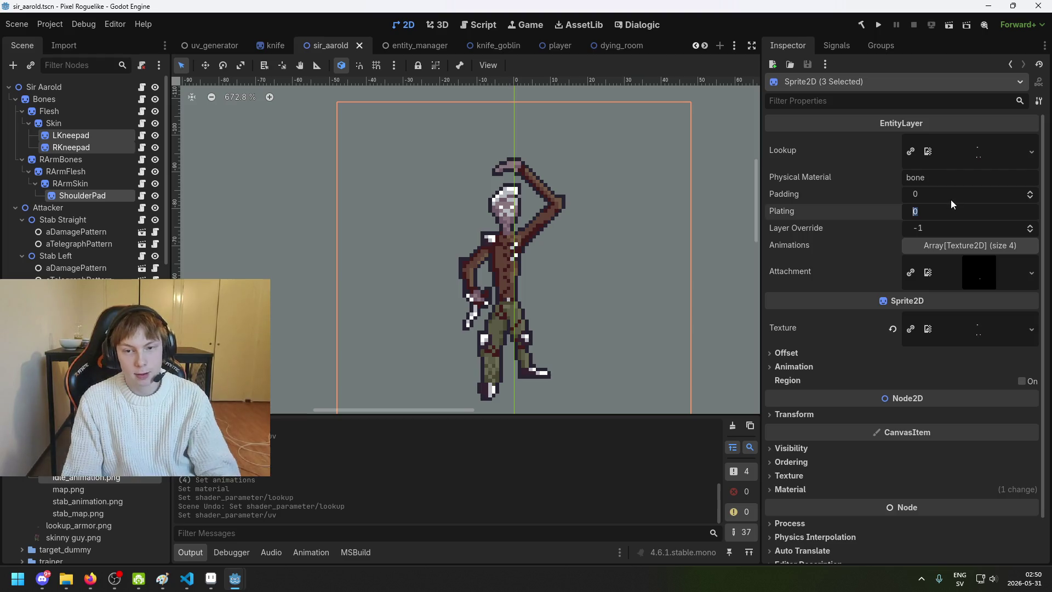
type("1")
key("Return")
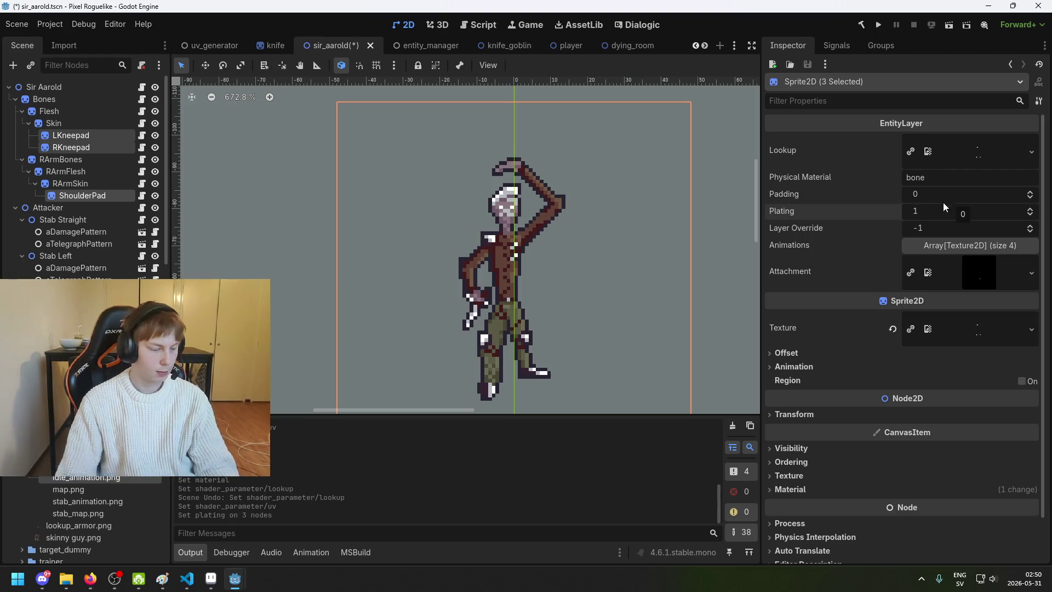
Step: Deselect the pads, save the sir_aarold scene, and recentre the character
key("ctrl+s")
left_click(663, 203)
key("ctrl+s")
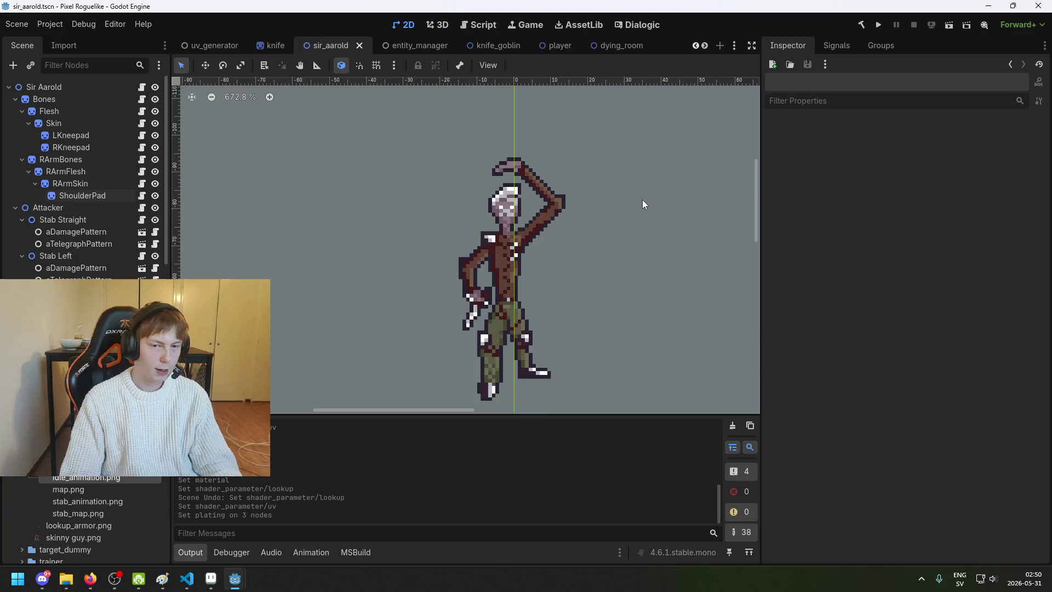
scroll(628, 211, "down", 2)
key("ctrl+s")
left_click_drag(559, 215, 423, 228)
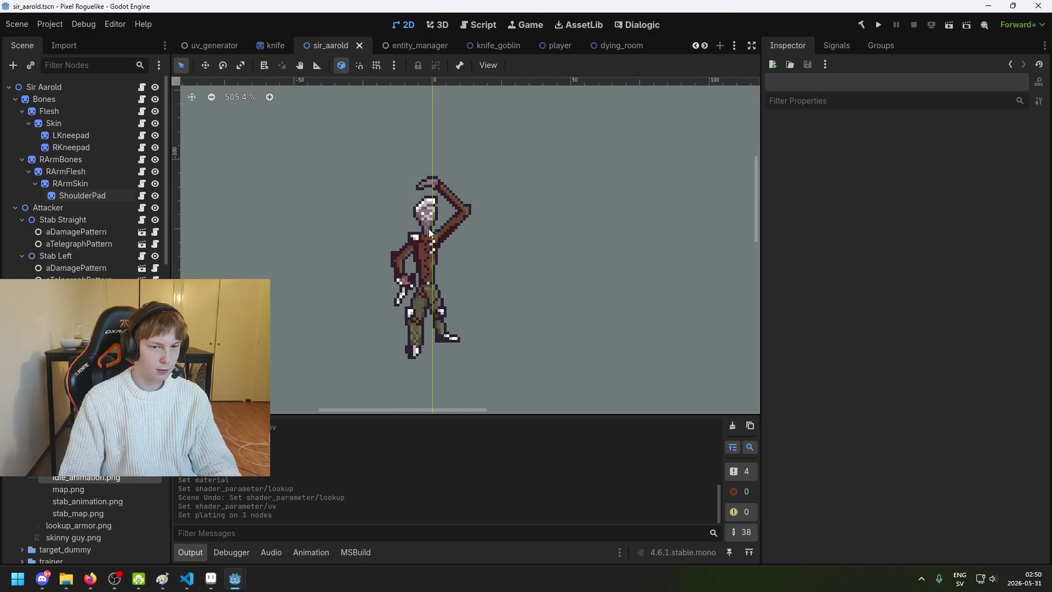
left_click(884, 25)
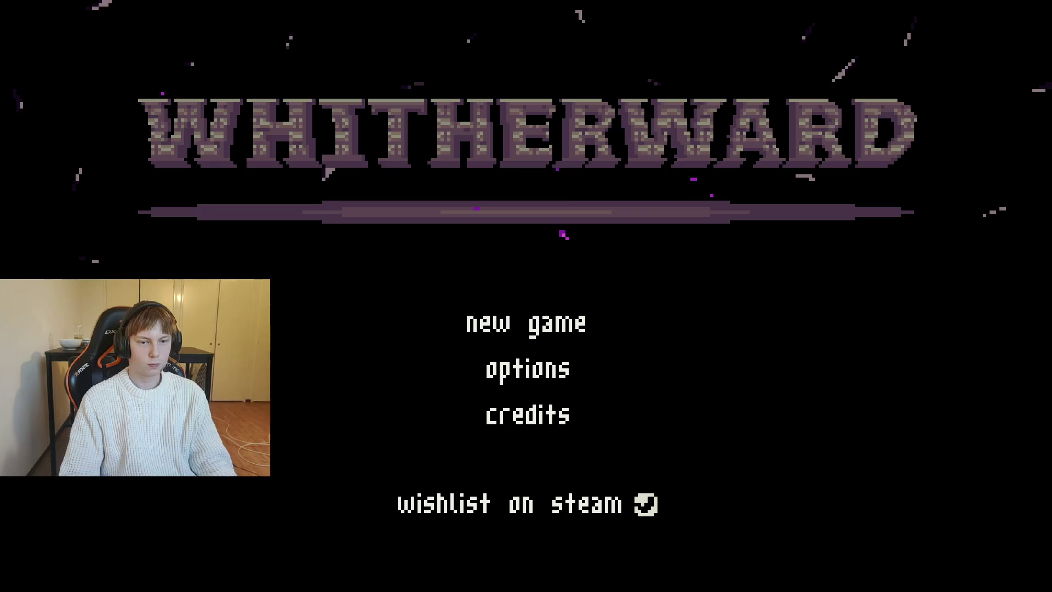
left_click(503, 329)
key("w")
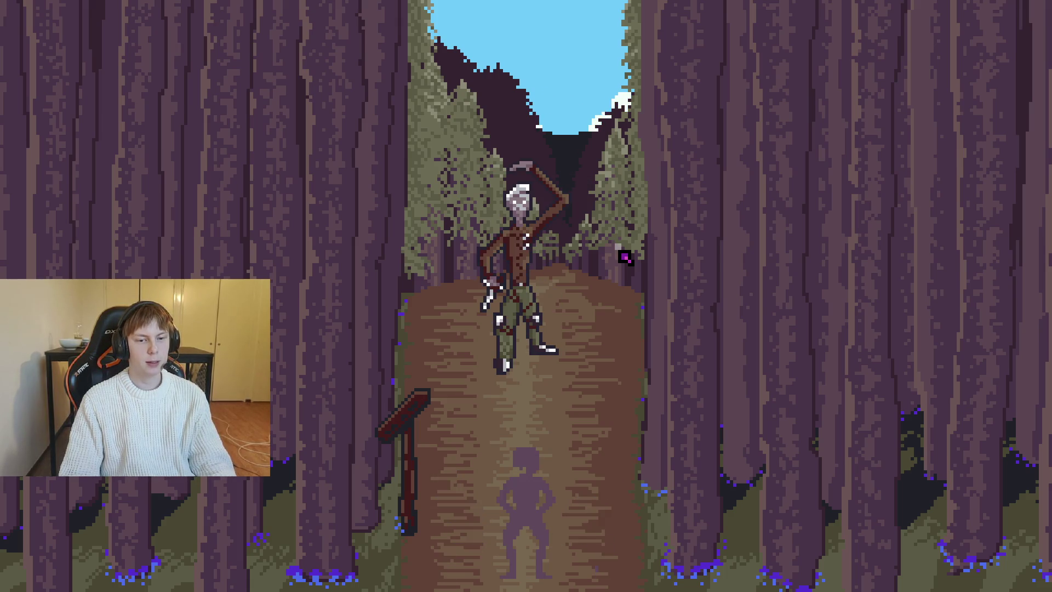
key("F8")
scroll(419, 244, "up", 9)
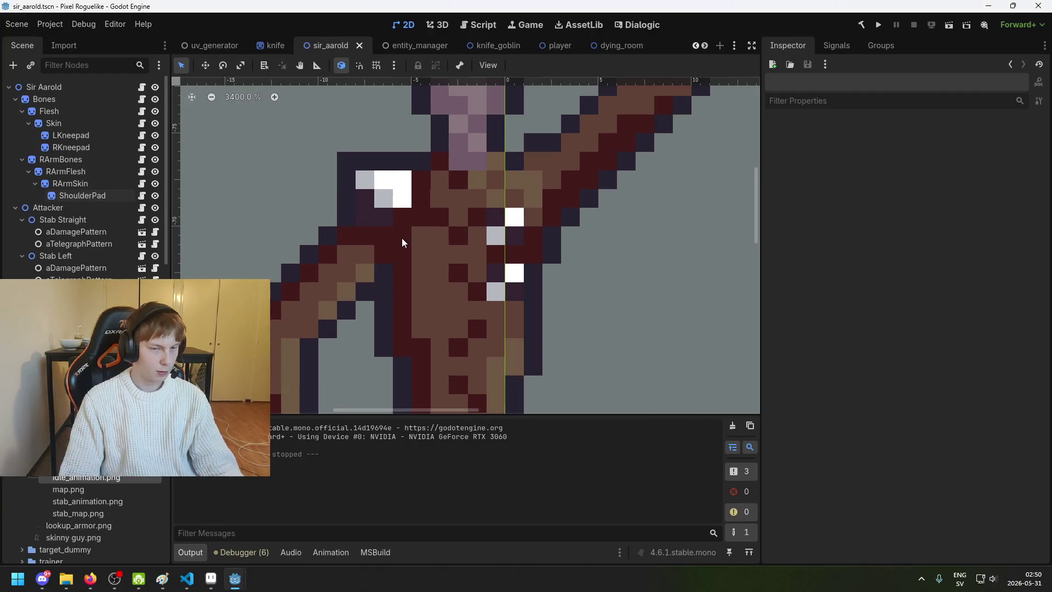
Step: Review ShoulderPad's and RArmSkin's Inspector settings, then switch over to Aseprite
left_click(82, 193)
left_click(83, 186)
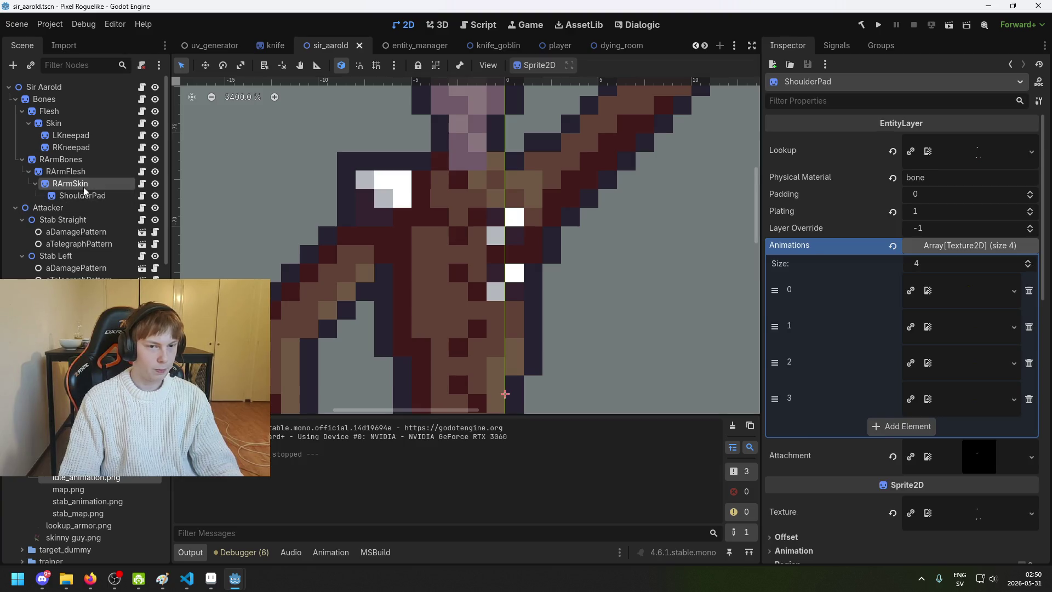
scroll(997, 257, "up", 2)
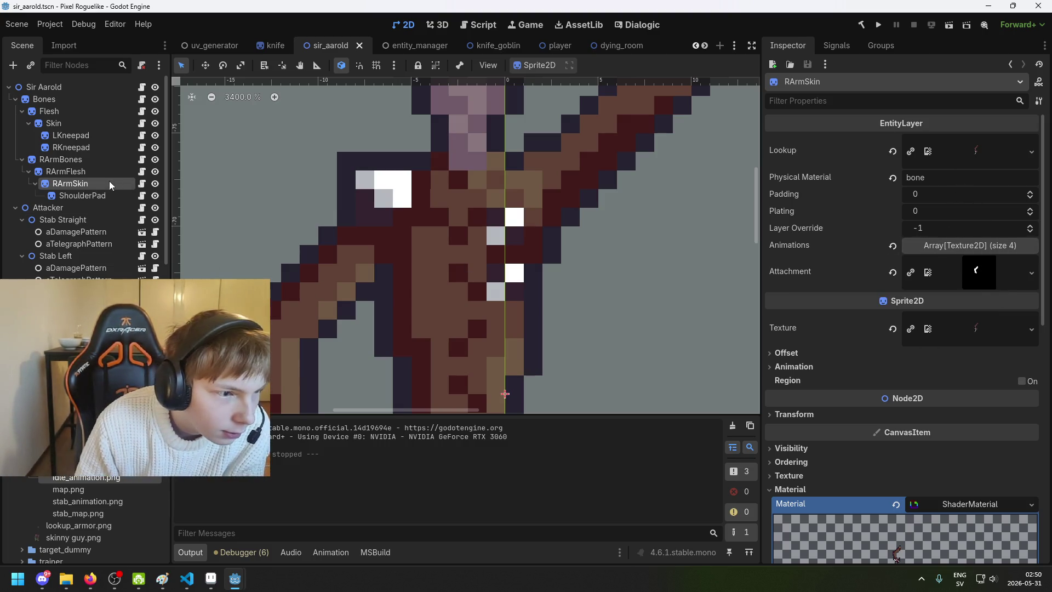
scroll(491, 364, "down", 3)
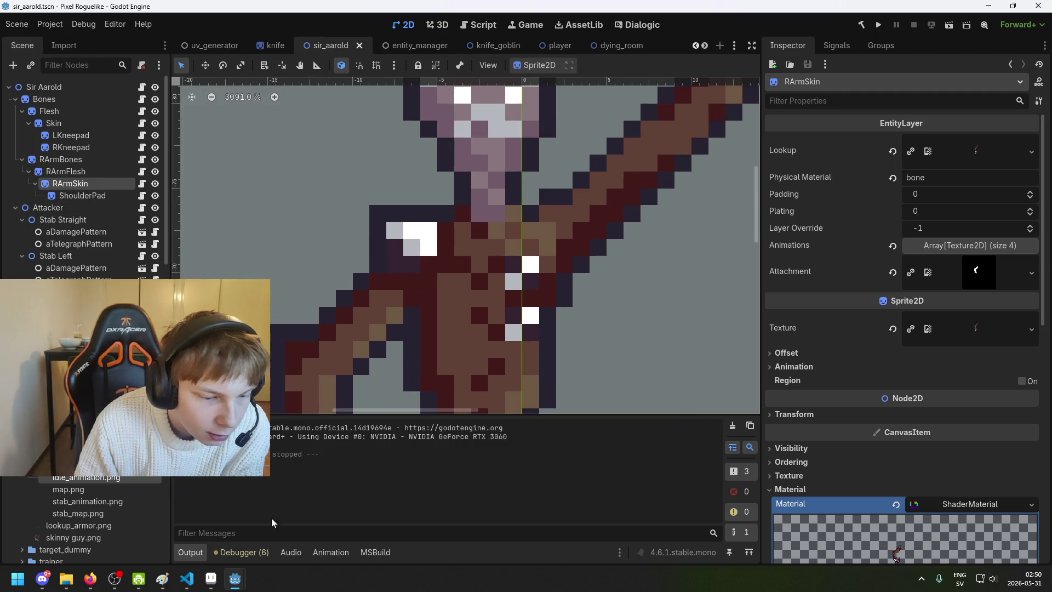
left_click(211, 578)
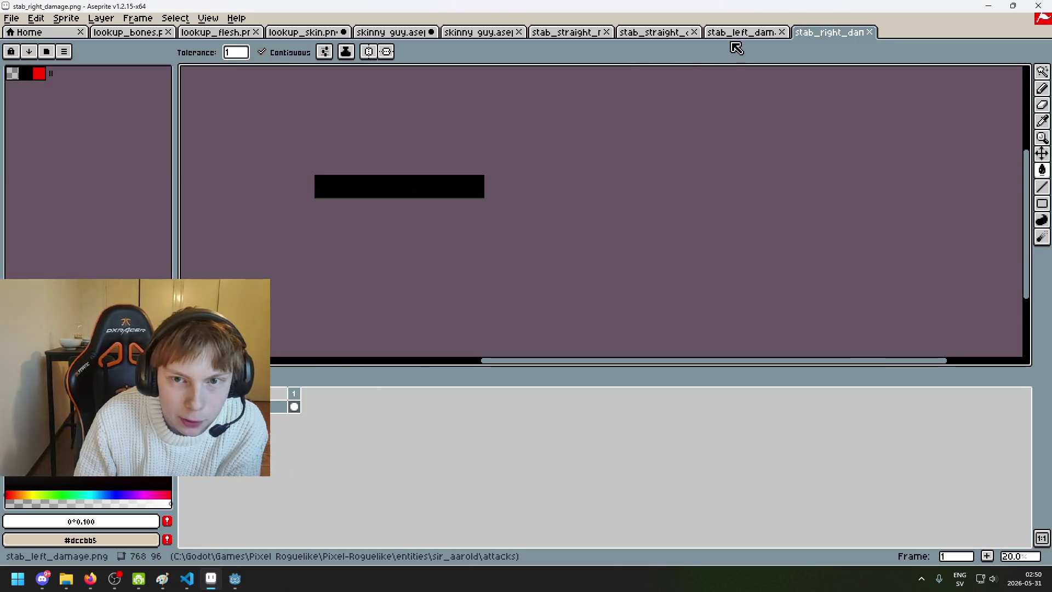
Step: Browse the stab map, skinny guy and lookup_skin tabs, ending on the second skinny guy.aseprite document
left_click(737, 34)
left_click(666, 34)
left_click(600, 34)
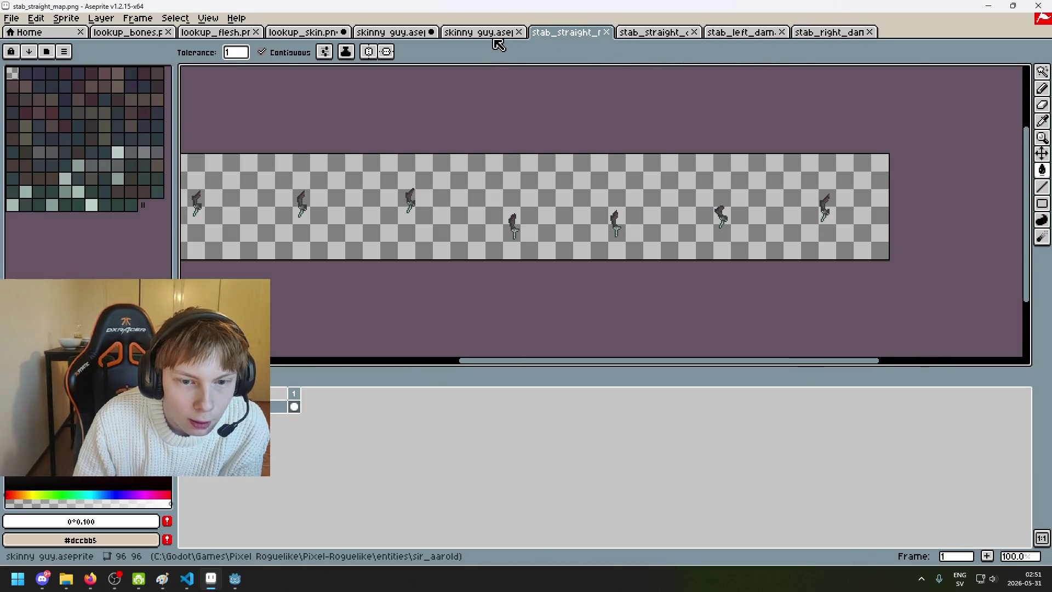
left_click(445, 34)
left_click(410, 34)
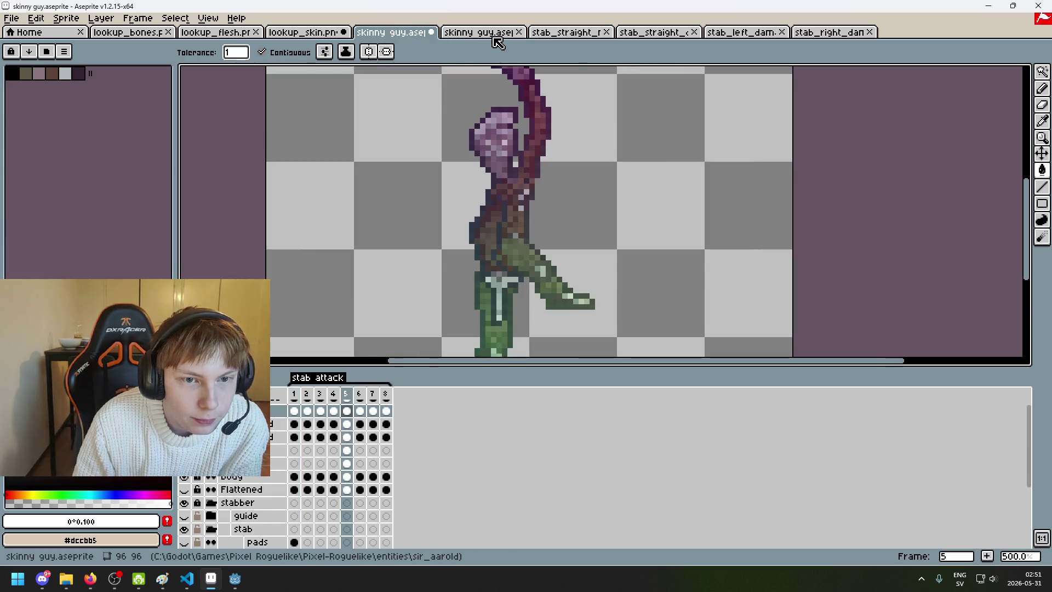
left_click(493, 36)
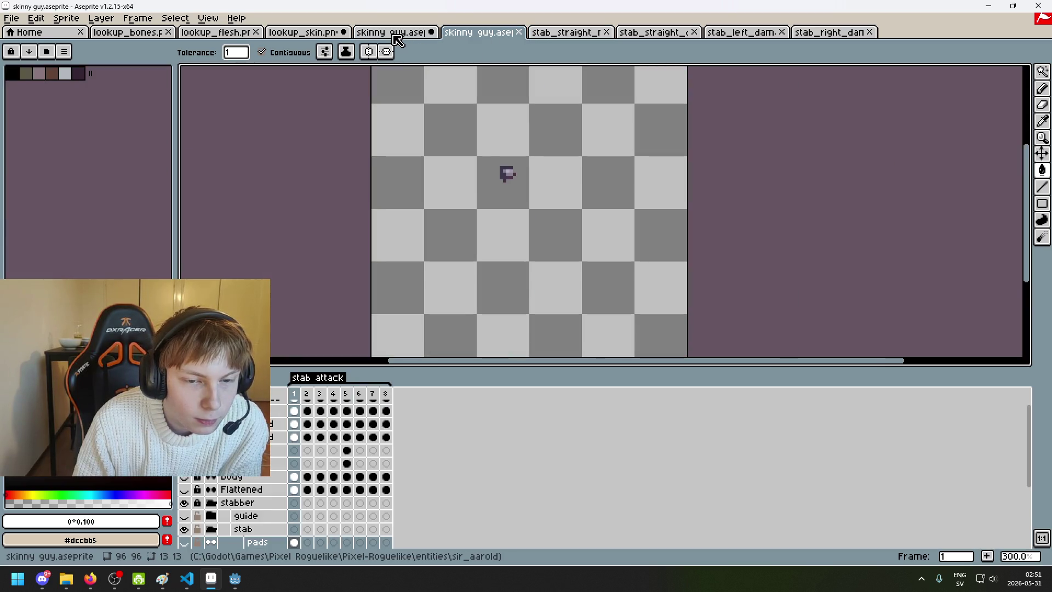
scroll(498, 172, "up", 3)
scroll(571, 202, "up", 2)
scroll(498, 179, "up", 1)
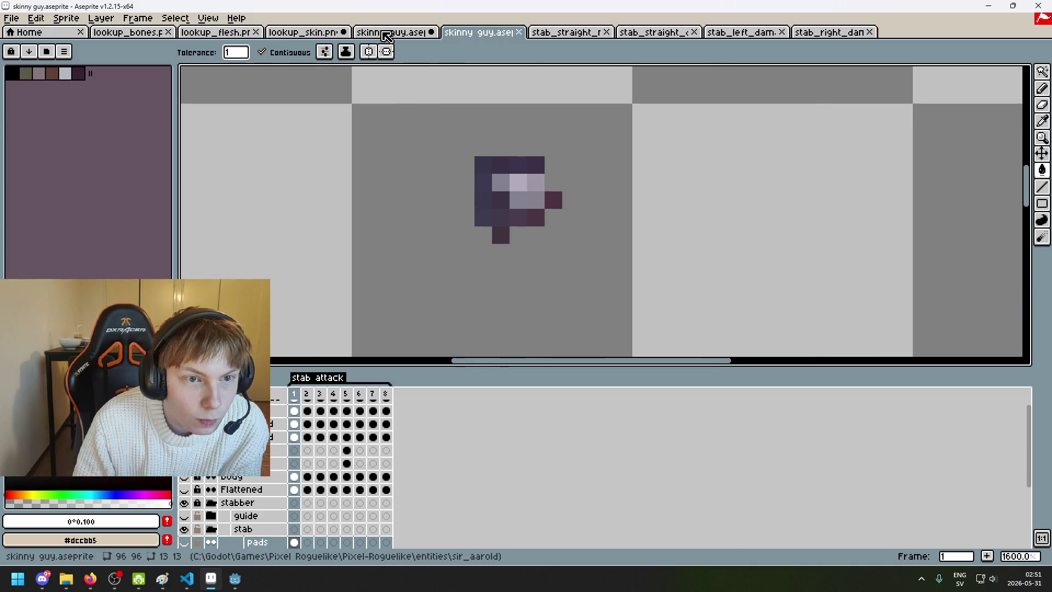
left_click(386, 36)
key("ctrl+shift+Tab")
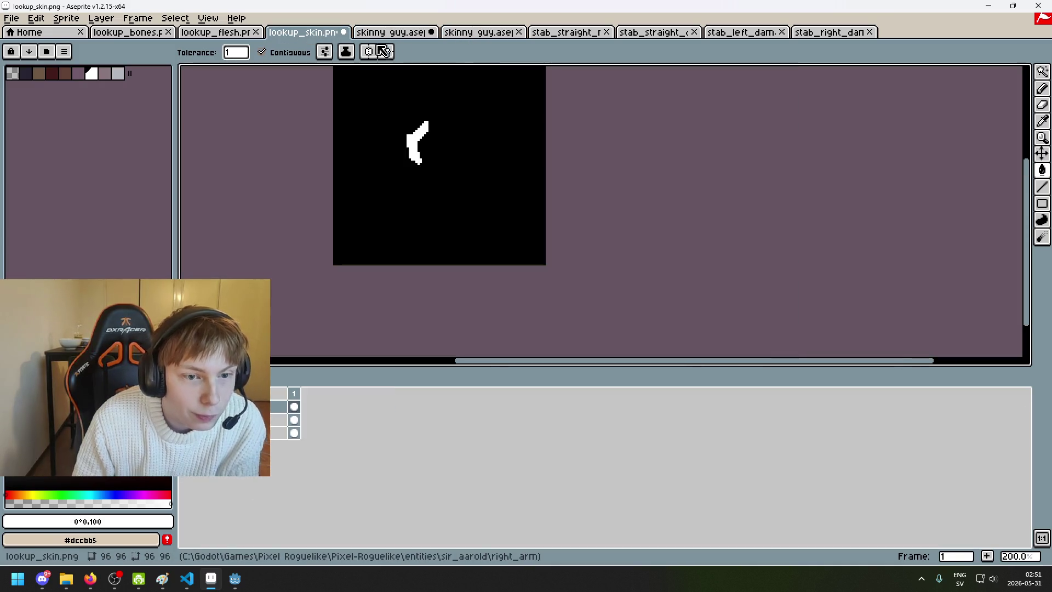
left_click(478, 31)
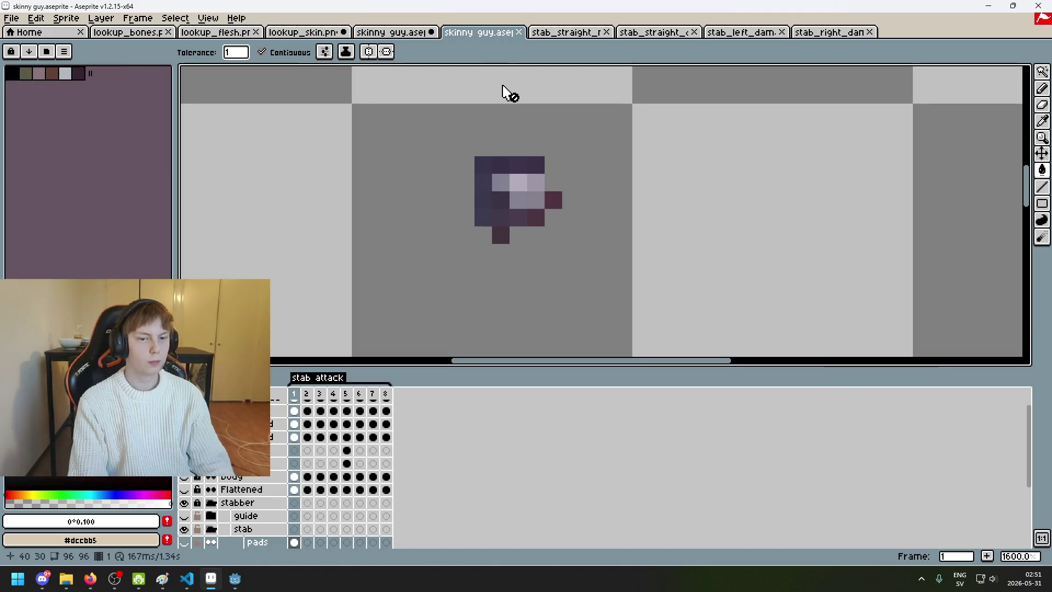
Step: Open attachment.png from the shoulder_pad folder
left_click(11, 18)
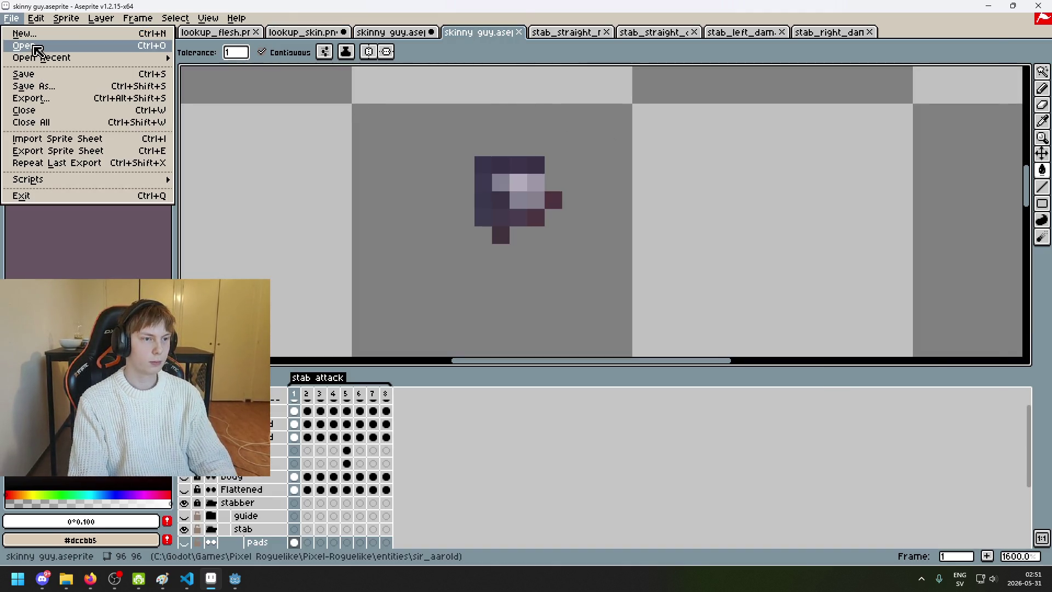
left_click(22, 44)
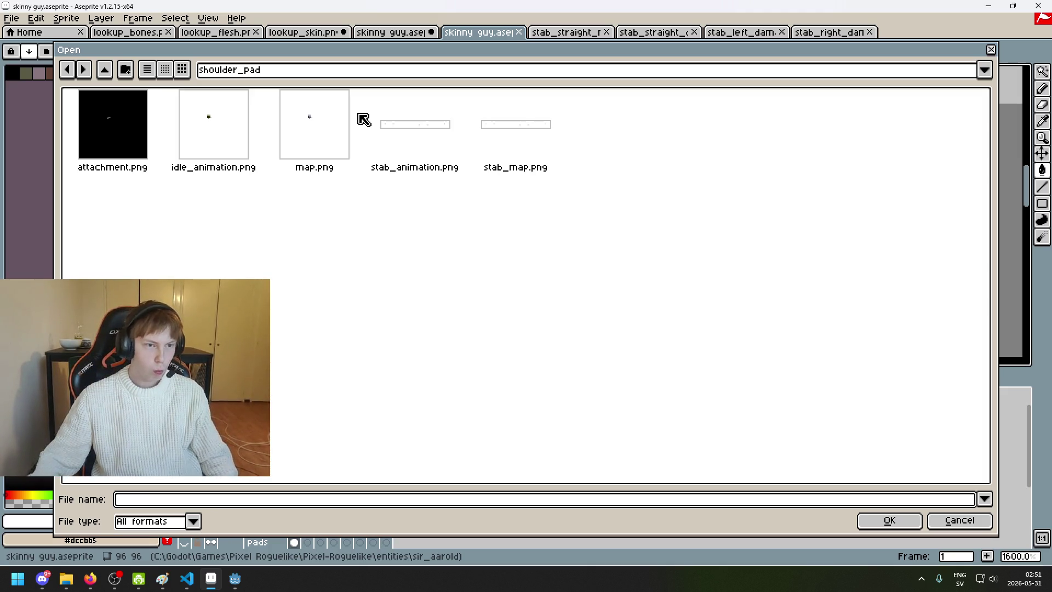
double_click(147, 139)
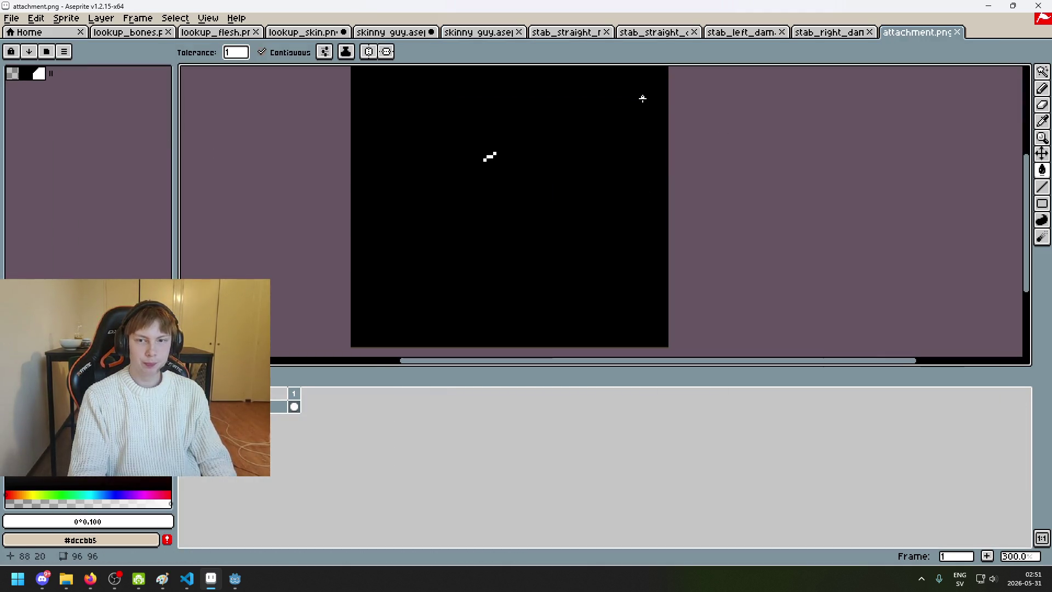
left_click(390, 32)
left_click(903, 34)
key("ctrl+tab")
left_click(905, 34)
Step: Open lookup_skin.png from the sir_aarold/right_arm folder, then return to attachment.png
left_click(11, 18)
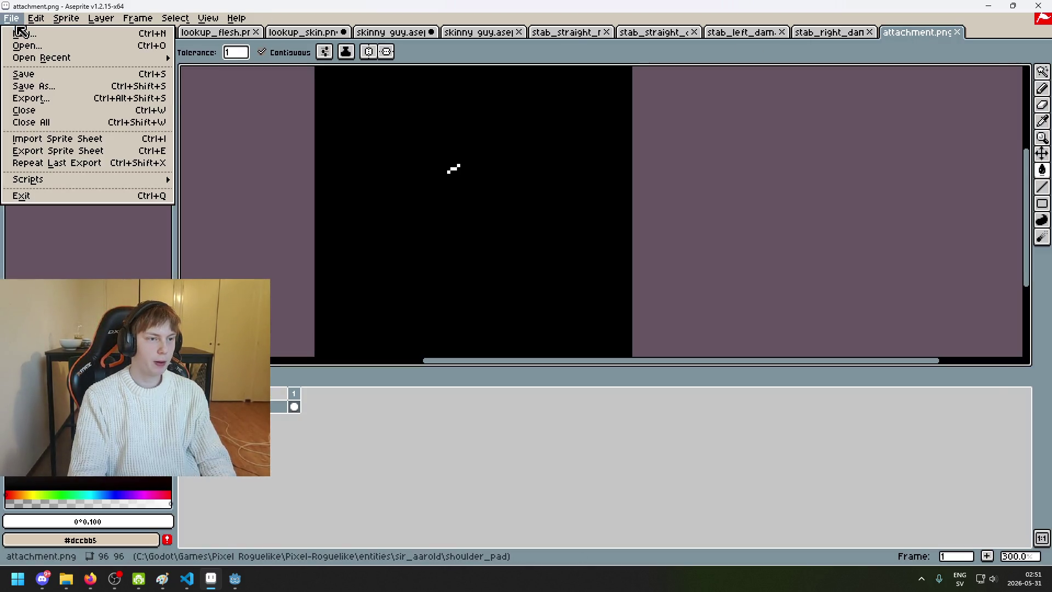
left_click(22, 47)
left_click(331, 72)
left_click(321, 170)
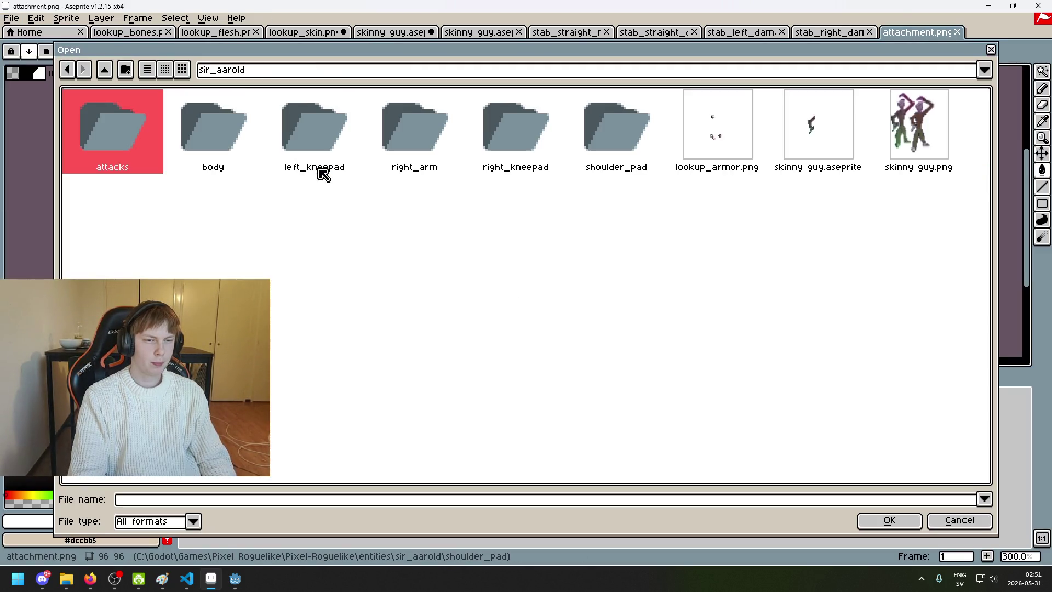
double_click(418, 134)
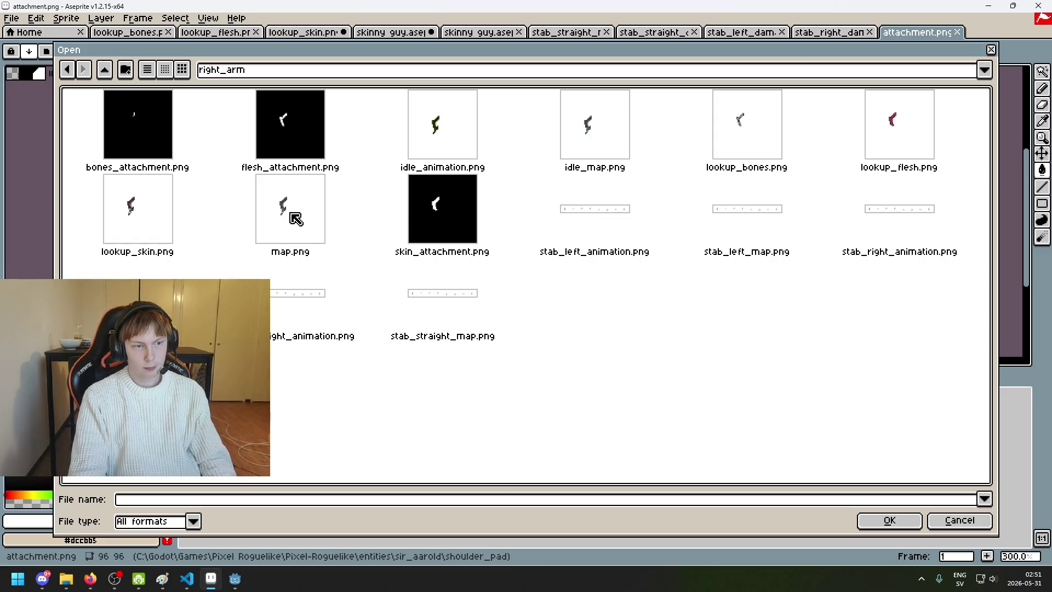
double_click(142, 185)
key("ctrl+shift+Tab")
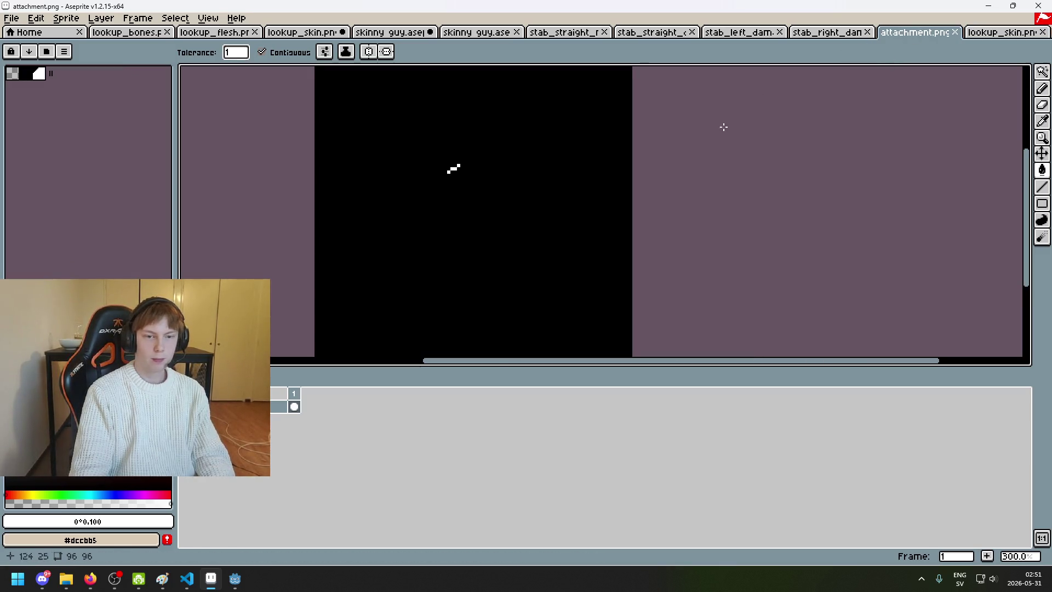
Step: Repeatedly paste and undo the shoulder pad attachment over lookup_skin.png to compare alignment, ending unpasted
key("ctrl+Tab")
key("ctrl+v")
key("ctrl+z")
scroll(564, 200, "up", 3)
key("ctrl+v")
scroll(564, 241, "down", 4)
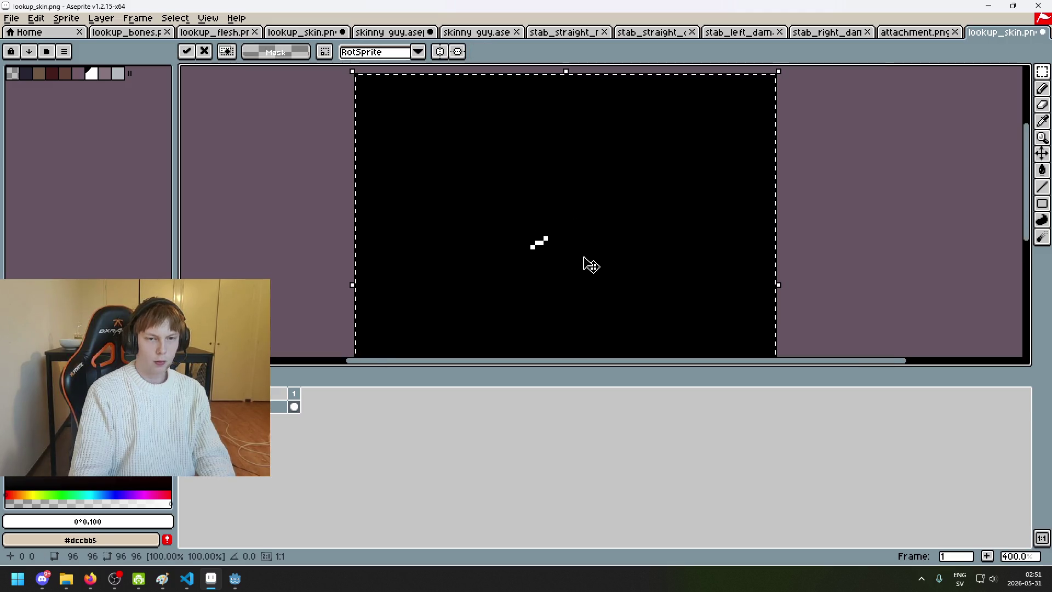
key("ctrl+z")
key("ctrl+v")
key("ctrl+z")
key("ctrl+v")
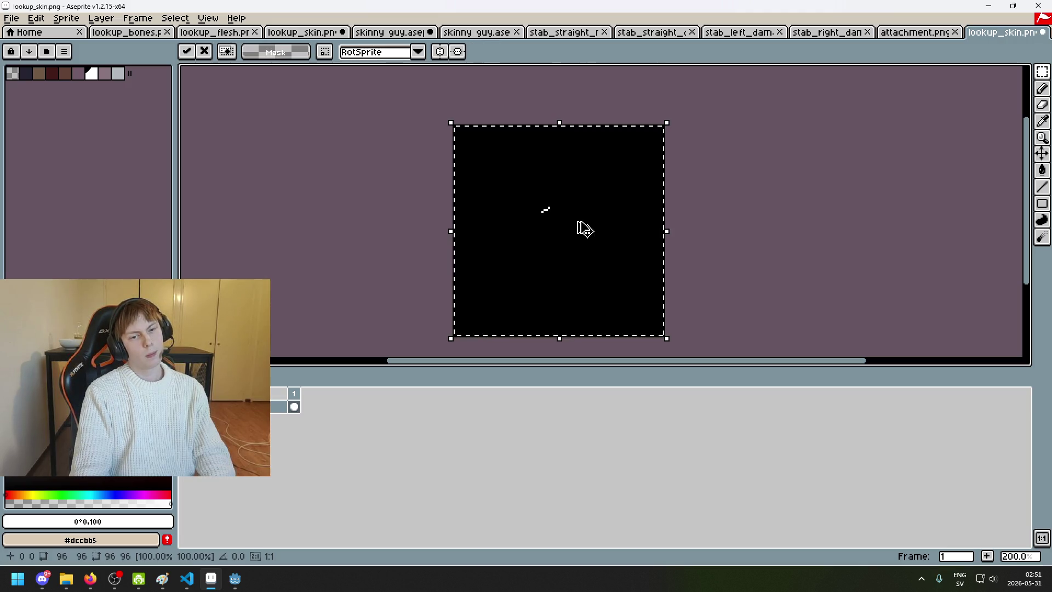
key("ctrl+z")
key("ctrl+v")
key("ctrl+z")
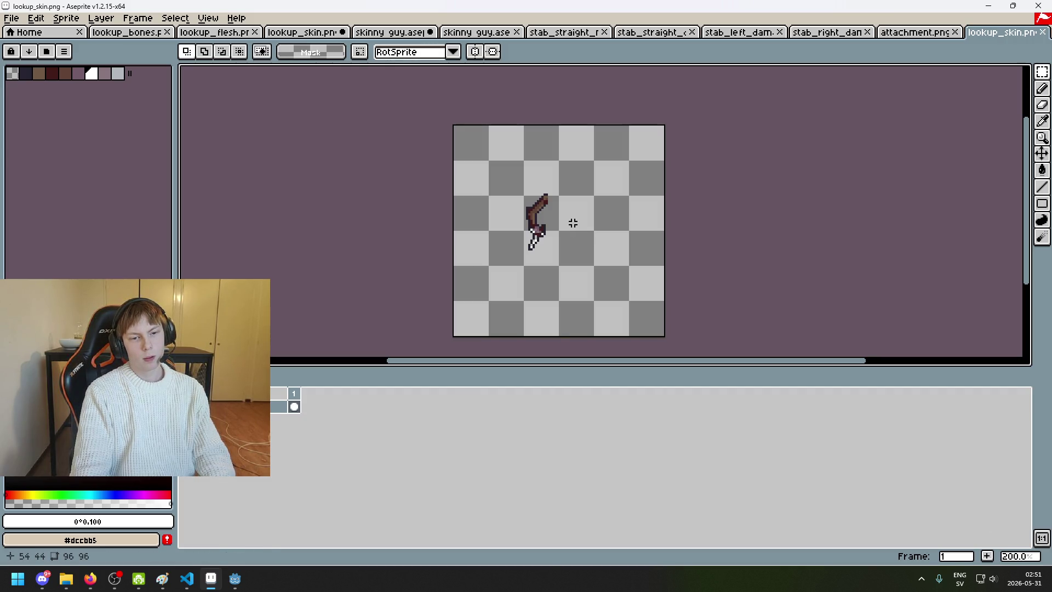
key("ctrl+v")
key("ctrl+z")
key("ctrl+v")
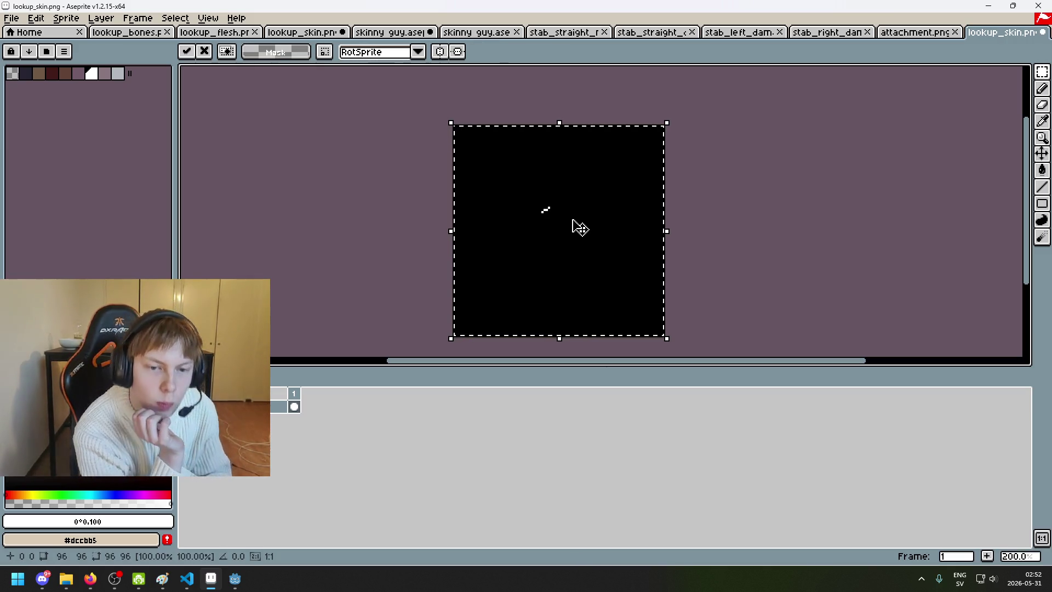
key("ctrl+z")
key("ctrl+v")
key("ctrl+z")
key("ctrl+v")
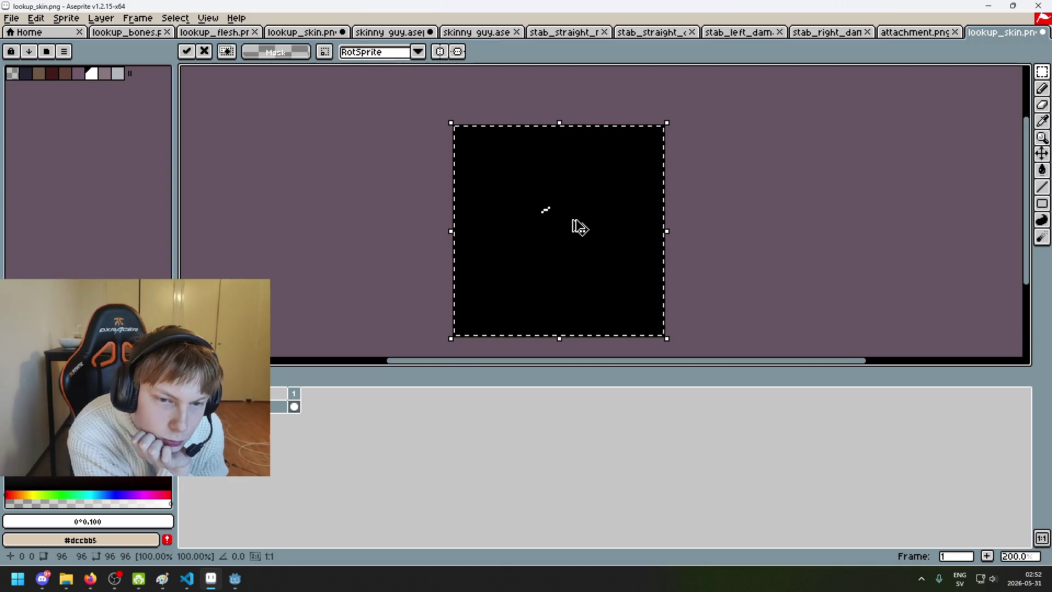
key("ctrl+z")
key("ctrl+v")
key("ctrl+z")
key("ctrl+v")
key("ctrl+z")
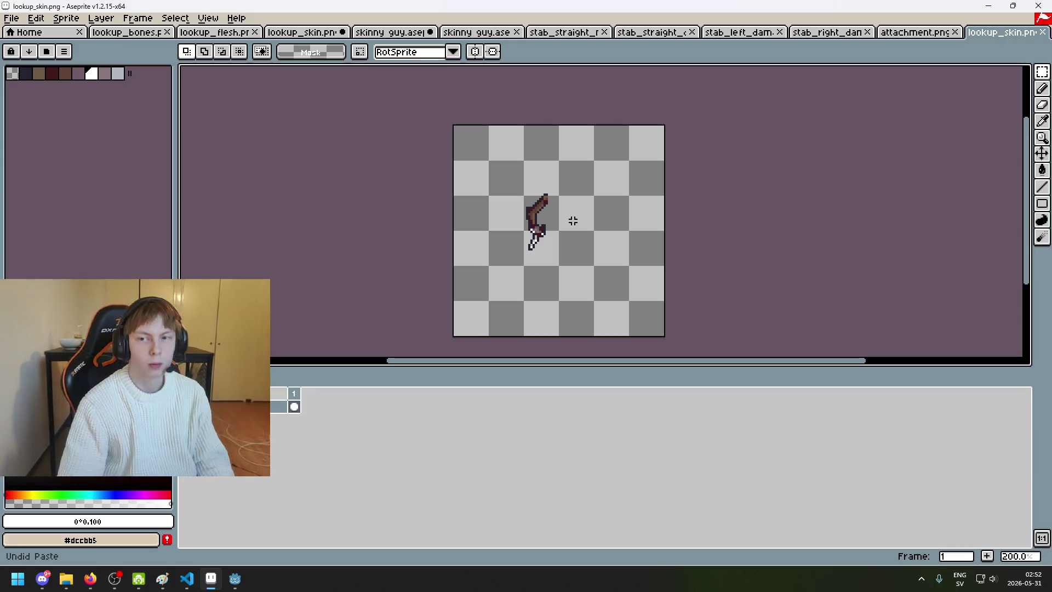
left_click(898, 33)
Step: Review stab_right_damage.png, stab_left_damage.png and attachment.png, clearing the selection on attachment.png
left_click(831, 38)
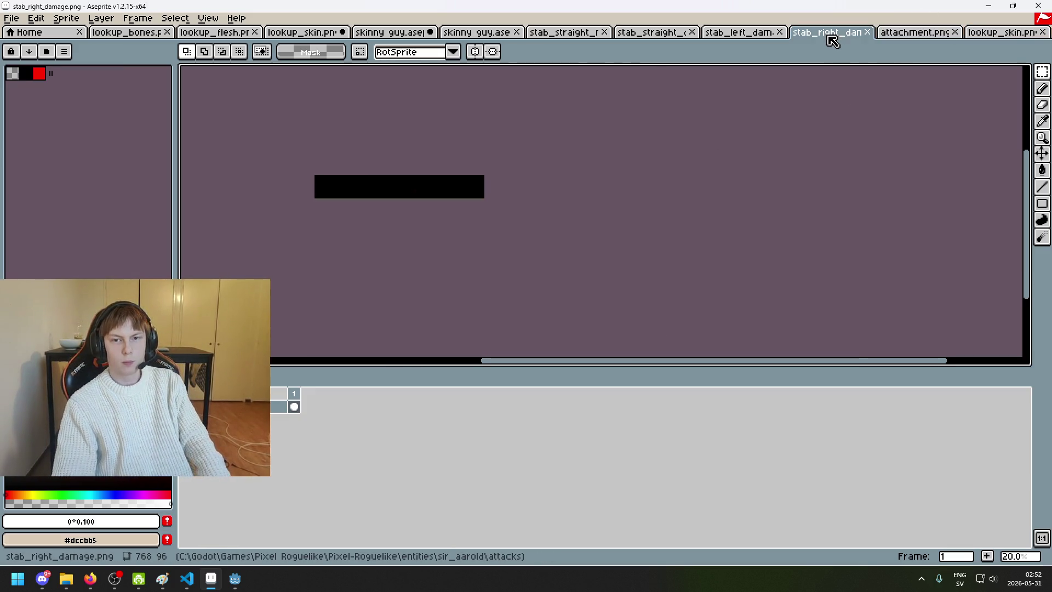
left_click(915, 33)
left_click(896, 139)
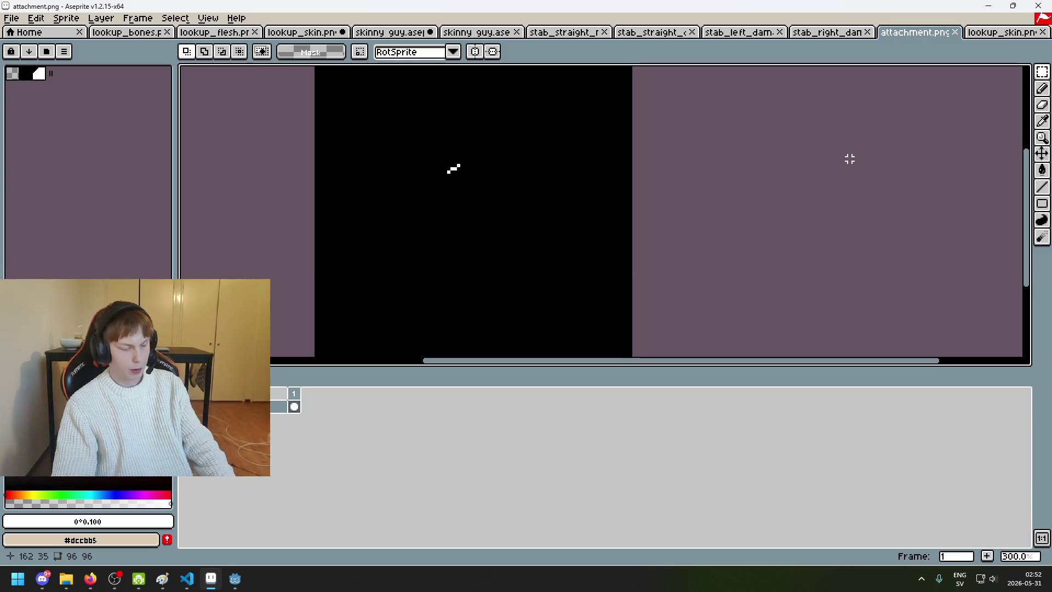
left_click(831, 34)
left_click(745, 34)
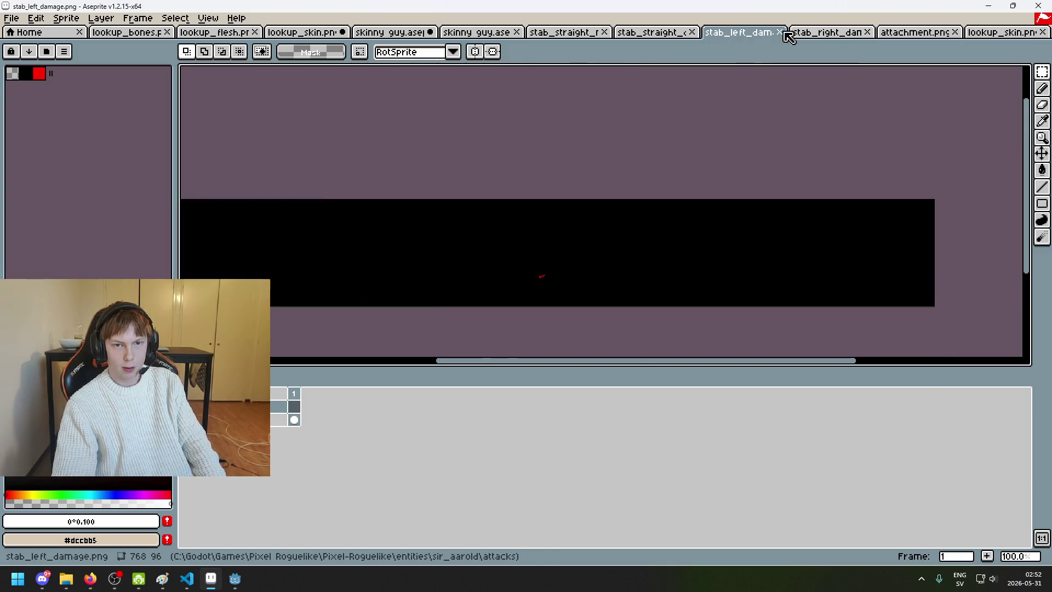
left_click(844, 34)
left_click(921, 34)
left_click(977, 34)
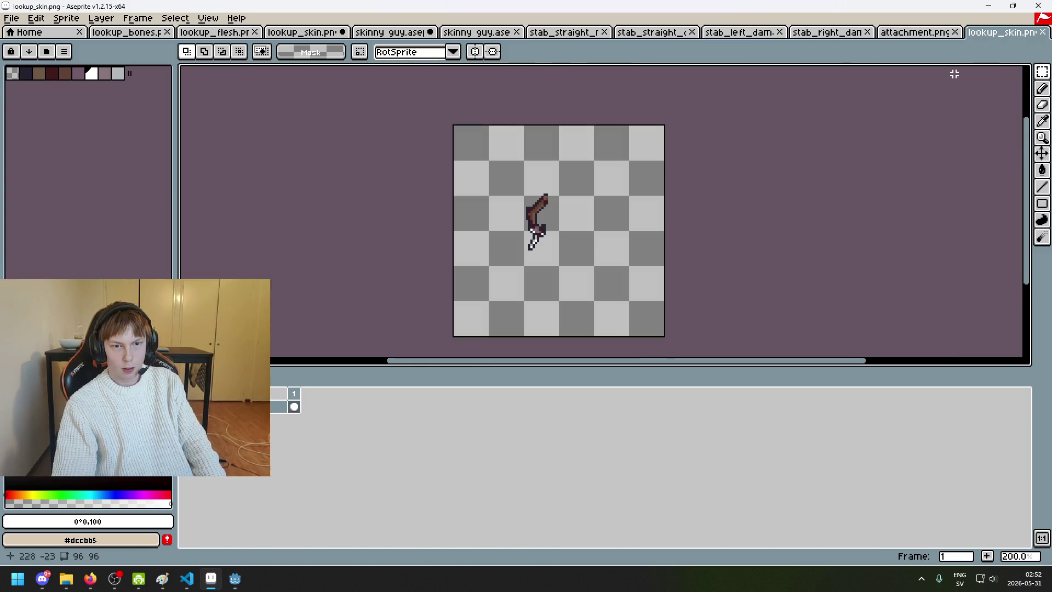
Step: Inspect the straight stab map strip, the skeleton lookup image and skinny guy.aseprite
left_click(557, 32)
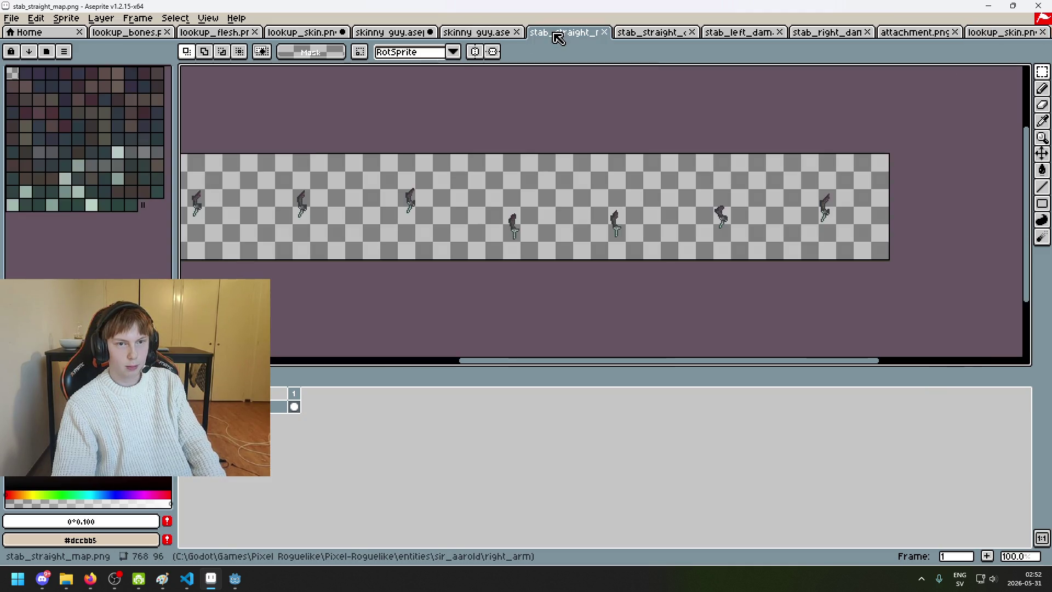
left_click(926, 34)
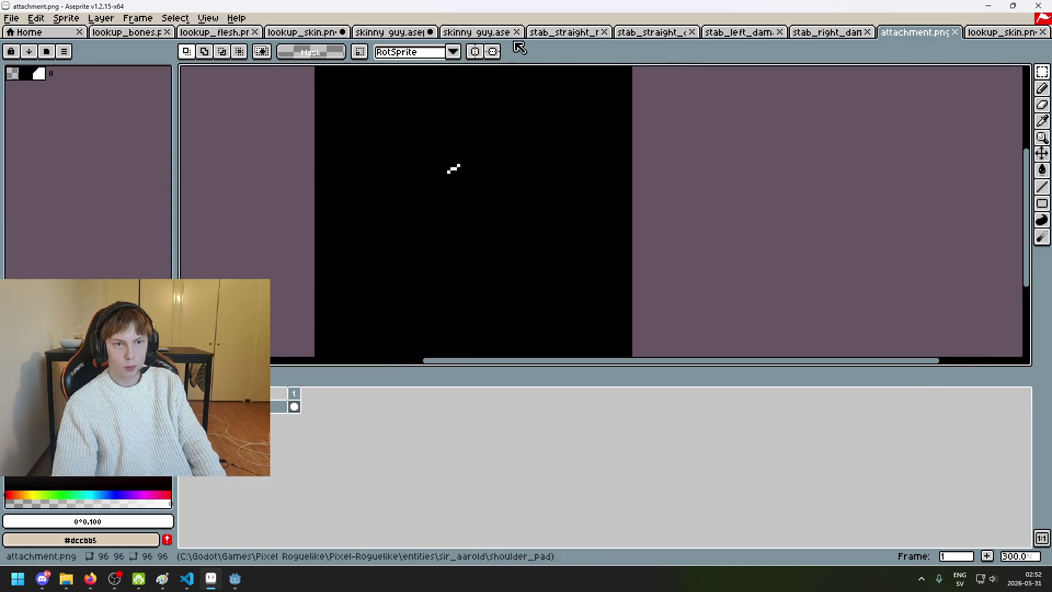
left_click(112, 34)
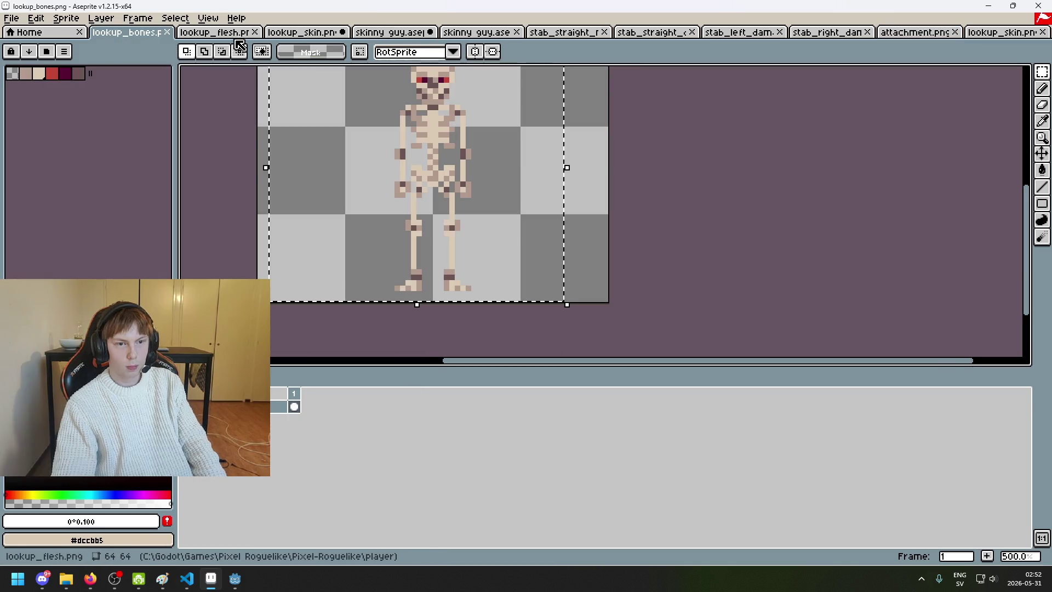
left_click(493, 33)
left_click(561, 33)
left_click(476, 32)
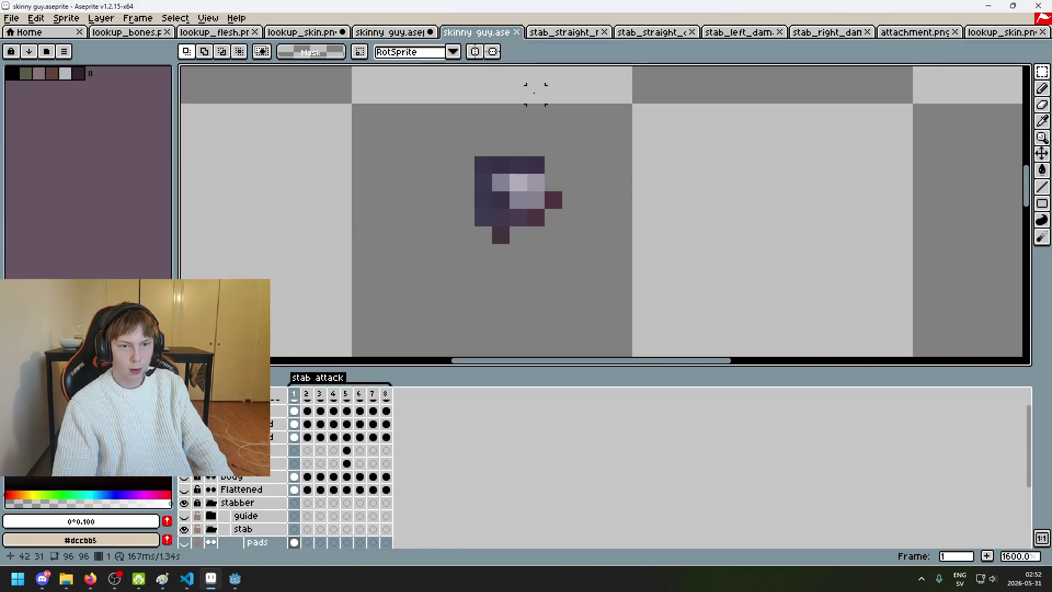
scroll(554, 118, "down", 8)
scroll(568, 105, "up", 2)
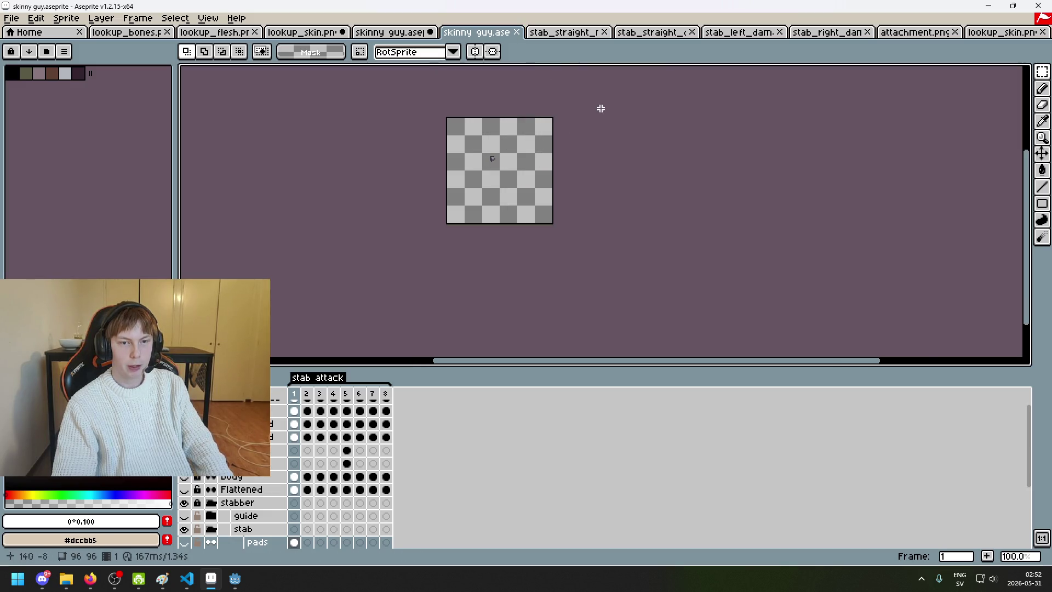
Step: Return to lookup_skin.png, recentre the arm sprite and select the whole canvas
left_click(967, 34)
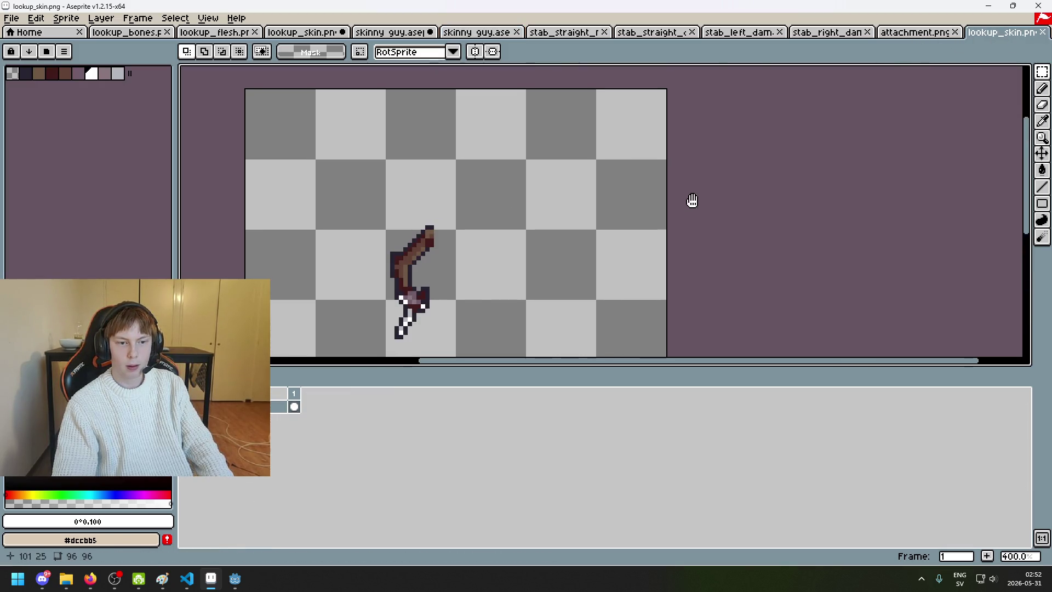
left_click_drag(685, 202, 798, 158)
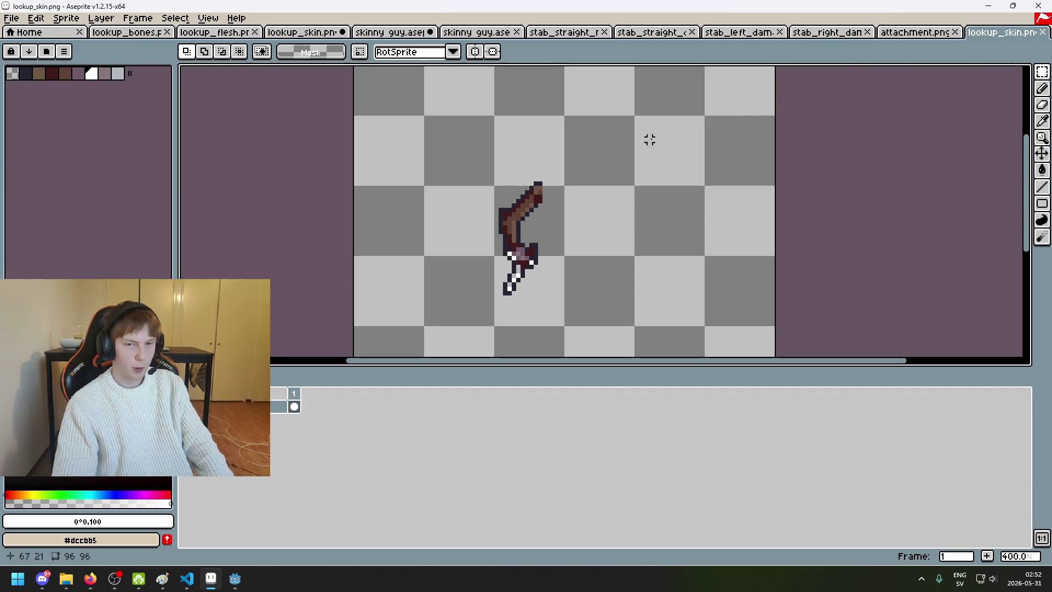
scroll(547, 181, "up", 5)
scroll(507, 164, "down", 6)
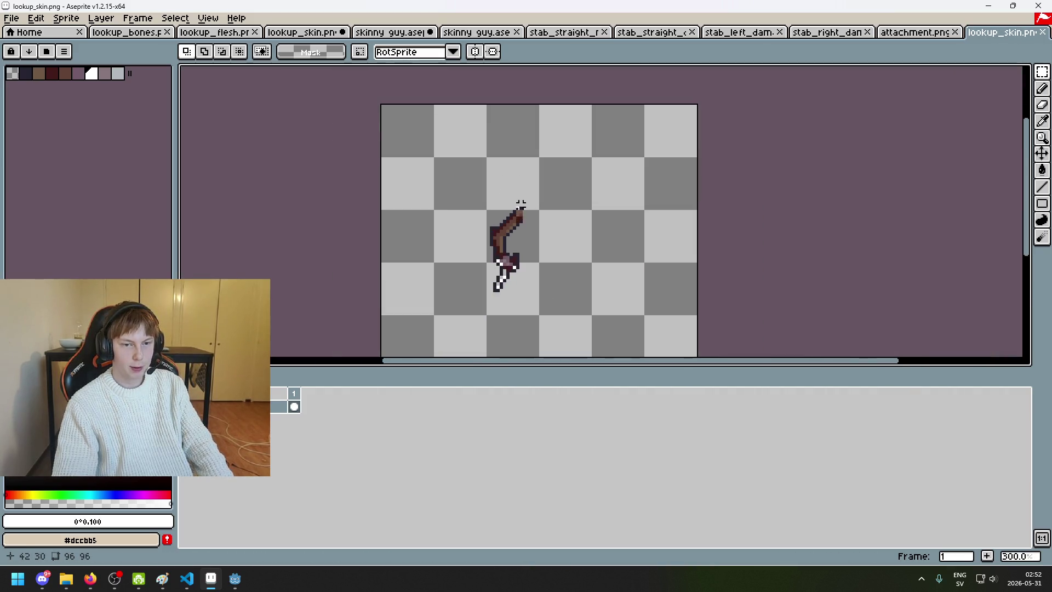
scroll(520, 204, "down", 1)
key("ctrl+a")
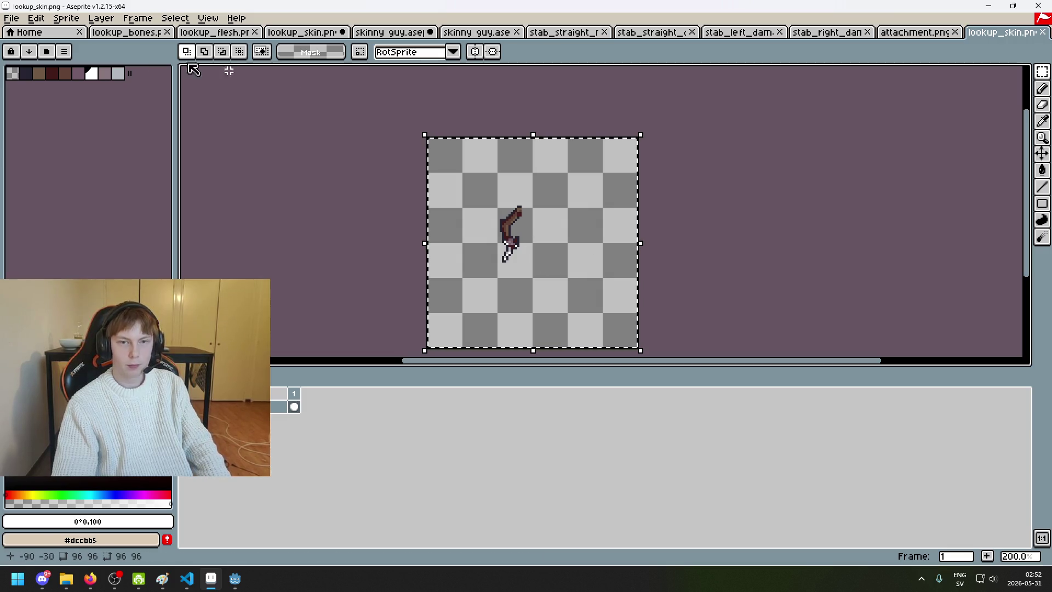
left_click(11, 18)
Step: Open map.png from the sir_aarold shoulder_pad folder
left_click(25, 46)
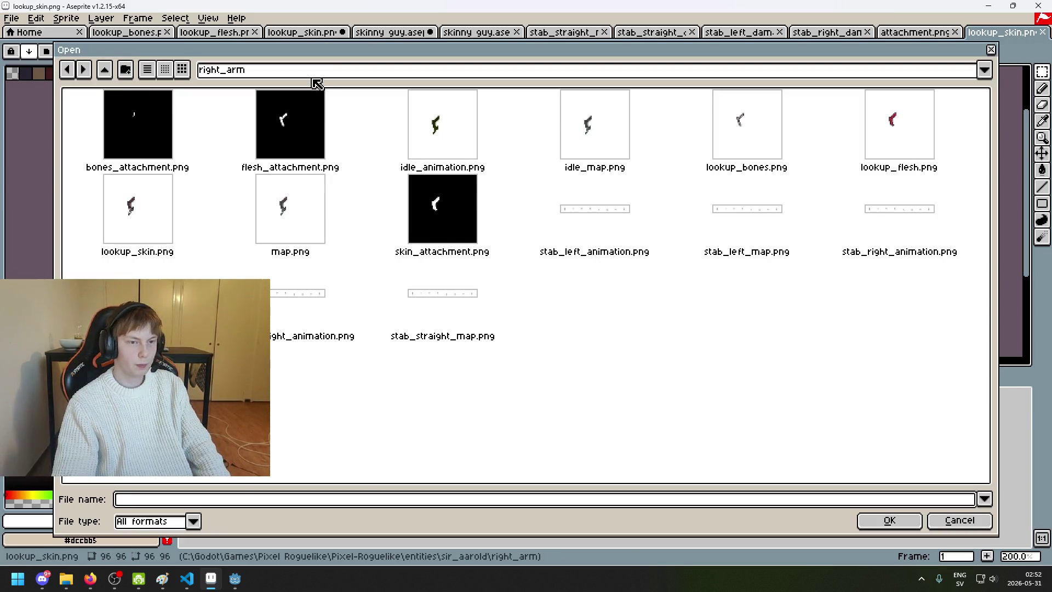
left_click(420, 77)
left_click(426, 173)
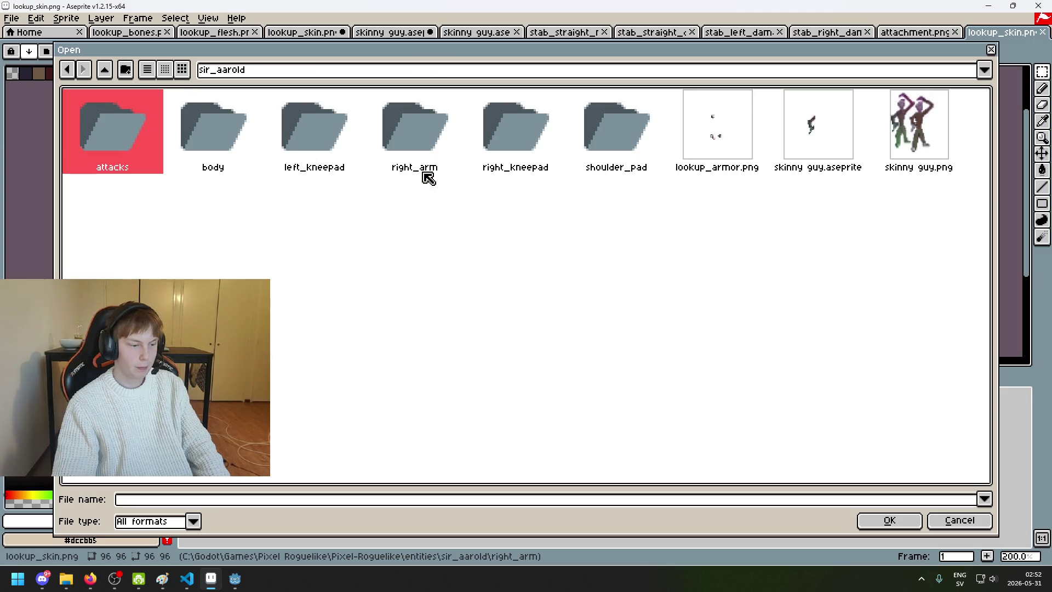
double_click(606, 127)
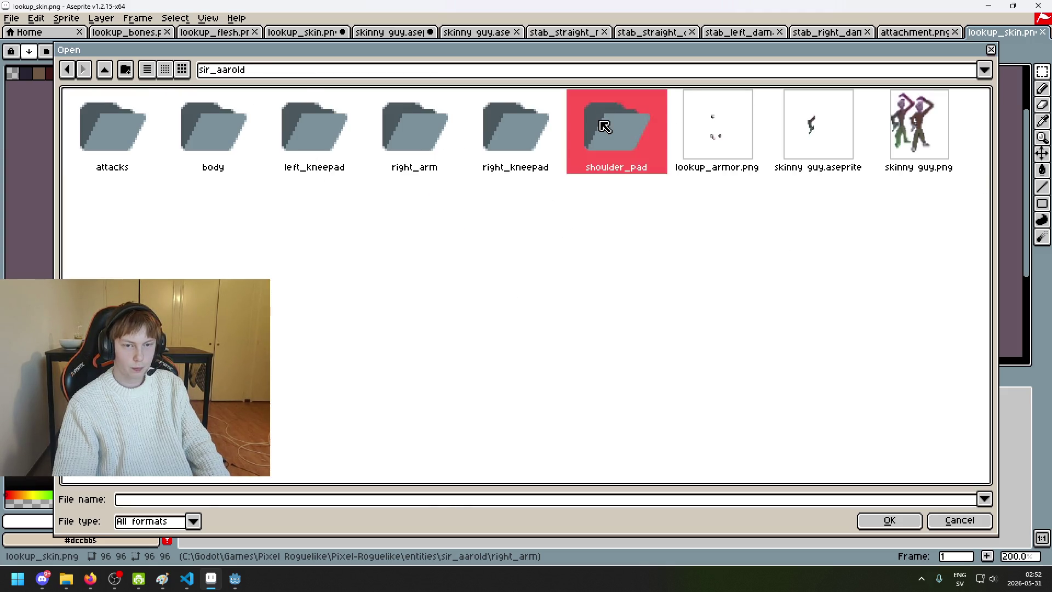
double_click(332, 135)
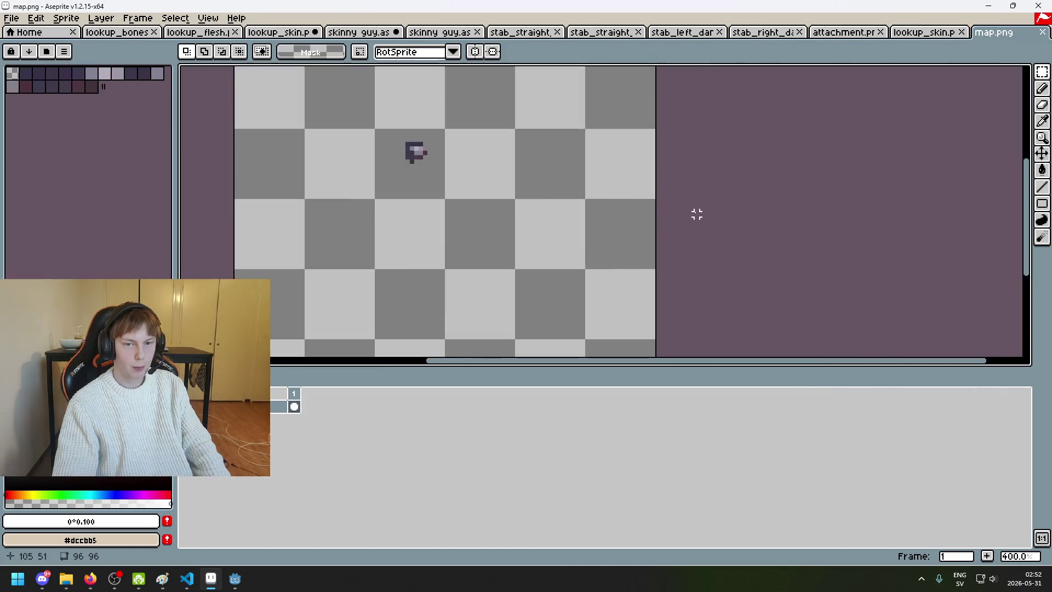
Step: Paste the copied arm sprite into map.png on a new Layer 1
key("ctrl+v")
key("Escape")
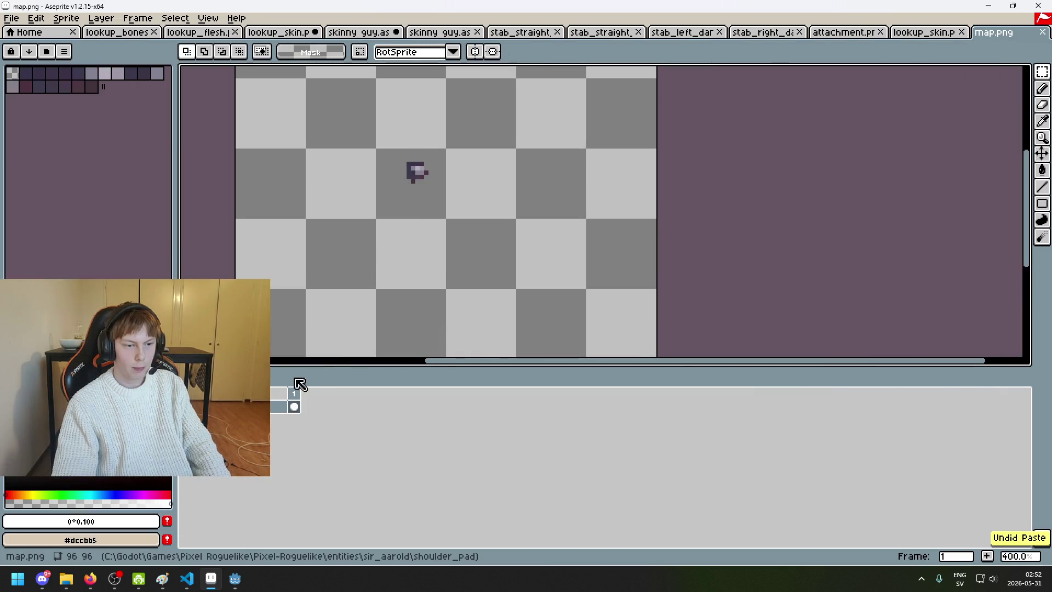
right_click(274, 406)
left_click(274, 428)
left_click(281, 420)
key("ctrl+v")
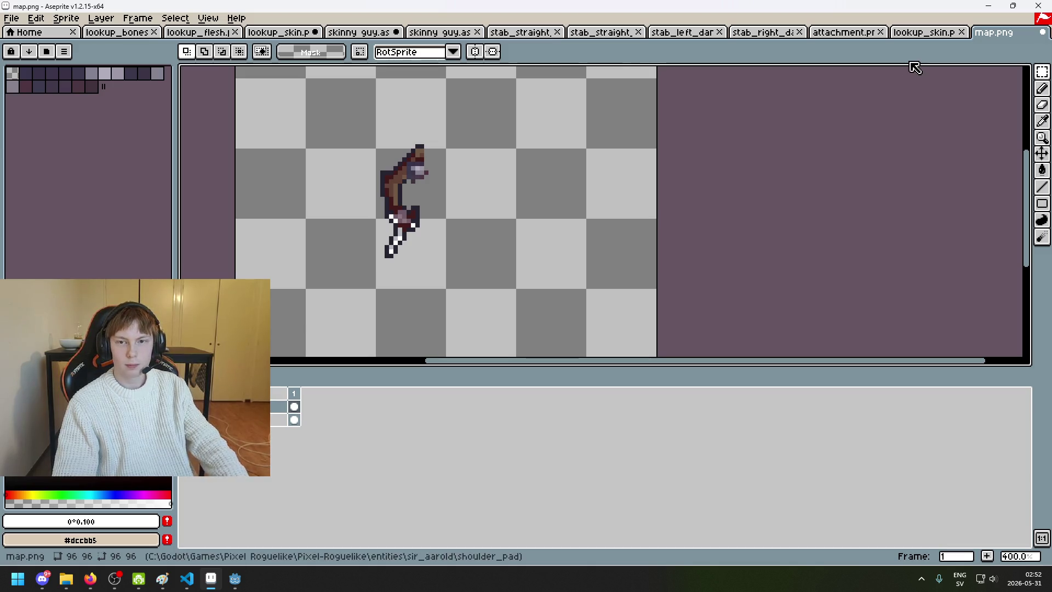
Step: Zoom in on the shoulder pad in the second skinny guy sprite, then return to map.png
left_click(604, 33)
left_click(534, 32)
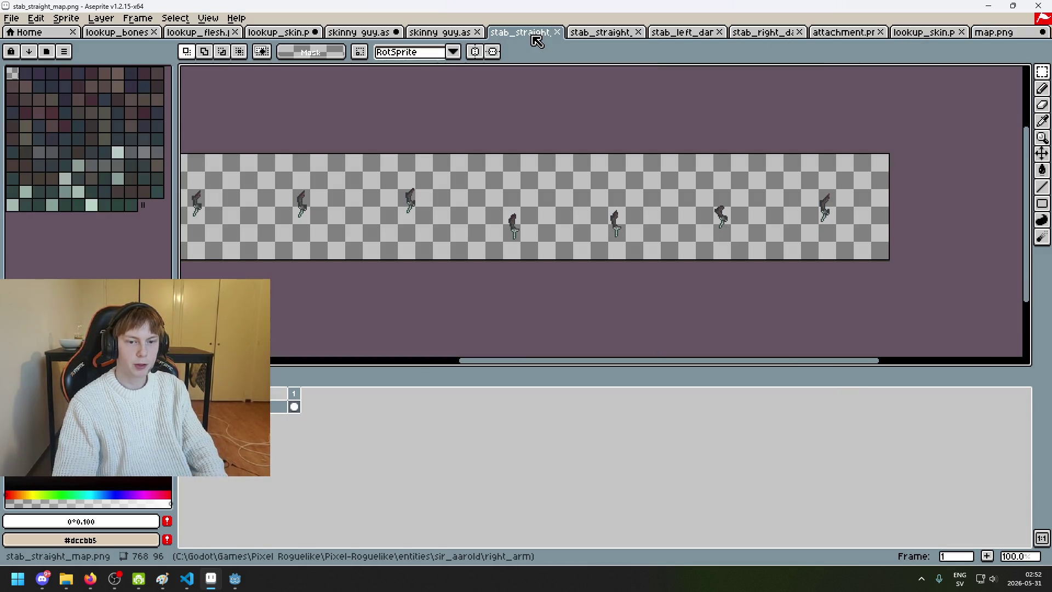
left_click(433, 33)
left_click(375, 34)
left_click(438, 33)
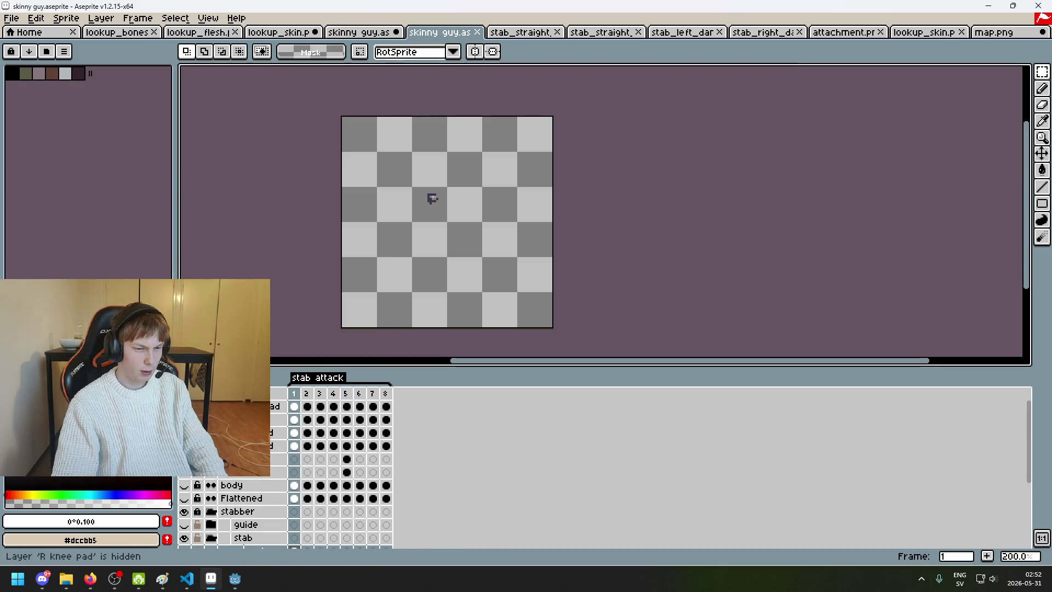
scroll(429, 200, "up", 5)
scroll(453, 216, "up", 6)
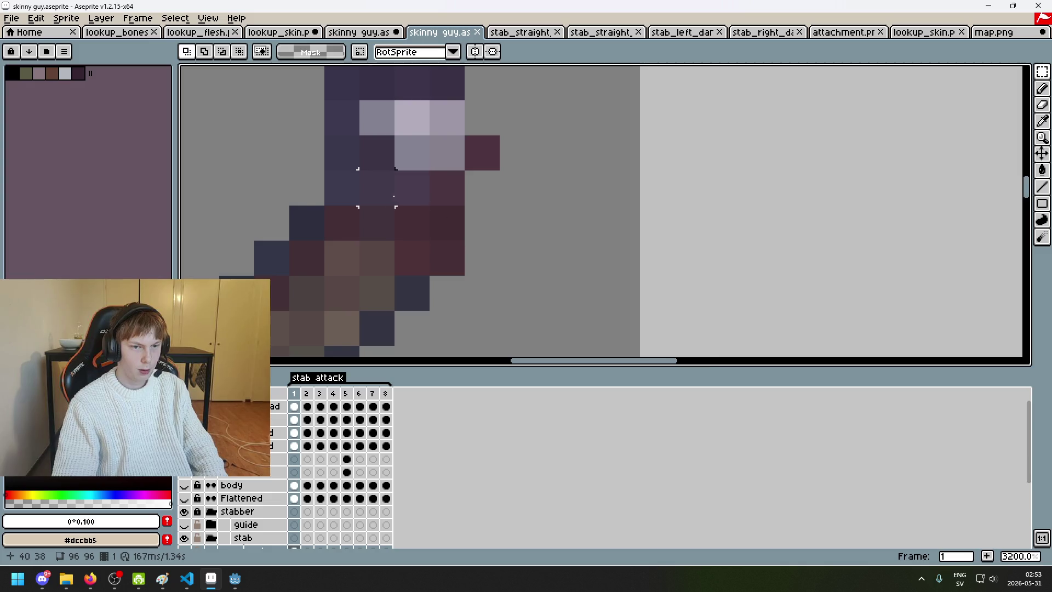
scroll(428, 204, "down", 1)
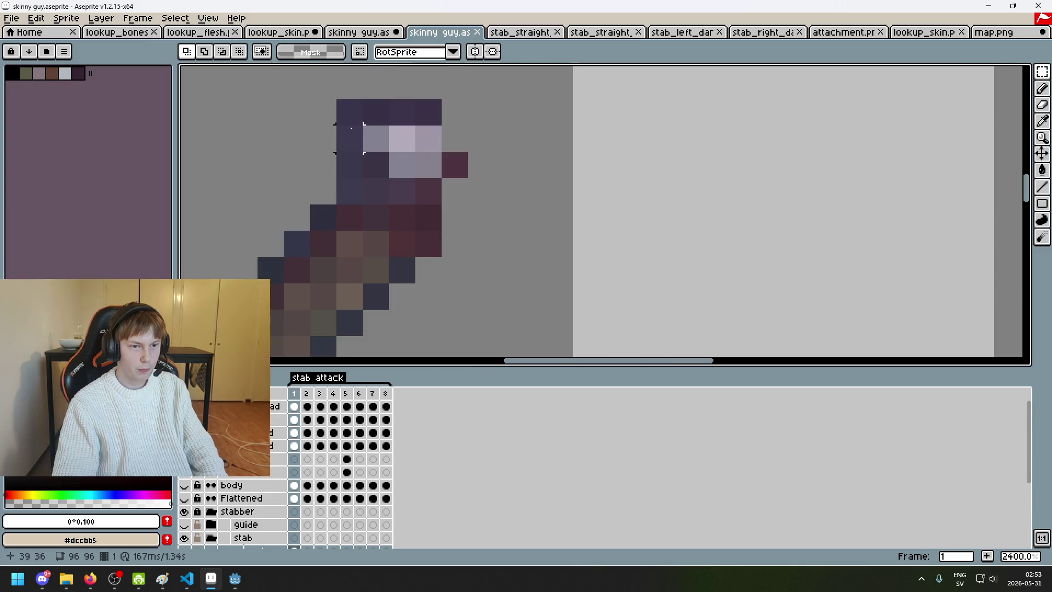
scroll(822, 148, "down", 1)
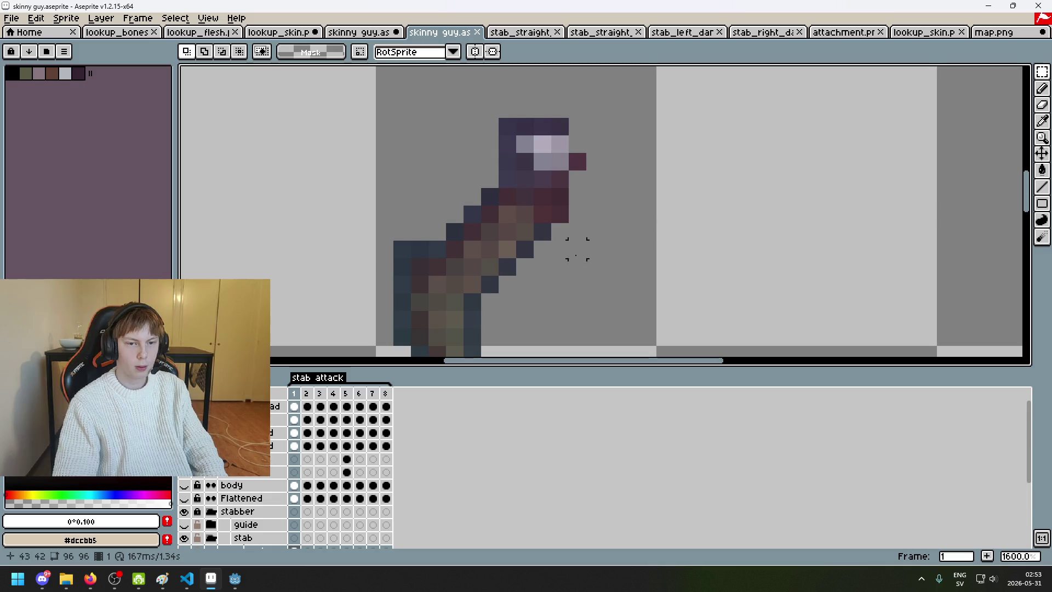
left_click(994, 31)
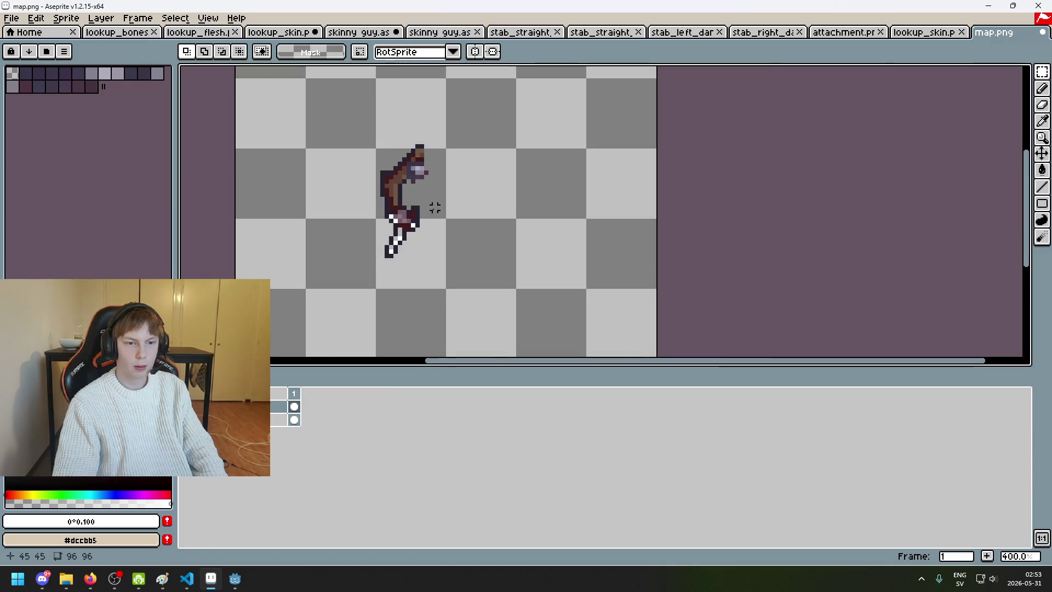
Step: Move the shoulder pad up 7 px and hide the arm Layer 1
scroll(430, 207, "up", 2)
left_click(1042, 153)
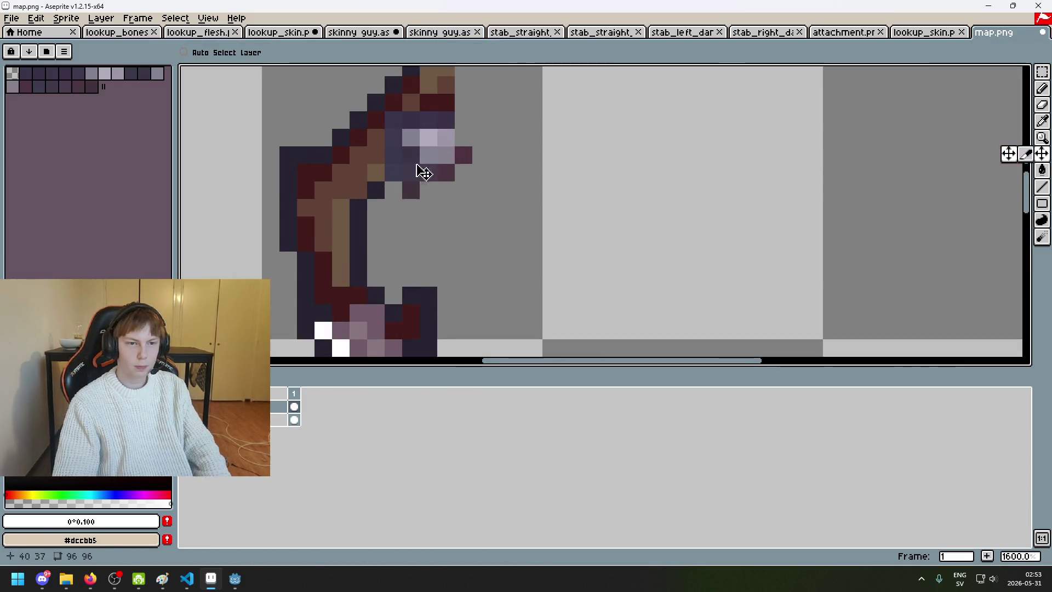
scroll(413, 165, "up", 2)
mouse_move(488, 286)
left_mouse_down()
mouse_move(495, 171)
mouse_move(495, 194)
left_mouse_up()
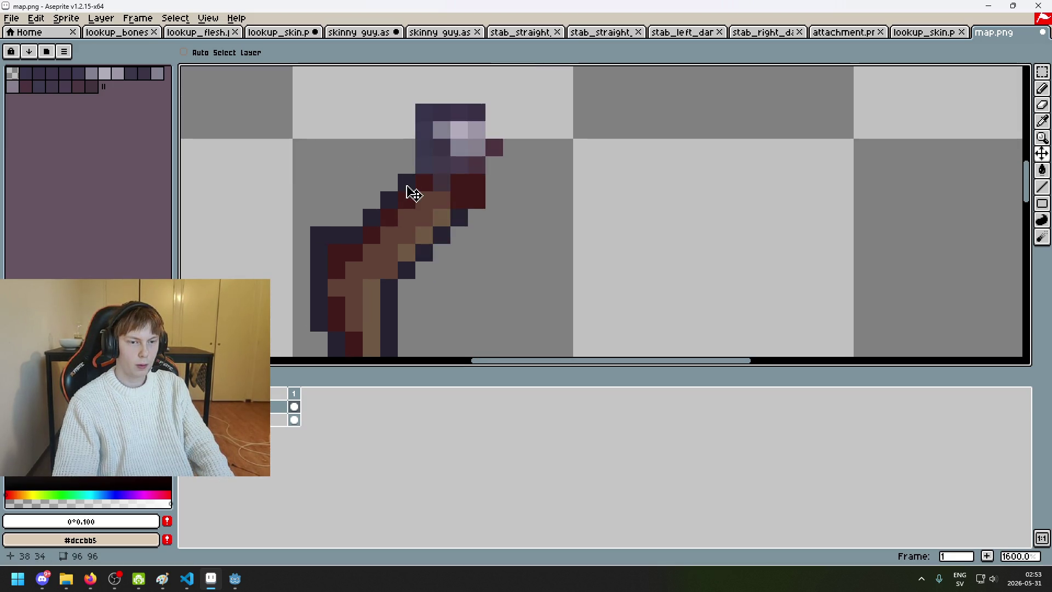
scroll(432, 146, "down", 4)
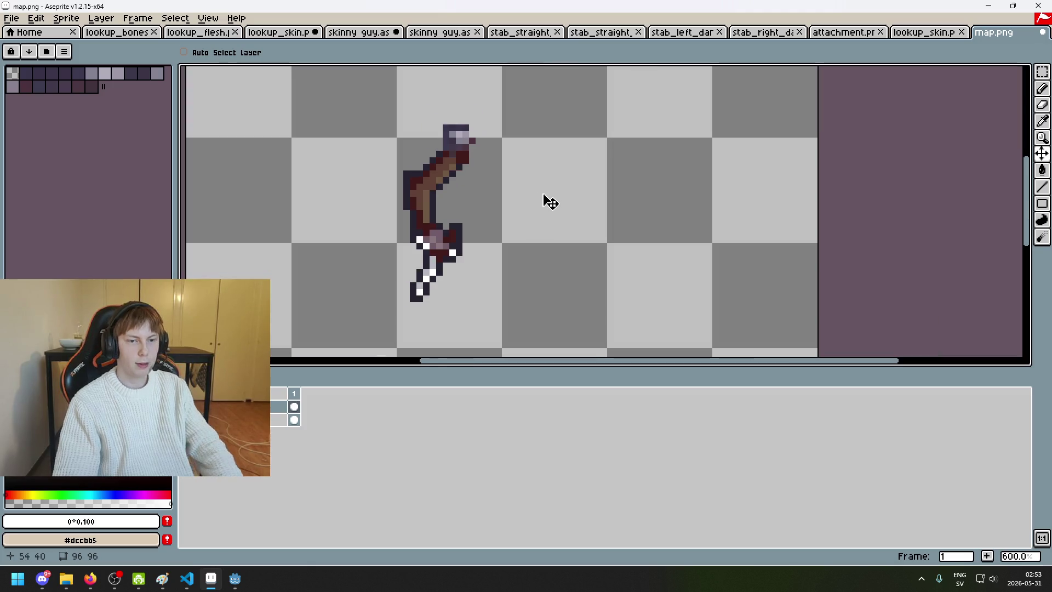
left_click(184, 419)
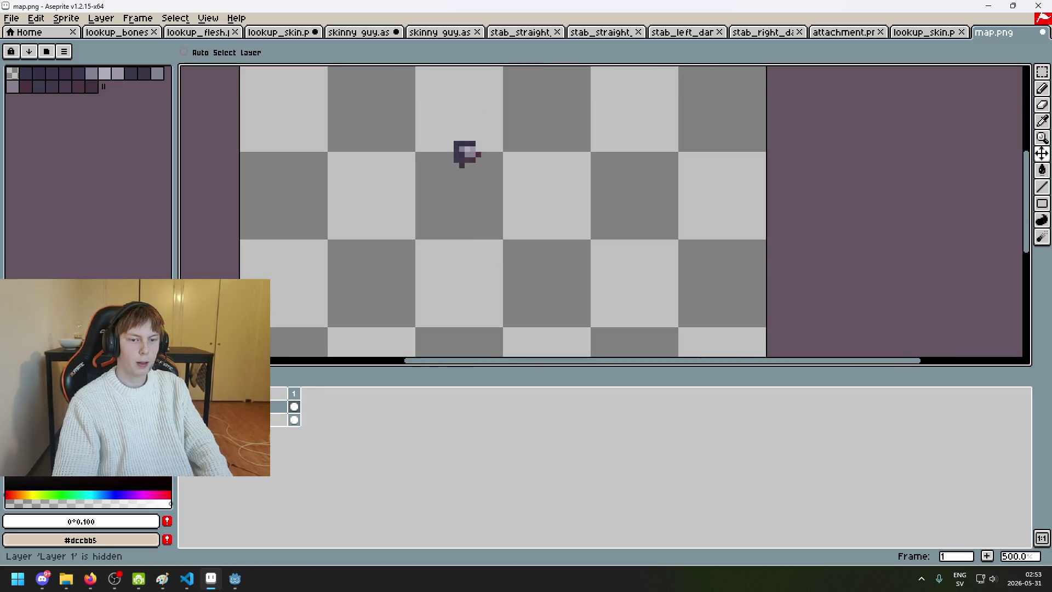
scroll(529, 233, "down", 3)
scroll(545, 230, "up", 1)
Step: Save map.png as a flat PNG, accepting the PNG warning
key("ctrl+s")
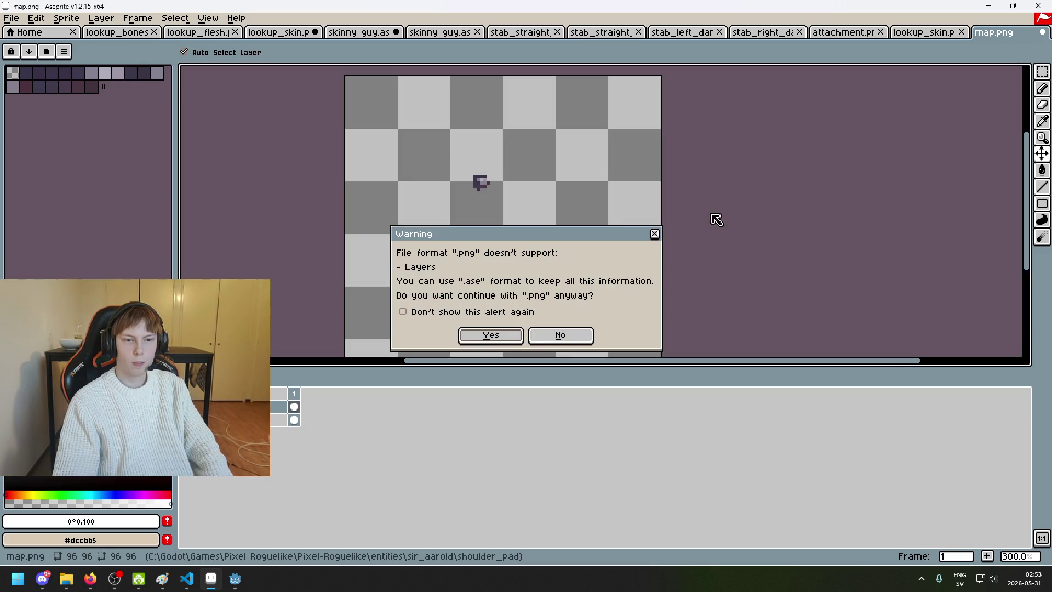
left_click(488, 342)
key("ctrl+s")
left_click(506, 338)
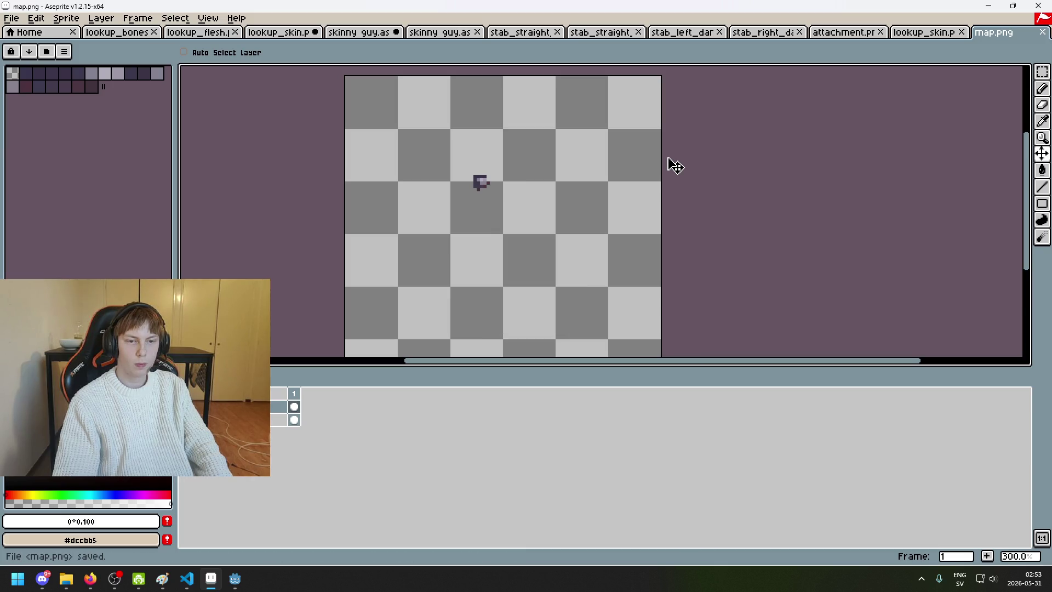
left_click(844, 33)
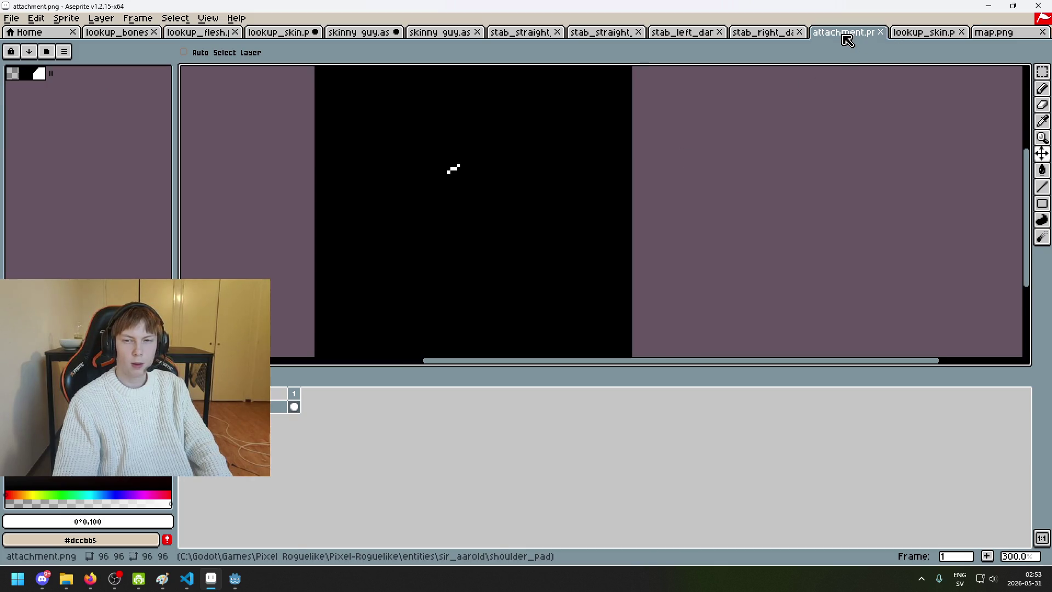
left_click(951, 32)
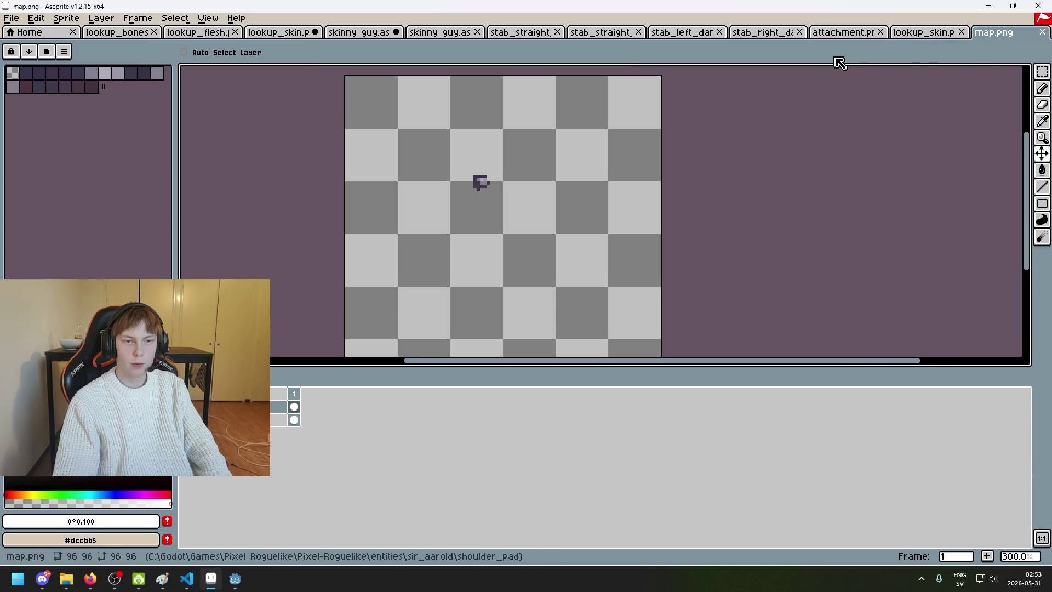
Step: Copy all of map.png and paste it into attachment.png as a reference
left_click(833, 35)
left_click(1041, 72)
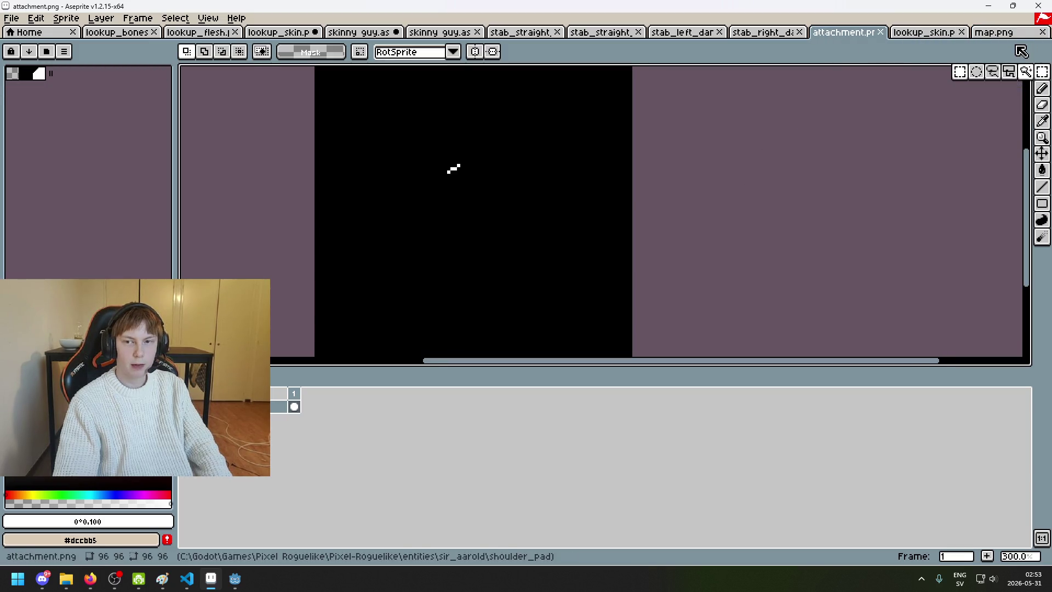
left_click(1012, 37)
key("ctrl+a")
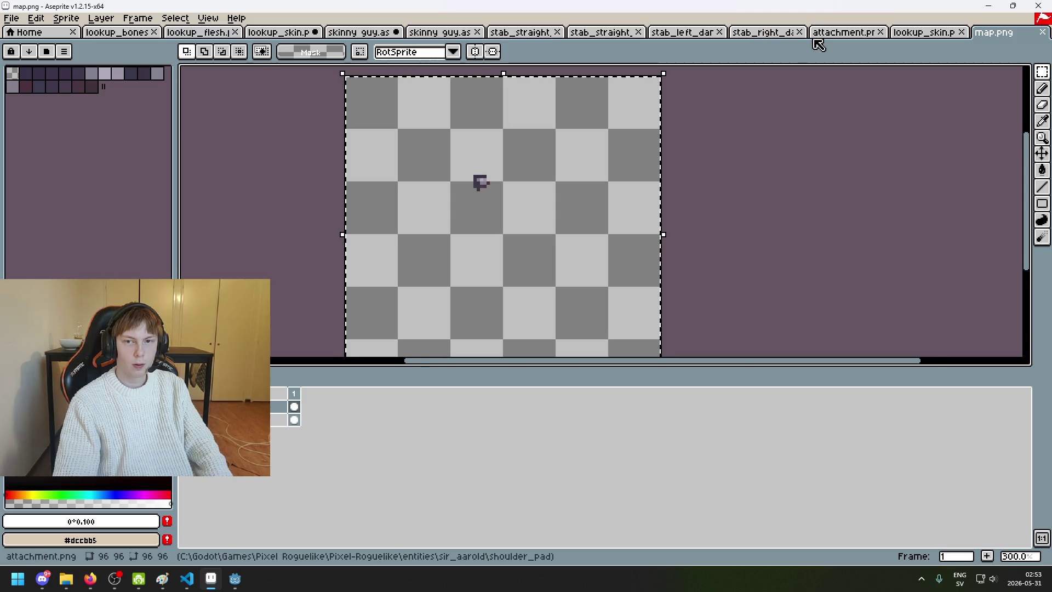
left_click(822, 34)
key("ctrl+v")
scroll(488, 174, "up", 2)
Step: Select the white attachment mark with the magic wand and move it up beside the pad
left_click_drag(476, 214, 391, 158)
key("Up")
key("Up")
key("Up")
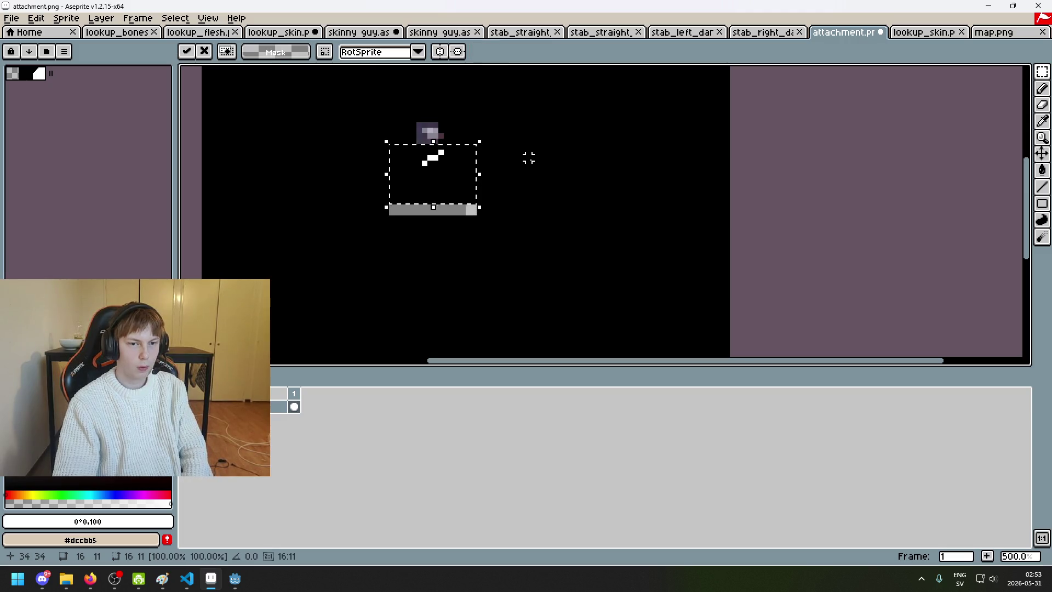
key("Down")
key("Down")
key("Down")
key("ctrl+d")
left_click(1042, 71)
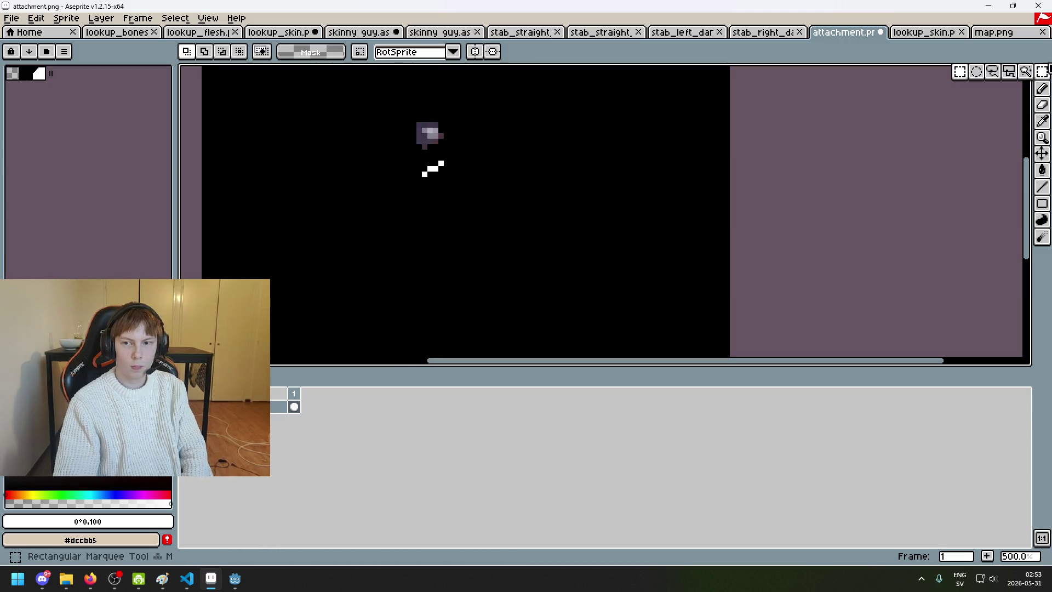
left_click(958, 73)
scroll(413, 145, "up", 1)
left_click(416, 167)
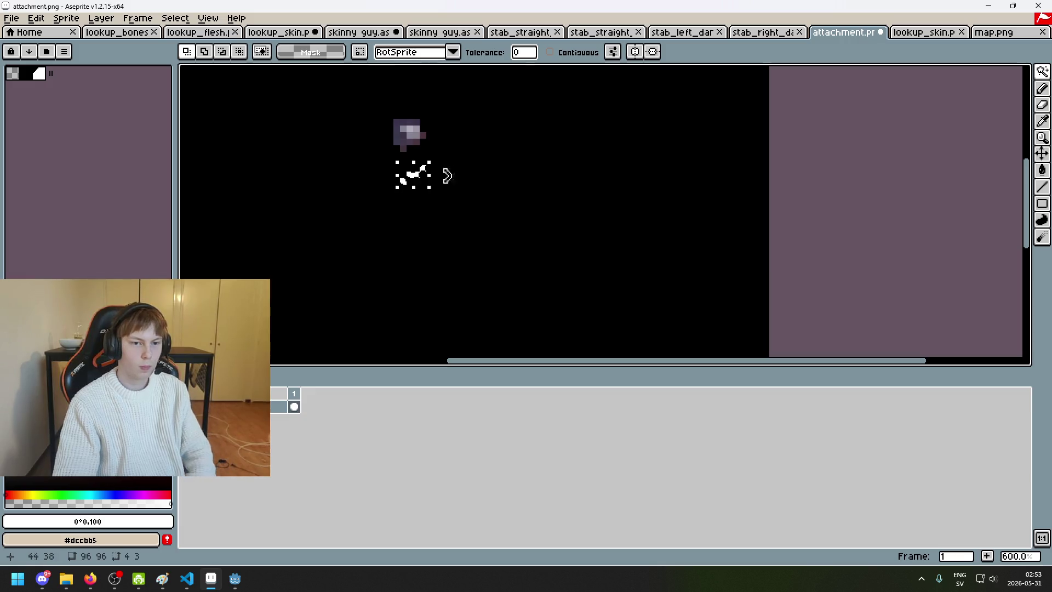
left_click(501, 182)
key("ctrl+d")
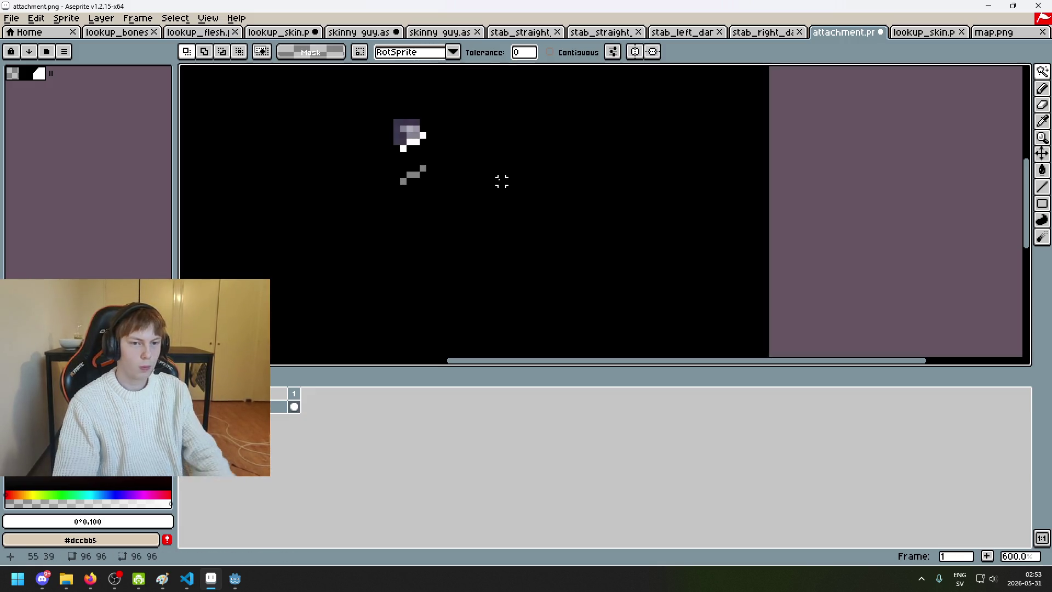
key("ctrl+z")
left_click_drag(443, 166, 416, 145)
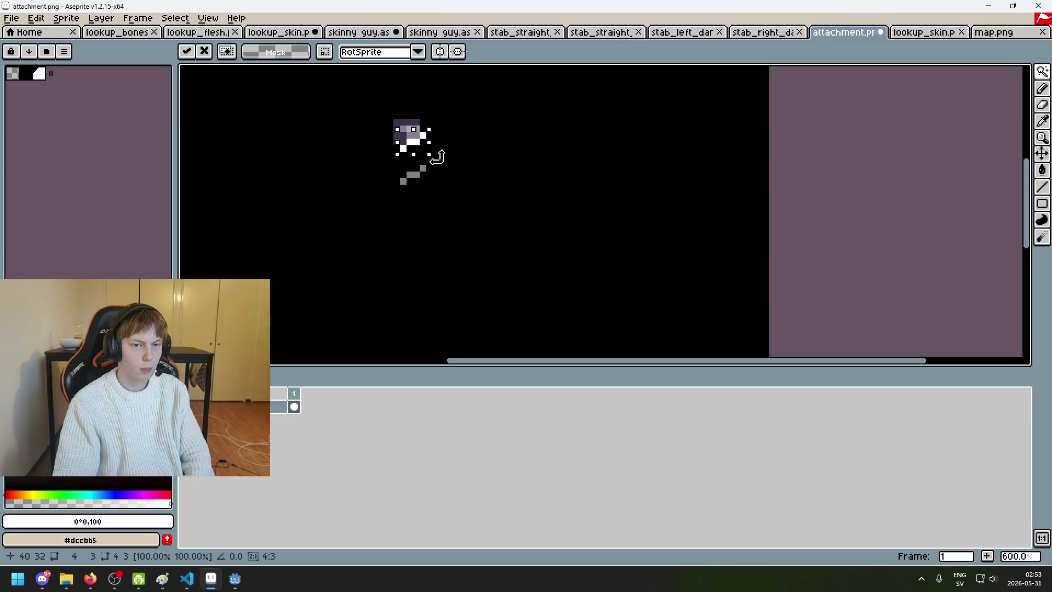
key("ctrl+d")
Step: Pencil the leftover grey reference pixels black
scroll(435, 152, "up", 1)
key("b")
mouse_move(401, 178)
left_mouse_down()
mouse_move(382, 194)
mouse_move(453, 145)
mouse_move(498, 97)
mouse_move(422, 119)
mouse_move(397, 99)
left_mouse_up()
scroll(383, 135, "up", 2)
scroll(397, 99, "down", 6)
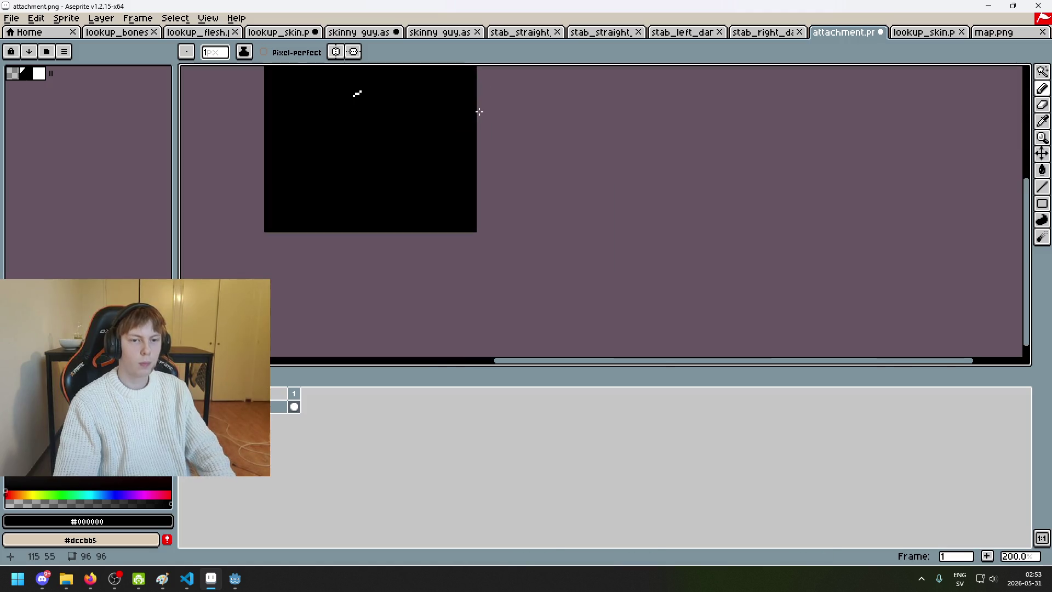
Step: In Godot, open and save the uv_generator scene, then enable Generate
mouse_move(234, 578)
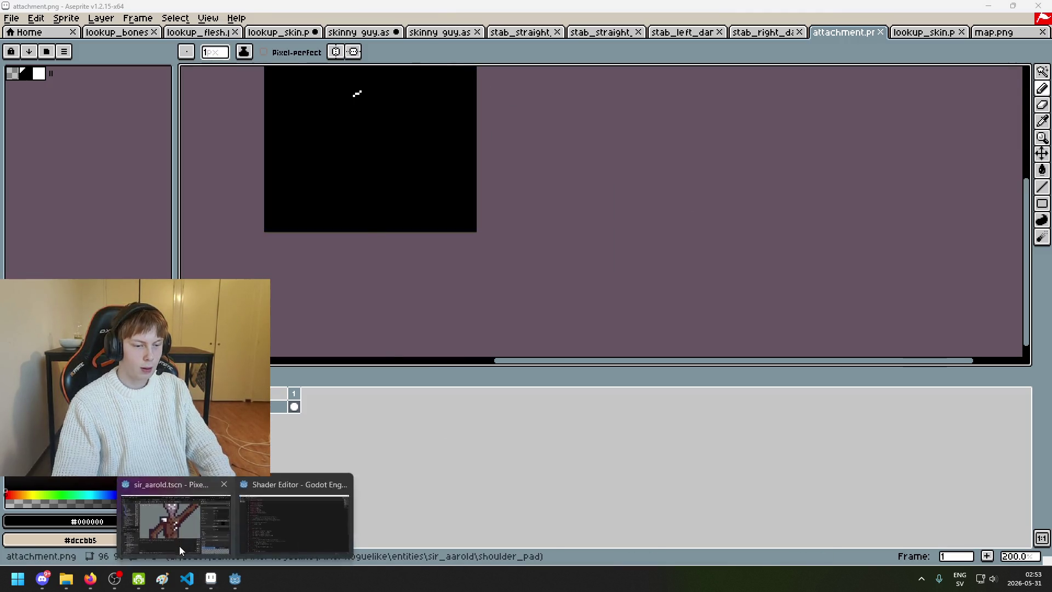
left_click(179, 545)
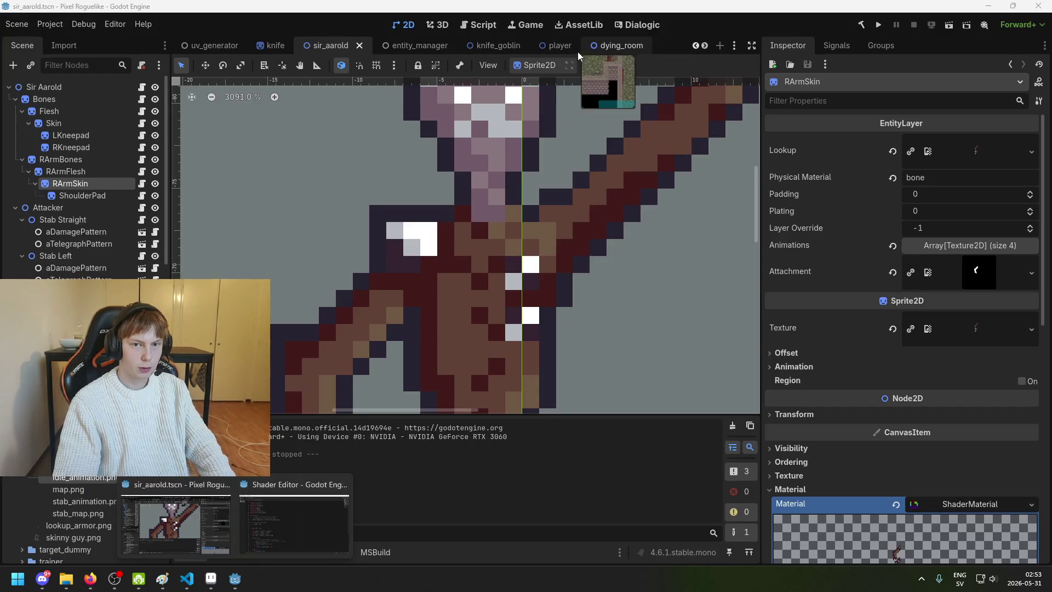
left_click(204, 46)
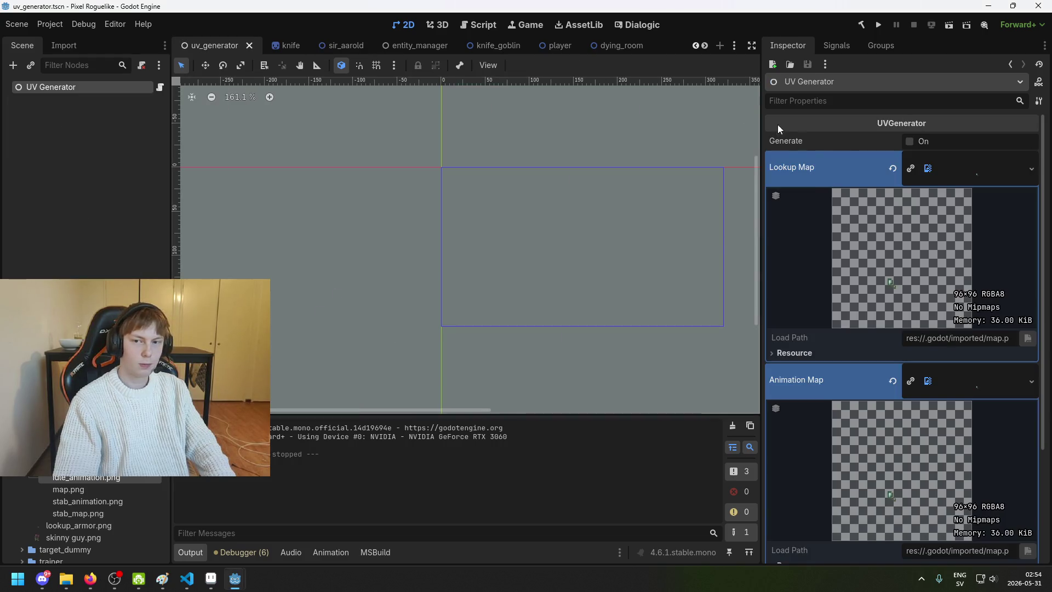
key("ctrl+s")
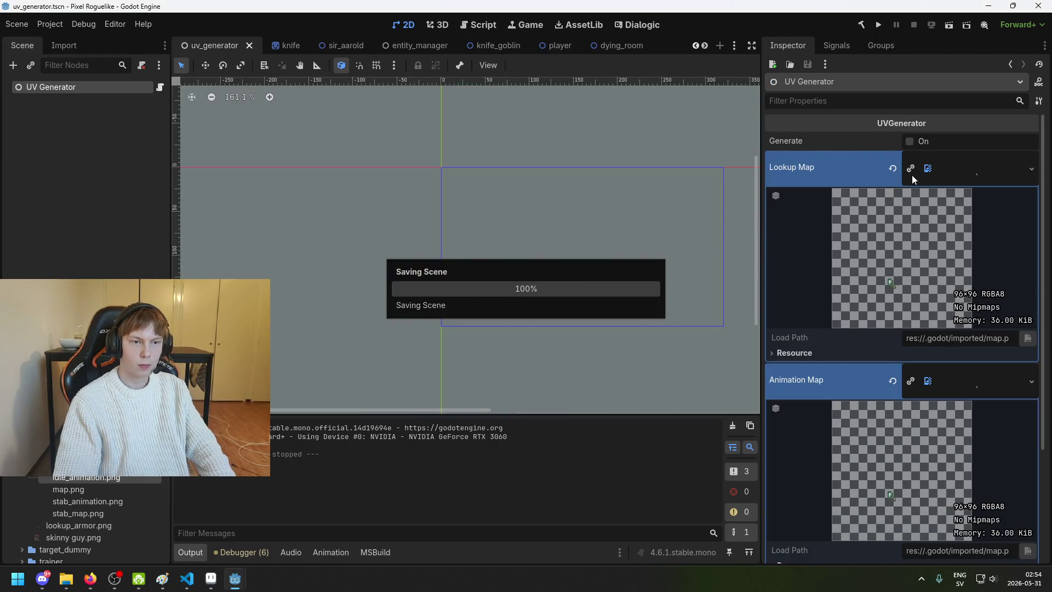
left_click(911, 142)
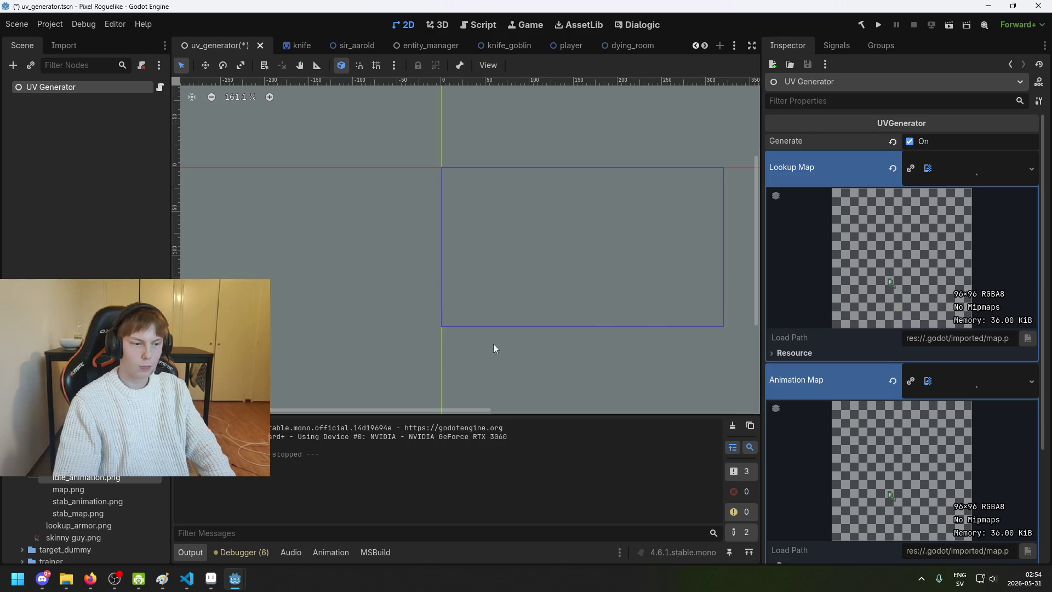
Step: Drag map.png from the FileSystem onto the Animation Map slot
scroll(91, 482, "down", 2)
mouse_move(93, 478)
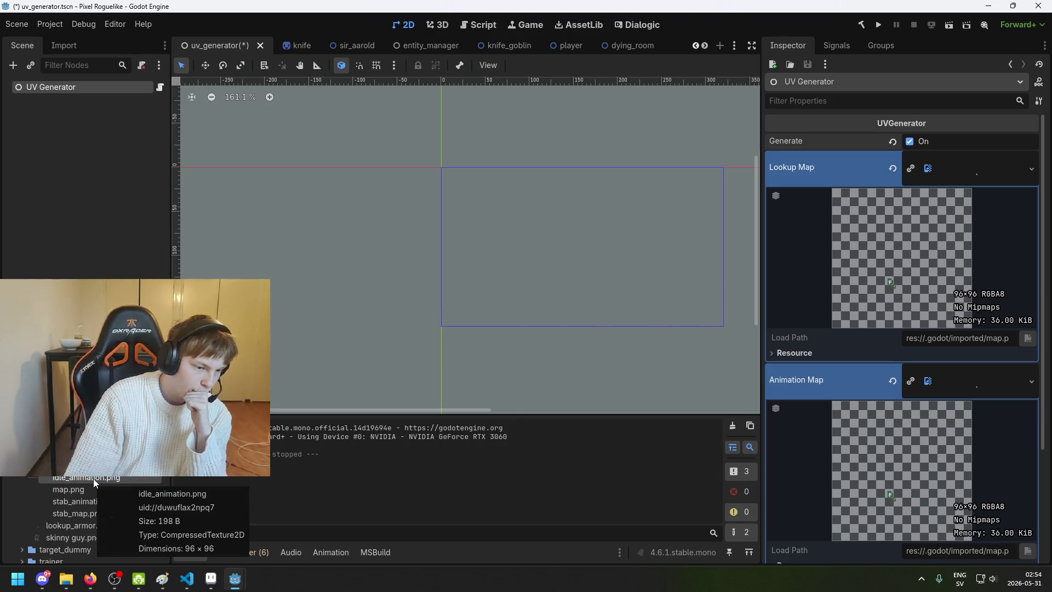
mouse_move(93, 478)
left_mouse_down()
mouse_move(652, 368)
mouse_move(963, 185)
left_mouse_up()
left_click_drag(778, 304, 778, 304)
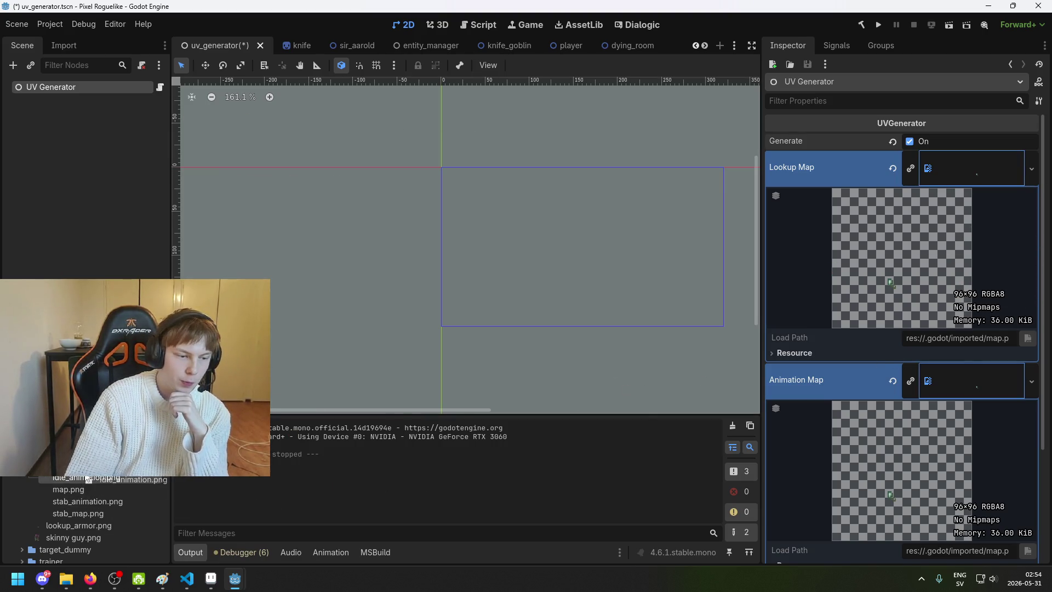
mouse_move(83, 480)
left_click_drag(84, 480, 971, 276)
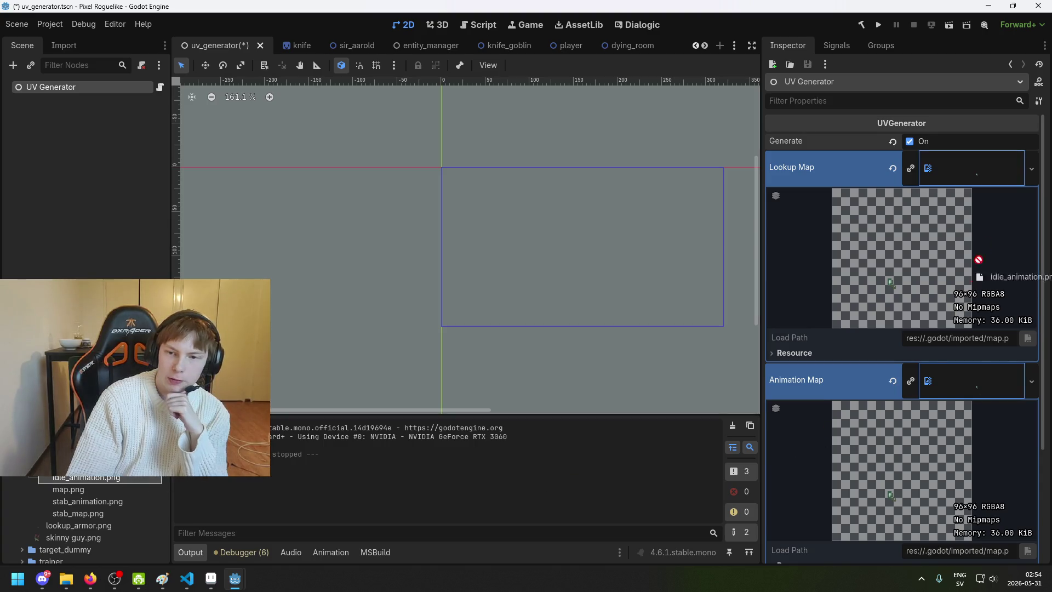
left_click_drag(796, 263, 109, 488)
mouse_move(110, 489)
left_mouse_down()
mouse_move(951, 176)
mouse_move(993, 170)
left_mouse_up()
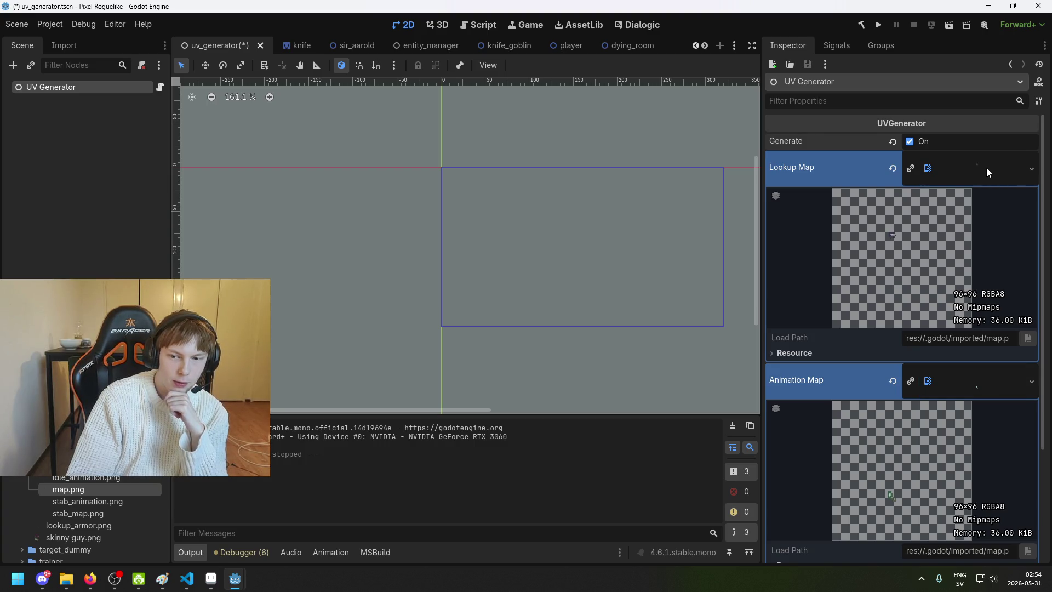
left_click_drag(100, 494, 817, 395)
left_click_drag(962, 376, 962, 376)
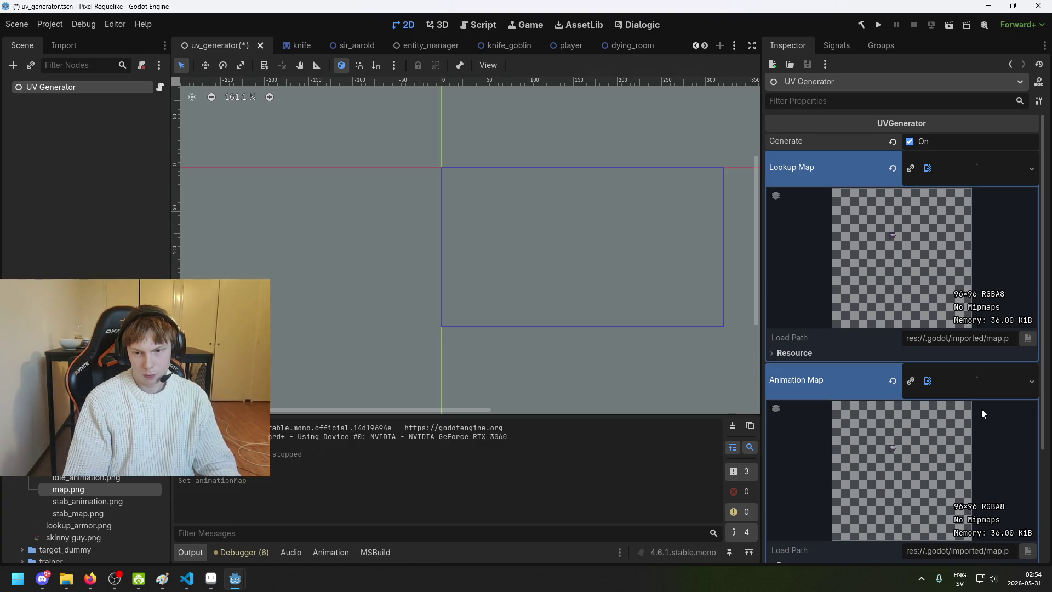
Step: Replace the Animation Map with stab_map.png and save the scene
key("ctrl+z")
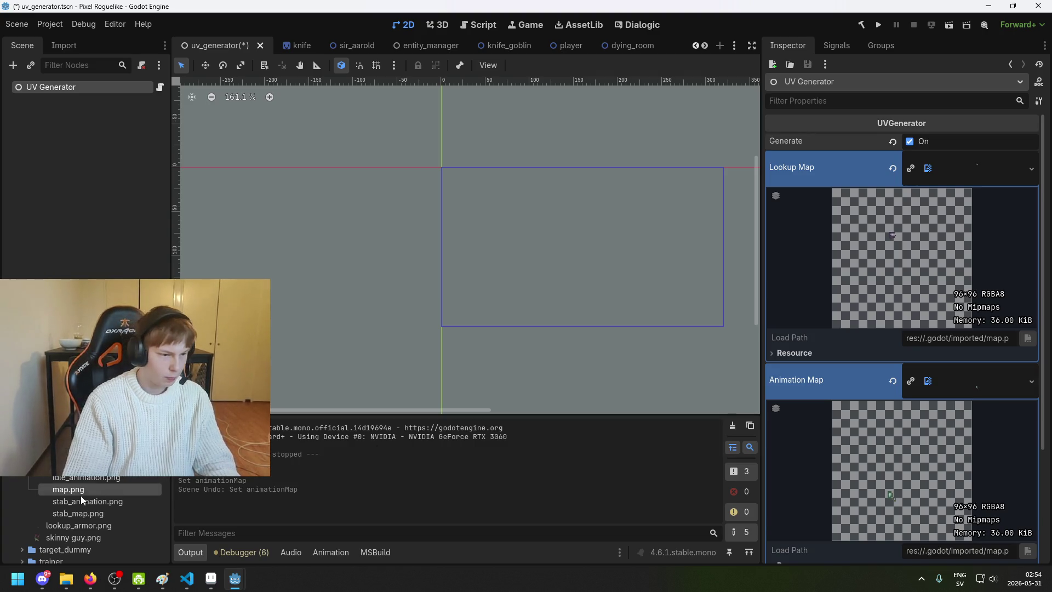
mouse_move(97, 479)
left_mouse_down()
mouse_move(594, 486)
mouse_move(165, 417)
left_mouse_up()
mouse_move(102, 480)
left_mouse_down()
mouse_move(103, 515)
mouse_move(971, 403)
mouse_move(960, 400)
left_mouse_up()
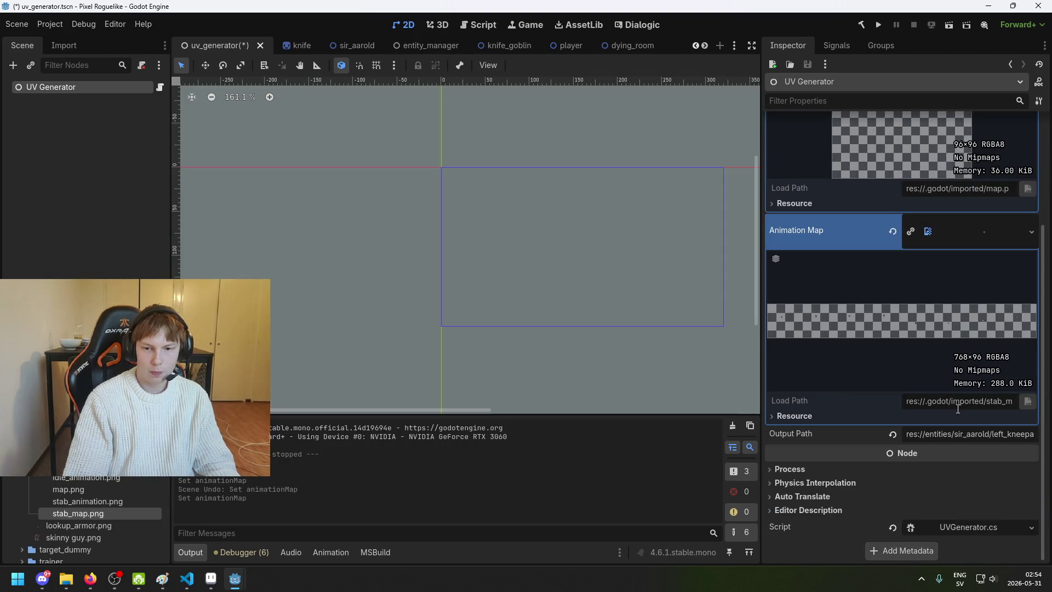
key("ctrl+s")
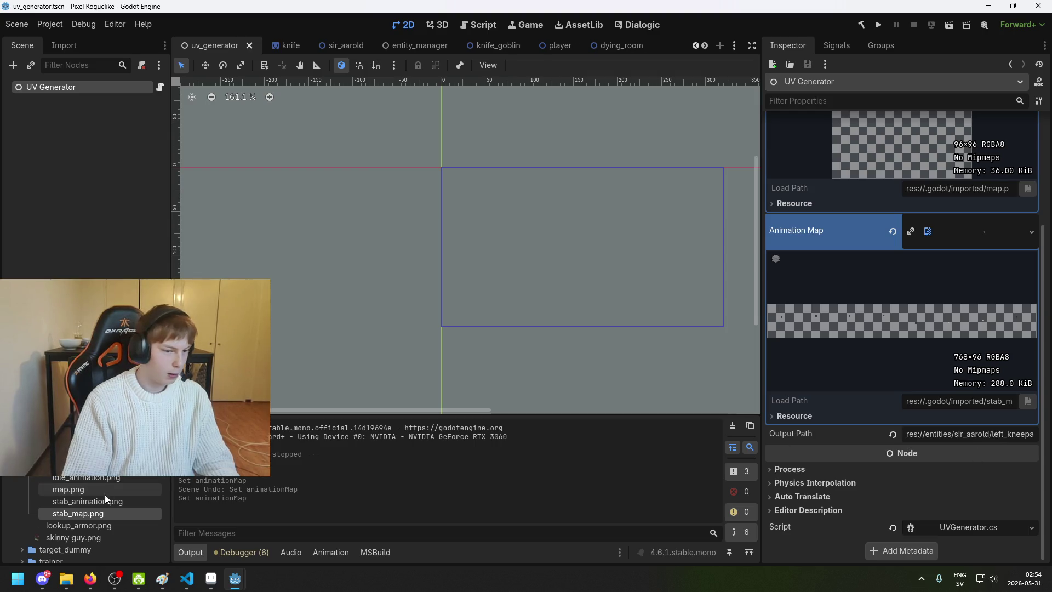
Step: Set the Output Path to the copied stab_animation.png path and save the scene
right_click(103, 499)
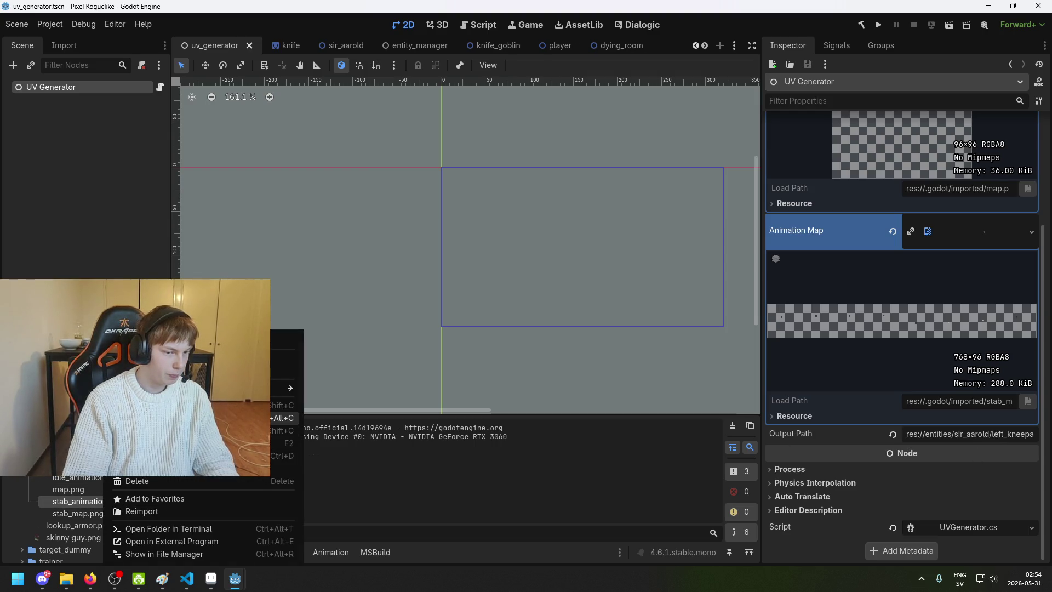
left_click(192, 404)
left_click(962, 434)
key("ctrl+a")
key("ctrl+v")
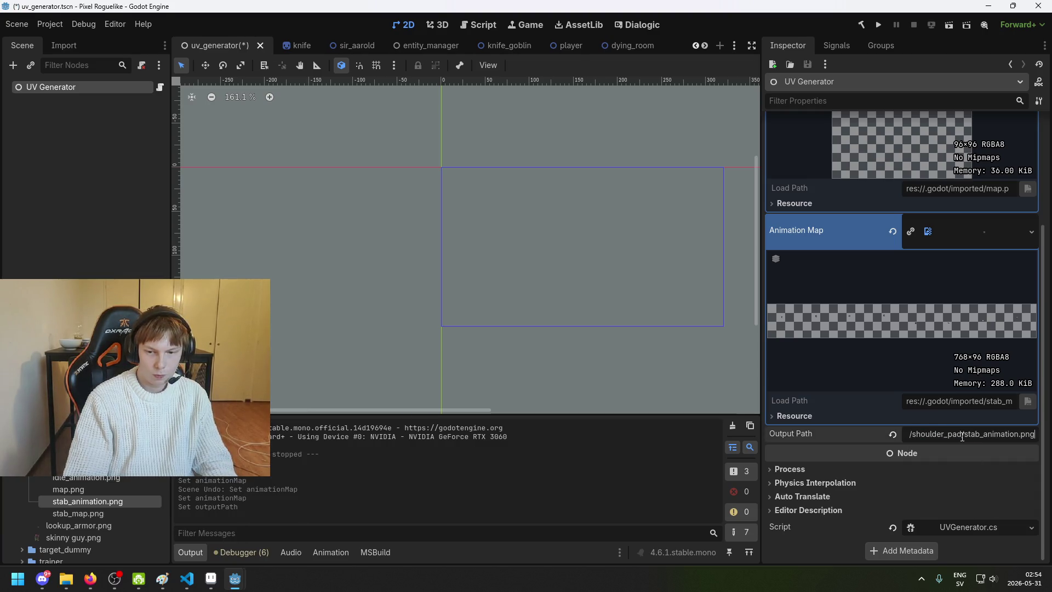
key("Return")
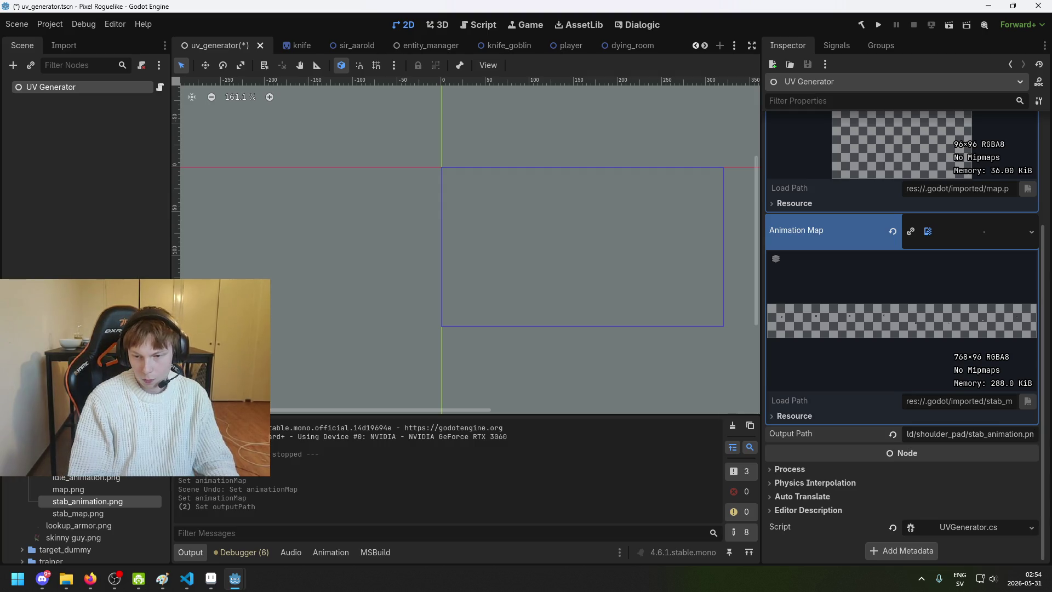
key("ctrl+s")
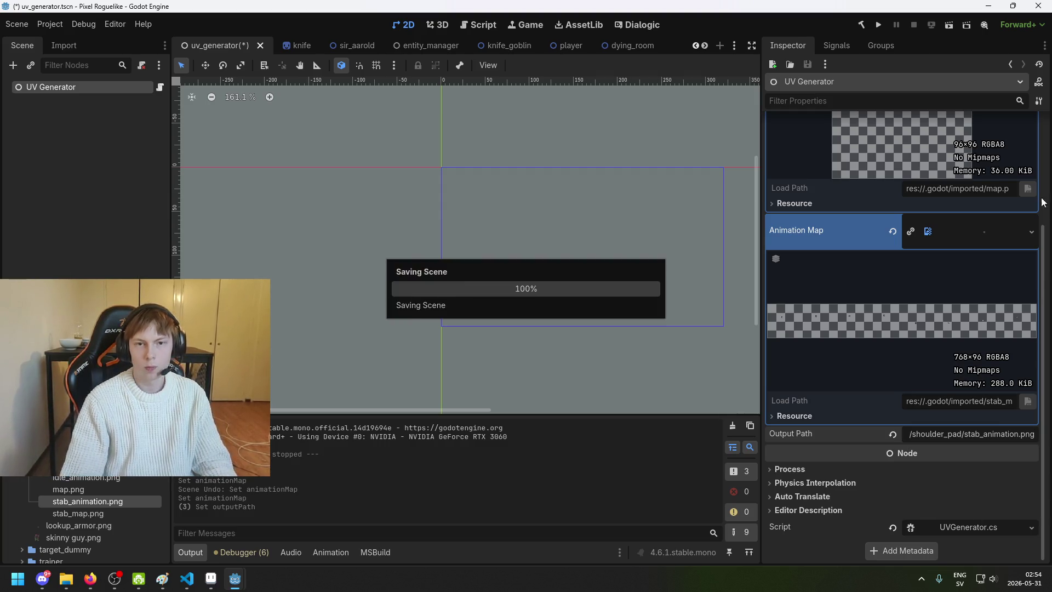
Step: Run the project to generate stab_animation.png, then turn Generate off
left_click(880, 26)
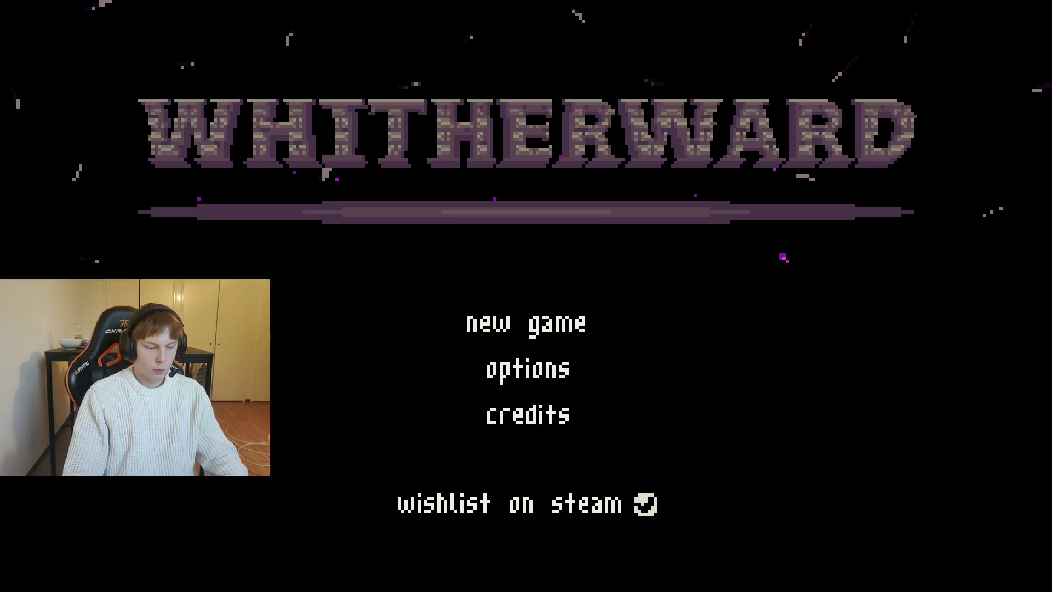
key("alt+F4")
left_click(908, 144)
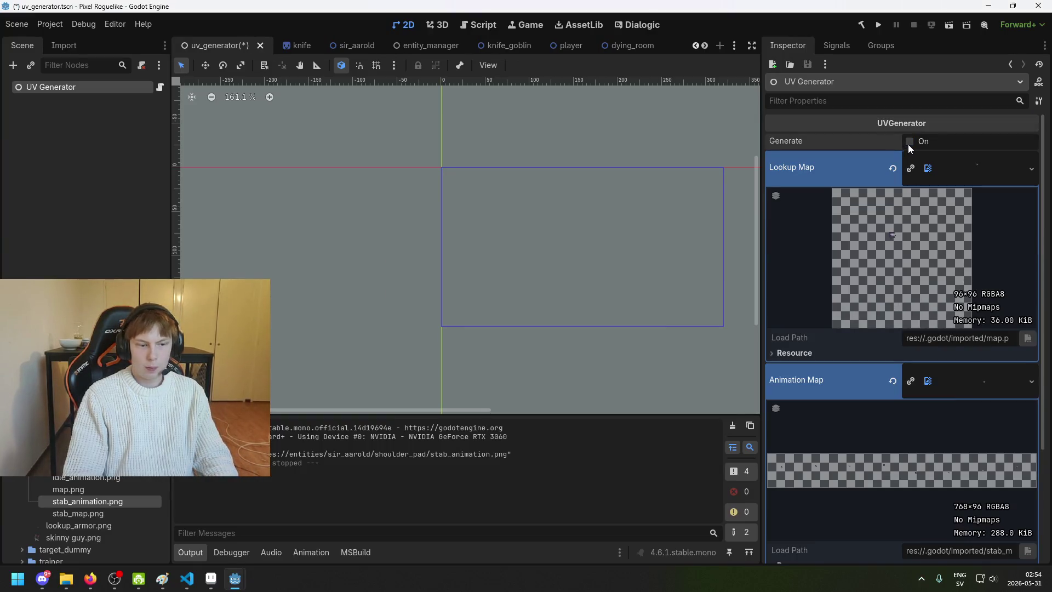
left_click(211, 578)
Step: Open stab_animation.png from the shoulder_pad folder
left_click(11, 18)
left_click(33, 47)
left_click(258, 70)
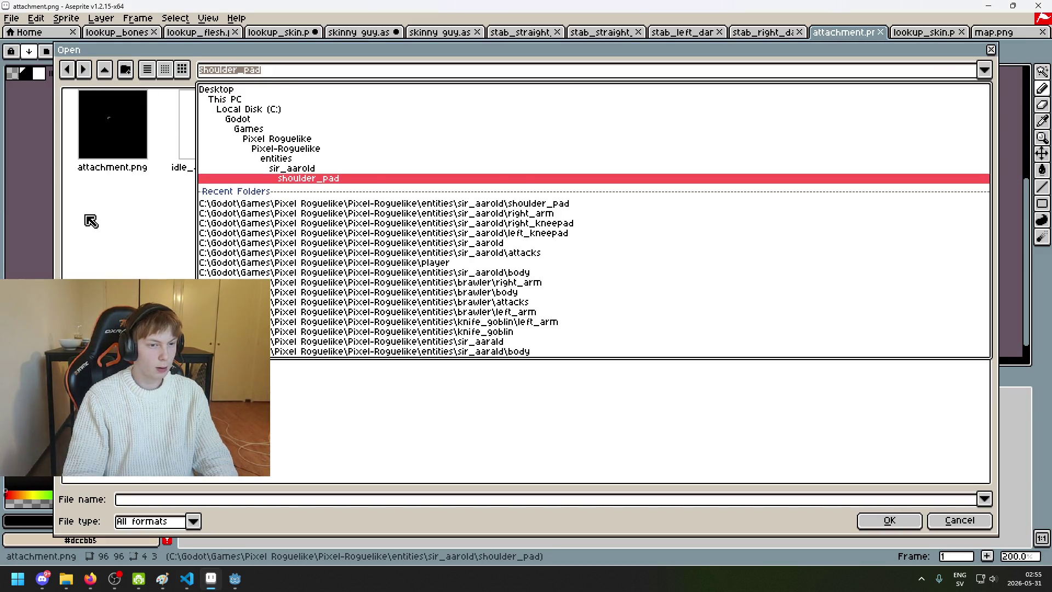
left_click(325, 187)
double_click(447, 137)
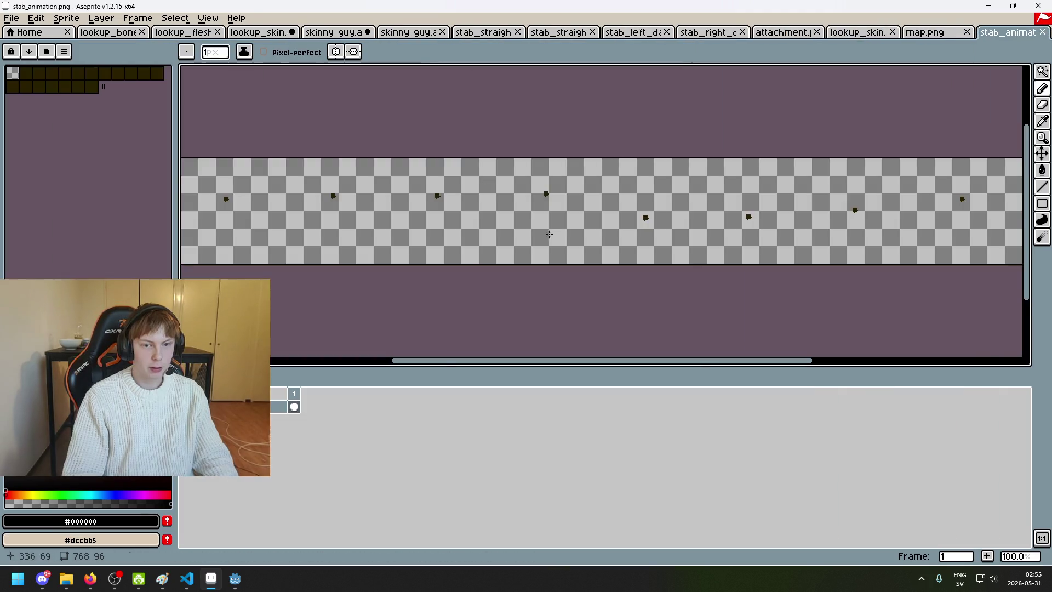
Step: Marquee-select the first 96×96 frame of stab_animation.png with rectangular selection
scroll(522, 224, "up", 1)
left_click(1042, 72)
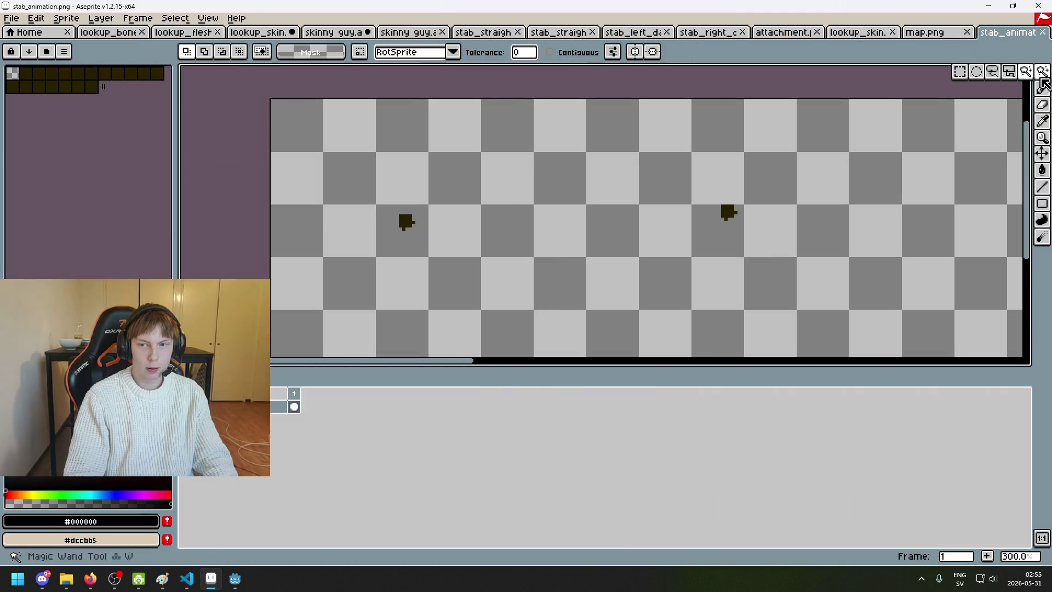
left_click(959, 74)
left_click(856, 33)
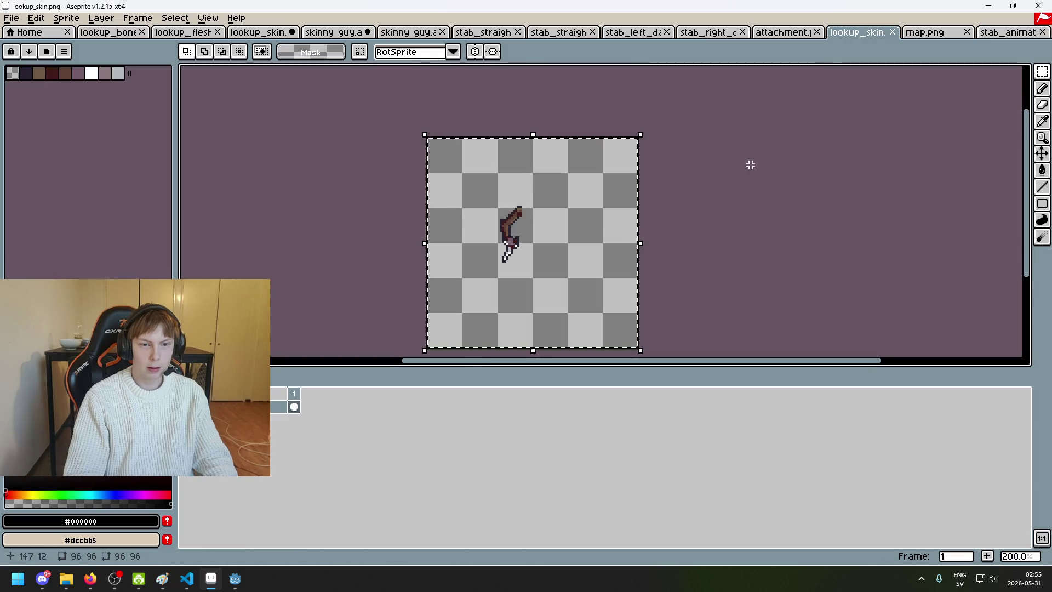
scroll(699, 252, "down", 2)
key("ctrl+Tab")
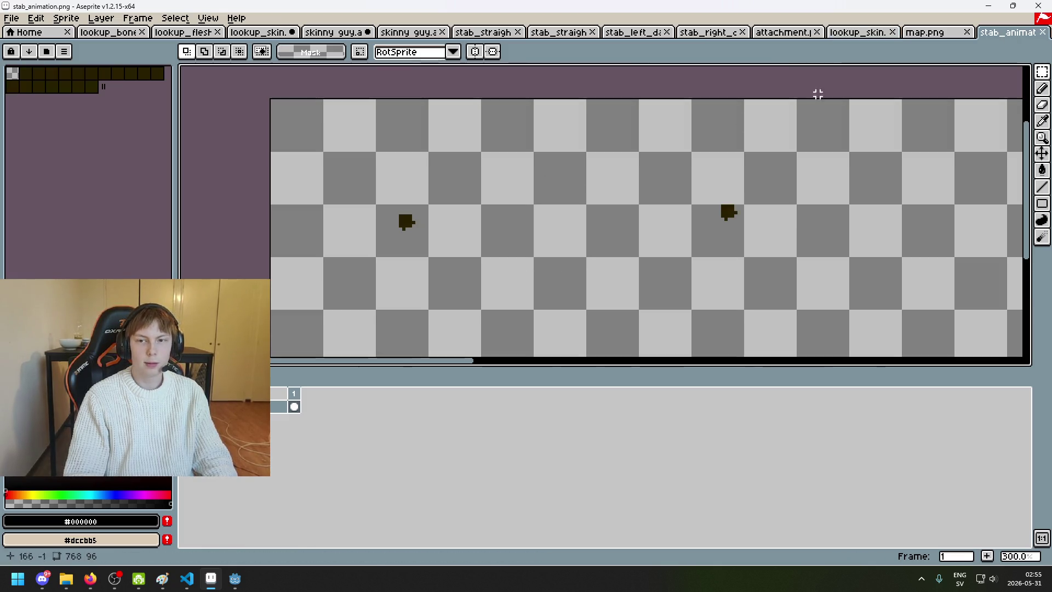
scroll(302, 97, "up", 2)
mouse_move(258, 101)
left_mouse_down()
mouse_move(357, 277)
mouse_move(464, 347)
mouse_move(488, 255)
mouse_move(520, 283)
left_mouse_up()
scroll(347, 258, "down", 3)
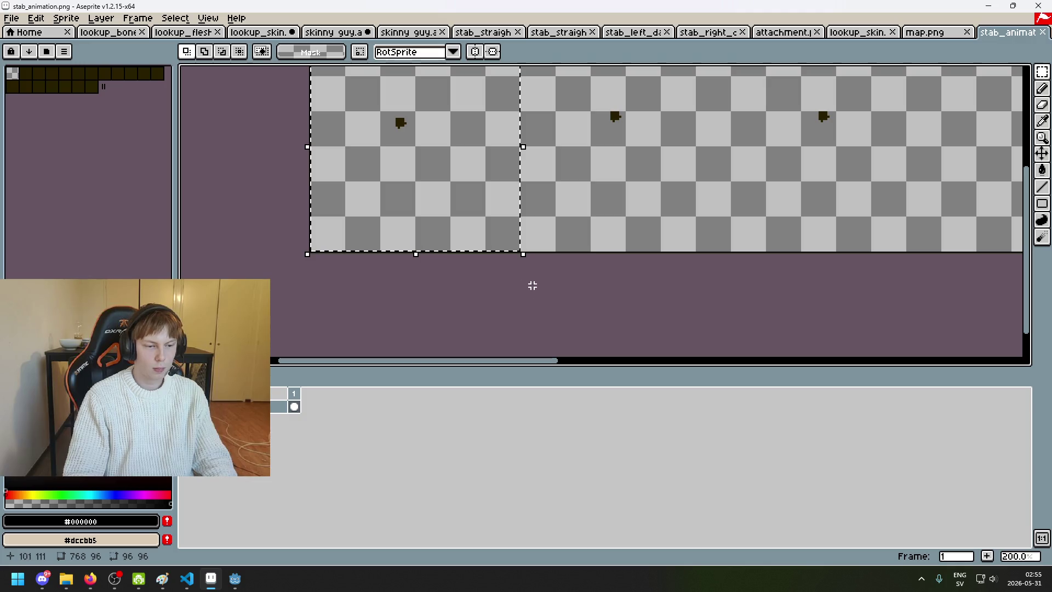
Step: Create a new 96×96 sprite and paste the copied first frame into it
left_click(21, 18)
left_click(26, 43)
left_click(491, 390)
key("ctrl+v")
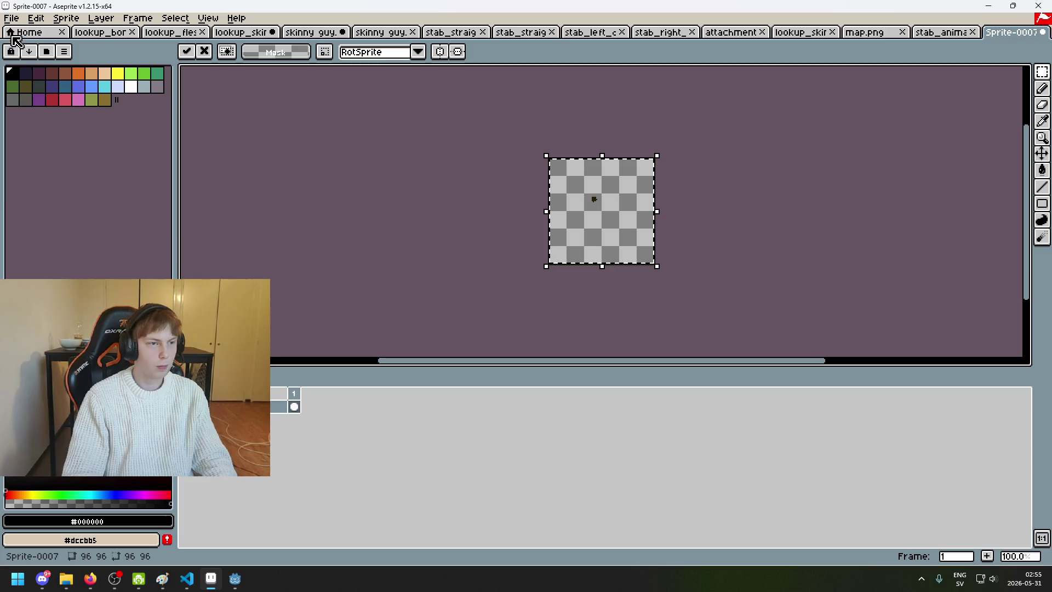
Step: Export the new sprite over idle_animation.png, confirming the overwrite, then return to Godot
left_click(11, 18)
left_click(44, 92)
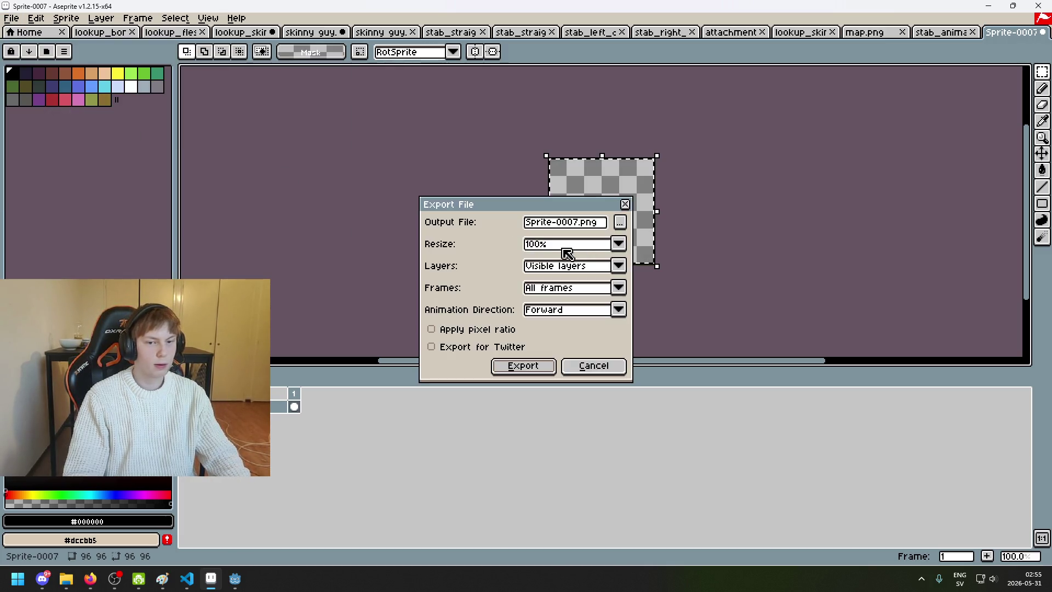
left_click(619, 226)
left_click(442, 142)
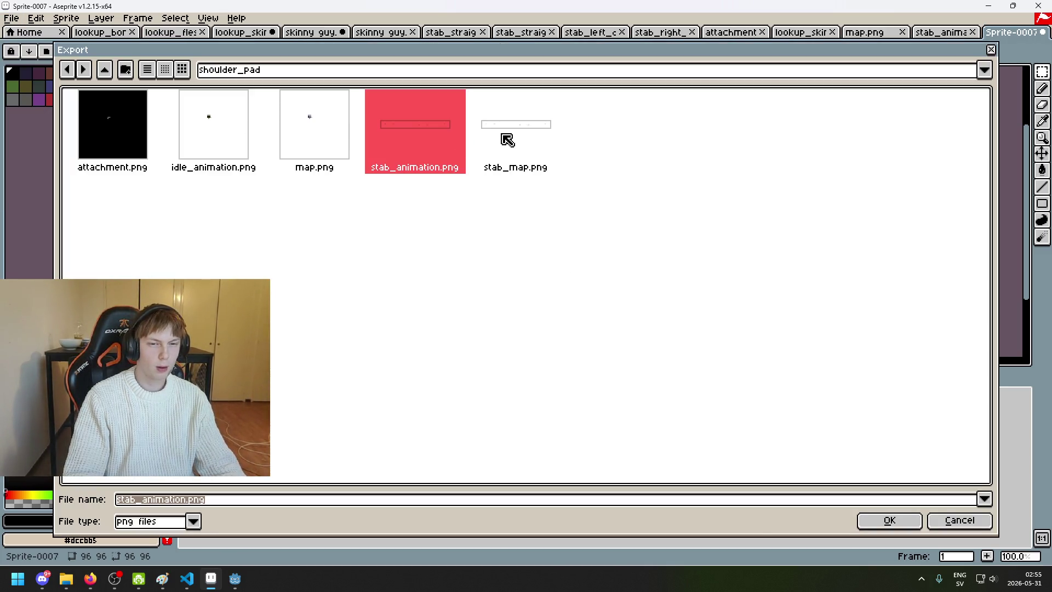
double_click(193, 118)
left_click(474, 316)
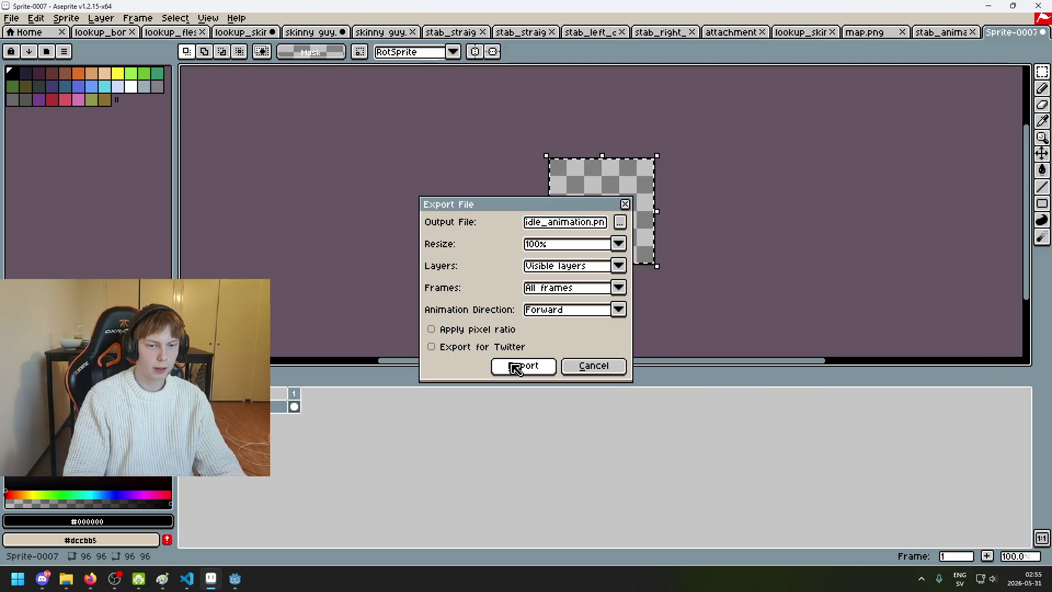
left_click(619, 222)
left_click(887, 523)
left_click(462, 316)
left_click(528, 368)
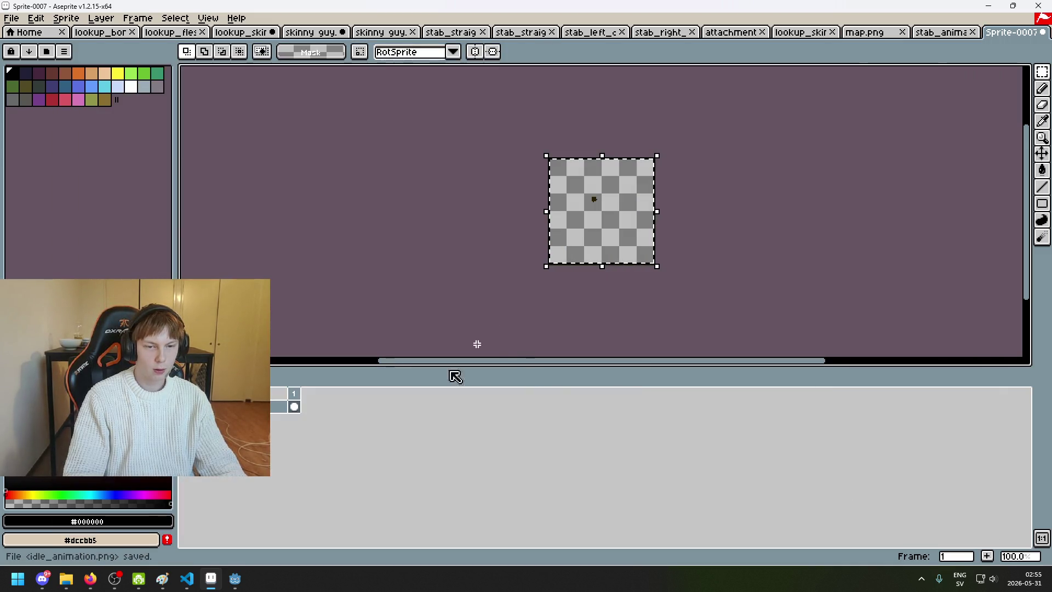
mouse_move(235, 578)
left_click(202, 483)
Step: Save the uv_generator scene, select the UV Generator node, and run the project with F5
key("ctrl+s")
left_click(90, 88)
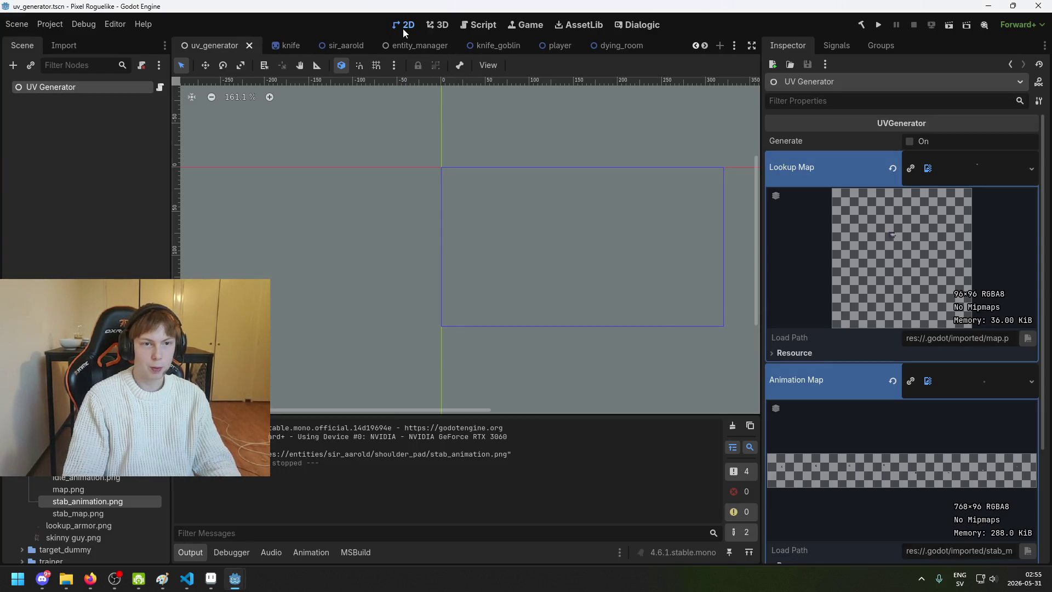
key("F5")
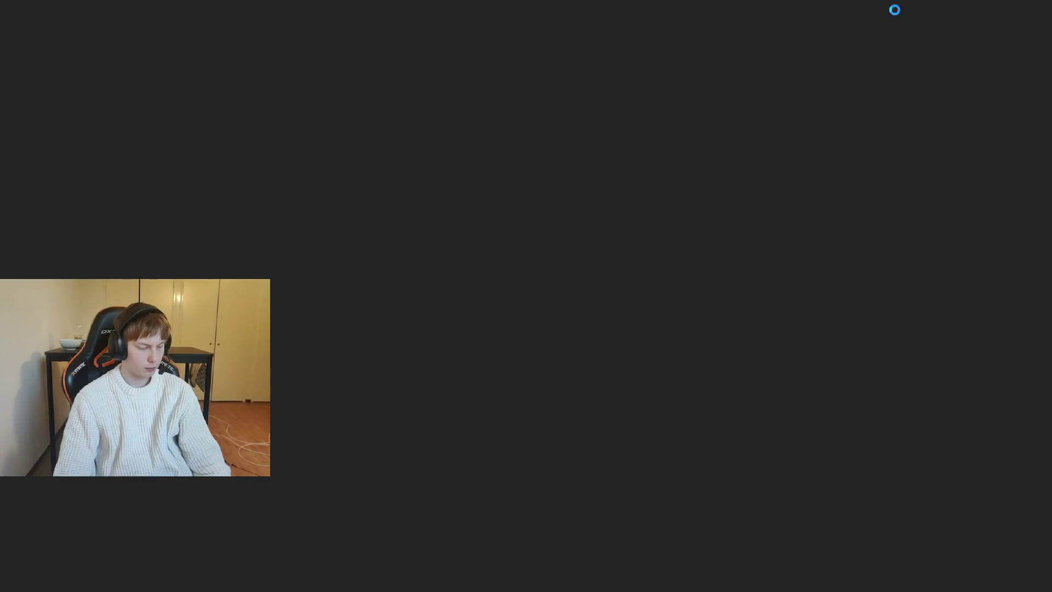
Step: Start a new game and walk past the desk NPC into the level
key("Return")
key("Up")
key("Return")
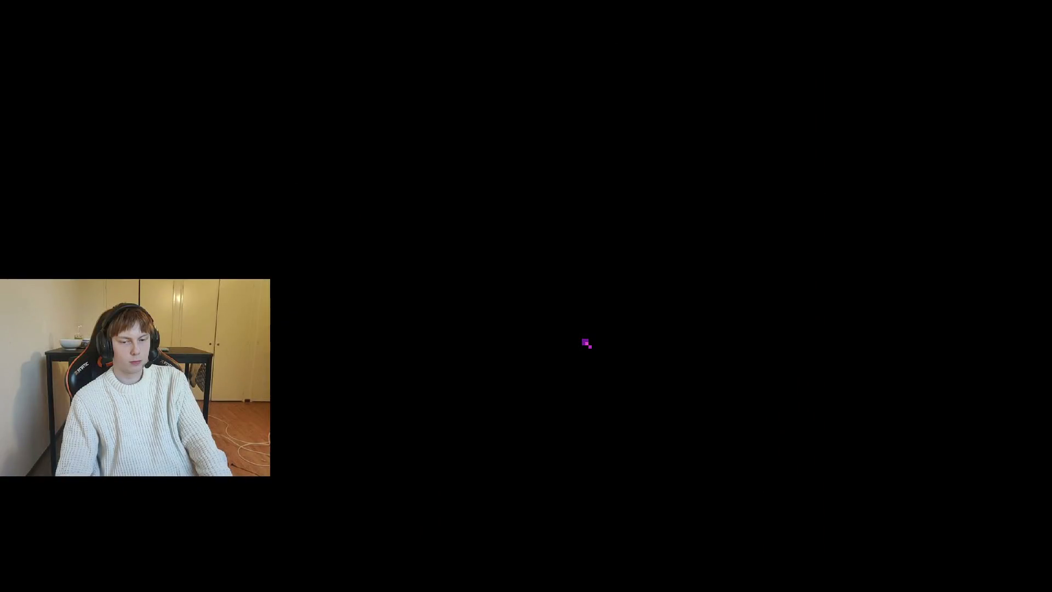
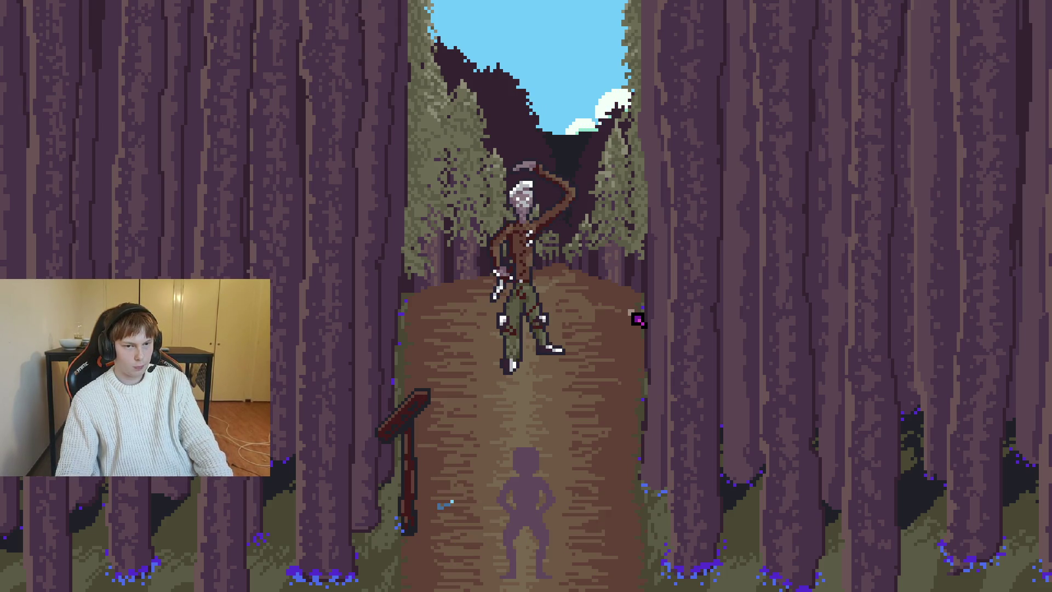
Step: Stop the running Whitherward game with F8
key("F8")
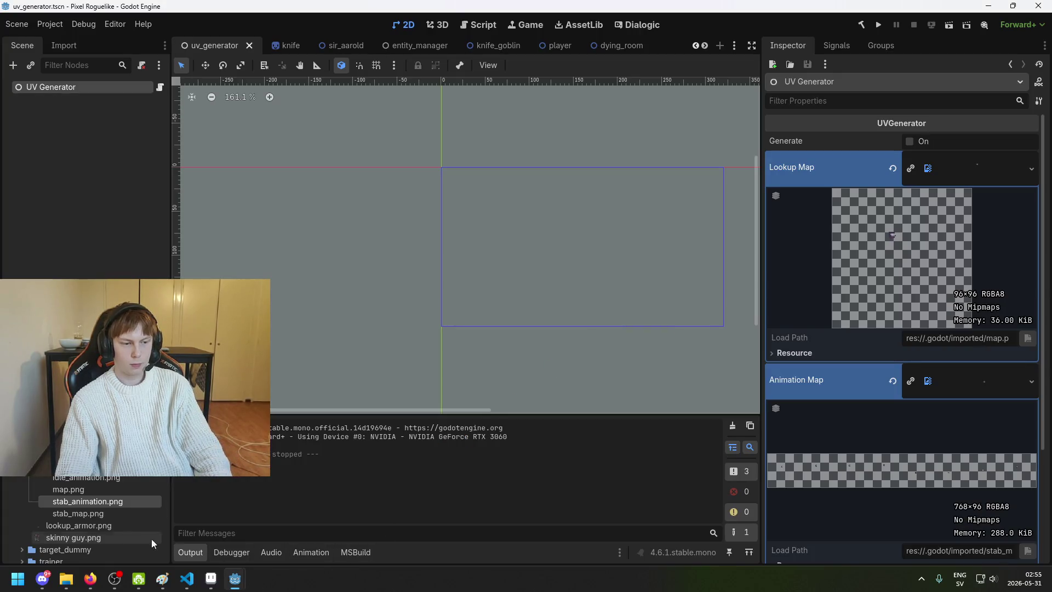
Step: Compare the attachment.png and idle animation textures in the Inspector
left_click(94, 476)
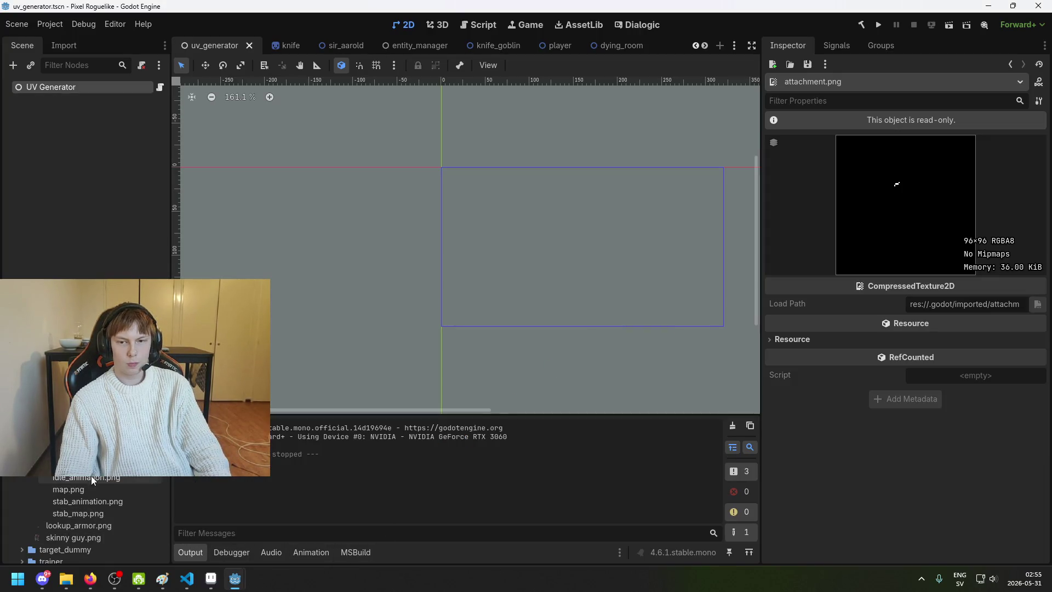
left_click(89, 488)
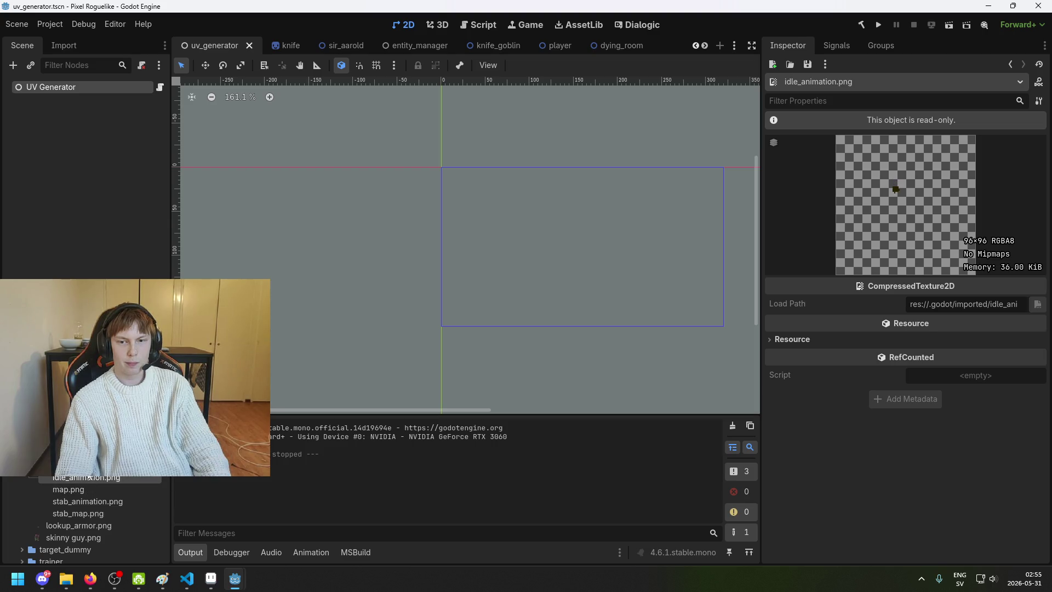
left_click(93, 476)
left_click(92, 480)
left_click(93, 475)
Step: Preview map.png and stab_animation.png, then close the lookup_flesh sprite in Aseprite
left_click(90, 489)
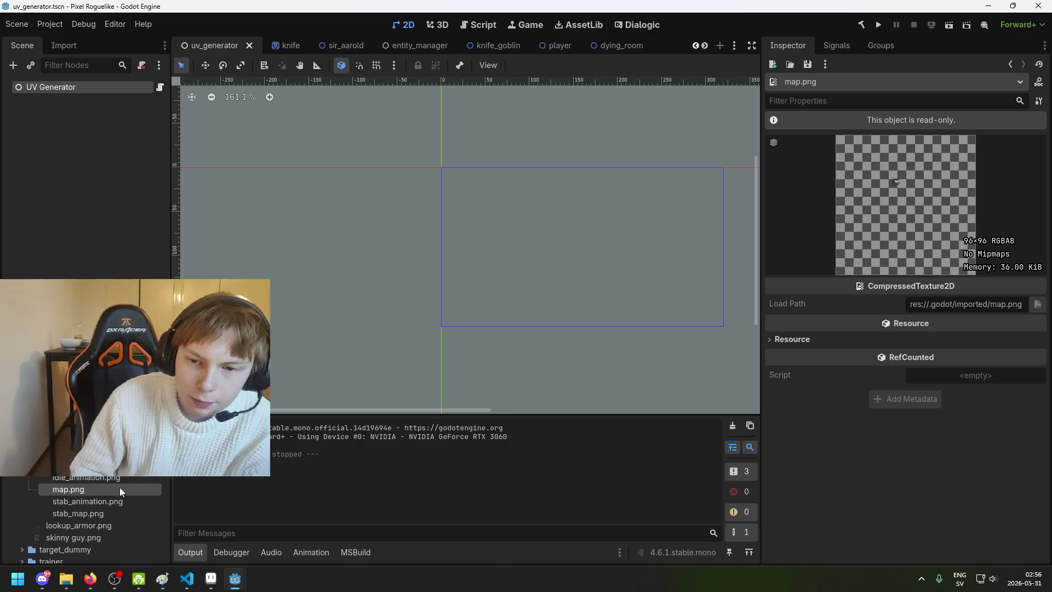
left_click(95, 502)
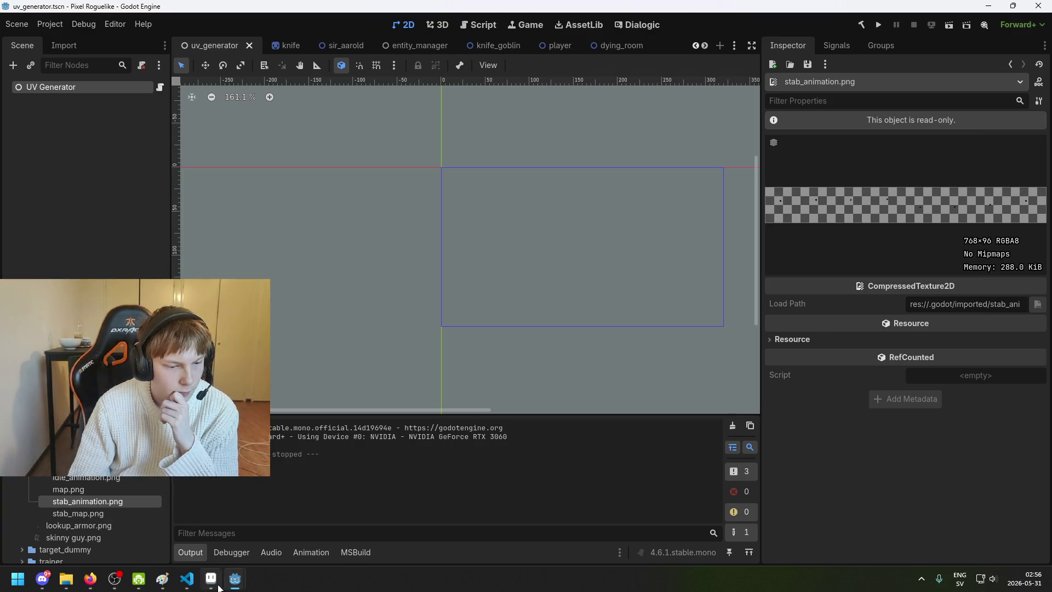
left_click(219, 586)
left_click(203, 32)
Step: Close lookup_skin and the next modified sprite, discarding their unsaved changes
left_click(218, 33)
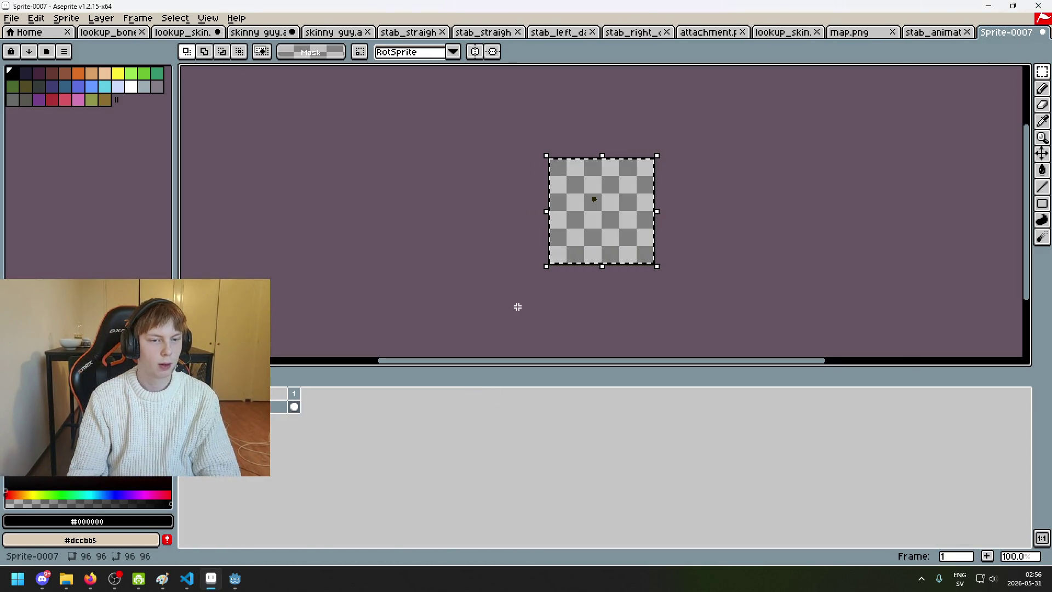
left_click(525, 314)
left_click(251, 33)
left_click(506, 312)
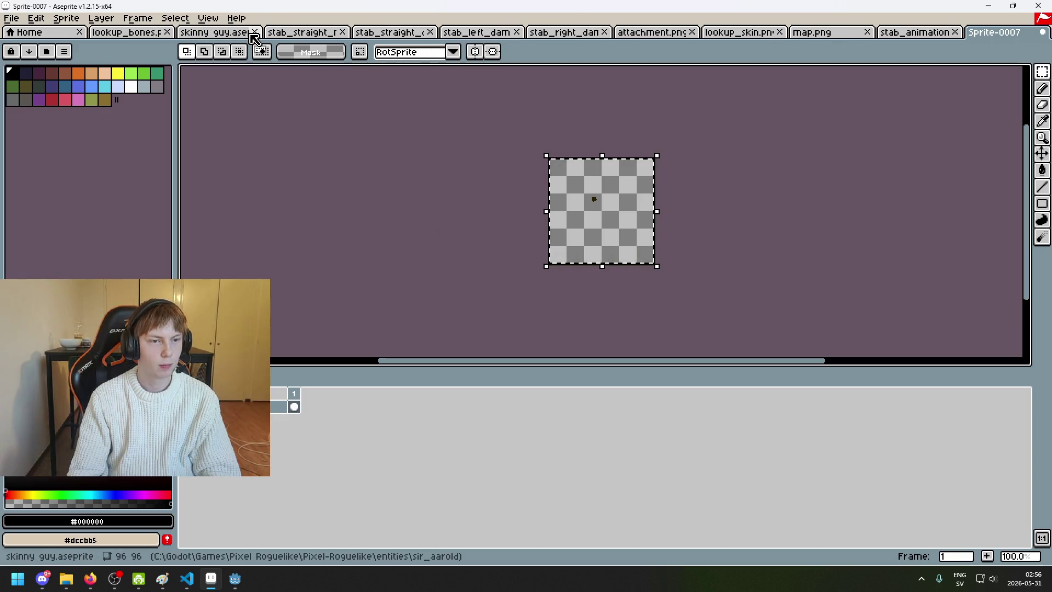
Step: Close skinny guy, the stab sprites, attachment, map, stab_animation and Sprite-0007 without saving
left_click(255, 34)
left_click(255, 34)
left_click(256, 34)
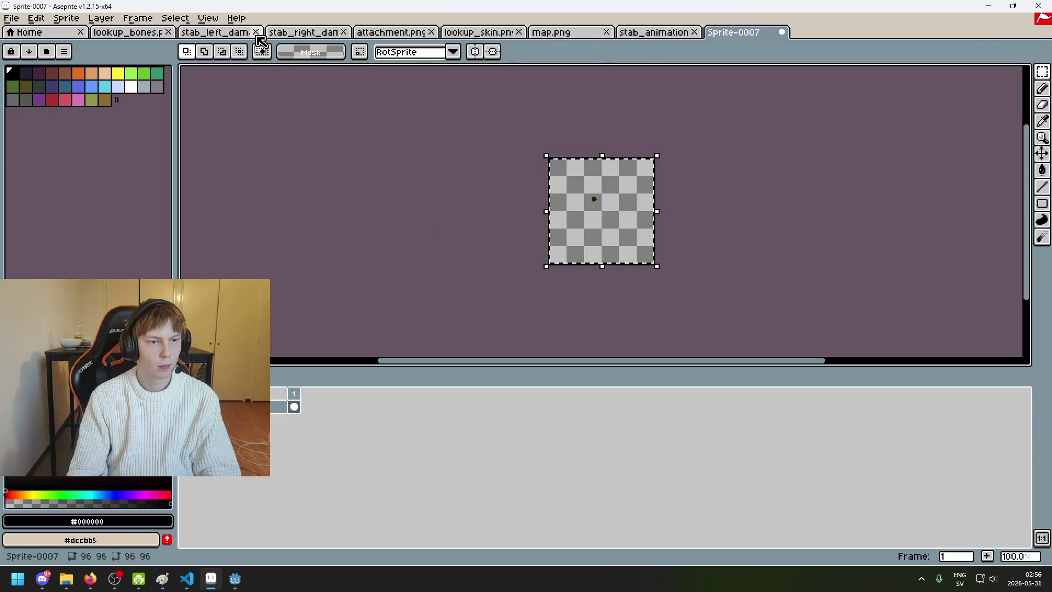
left_click(256, 34)
left_click(255, 33)
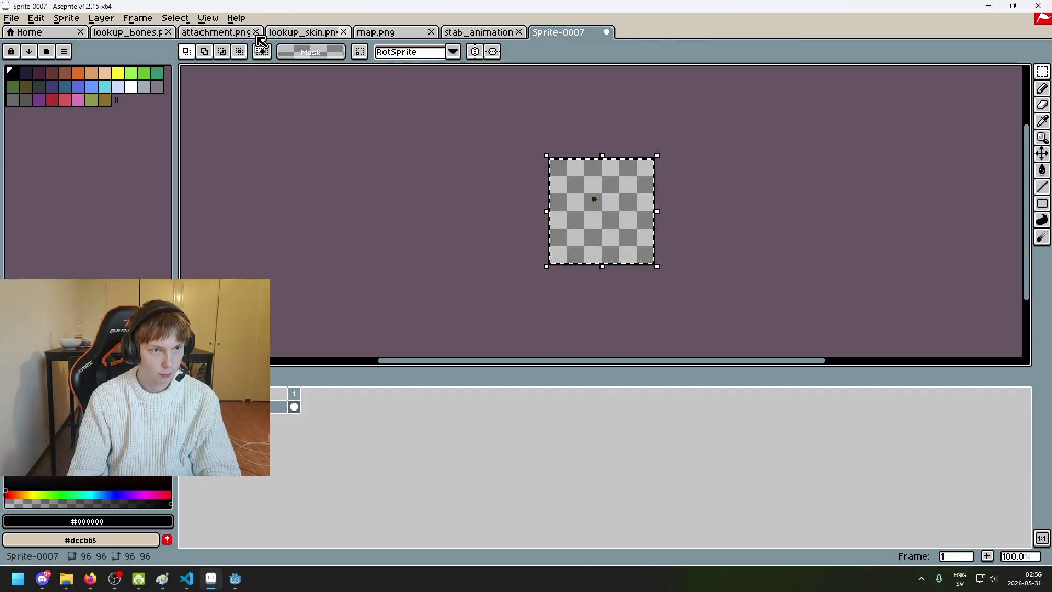
left_click(256, 33)
left_click(256, 33)
left_click(255, 33)
left_click(256, 33)
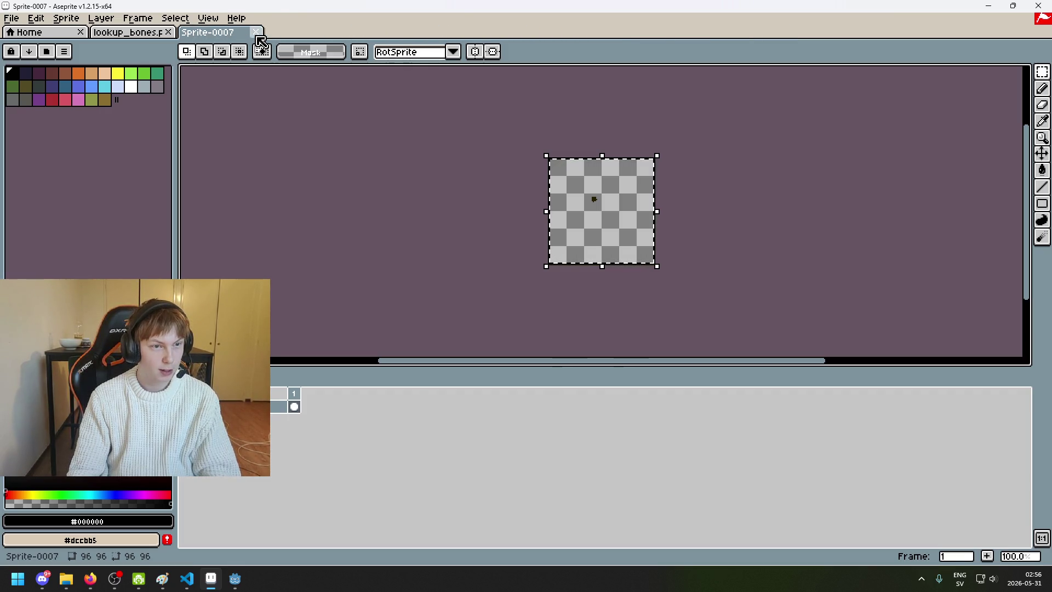
left_click(257, 34)
left_click(525, 311)
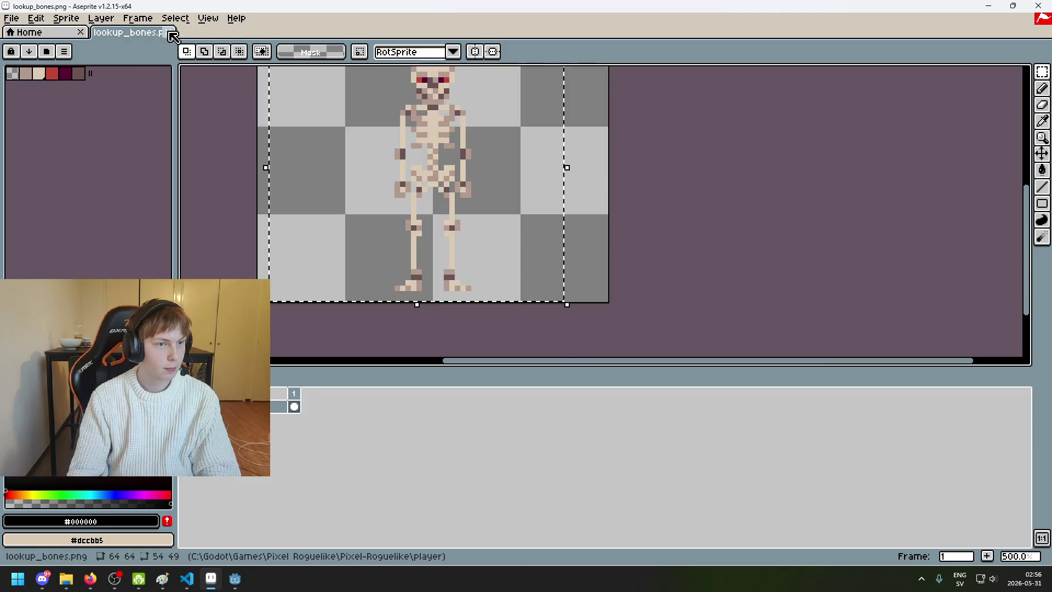
Step: Open lookup_armor.png from the sir_aarold folder
left_click(11, 18)
left_click(22, 45)
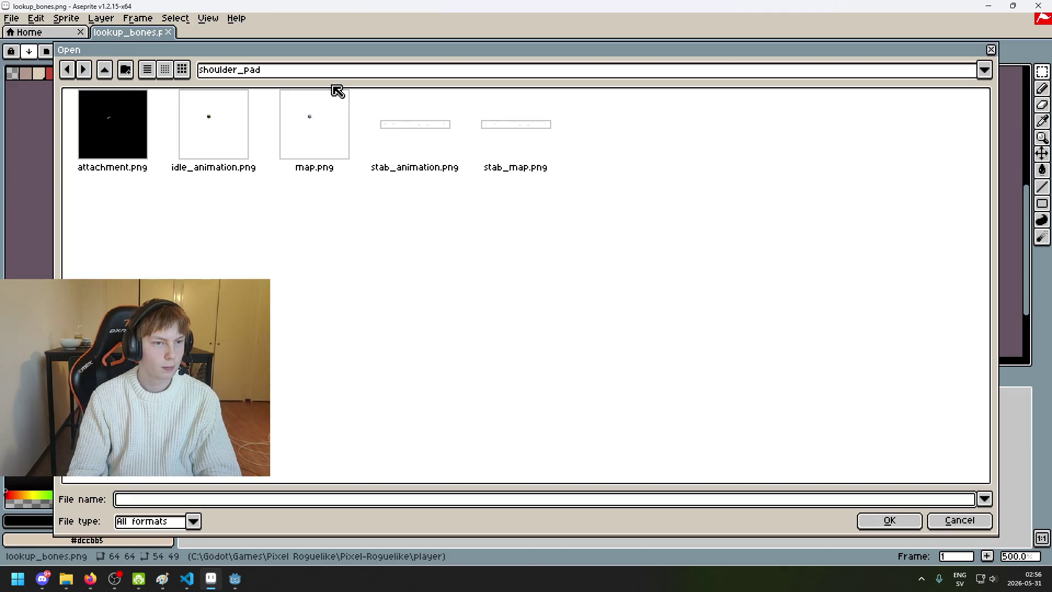
left_click(141, 164)
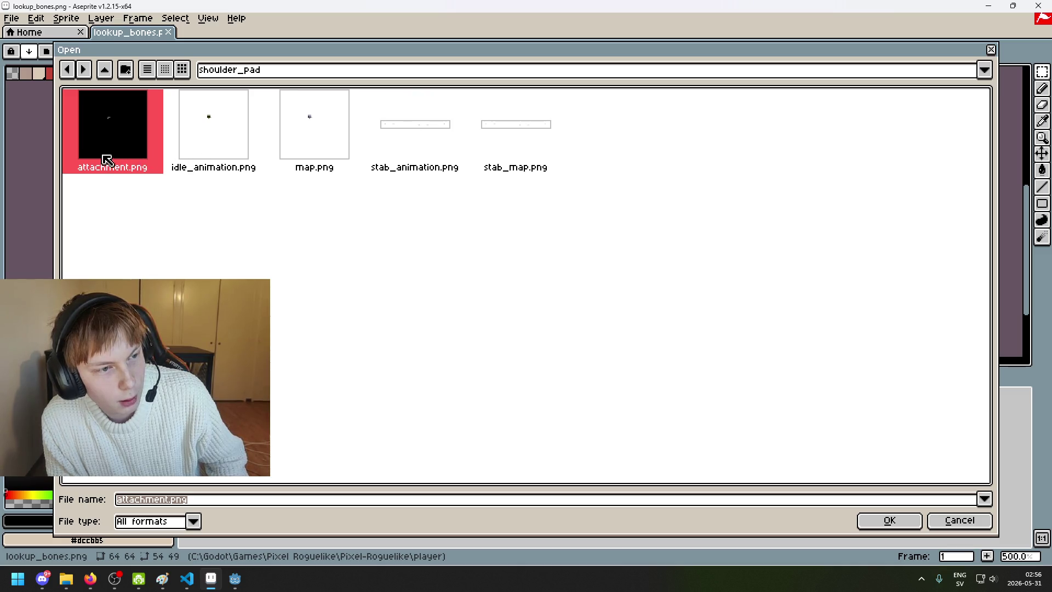
left_click(287, 139, "ctrl")
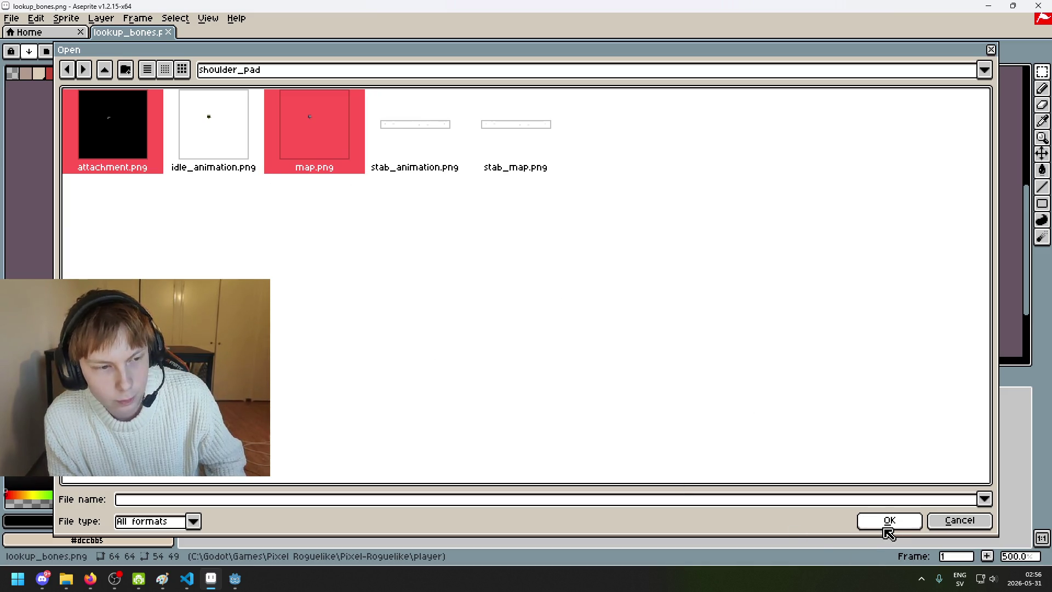
left_click(267, 77)
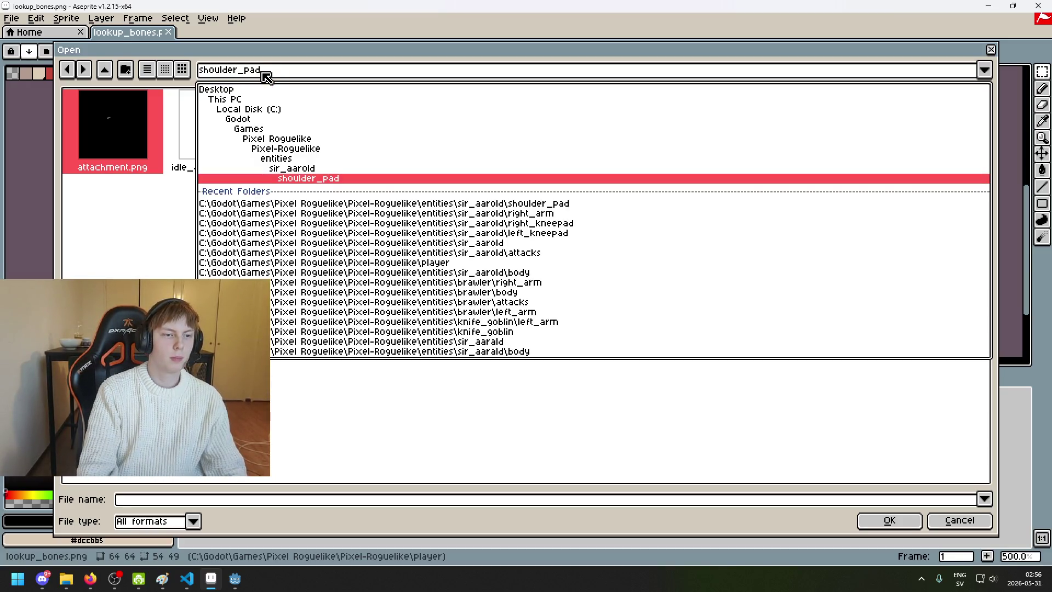
left_click(304, 173)
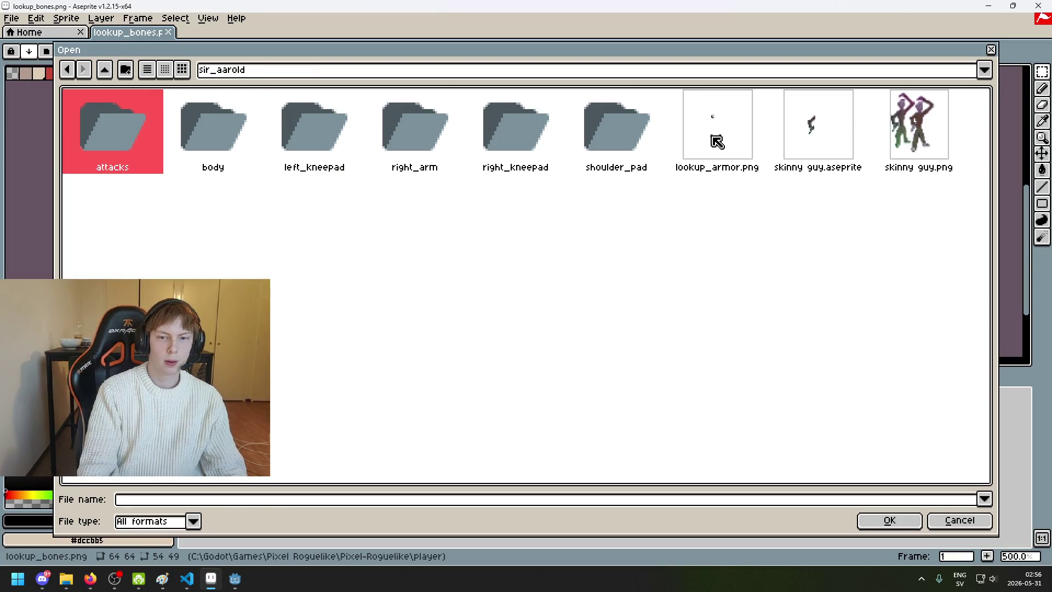
double_click(717, 142)
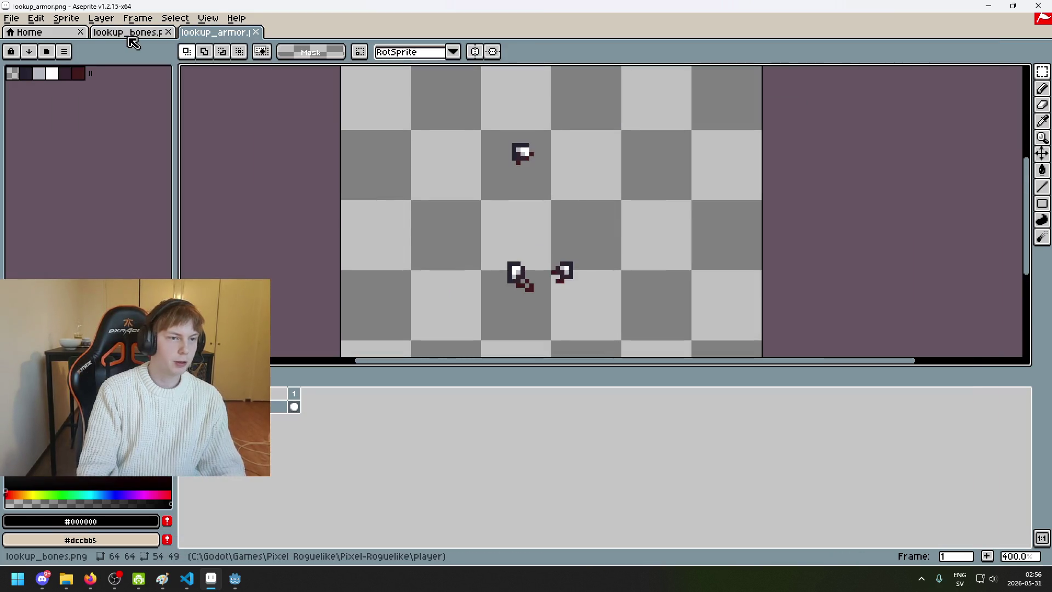
Step: Open map.png from the shoulder_pad subfolder
left_click(129, 34)
left_click(11, 18)
left_click(24, 45)
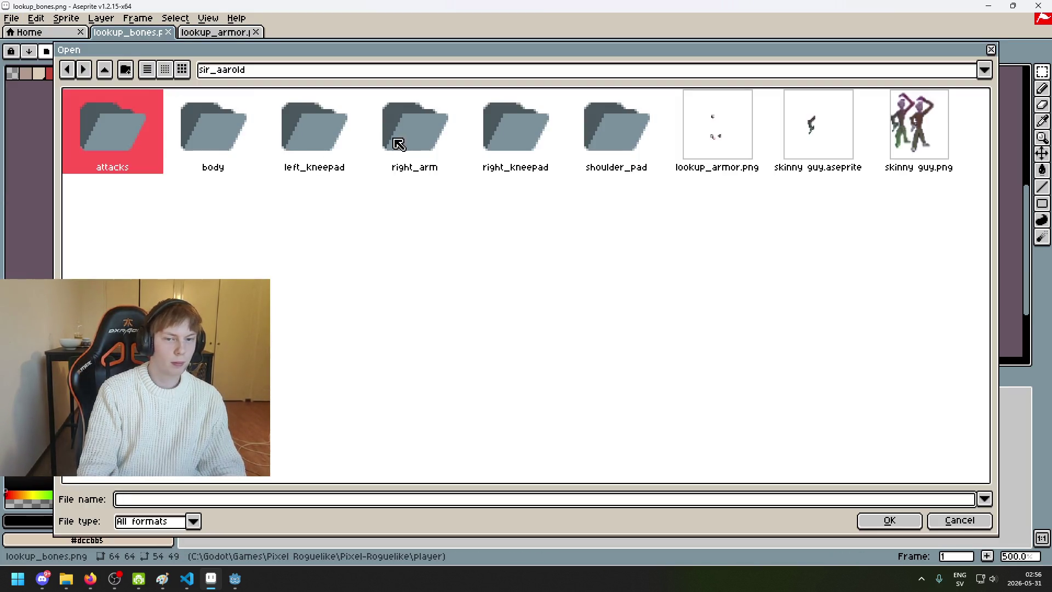
double_click(629, 129)
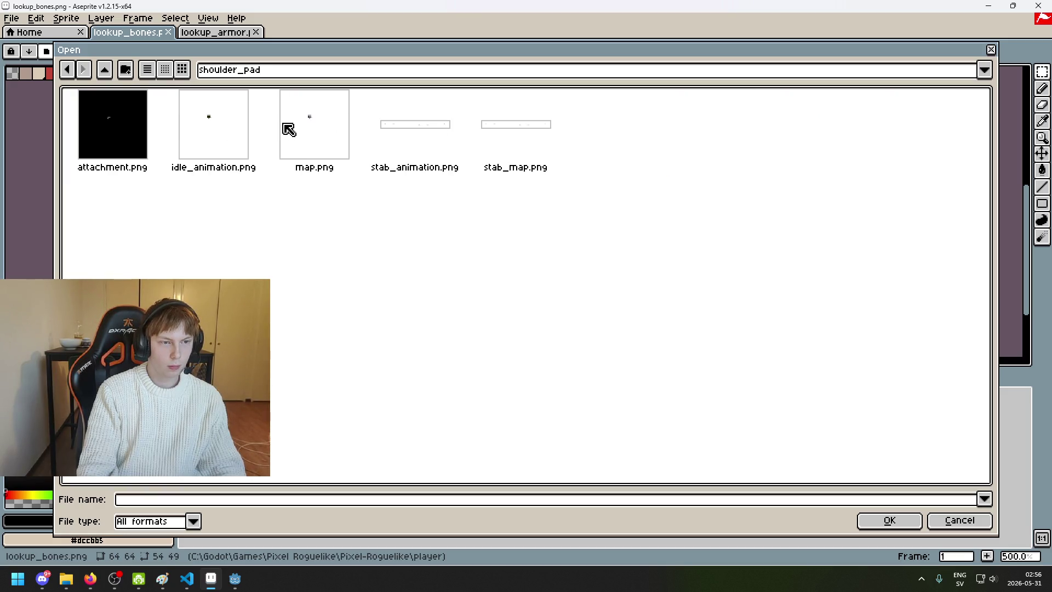
double_click(305, 126)
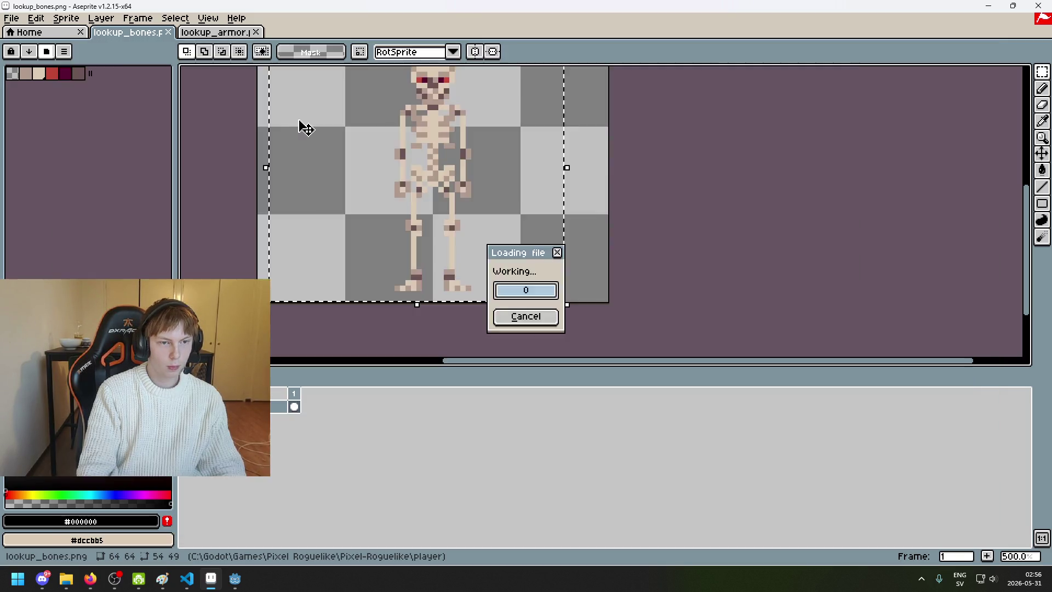
Step: Paste the copied piece into lookup_armor.png and commit it
left_click(220, 32)
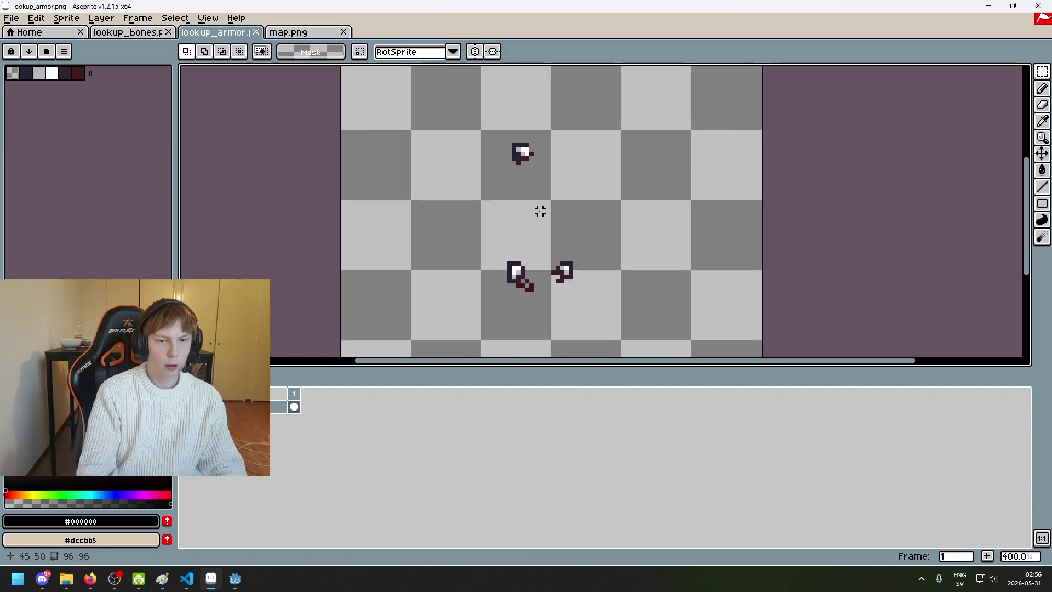
key("ctrl+v")
scroll(529, 121, "up", 4)
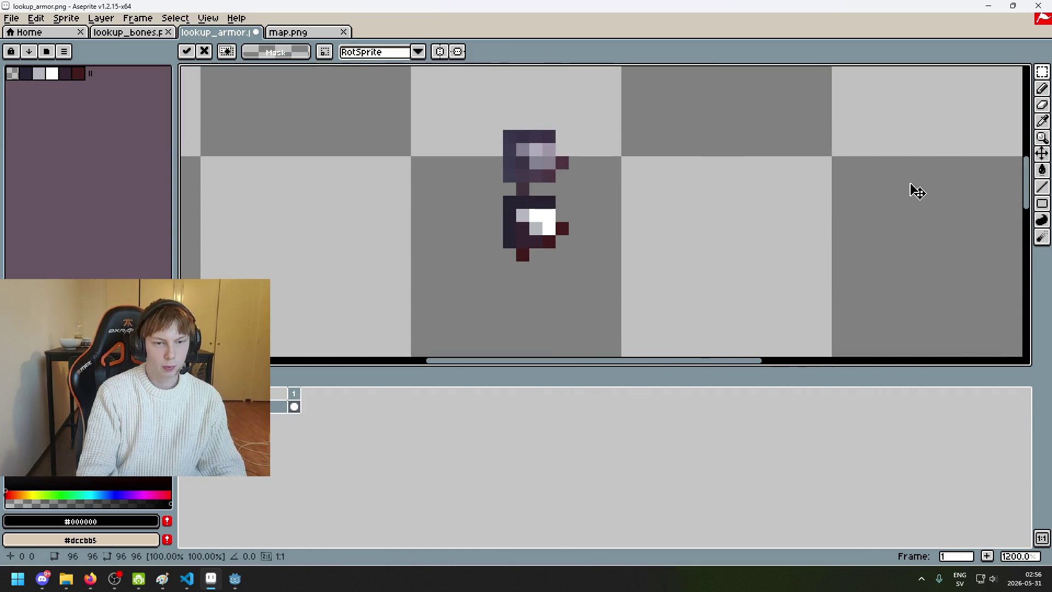
scroll(867, 201, "down", 3)
key("Return")
scroll(809, 242, "up", 3)
Step: Select the lower armor piece and move it up onto the upper armor piece
left_click_drag(750, 248, 620, 183)
left_click_drag(703, 226, 704, 161)
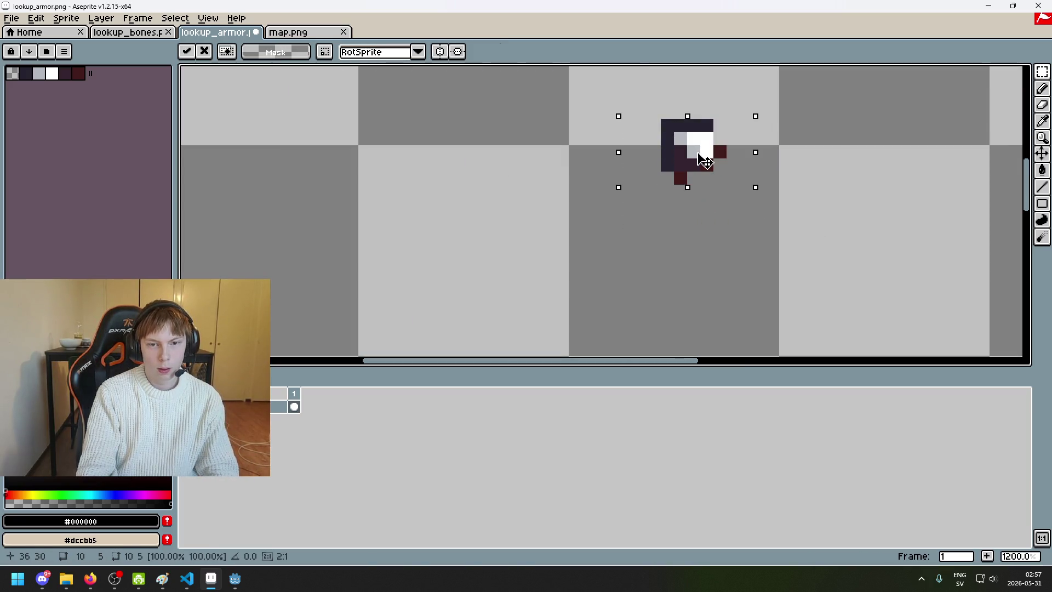
left_click(824, 204)
scroll(846, 219, "down", 5)
scroll(767, 203, "right", 3)
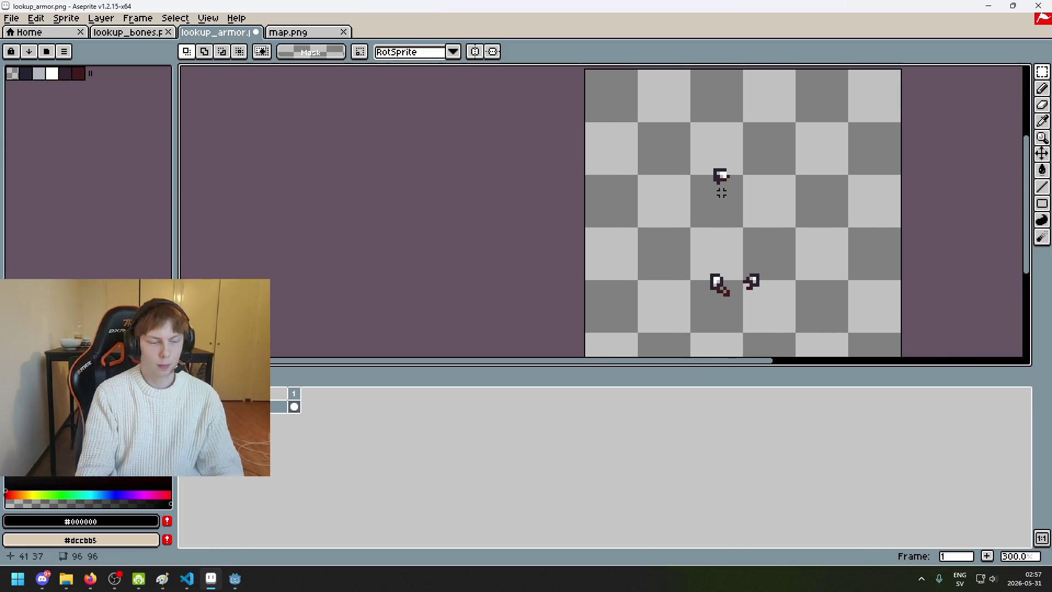
scroll(694, 176, "up", 9)
scroll(712, 206, "down", 3)
scroll(712, 207, "up", 3)
scroll(641, 169, "down", 3)
scroll(646, 174, "up", 3)
scroll(635, 164, "down", 1)
scroll(645, 180, "up", 1)
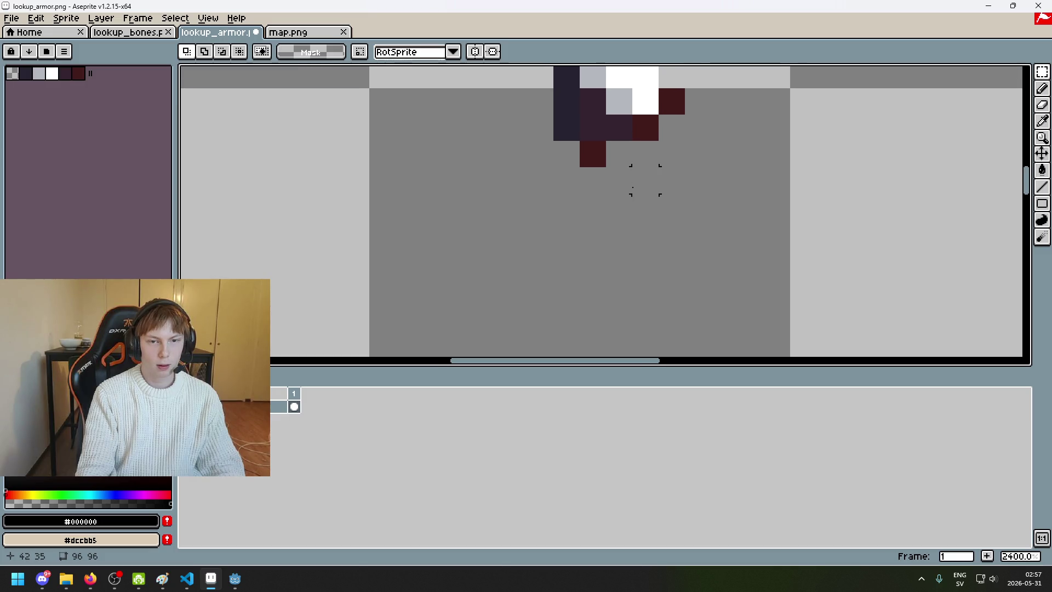
scroll(606, 197, "down", 9)
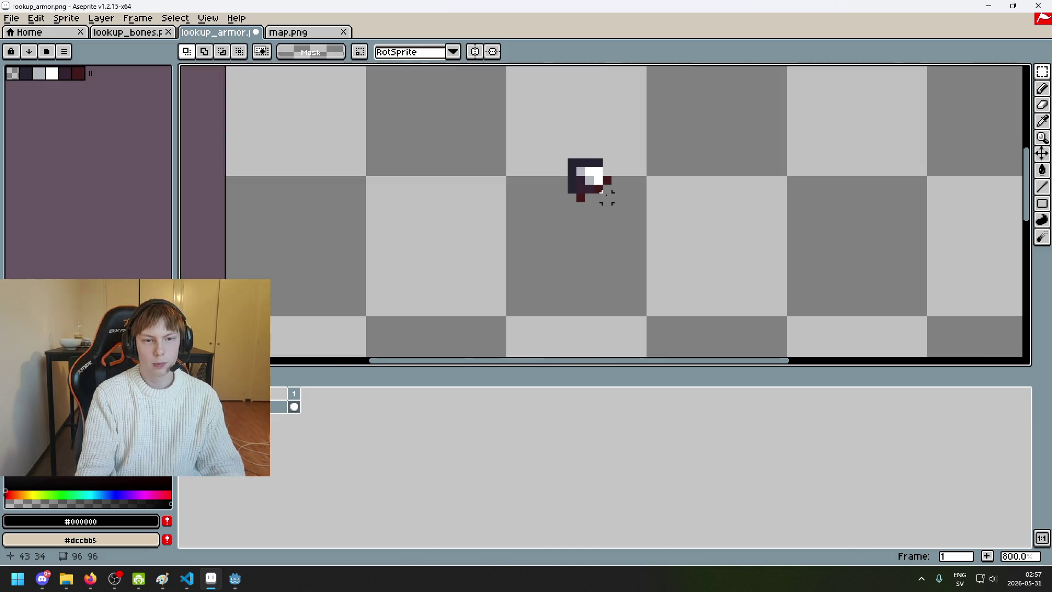
Step: Return to the Godot editor, run the project, and start a new game
mouse_move(234, 577)
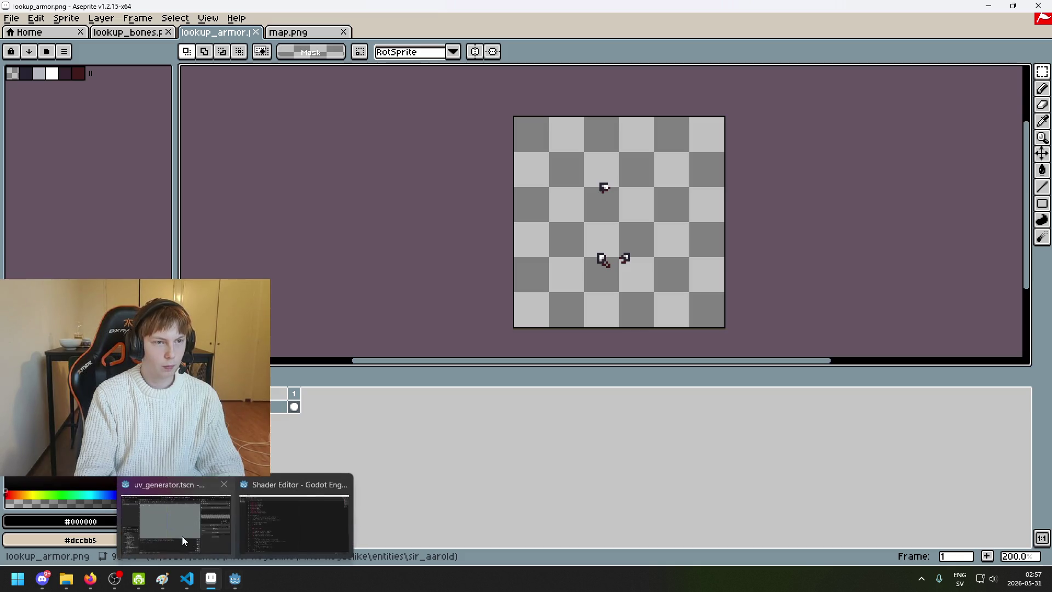
left_click(188, 543)
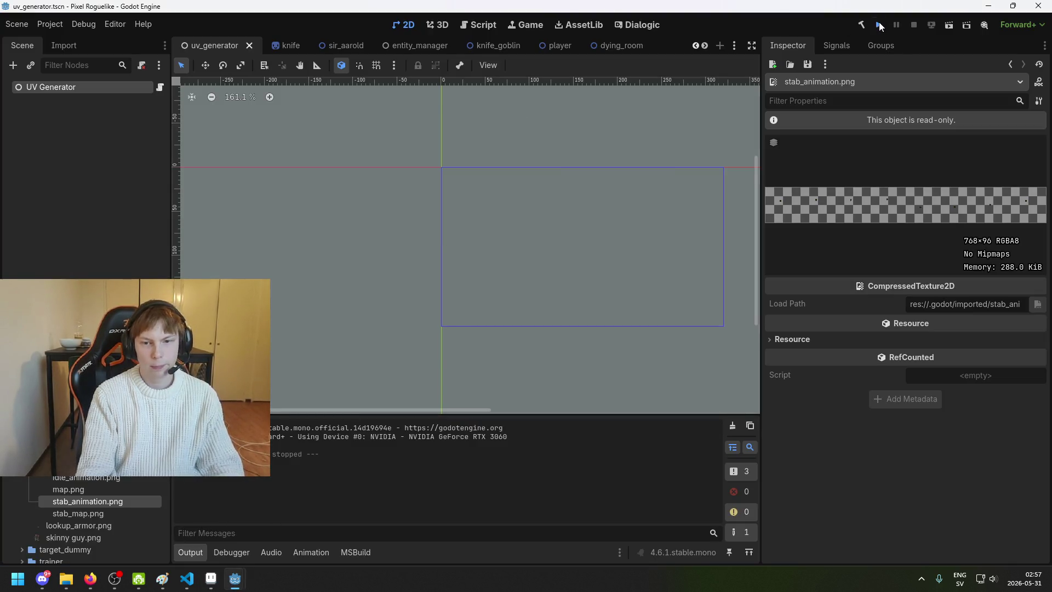
left_click(880, 26)
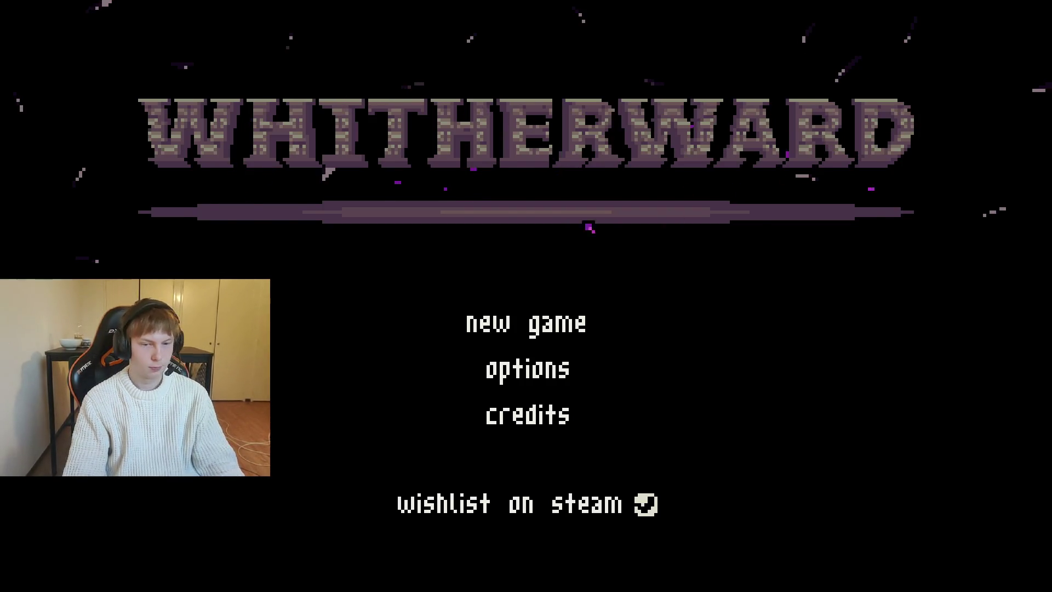
left_click(531, 318)
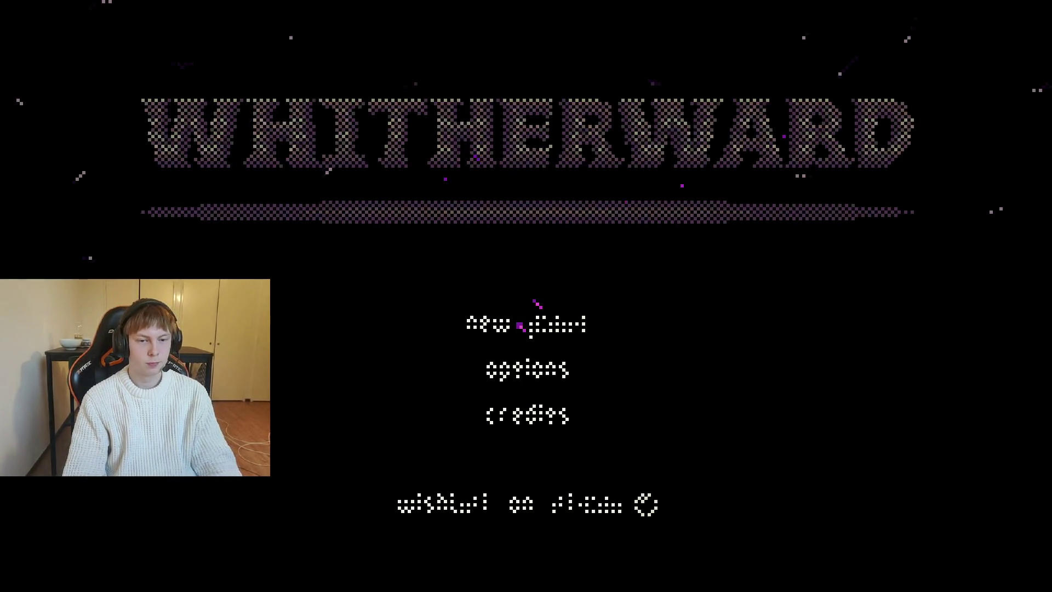
Step: Walk toward the armored knight, slash it several times, then quit with F8
key("w")
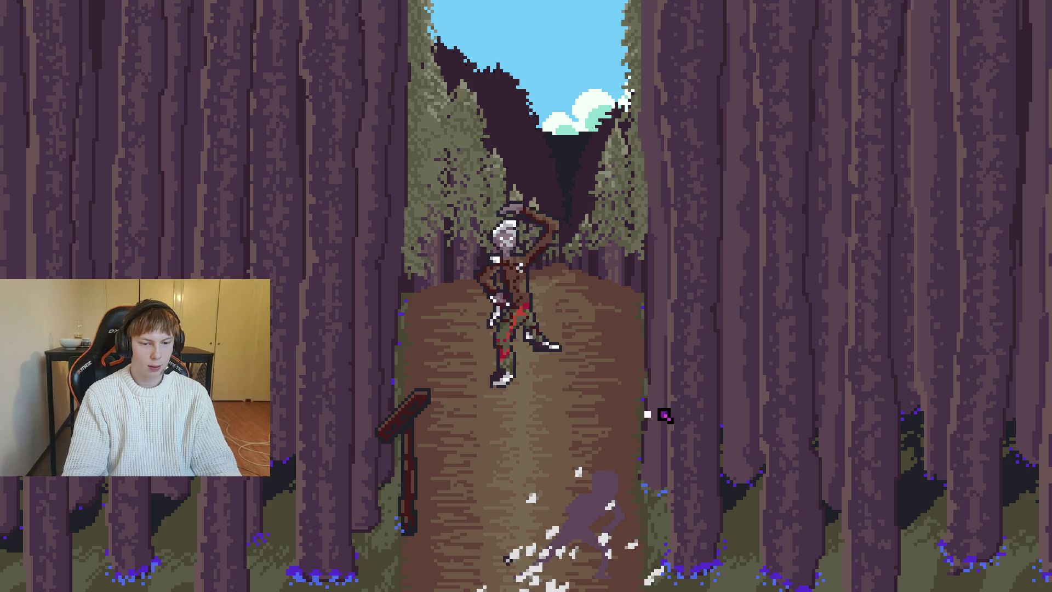
left_click(630, 424)
mouse_move(981, 406)
left_mouse_down()
mouse_move(697, 439)
mouse_move(723, 455)
left_mouse_up()
mouse_move(623, 288)
left_mouse_down()
mouse_move(737, 277)
mouse_move(750, 315)
left_mouse_up()
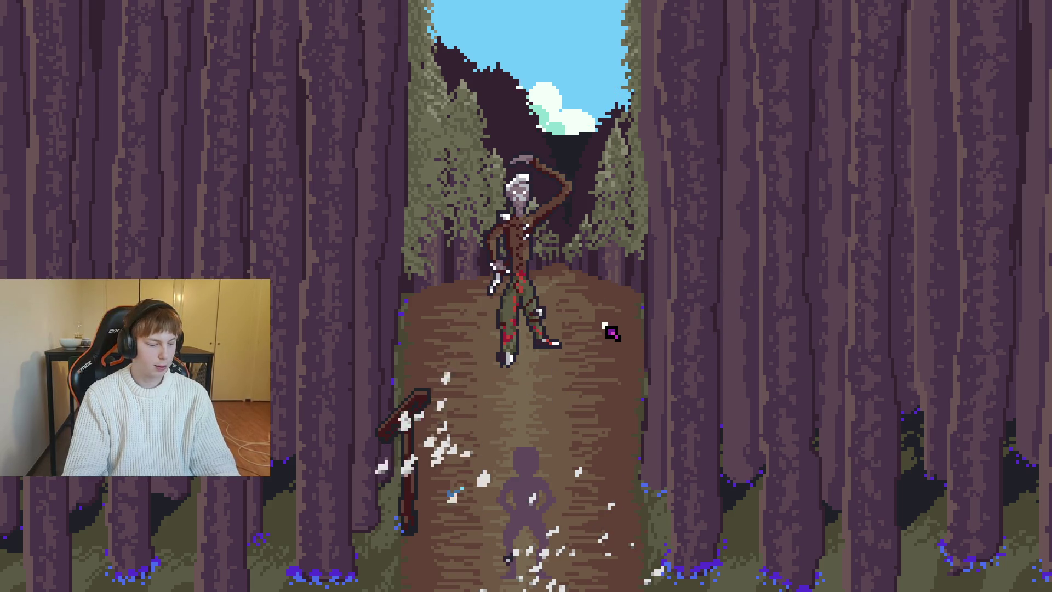
mouse_move(638, 290)
left_mouse_down()
mouse_move(570, 258)
mouse_move(547, 346)
left_mouse_up()
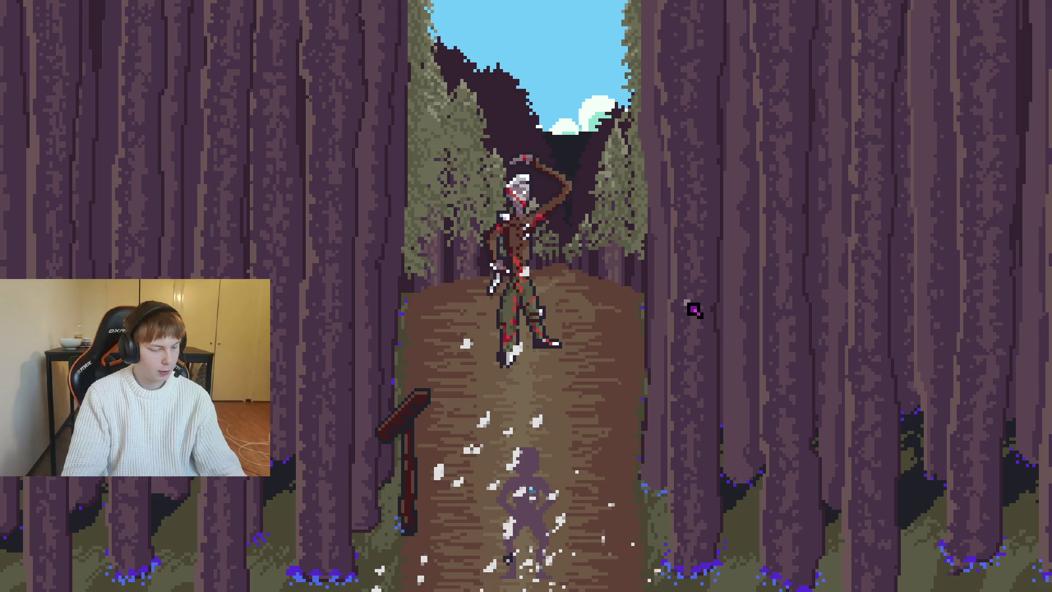
key("F8")
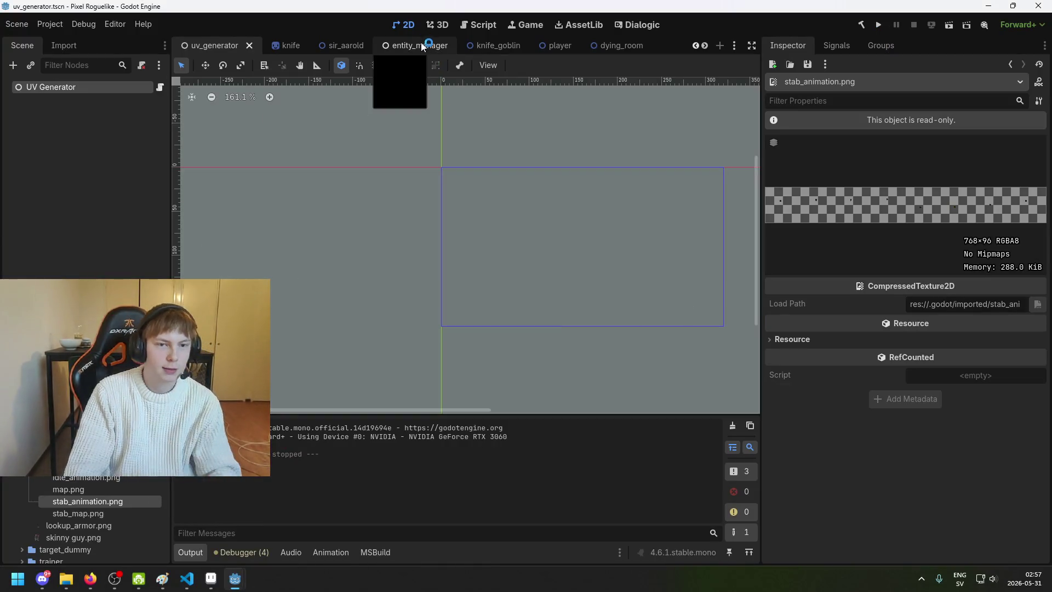
Step: In sir_aarold, set Flesh and RArmFlesh physical material to flesh
left_click(408, 45)
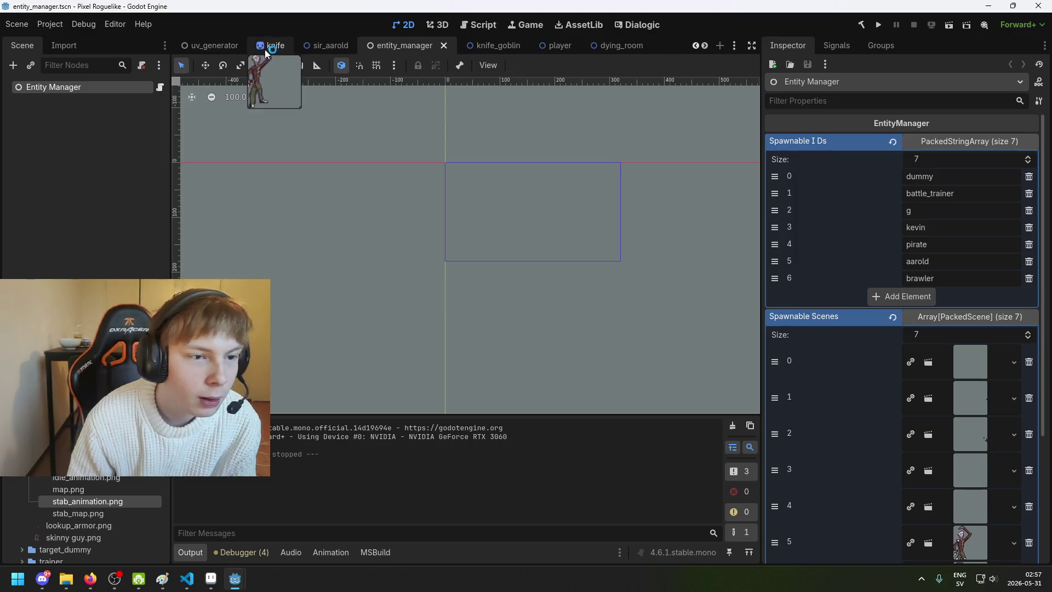
left_click(329, 46)
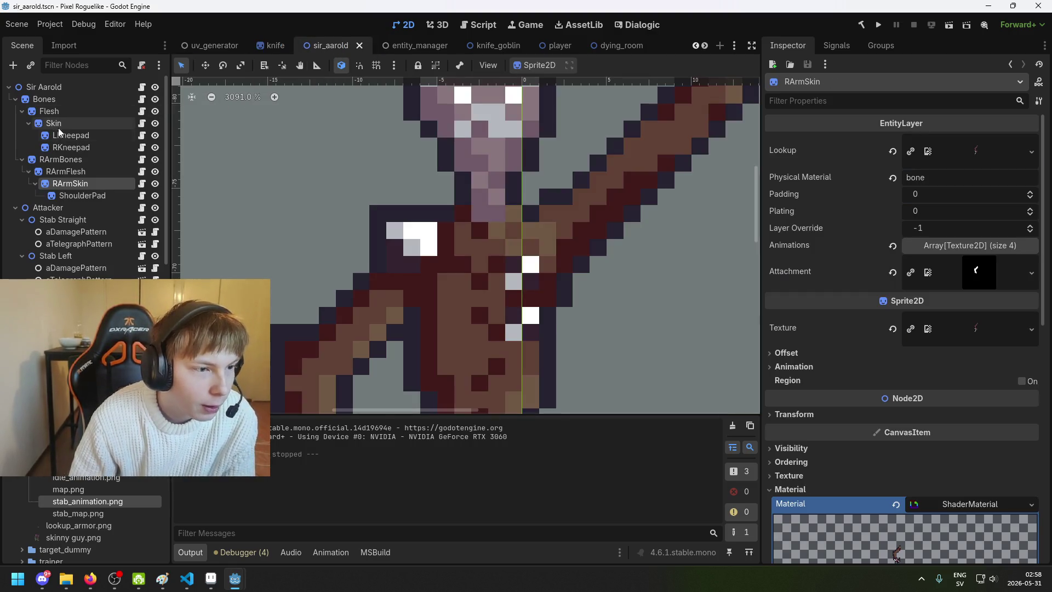
left_click(55, 111)
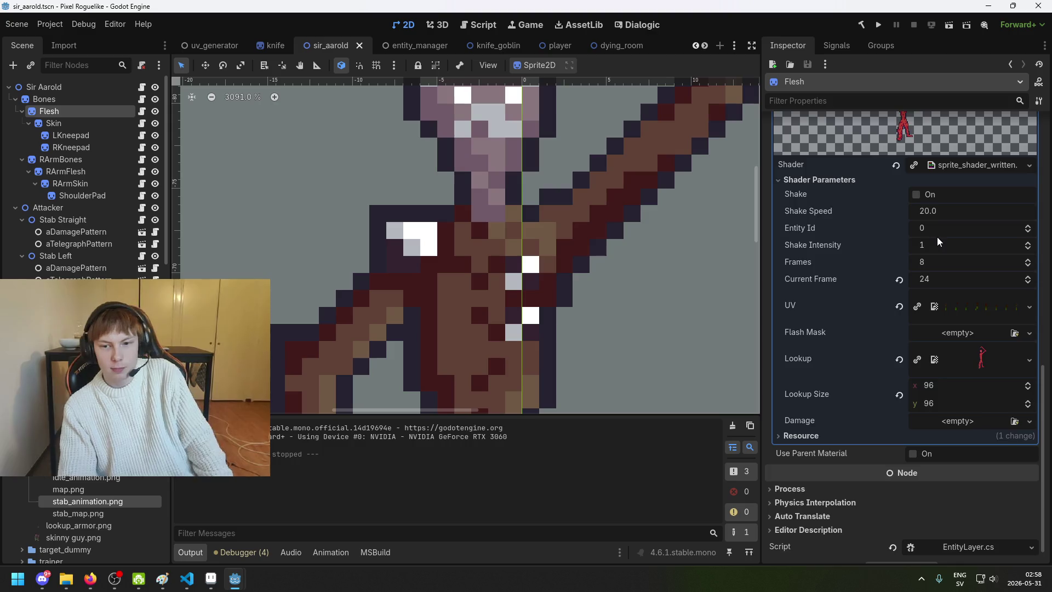
scroll(938, 241, "up", 10)
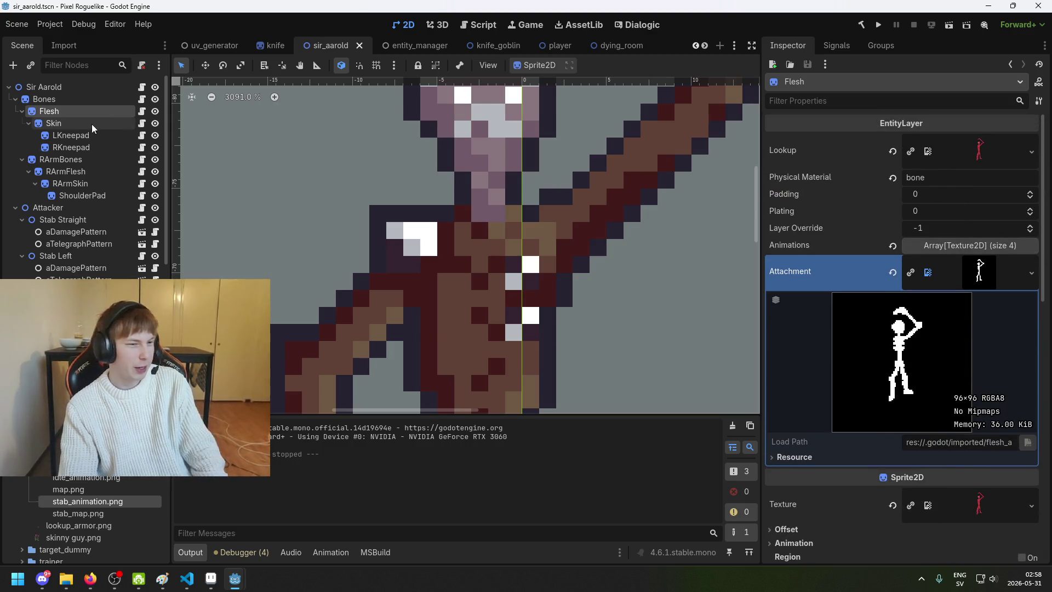
left_click(66, 172)
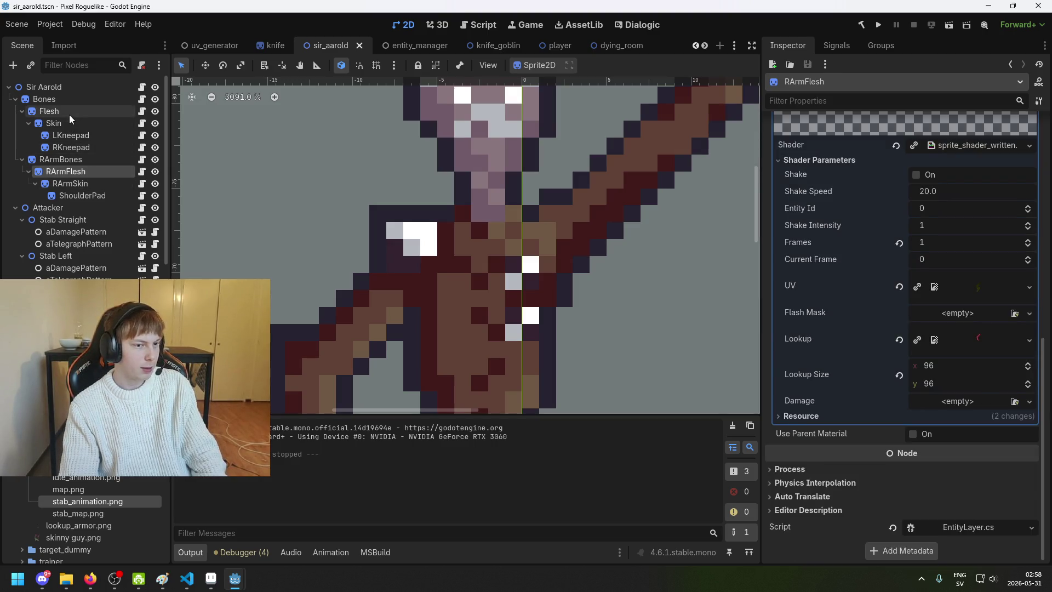
left_click(69, 115, "ctrl")
double_click(949, 181)
type("flesh")
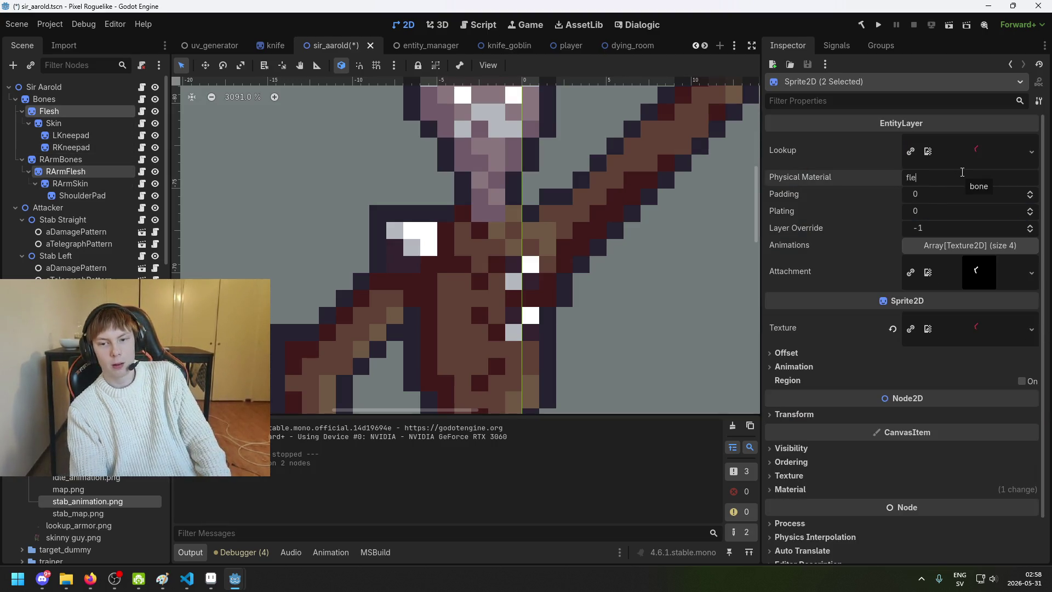
Step: Set Skin and RArmSkin physical material to skin and save the scene
left_click(94, 124)
left_click(94, 183, "ctrl")
double_click(926, 181)
type("skin")
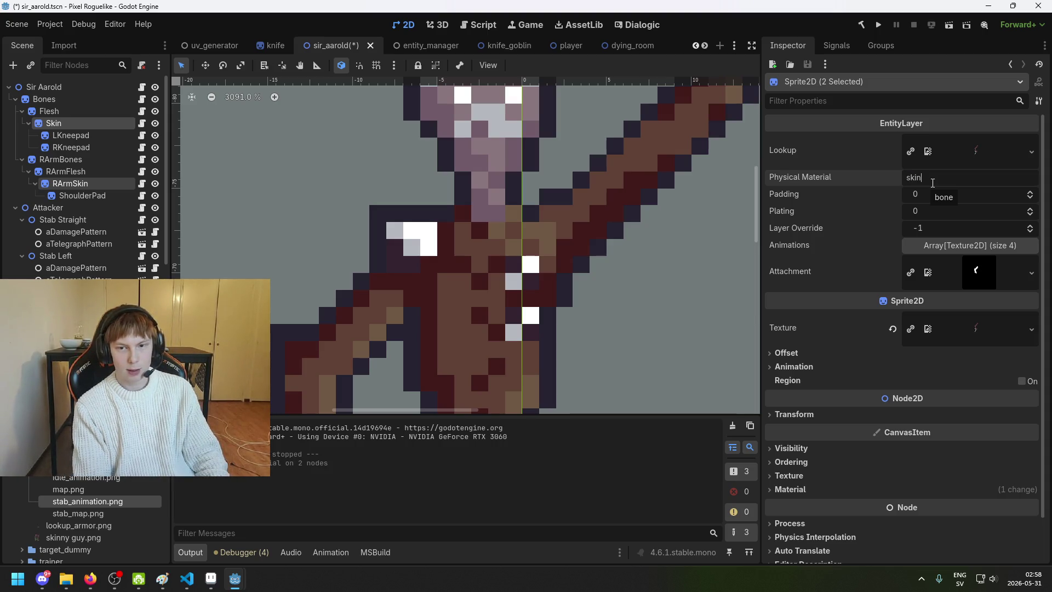
key("ctrl+s")
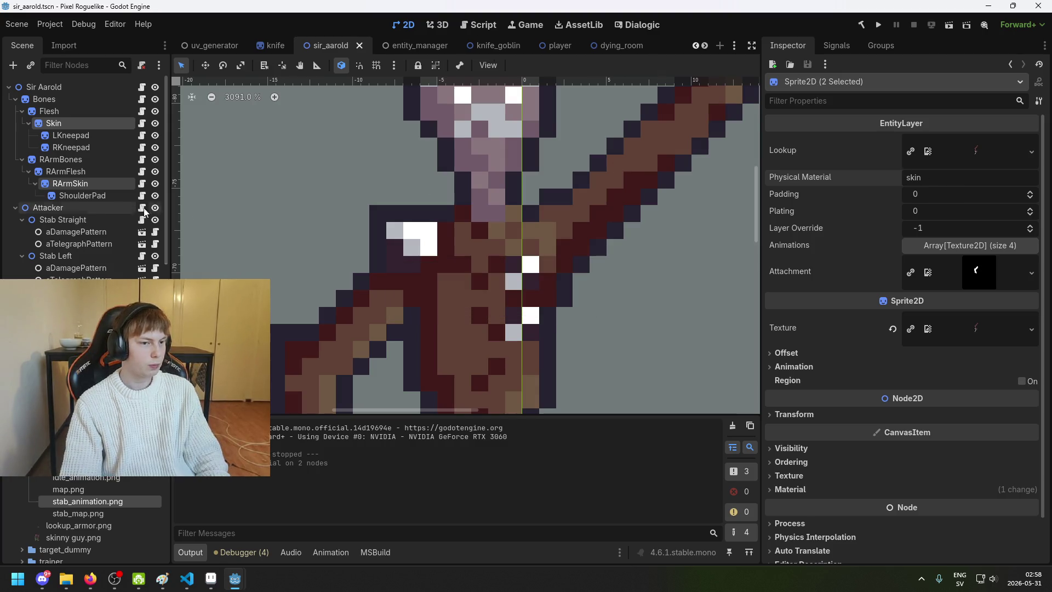
Step: Set the kneepads and ShoulderPad physical material to metal and save
left_click(83, 196)
left_click(95, 136, "shift")
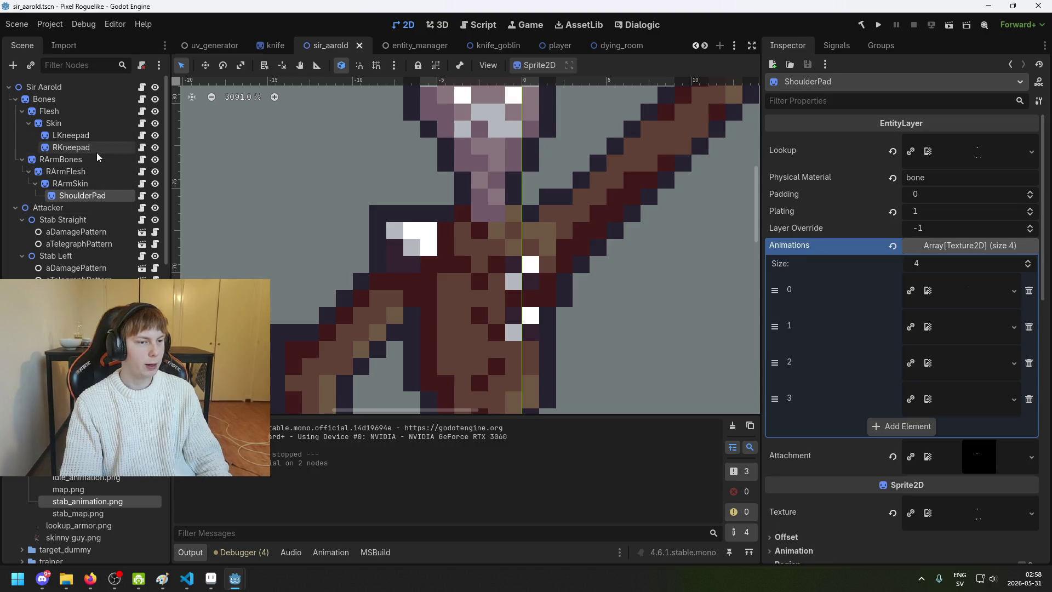
left_click(99, 207)
left_click(99, 195)
left_click(95, 147, "ctrl")
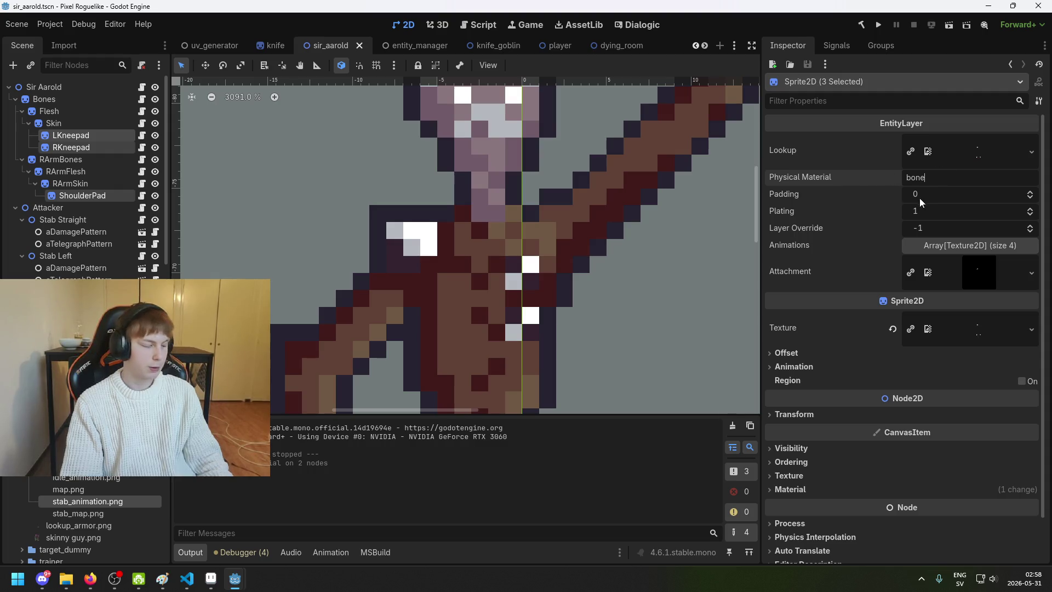
key("BackSpace")
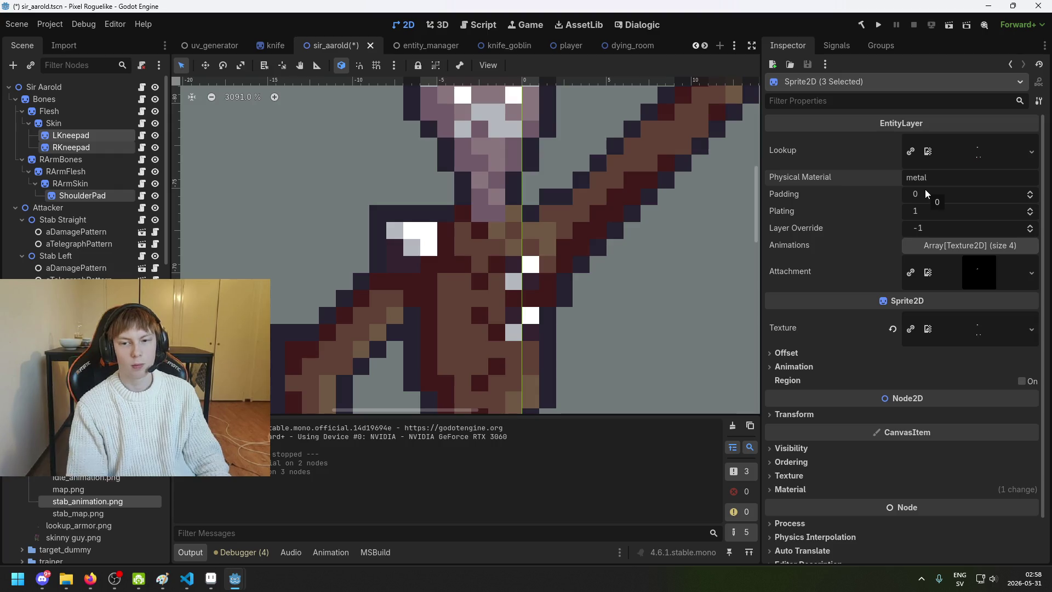
key("ctrl+s")
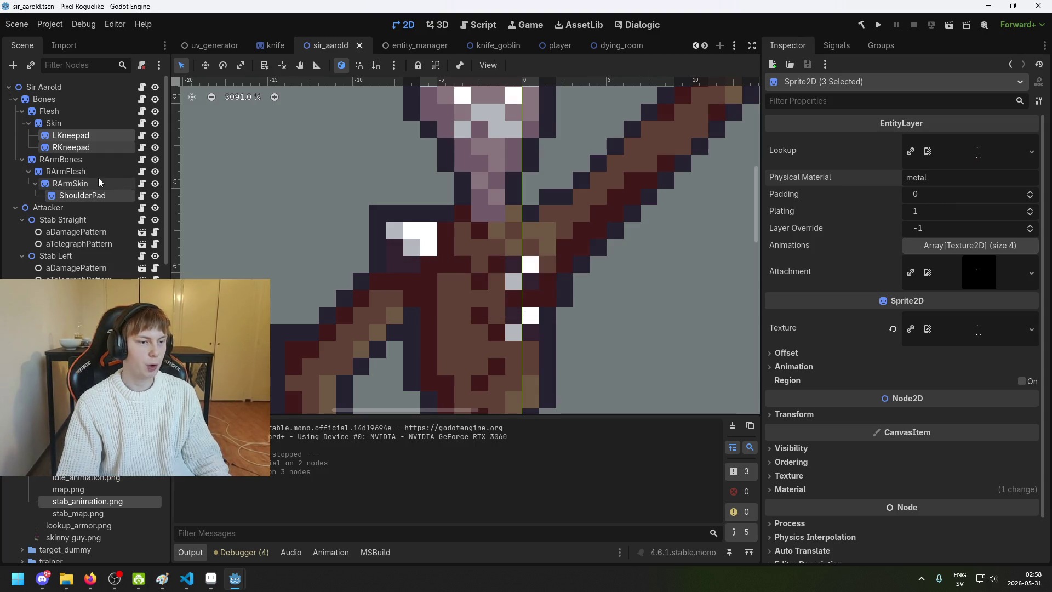
Step: Check the RArmBones, RArmSkin, Flesh and Bones layers, save, and run the game
left_click(91, 158)
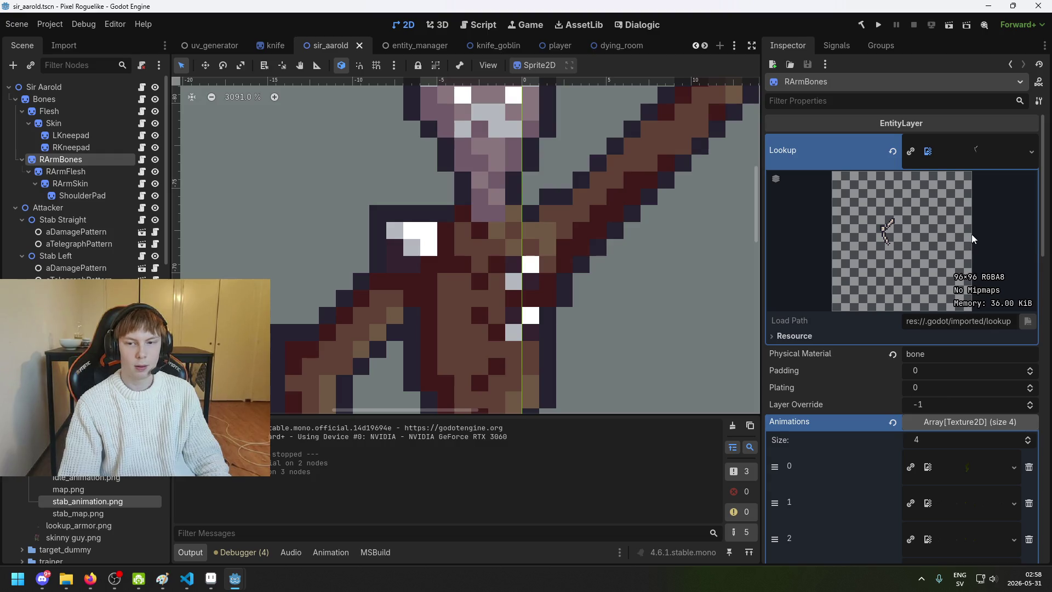
left_click(66, 182)
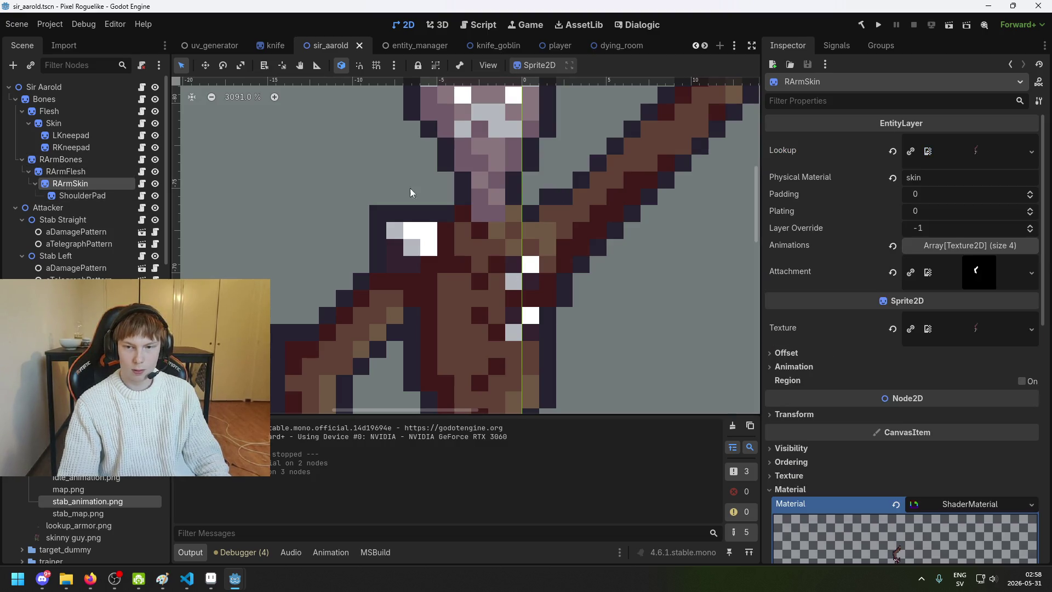
key("Up")
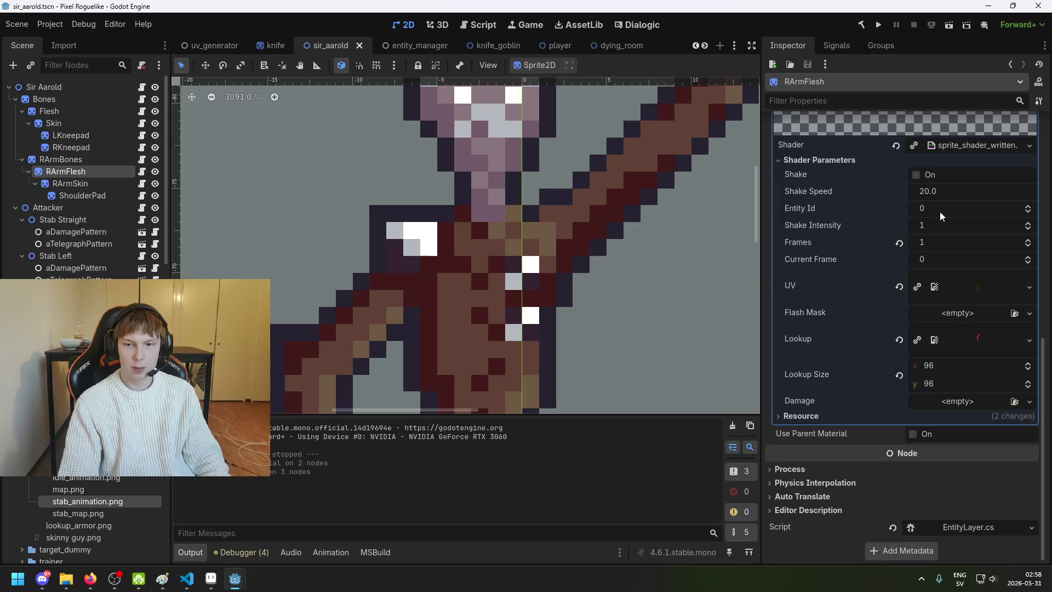
scroll(936, 211, "up", 8)
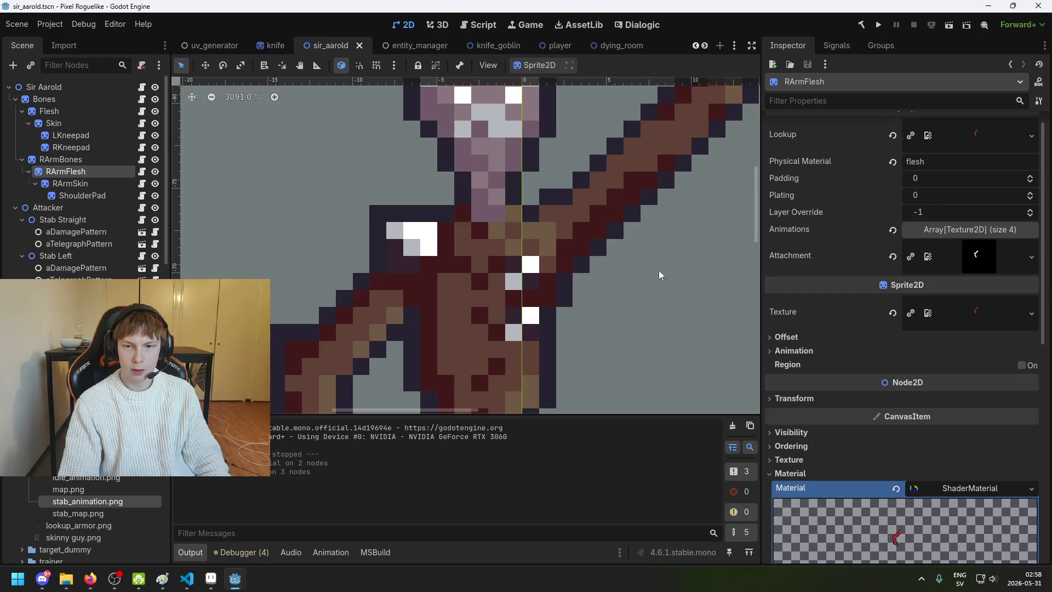
left_click(91, 110)
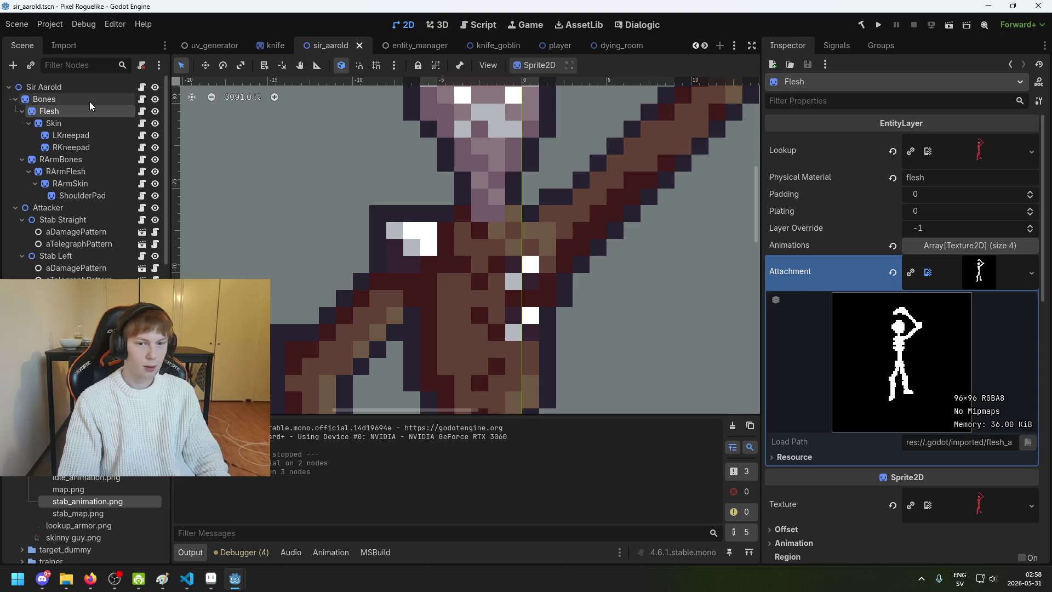
left_click(90, 101)
key("ctrl+s")
left_click(879, 26)
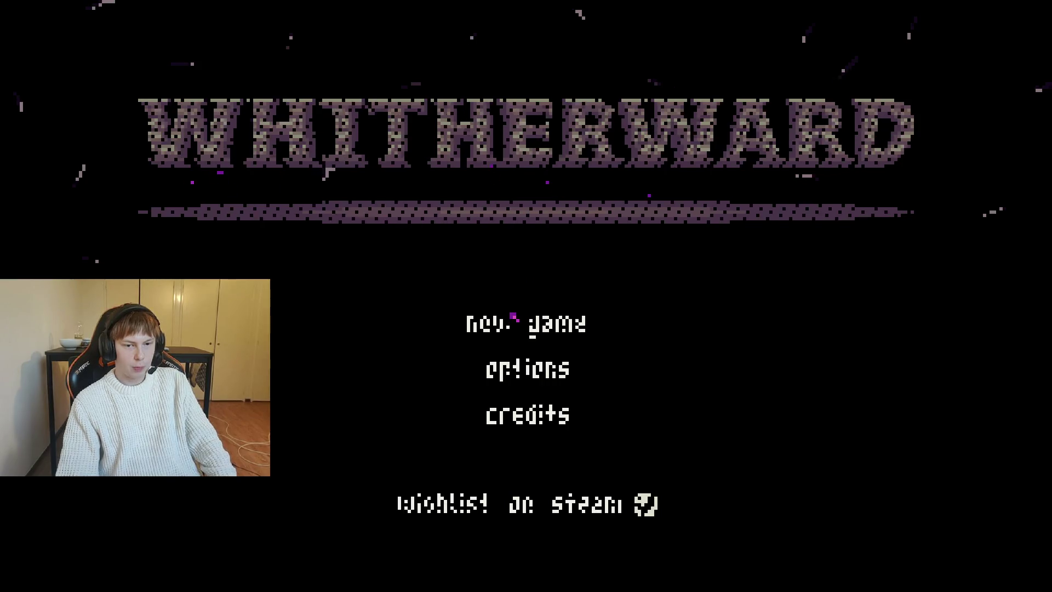
Step: Start a new game, strike the enemy's chest and left side, then stop with F8
left_click(512, 316)
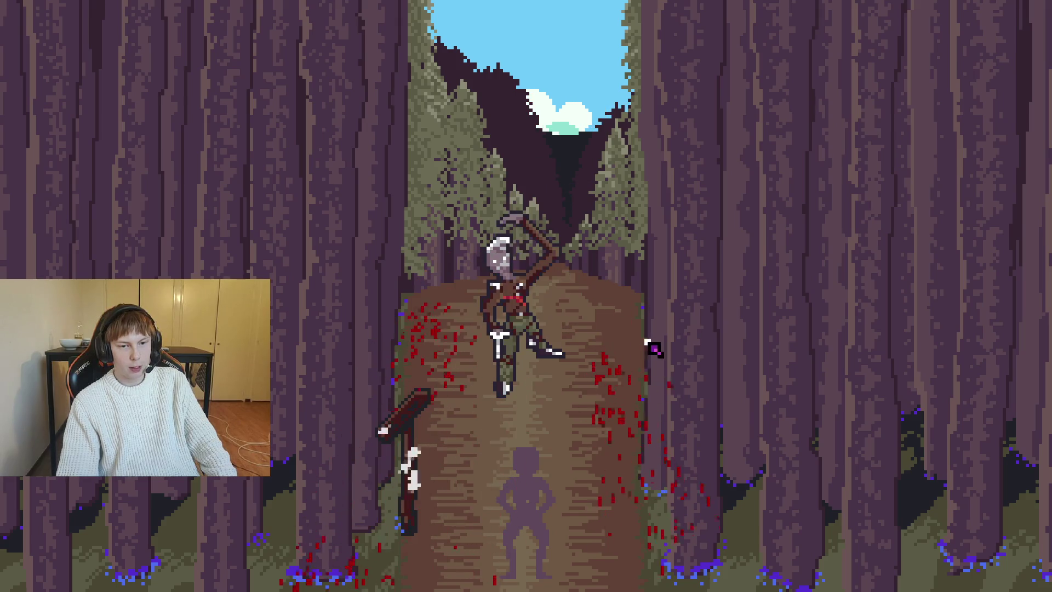
left_click(563, 283)
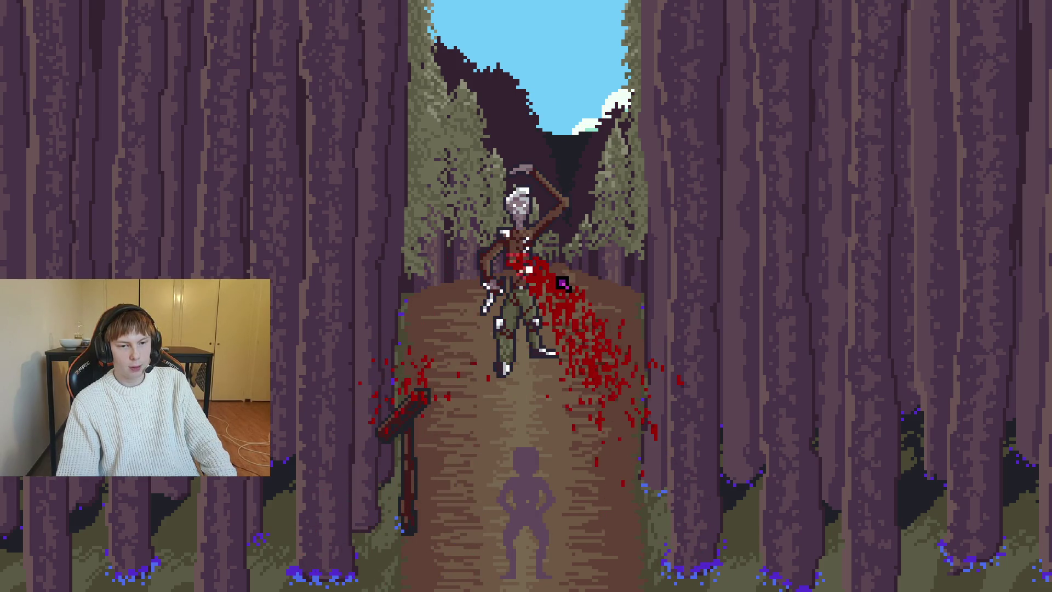
left_click(494, 273)
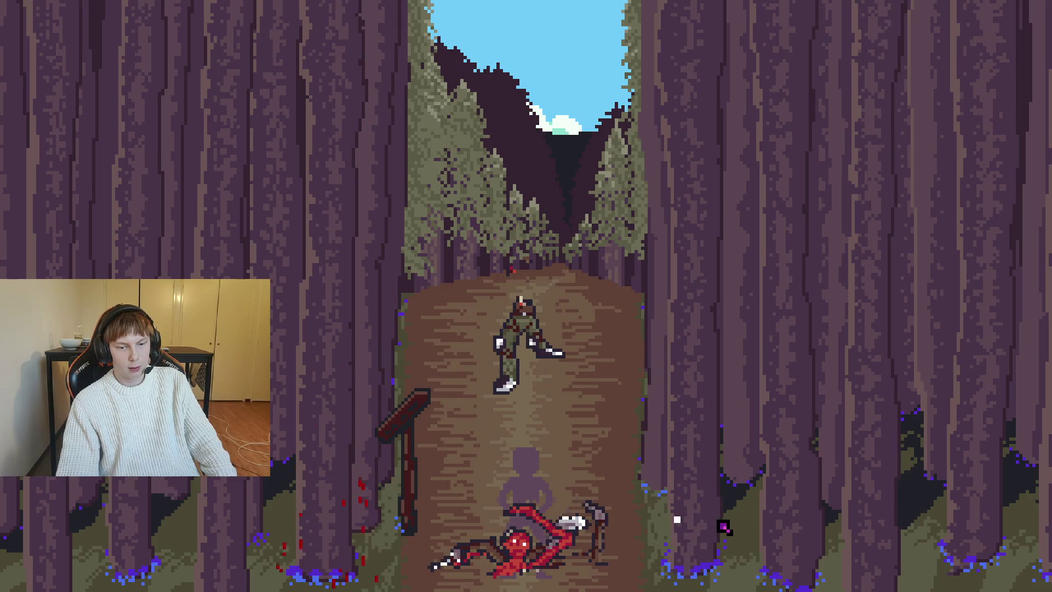
key("F8")
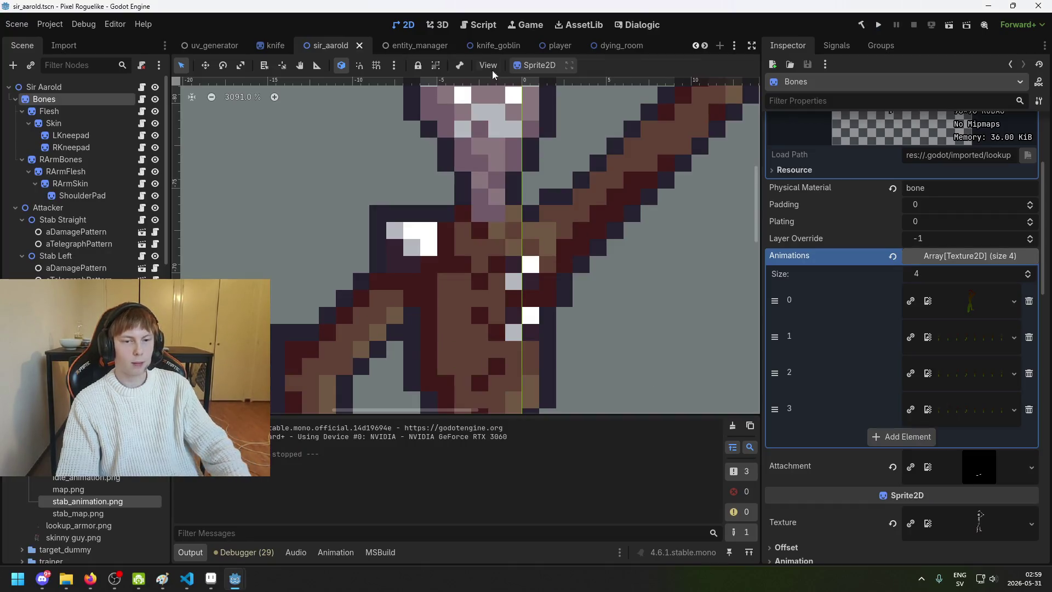
key("ctrl+s")
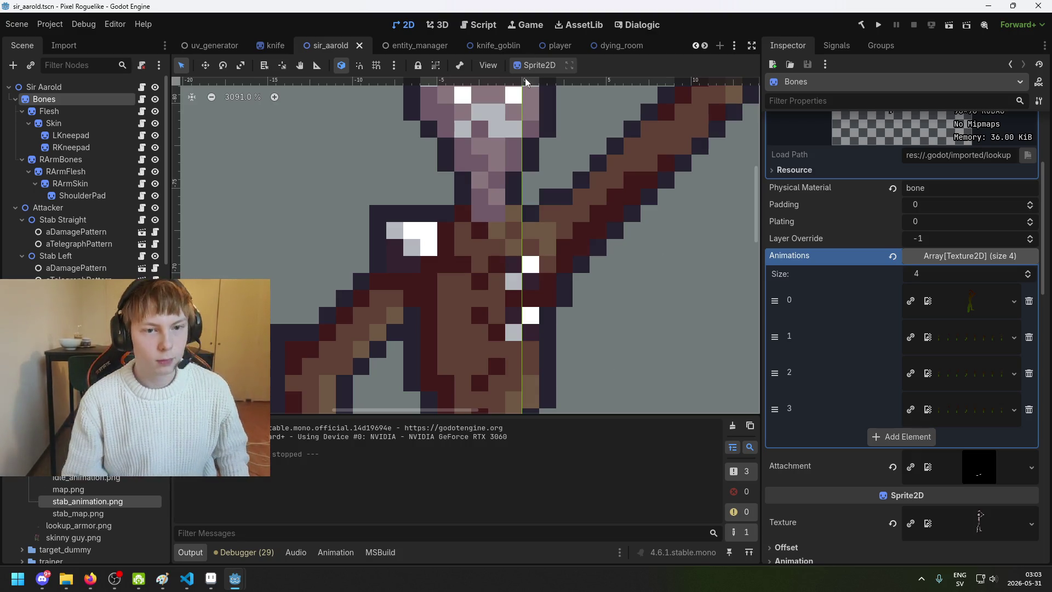
Step: Pan the canvas to center the Sir Aarold character and save the scene
key("ctrl+s")
scroll(328, 156, "down", 4)
mouse_move(350, 174)
left_mouse_down()
mouse_move(401, 176)
mouse_move(464, 201)
left_mouse_up()
scroll(399, 174, "down", 2)
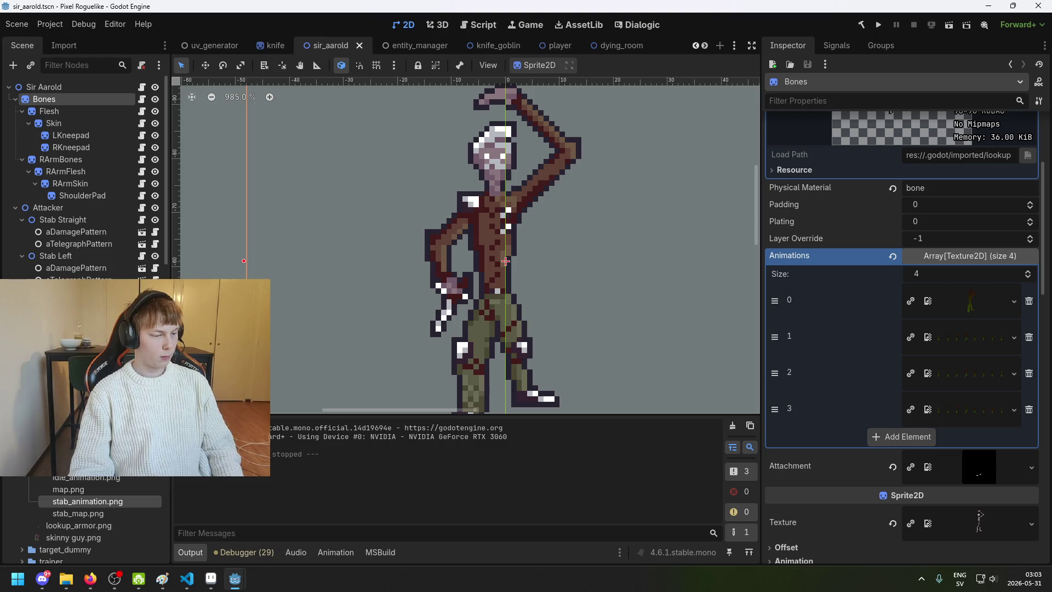
mouse_move(370, 282)
left_mouse_down()
mouse_move(432, 249)
mouse_move(418, 248)
left_mouse_up()
key("ctrl+s")
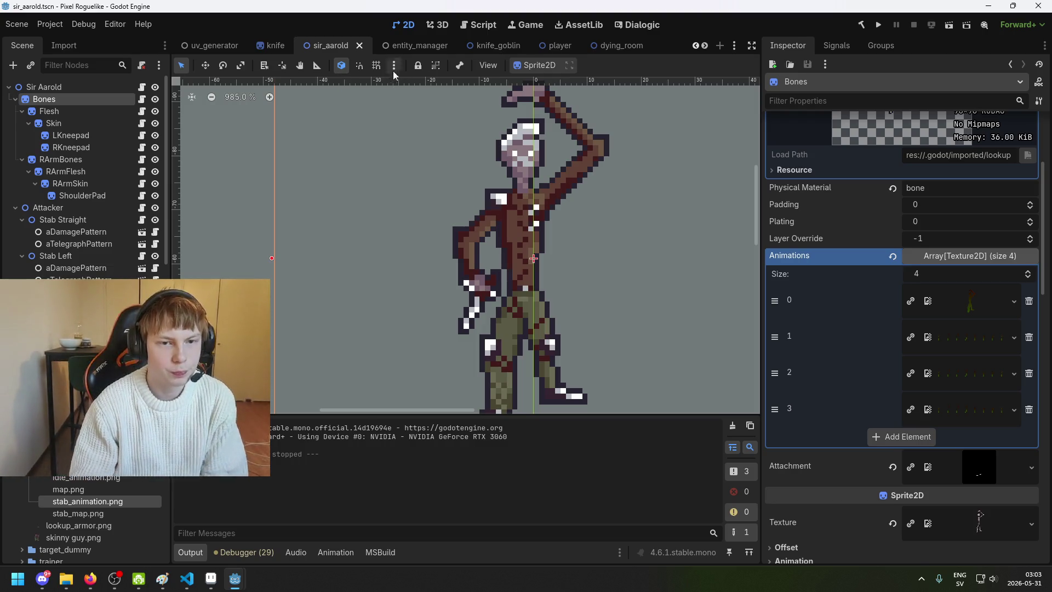
scroll(404, 146, "down", 1)
scroll(555, 204, "right", 2)
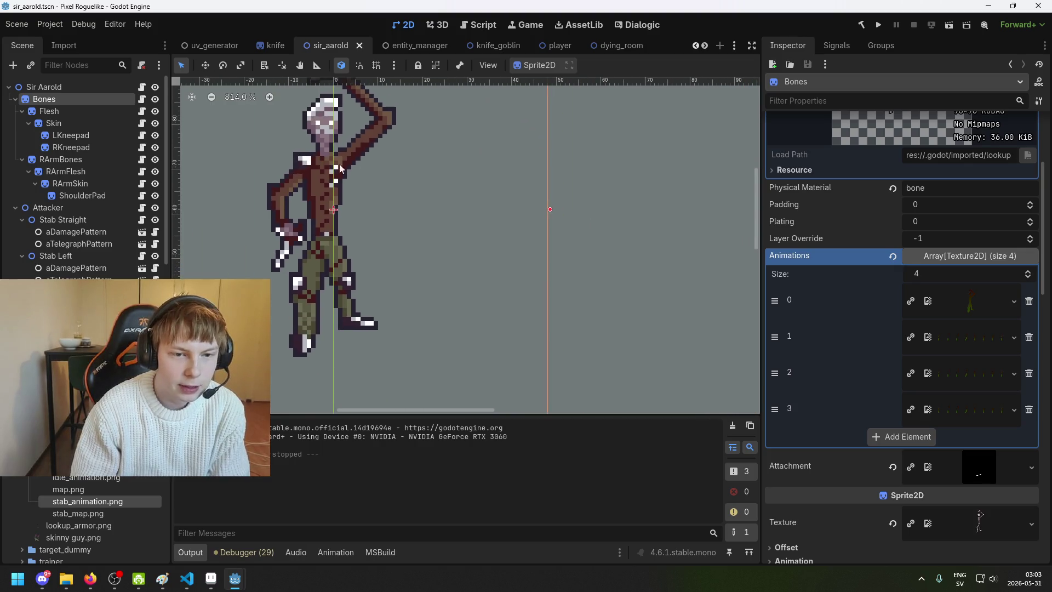
scroll(407, 179, "left", 2)
scroll(428, 232, "down", 2)
scroll(438, 219, "right", 2)
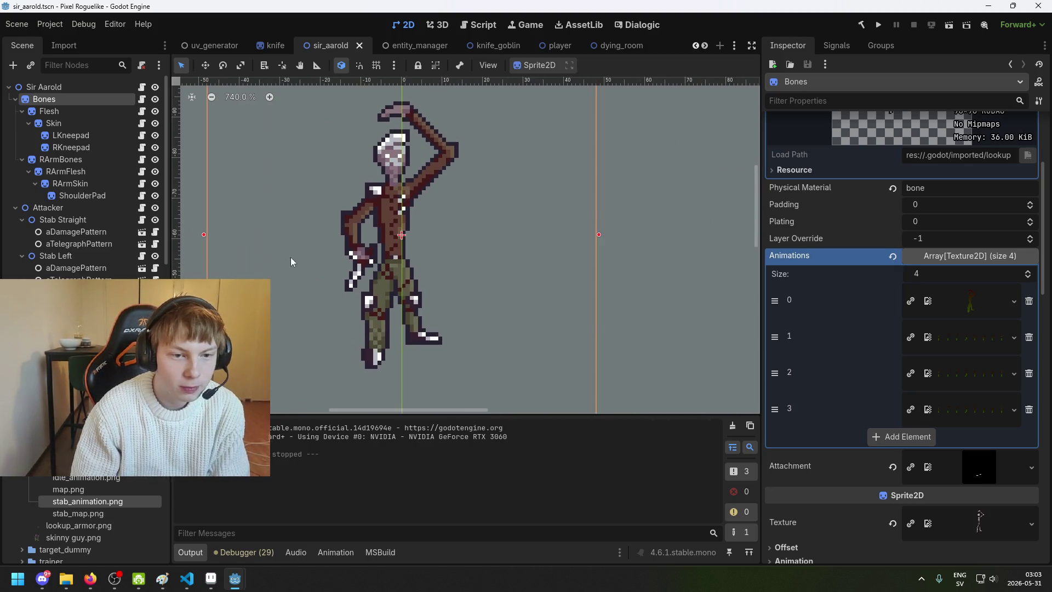
scroll(307, 246, "down", 3)
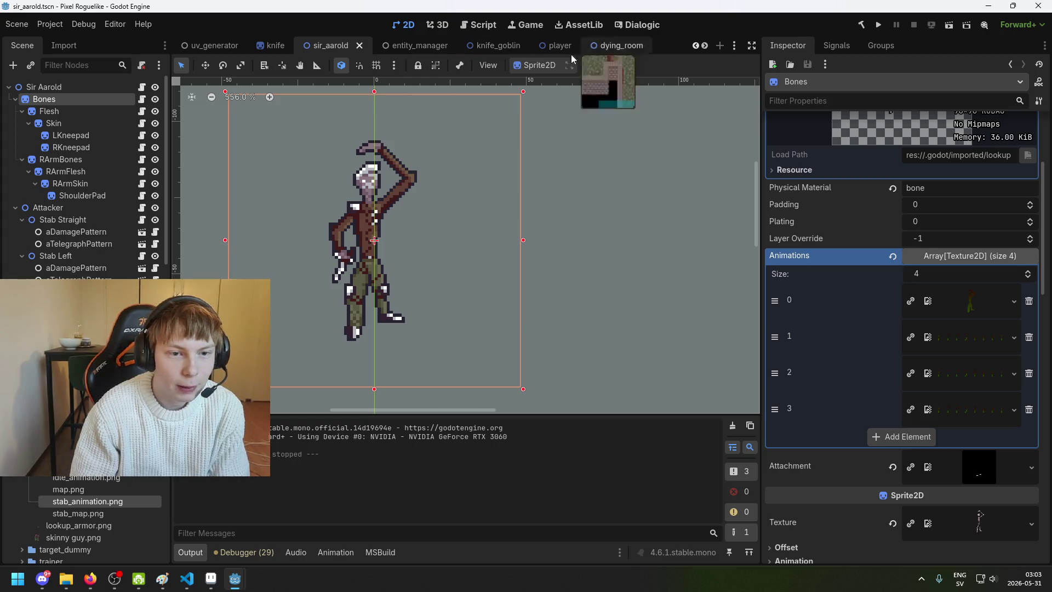
scroll(375, 207, "down", 3)
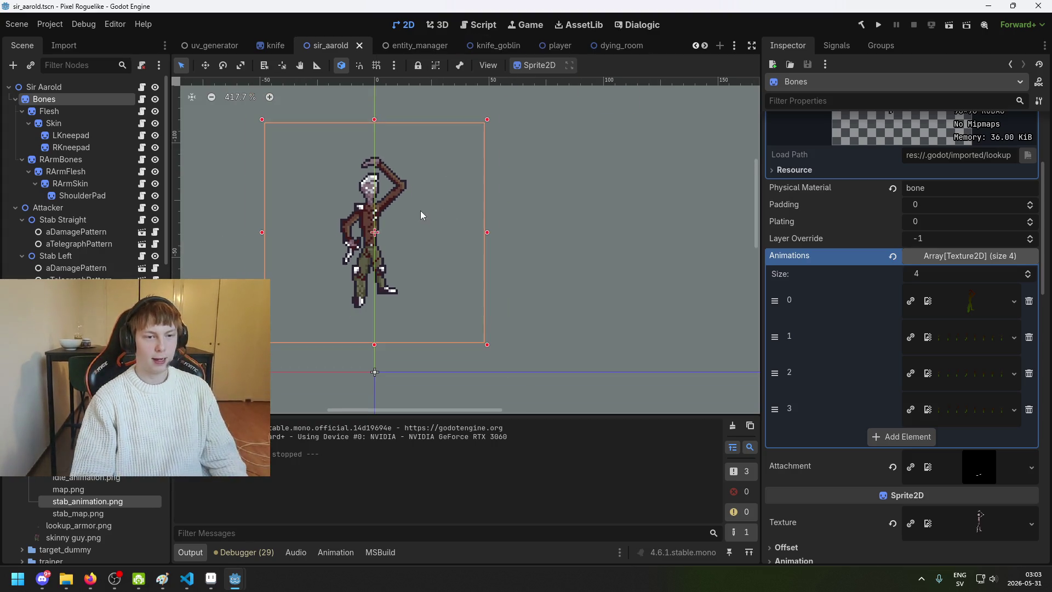
scroll(547, 164, "up", 2)
scroll(448, 133, "down", 1)
key("ctrl+s")
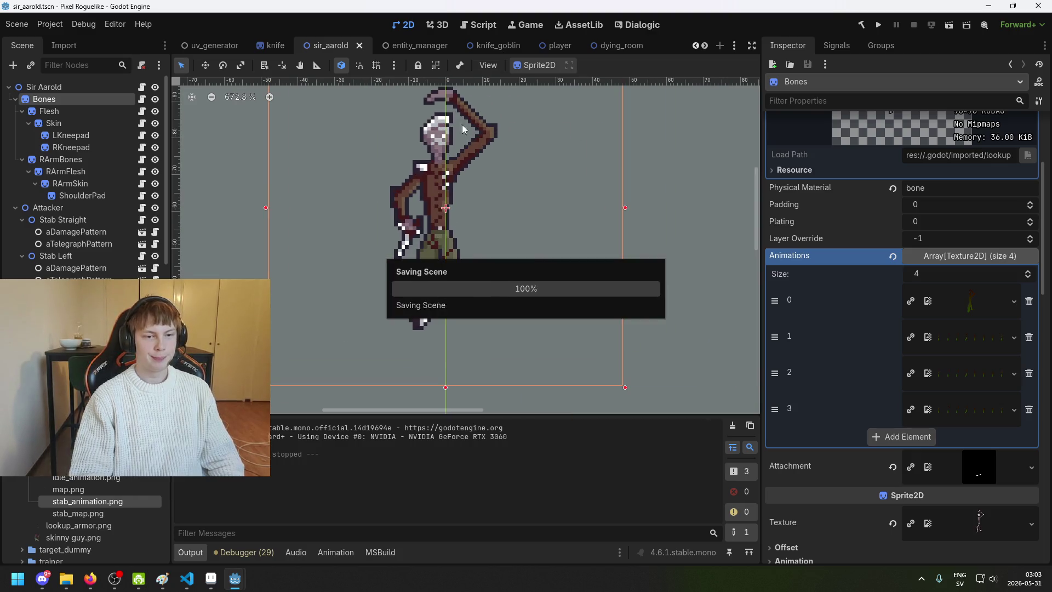
Step: Glance at entity_manager, return to sir_aarold, and clear the node selection
left_click(403, 46)
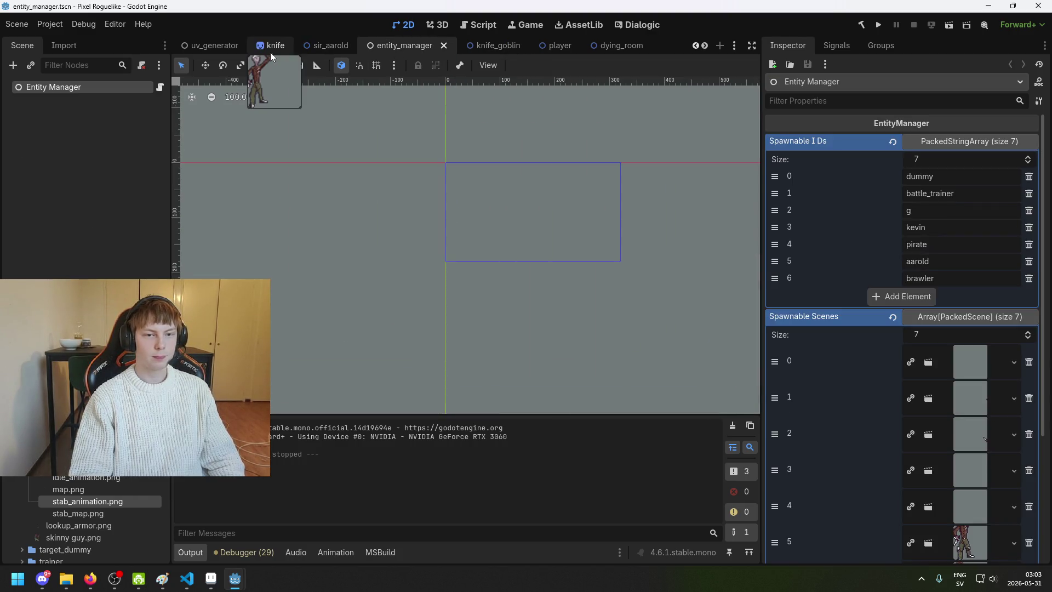
left_click(304, 49)
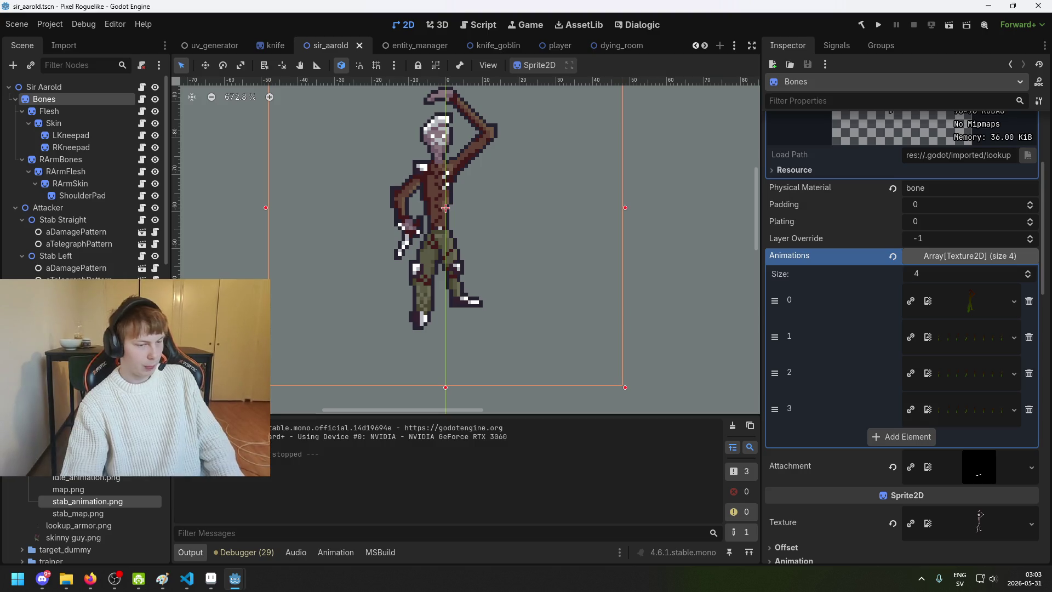
scroll(82, 521, "up", 5)
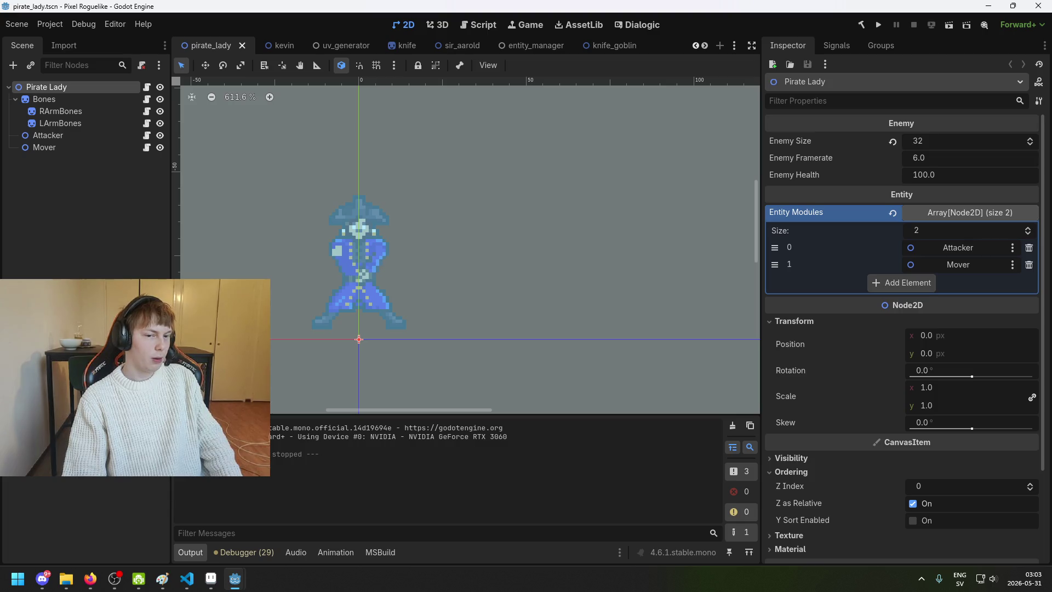
left_click(98, 228)
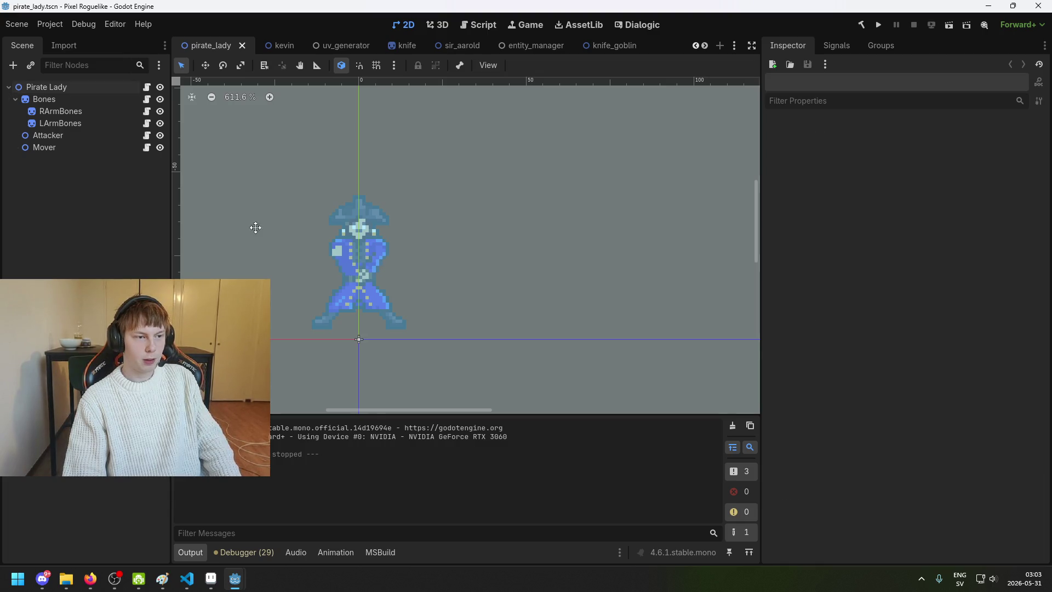
Step: Compare the RArmBones and LArmBones layer properties in the Inspector
left_click(86, 109)
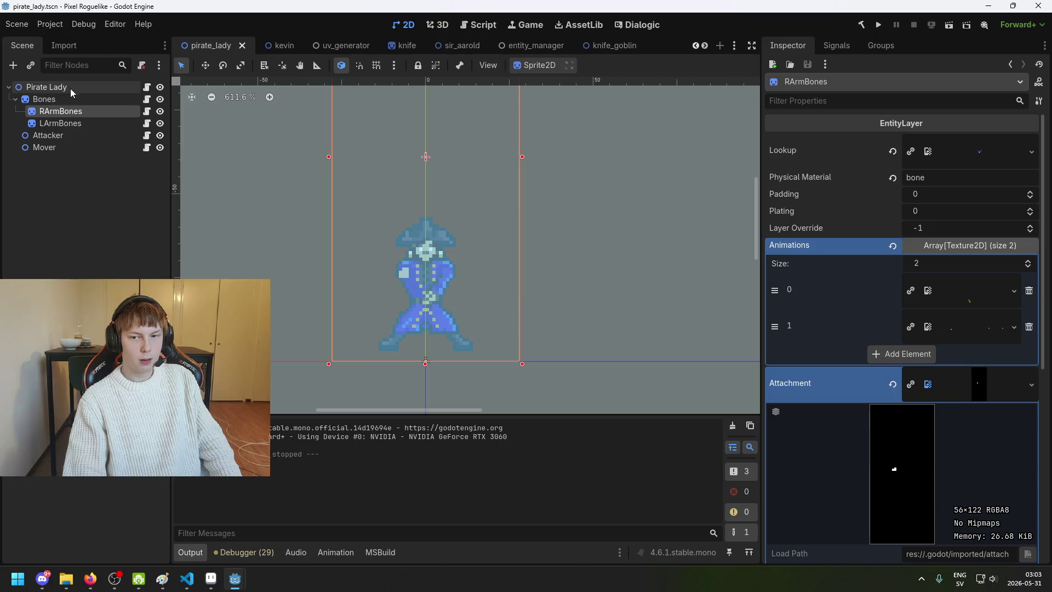
left_click(105, 120)
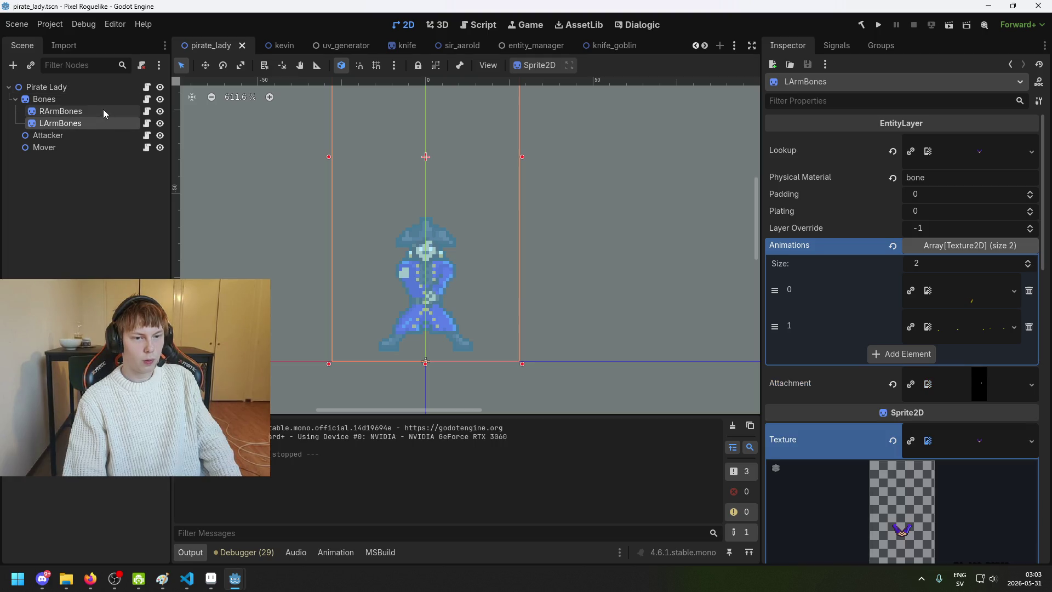
left_click(103, 109)
scroll(476, 312, "up", 4)
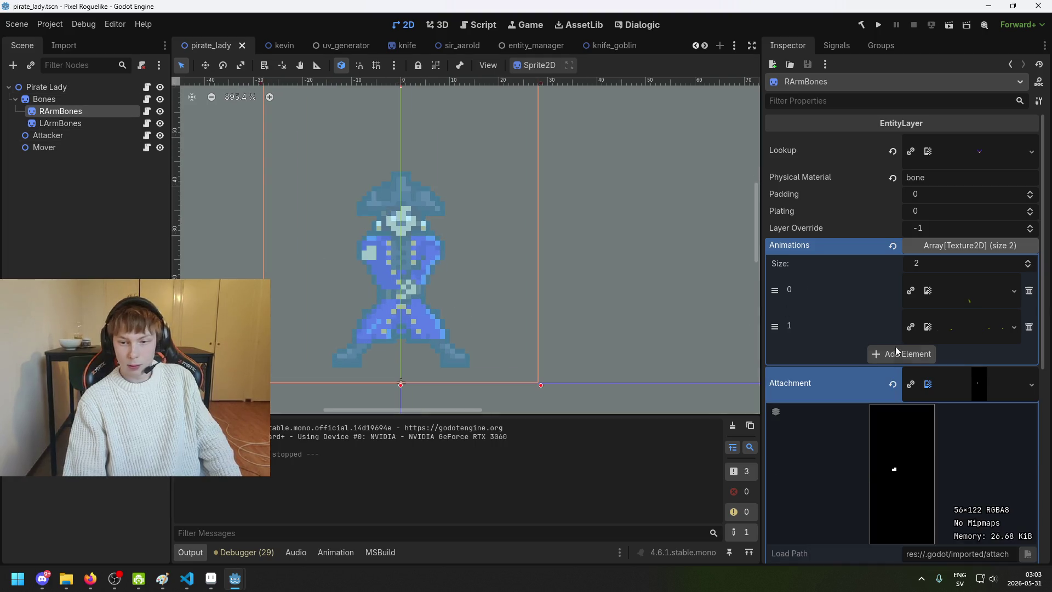
scroll(888, 340, "down", 3)
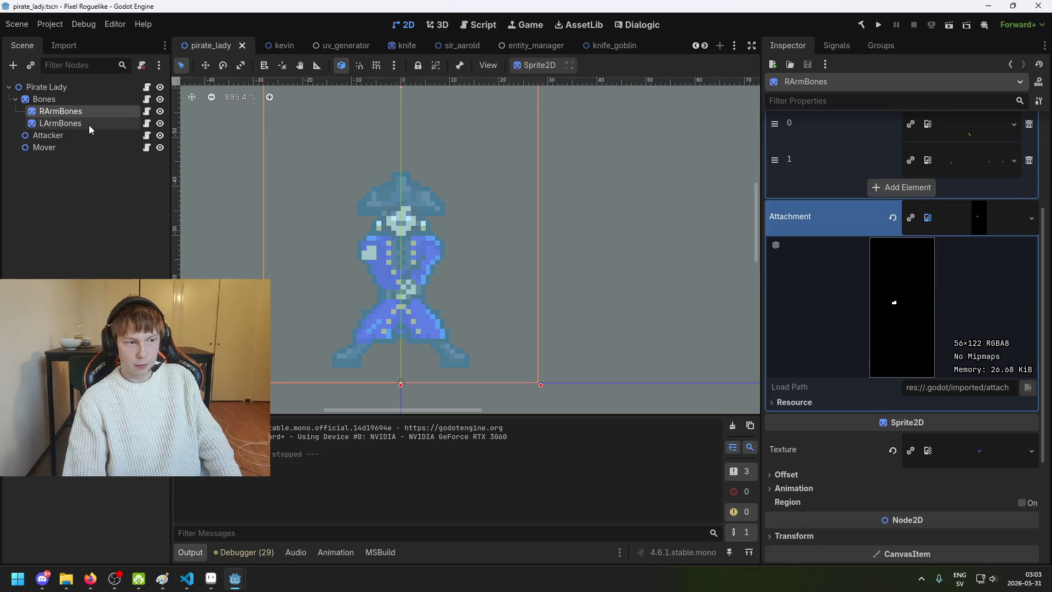
left_click(88, 123)
scroll(968, 313, "down", 2)
scroll(966, 320, "up", 2)
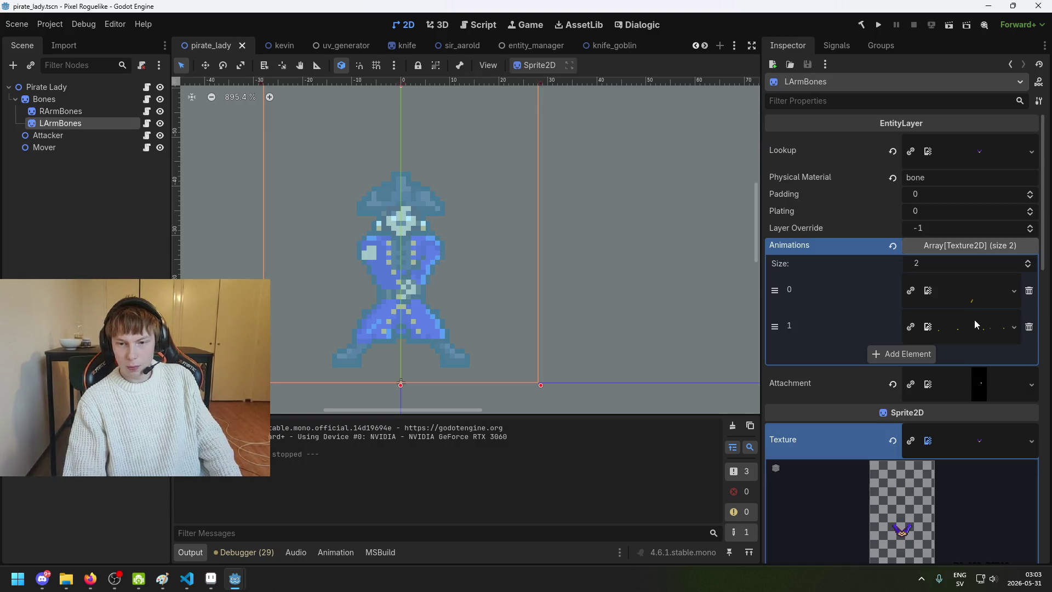
Step: Check LArmBones' two animation strips, the idle texture and shoot_animation.png
left_click(980, 301)
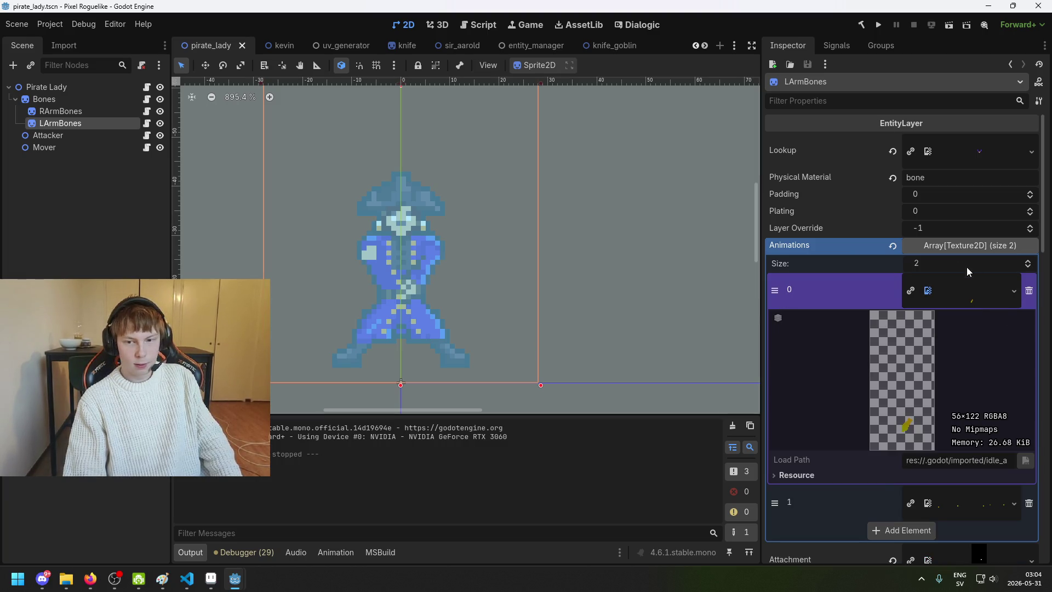
left_click(77, 111)
scroll(984, 298, "down", 3)
scroll(984, 297, "up", 5)
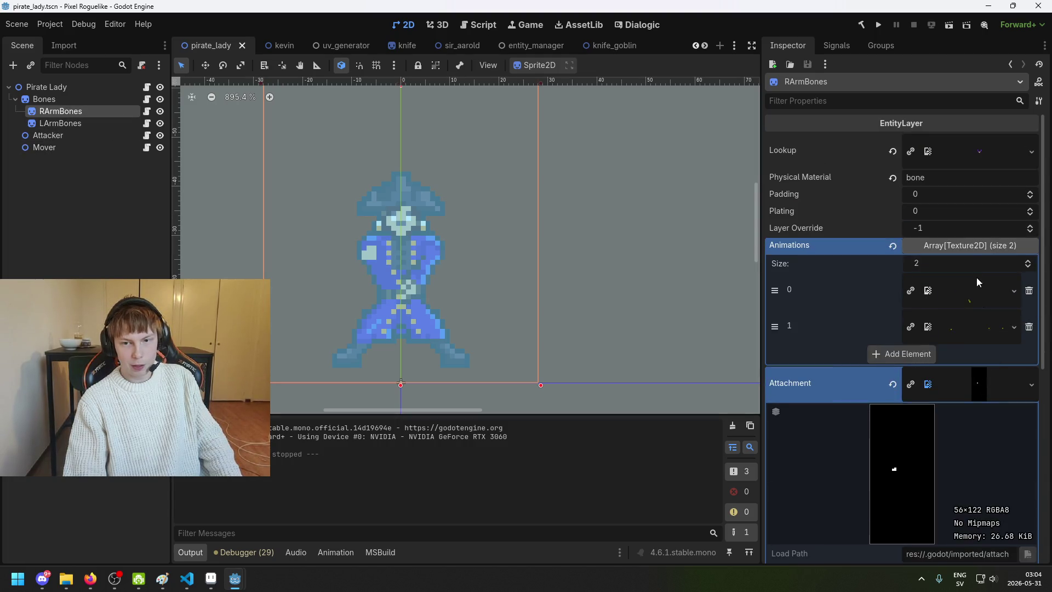
left_click(84, 123)
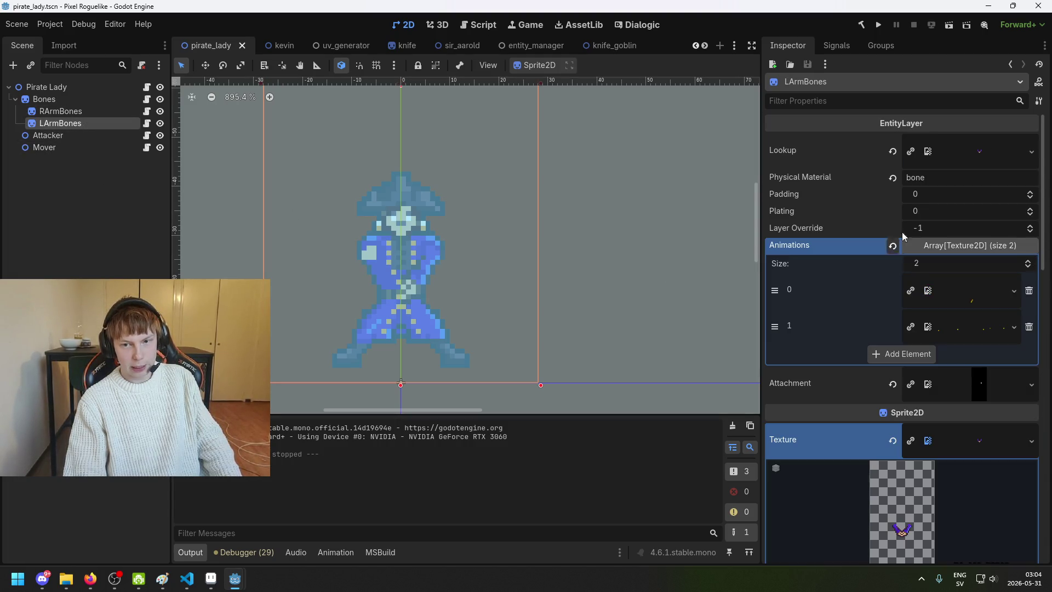
left_click(966, 305)
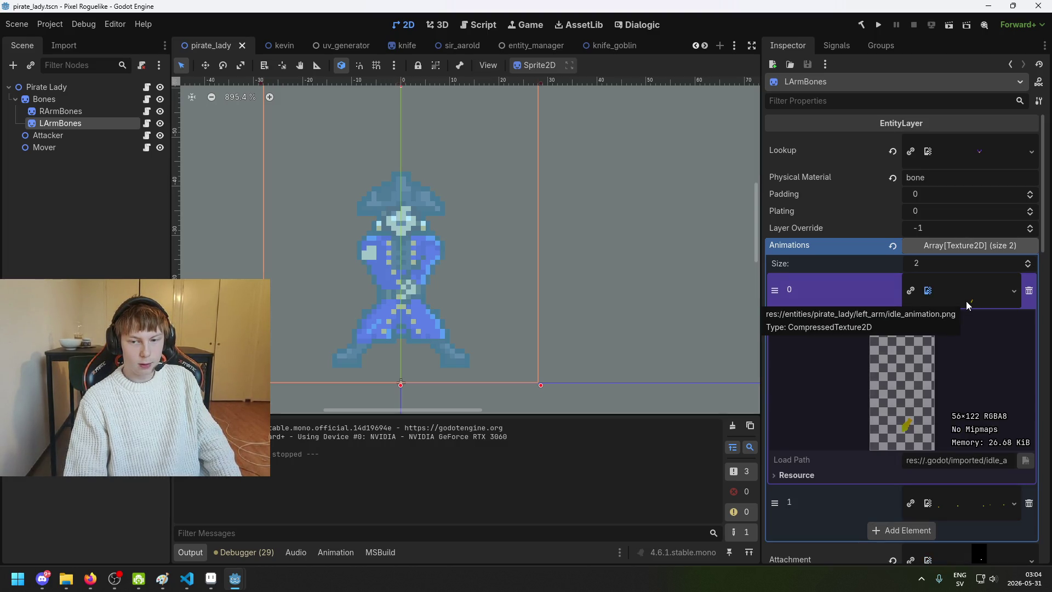
scroll(952, 441, "down", 2)
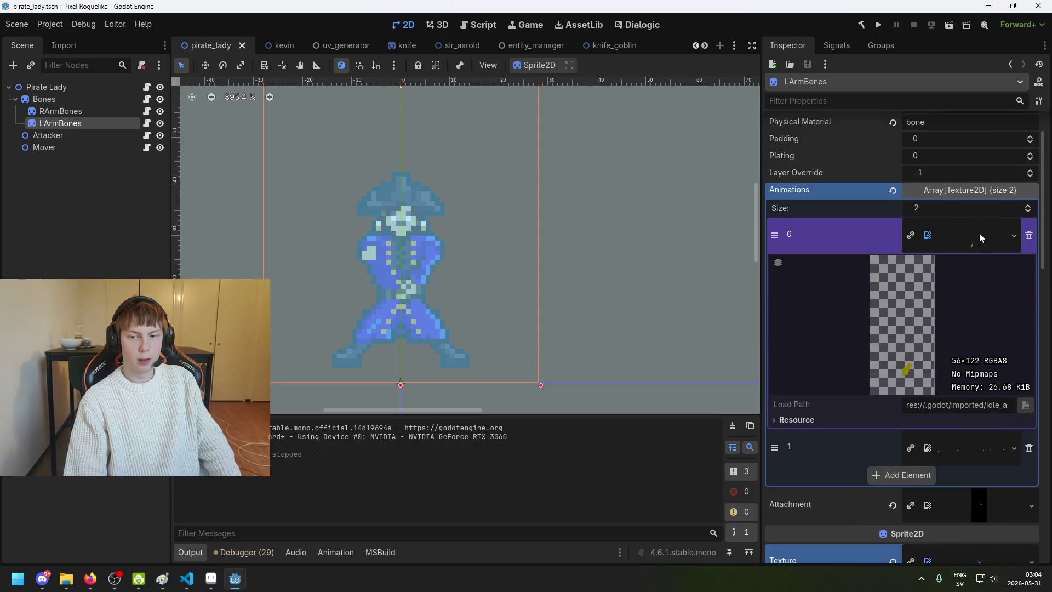
left_click(979, 230)
left_click(990, 276)
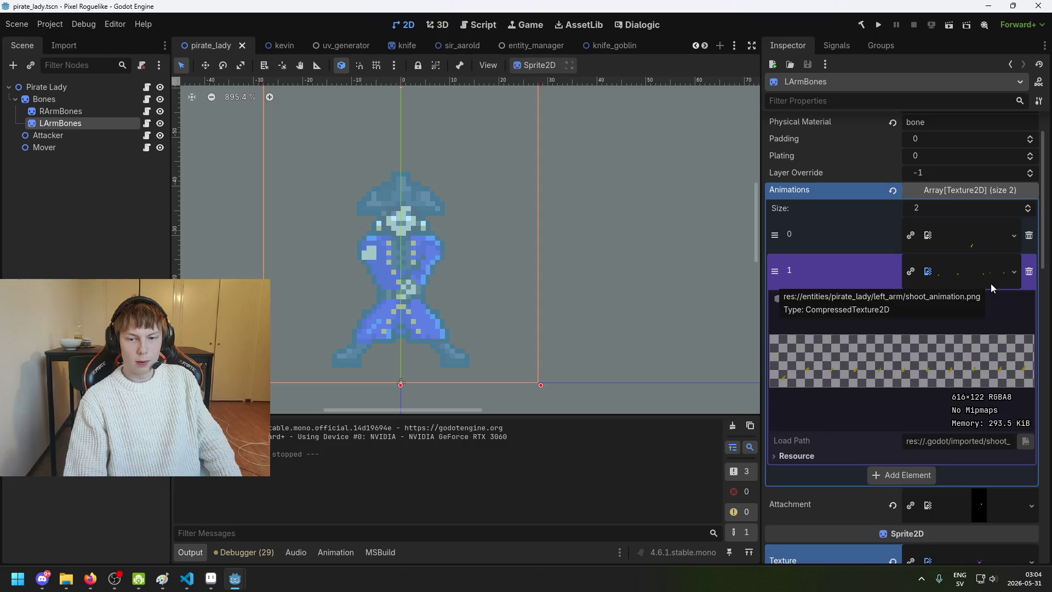
left_click(990, 284)
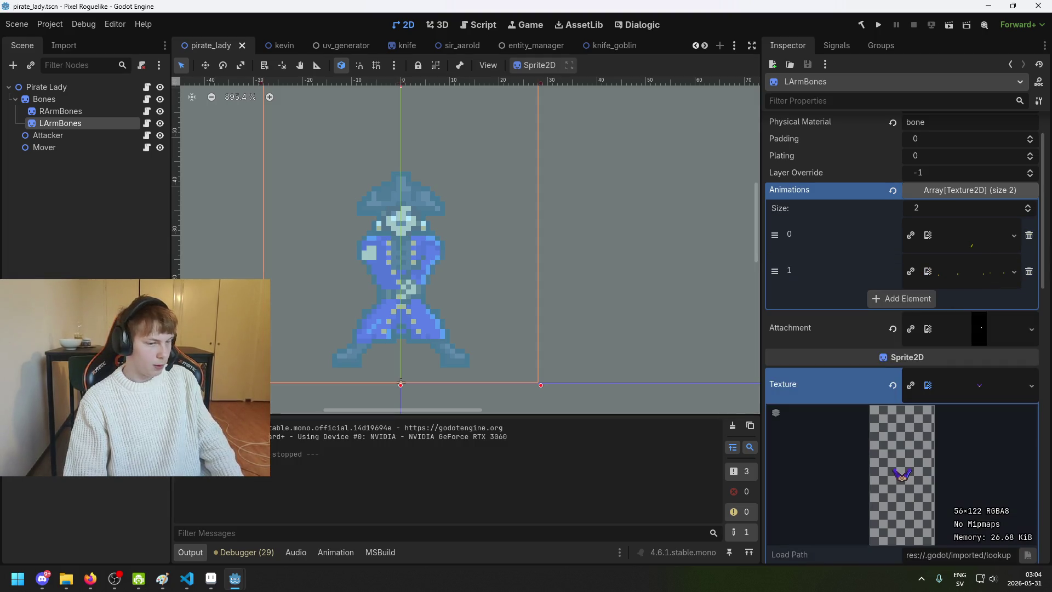
scroll(91, 490, "down", 5)
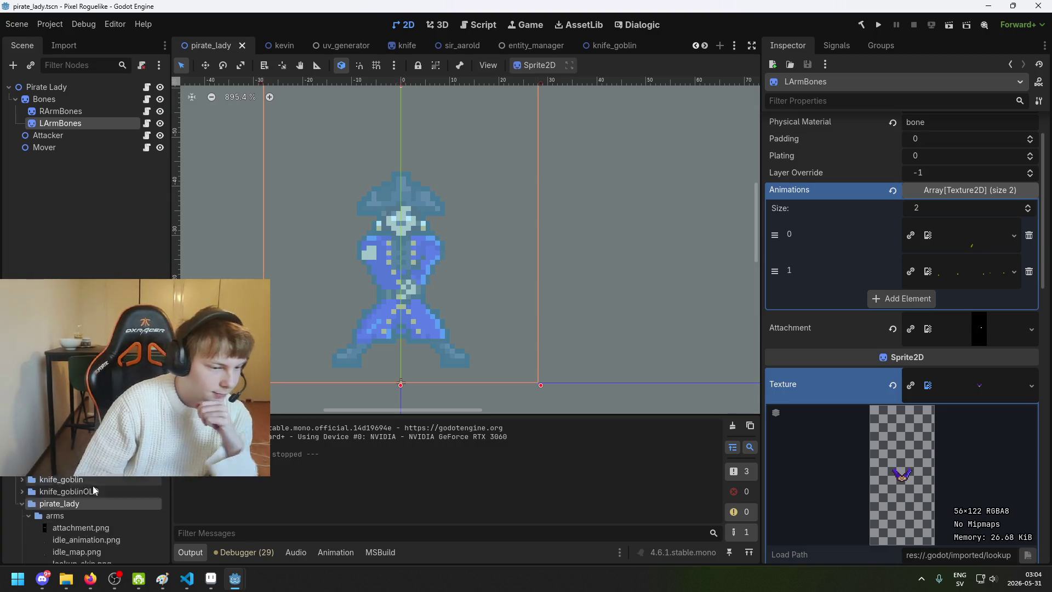
scroll(91, 489, "down", 1)
scroll(318, 286, "up", 1)
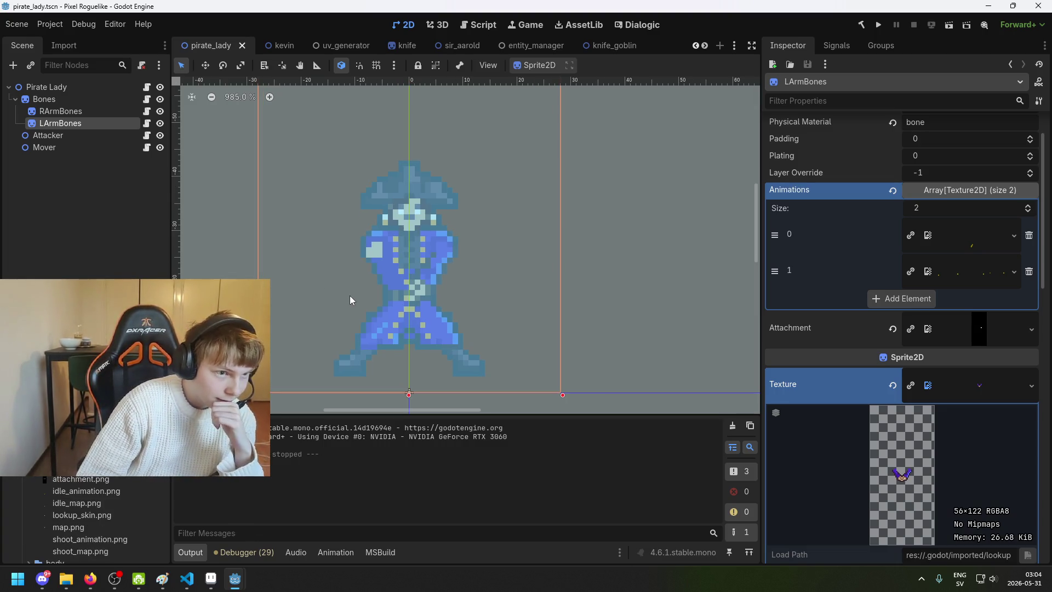
scroll(92, 510, "down", 1)
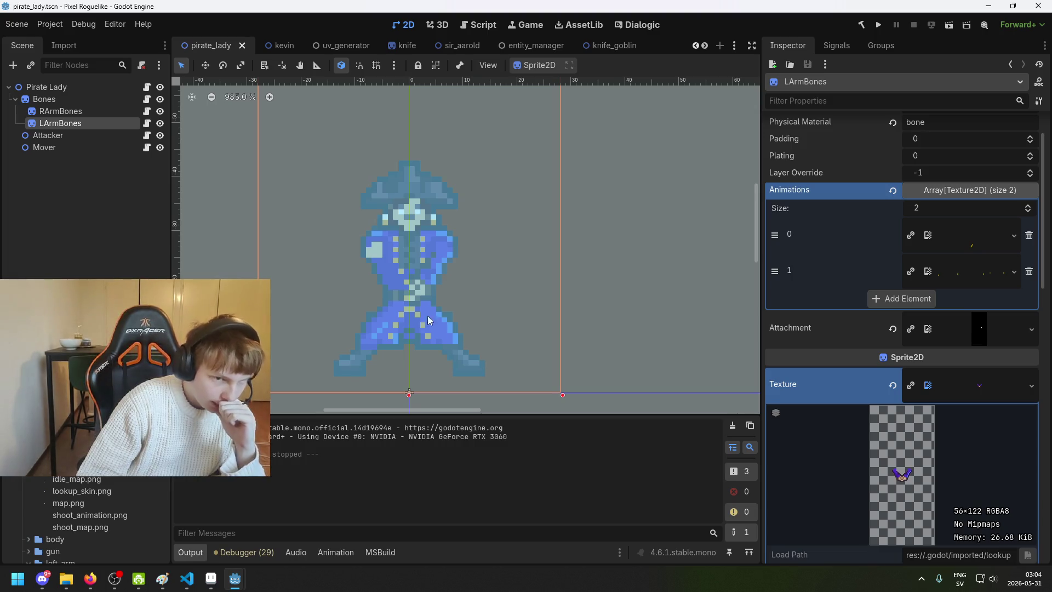
scroll(391, 296, "down", 3)
scroll(264, 160, "up", 2)
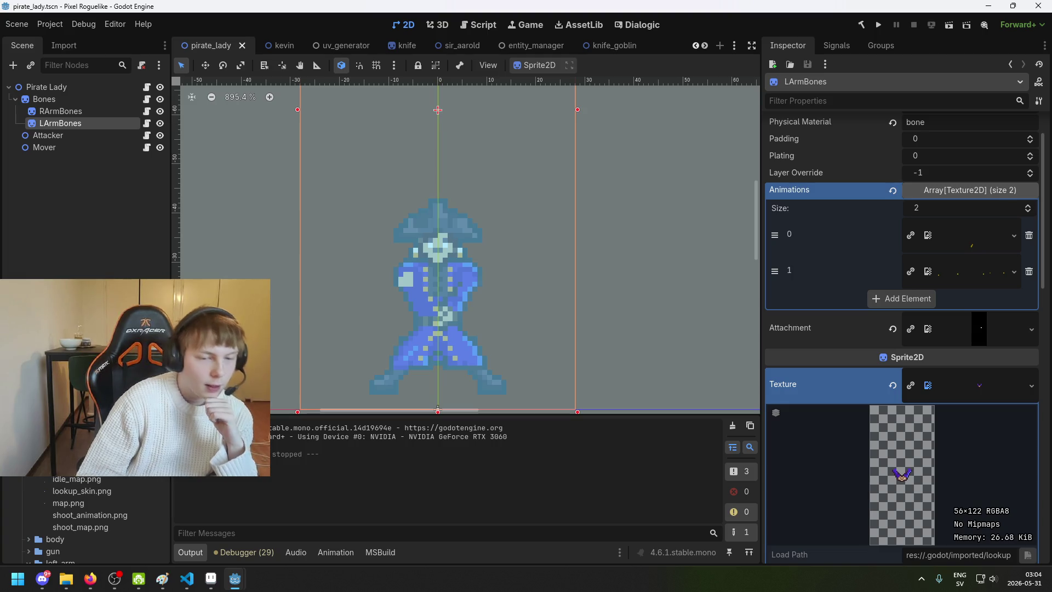
scroll(467, 253, "up", 3)
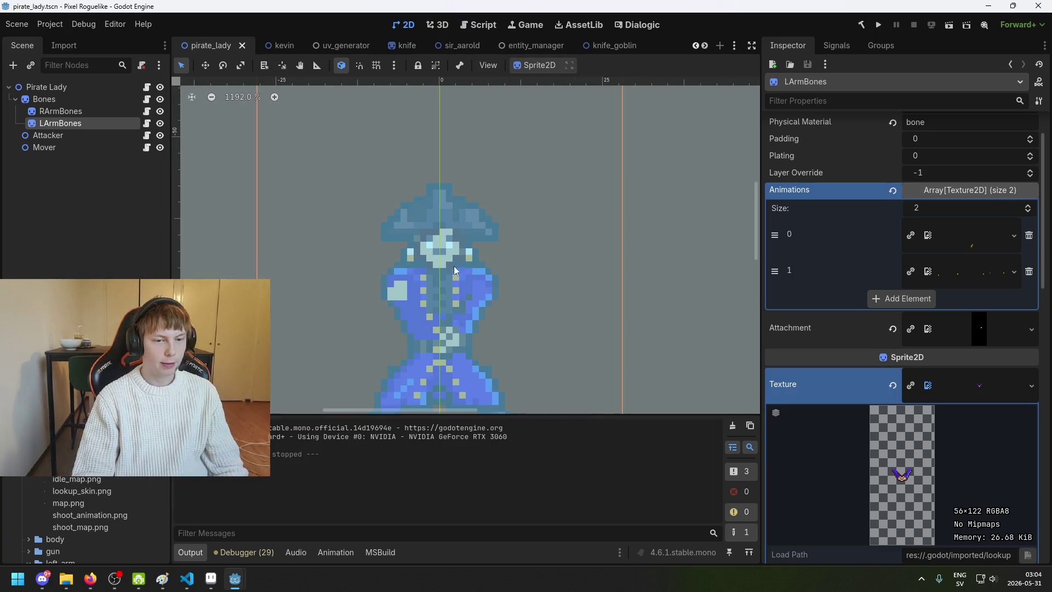
scroll(82, 521, "down", 1)
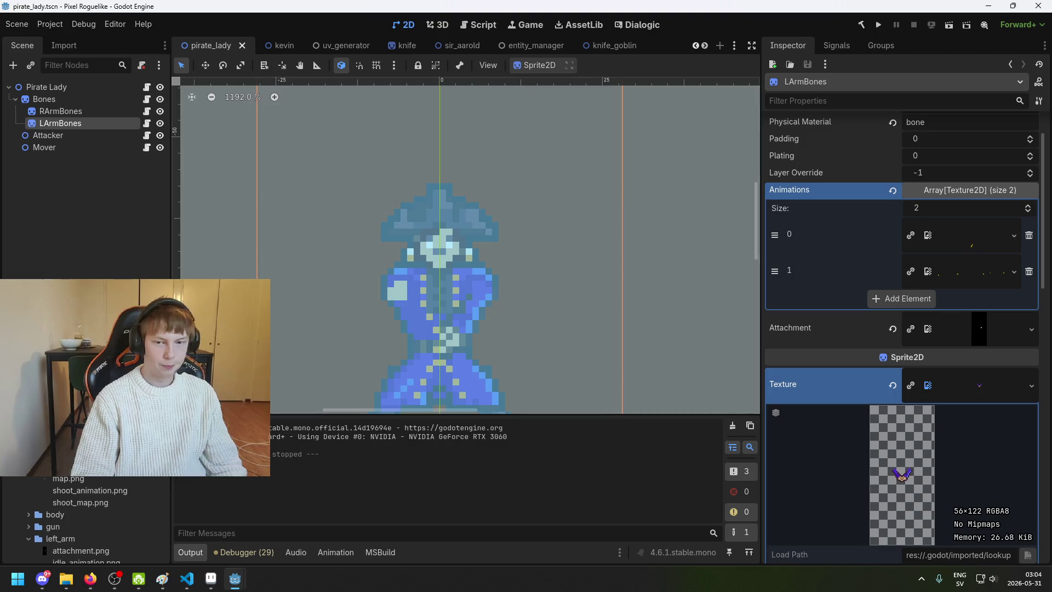
scroll(545, 234, "left", 3)
scroll(927, 235, "up", 2)
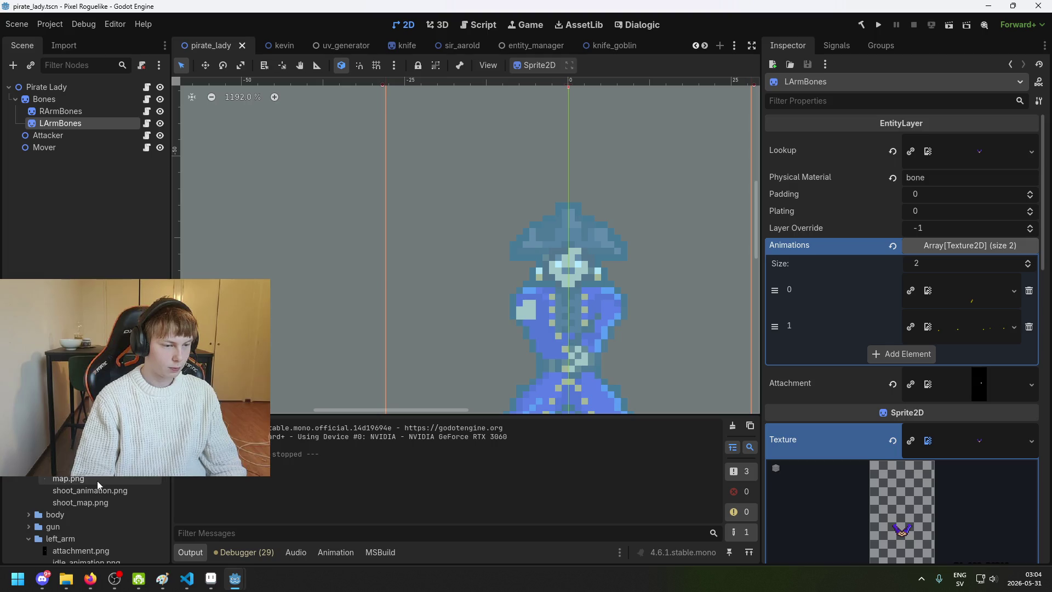
Step: Preview idle_map.png, shoot_animation.png, shoot_map.png and the right arm's idle_animation.png textures
left_click(958, 290)
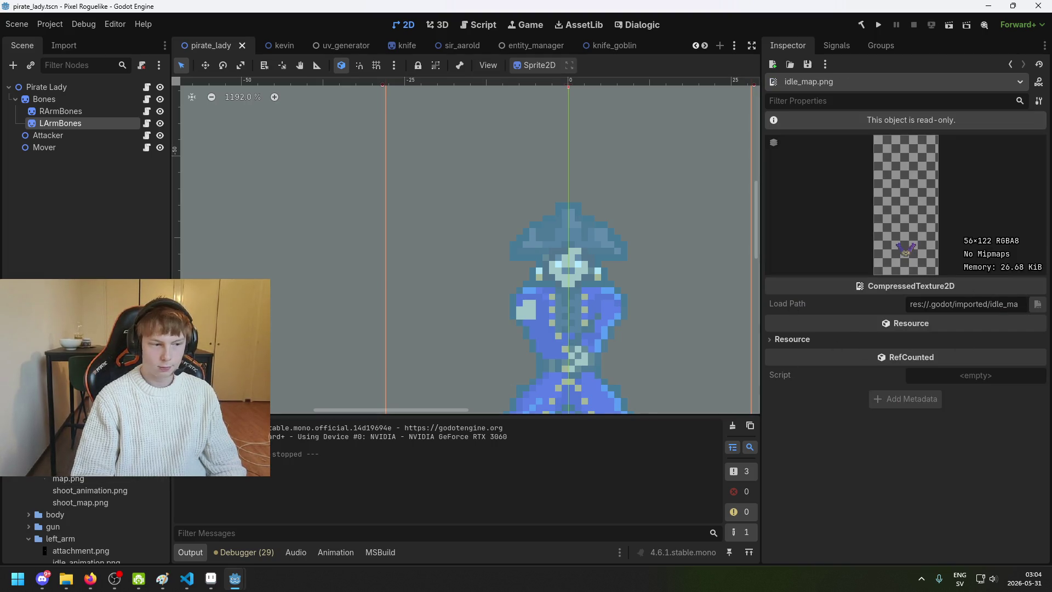
key("Down")
left_click(117, 489)
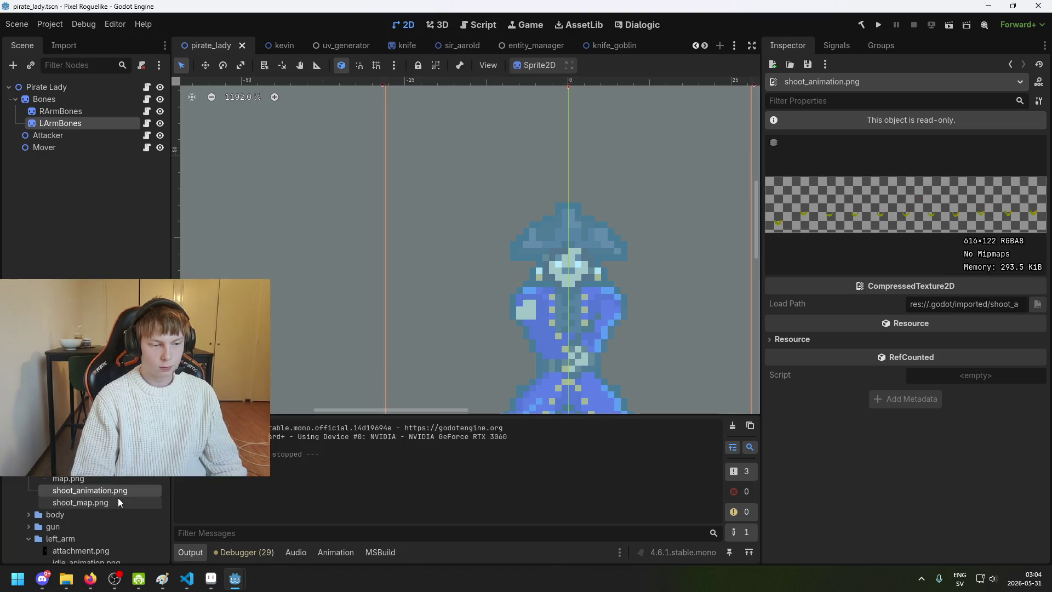
left_click(118, 499)
scroll(88, 520, "down", 3)
key("Up")
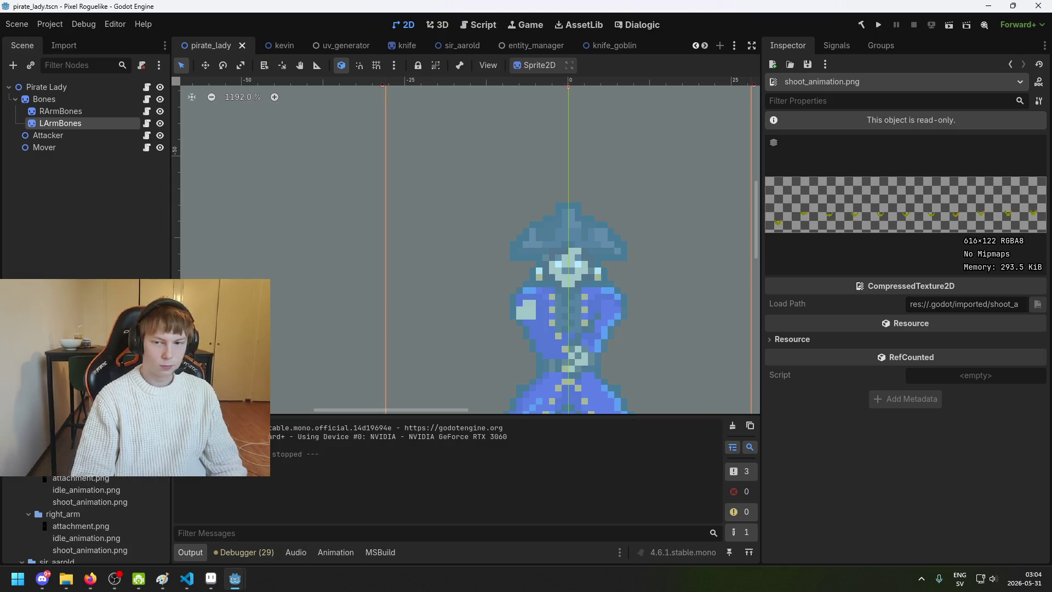
scroll(83, 515, "up", 1)
scroll(82, 515, "down", 2)
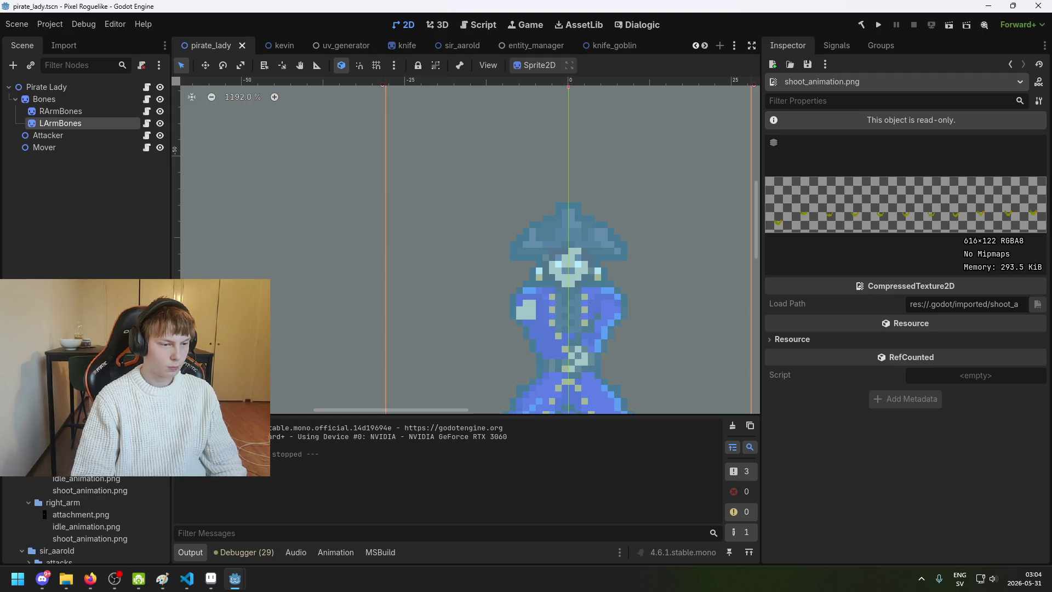
left_click(65, 122)
scroll(95, 486, "down", 2)
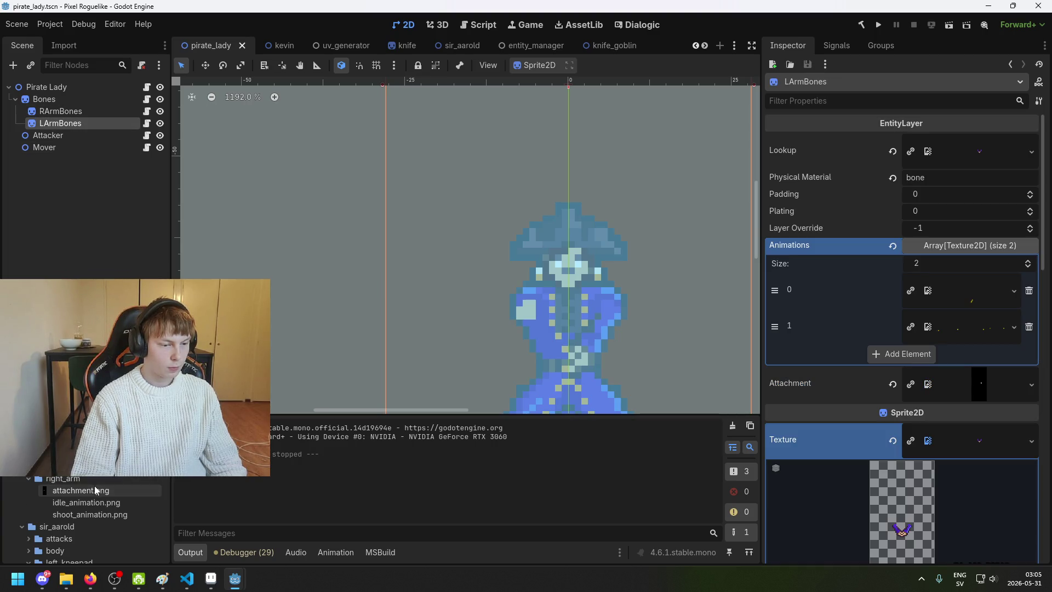
left_click(88, 502)
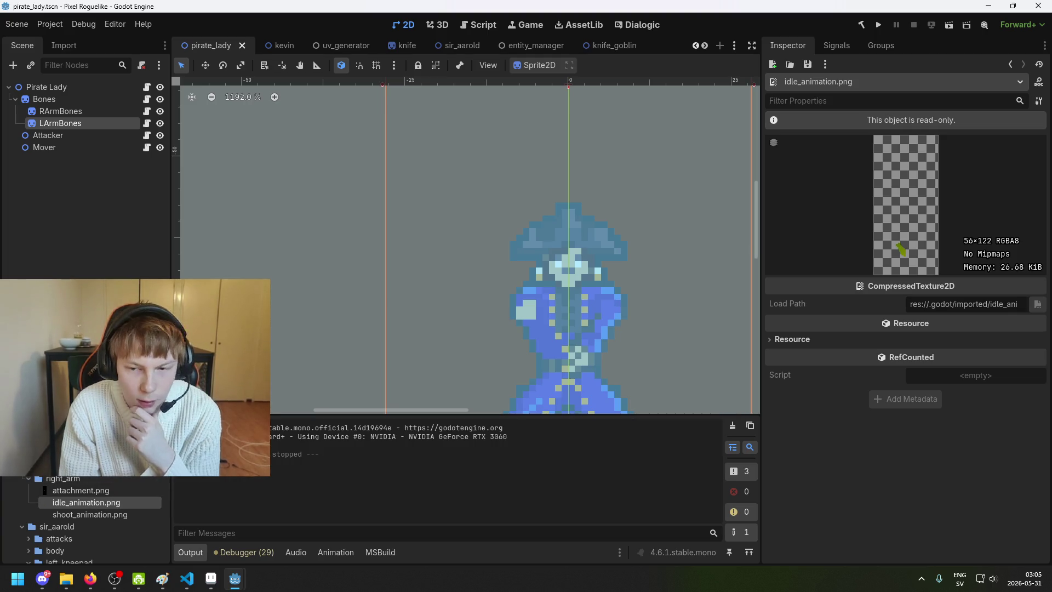
mouse_move(89, 471)
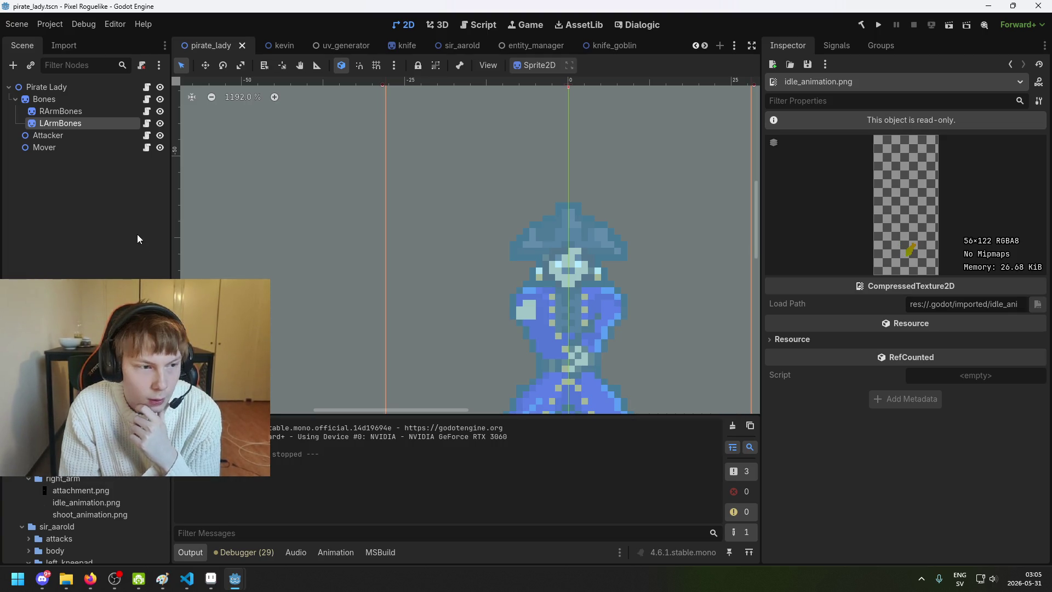
left_click(101, 126)
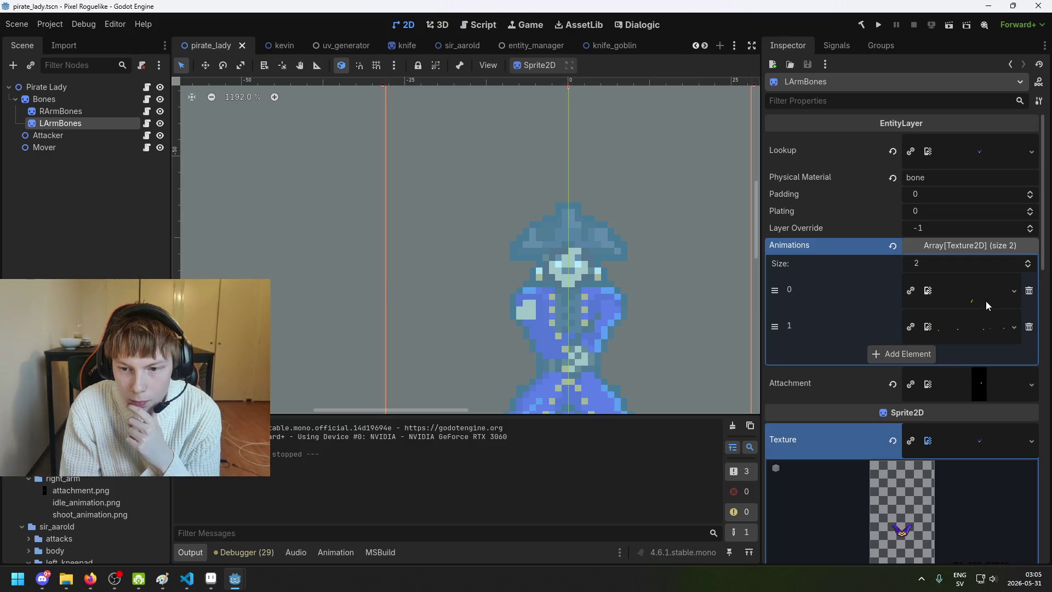
Step: Inspect the texture assigned to LArmBones animation element 1
left_click(981, 327)
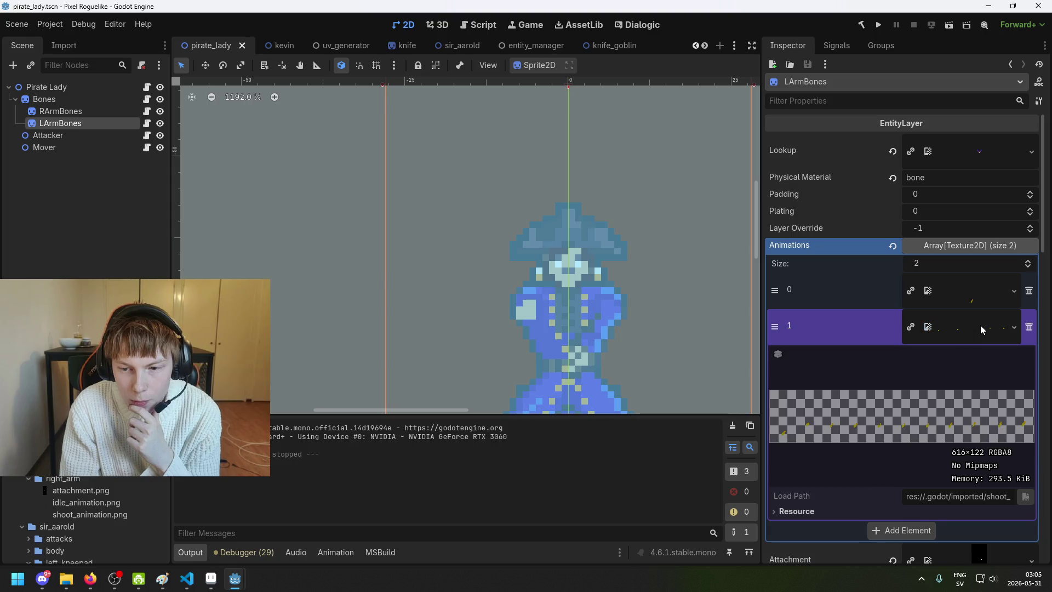
left_click(981, 324)
scroll(981, 306, "down", 3)
scroll(983, 320, "up", 3)
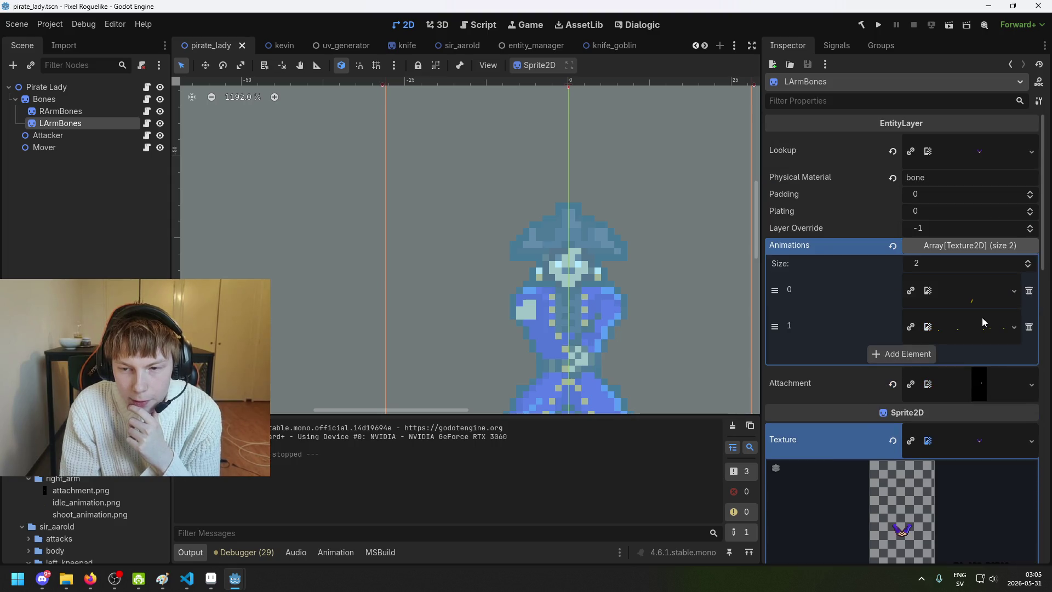
scroll(981, 323, "down", 3)
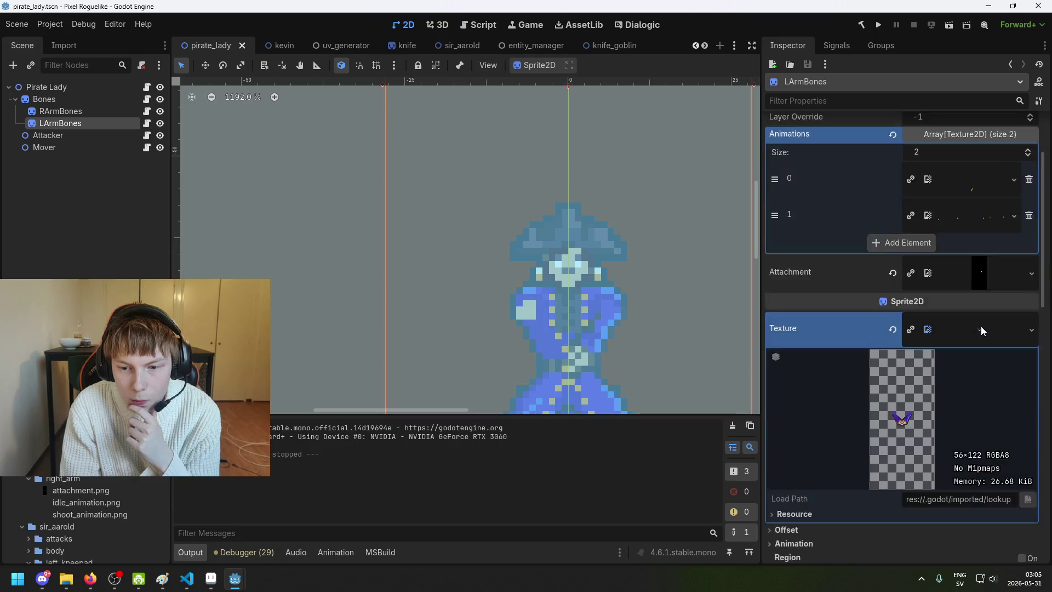
Step: Preview the Sprite2D lookup texture, then save the pirate_lady scene with Ctrl+S
left_click(974, 275)
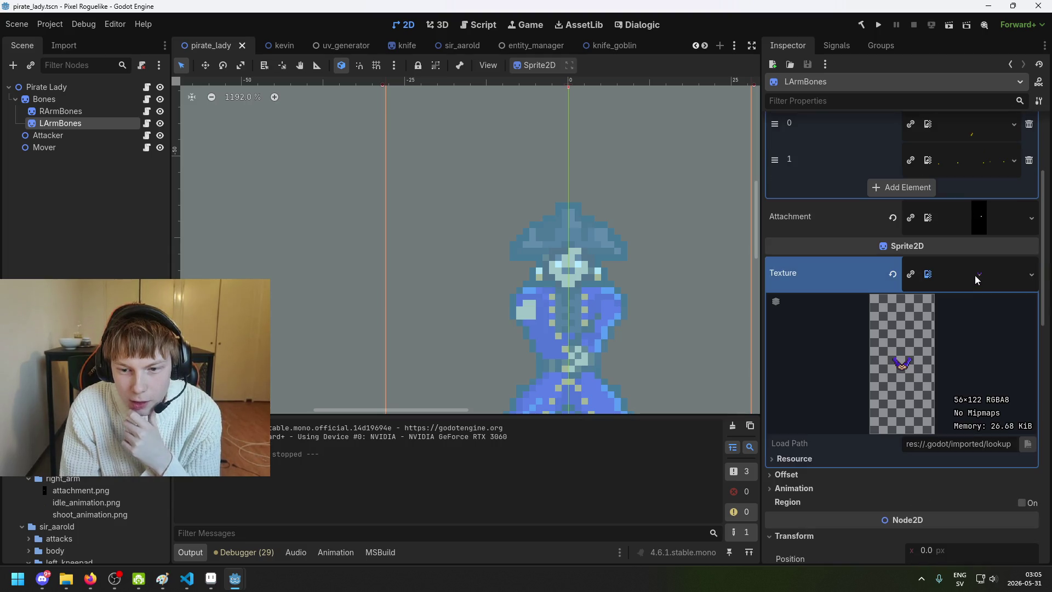
scroll(926, 337, "down", 3)
scroll(939, 328, "up", 5)
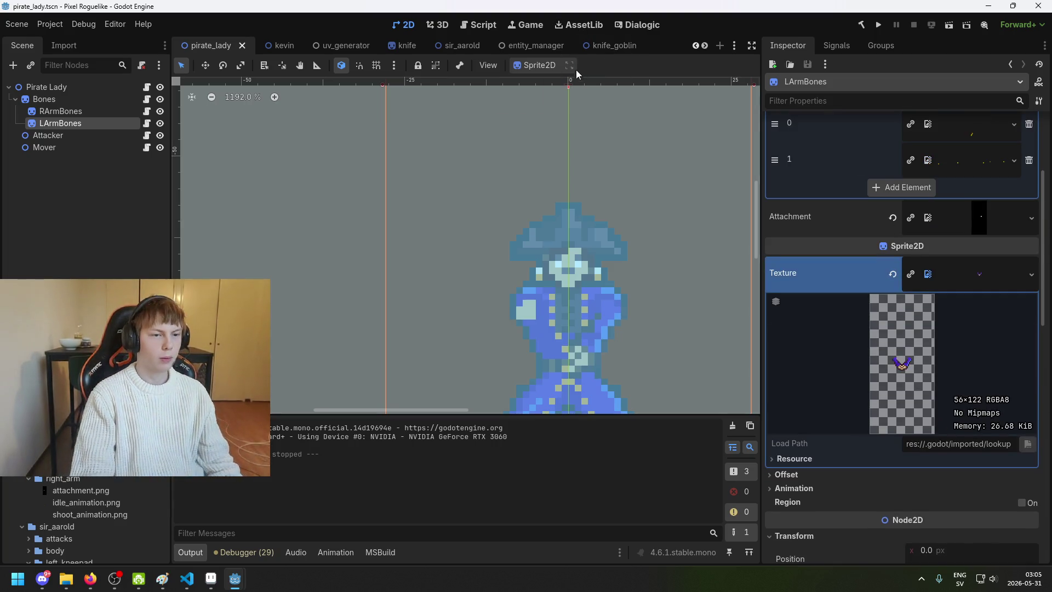
key("ctrl+s")
scroll(959, 274, "up", 3)
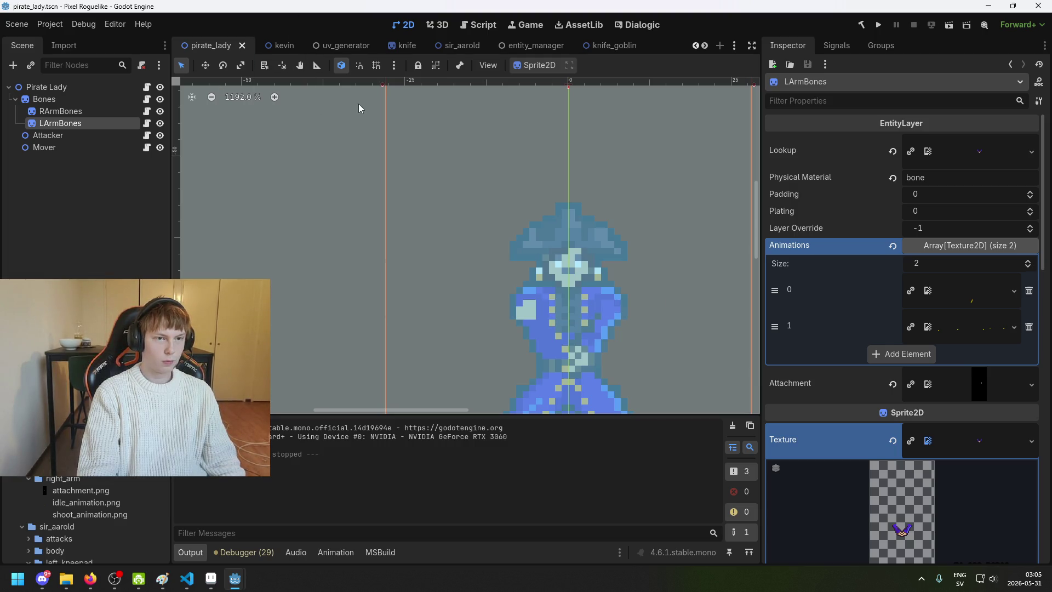
scroll(320, 124, "down", 1)
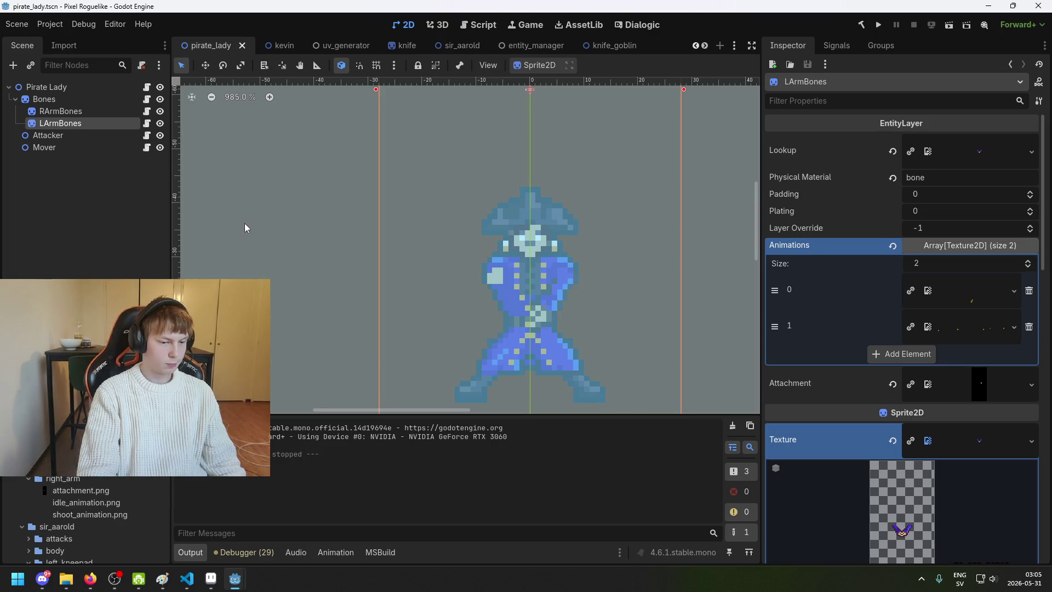
Step: Switch to Aseprite and open entities/pirate_lady/pirate lady.aseprite through File > Open
mouse_move(211, 585)
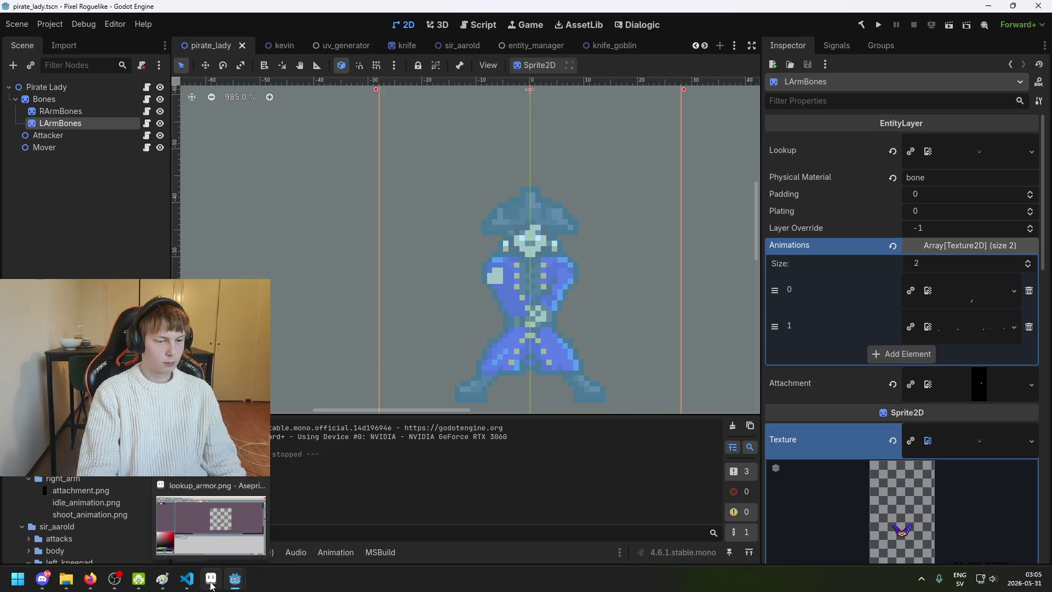
left_click(211, 585)
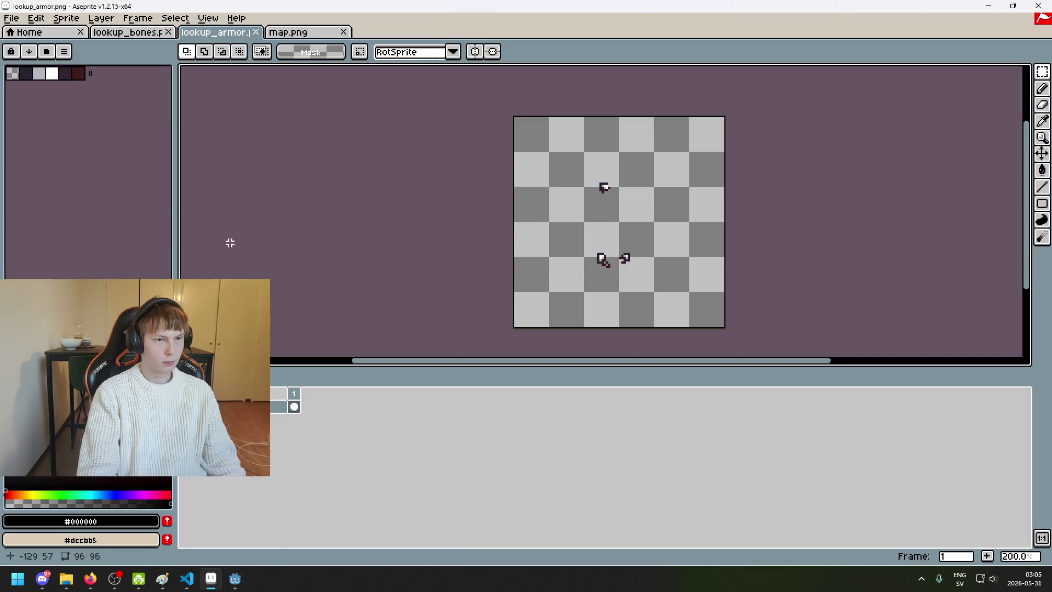
left_click(11, 18)
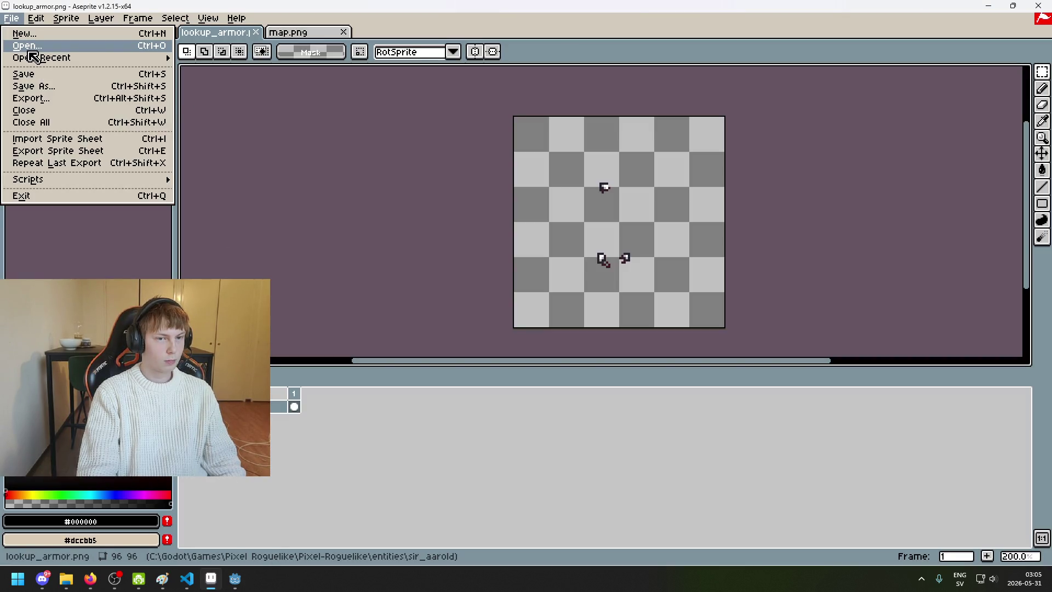
left_click(31, 50)
left_click(274, 77)
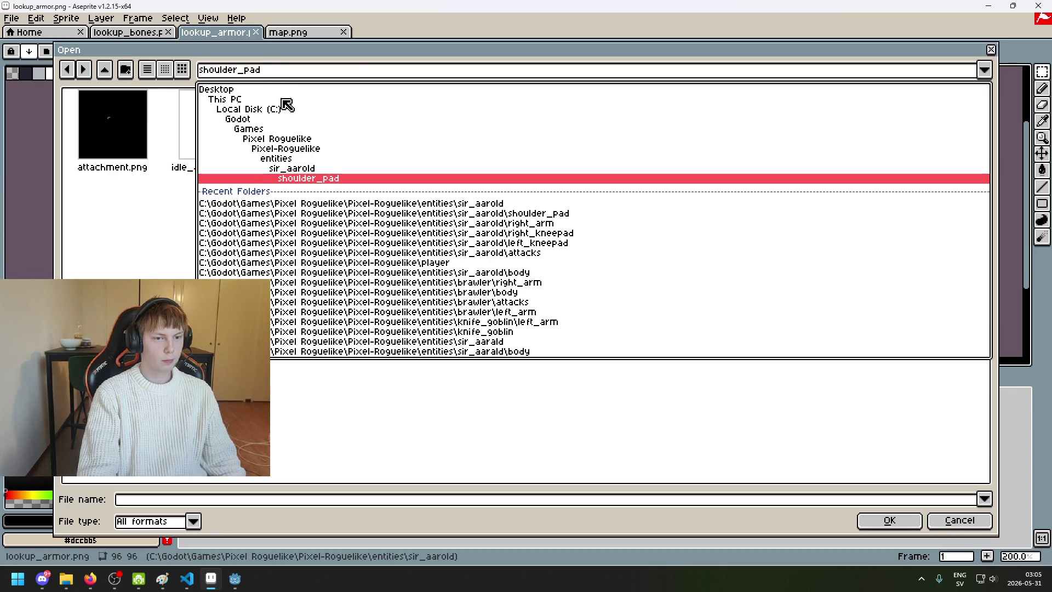
left_click(303, 157)
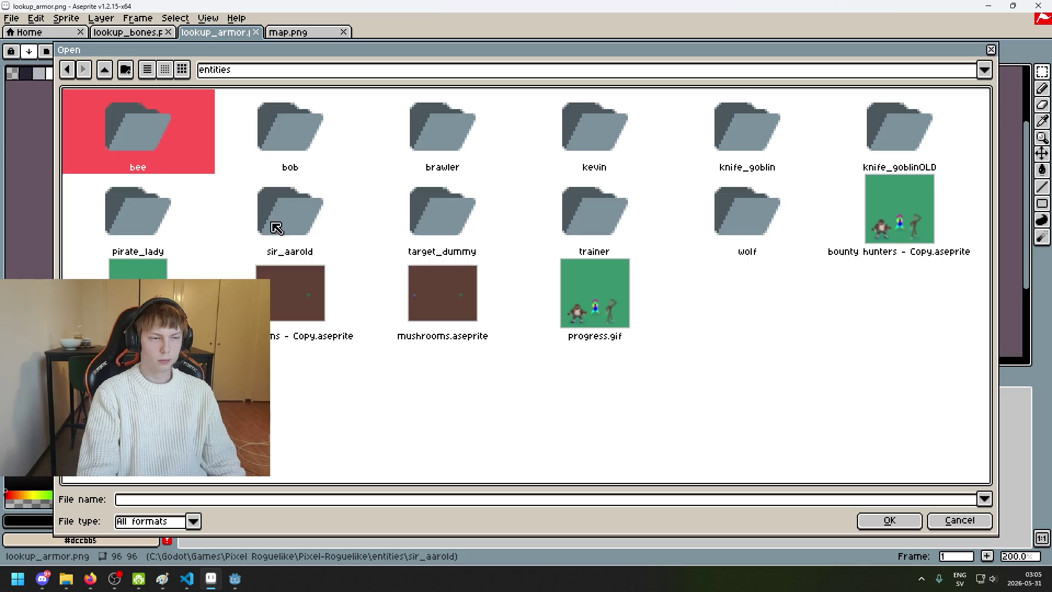
left_click(164, 221)
double_click(154, 219)
double_click(606, 146)
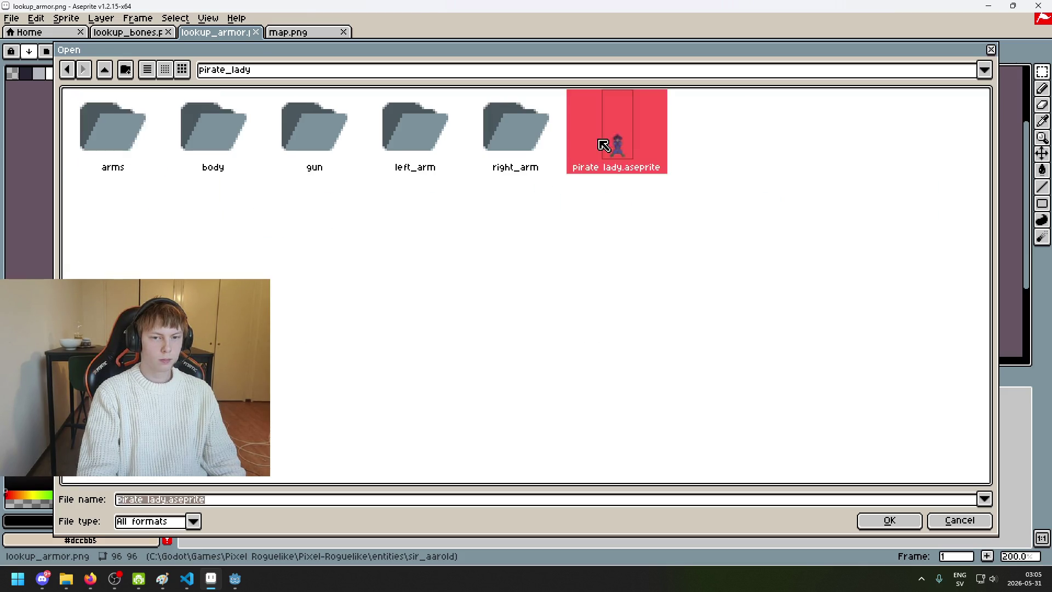
mouse_move(627, 218)
left_mouse_down()
mouse_move(559, 197)
mouse_move(347, 298)
left_mouse_up()
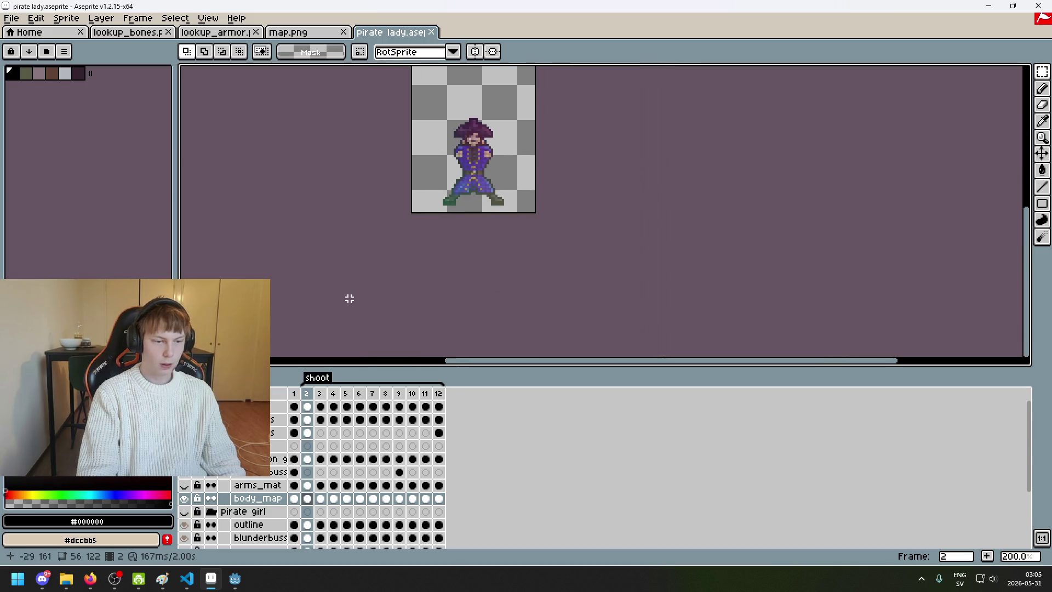
Step: Hide the body layers and play the shoot animation, stopping on frame 10
left_click(184, 498)
left_click(184, 472)
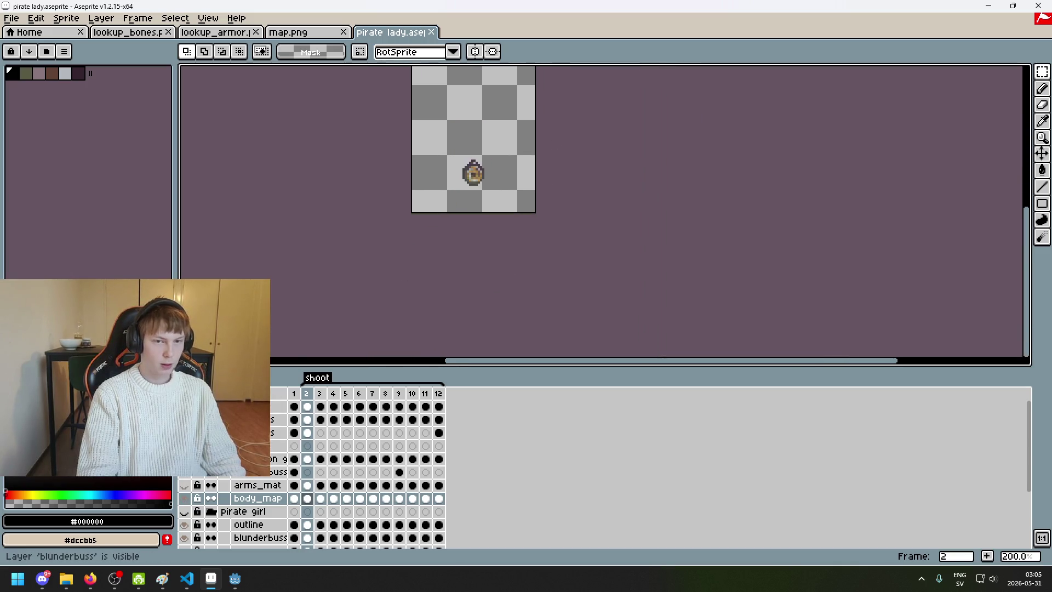
key("Right")
scroll(402, 310, "up", 3)
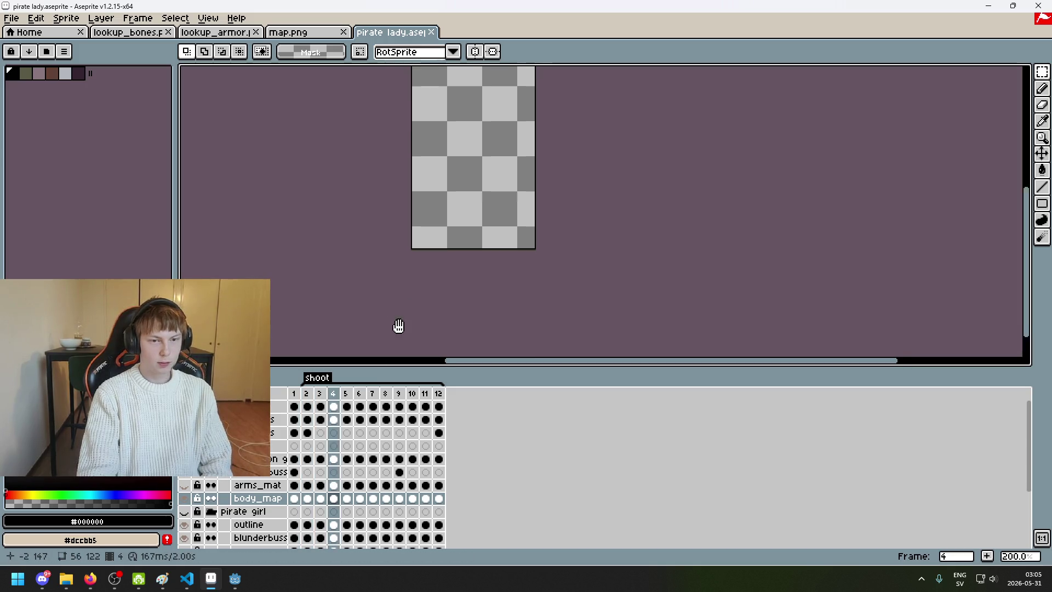
scroll(389, 273, "down", 3)
key("Left")
scroll(390, 276, "up", 2)
key("Right")
key("Right")
key("Right")
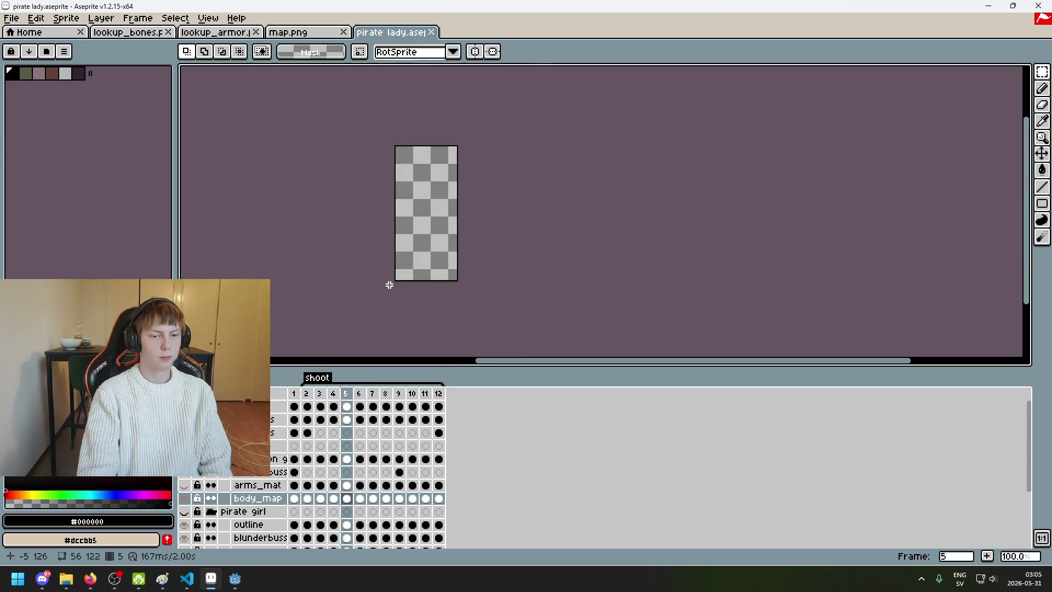
key("Return")
key("Return")
key("Left")
key("Left")
key("Left")
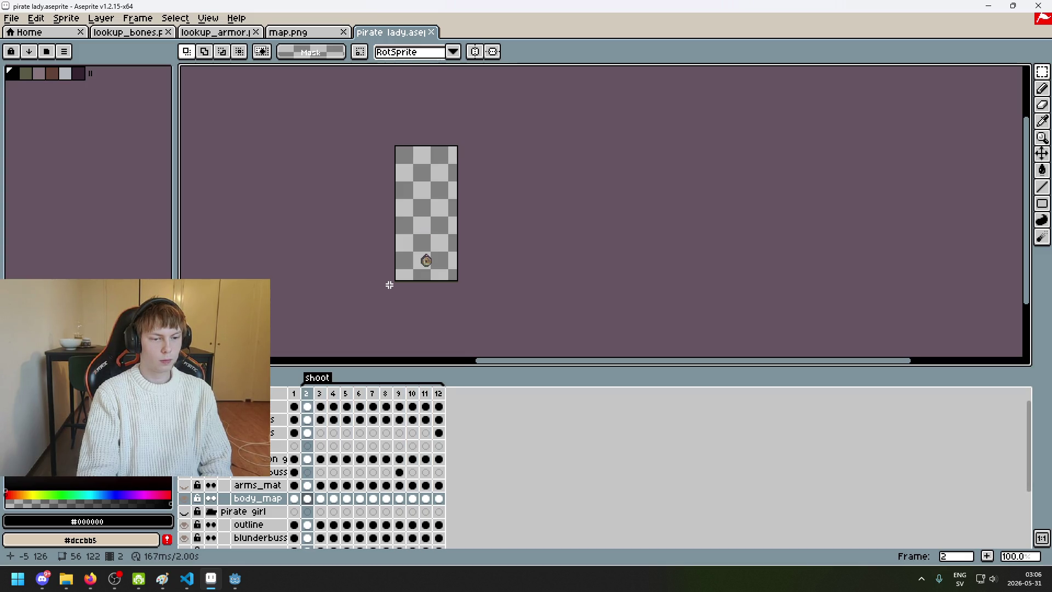
scroll(390, 284, "up", 1)
left_click_drag(391, 286, 369, 315)
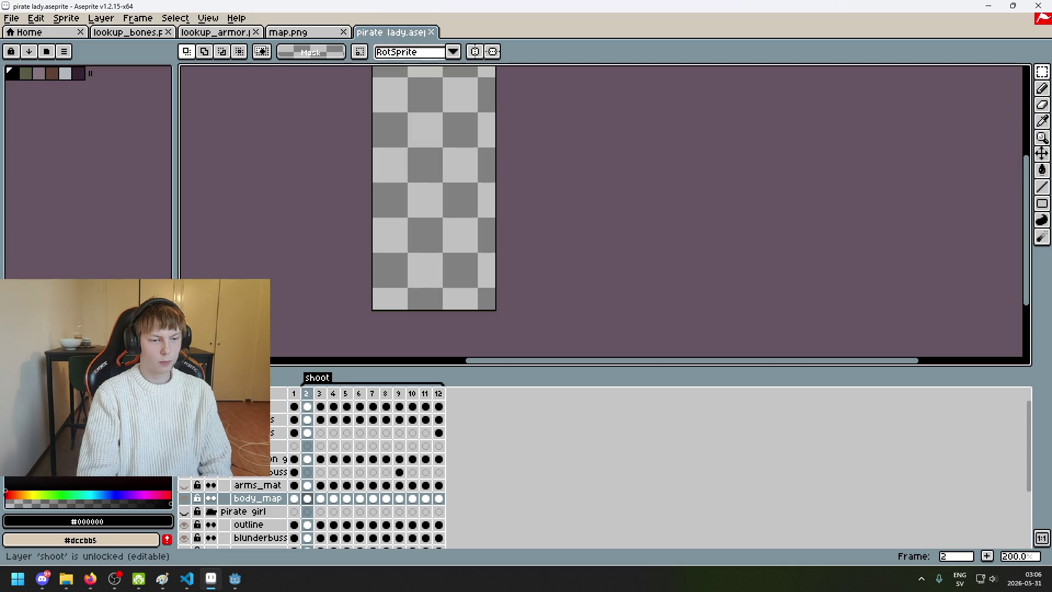
key("Return")
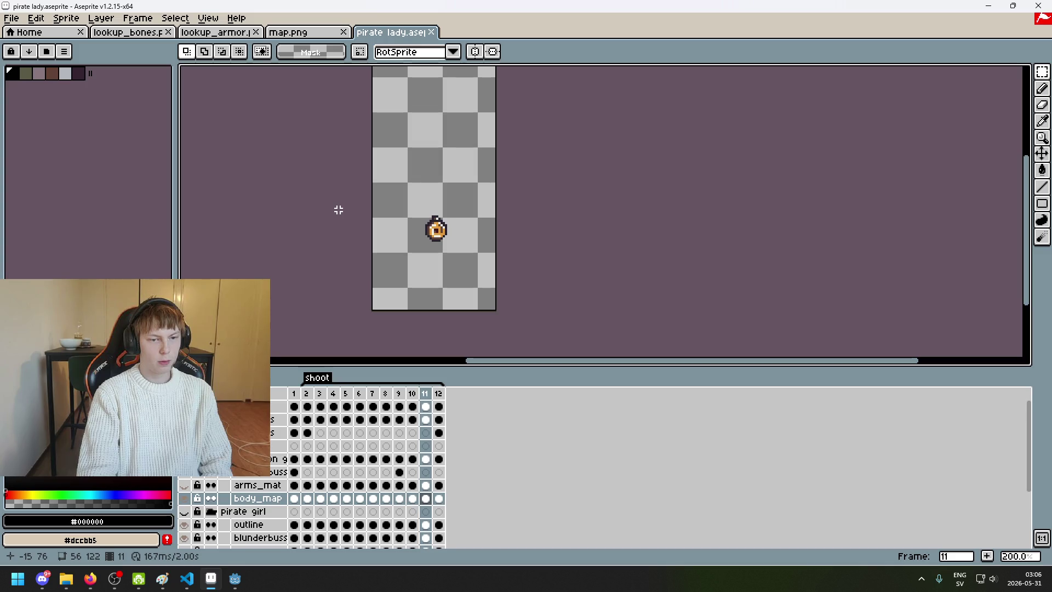
left_click(1042, 88)
scroll(453, 253, "up", 3)
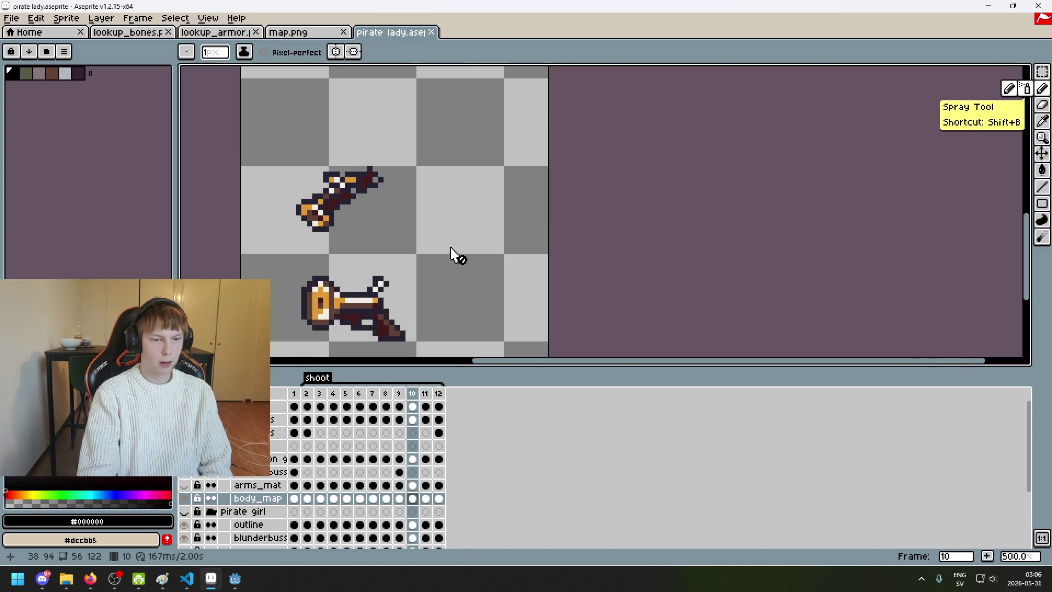
Step: Erase the lower blunderbuss on frames 10, 9, 8 and 7
key("v")
left_click_drag(649, 317, 408, 197)
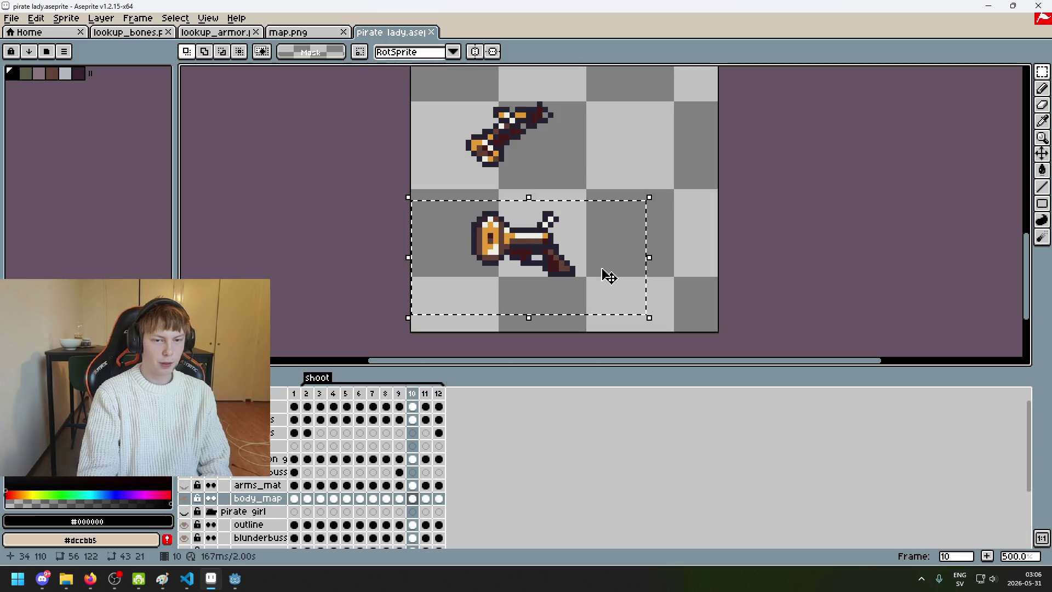
left_click(411, 406)
key("Delete")
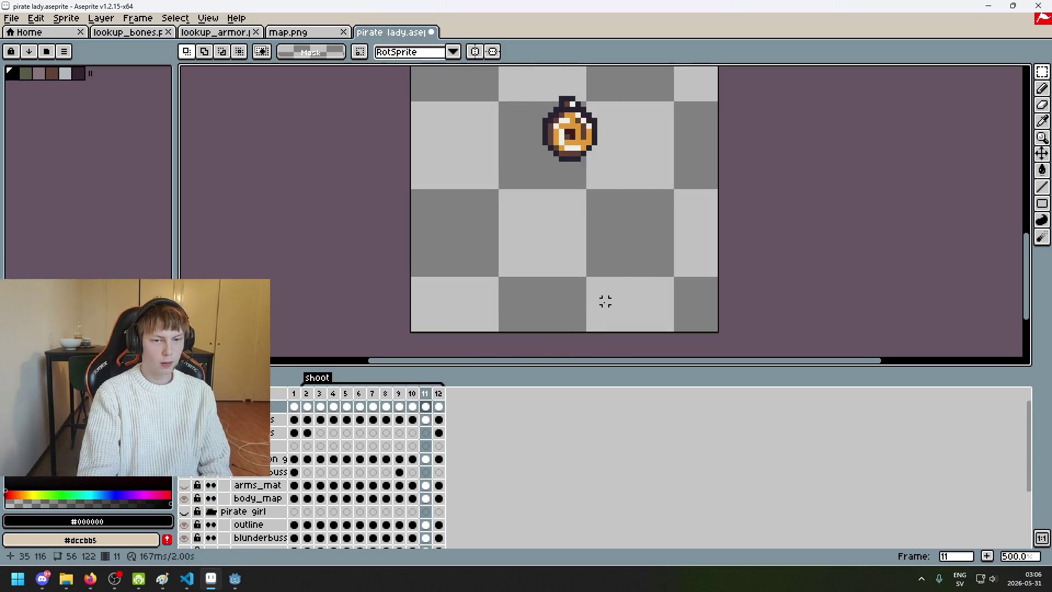
key("comma")
left_click_drag(656, 314, 402, 214)
key("Delete")
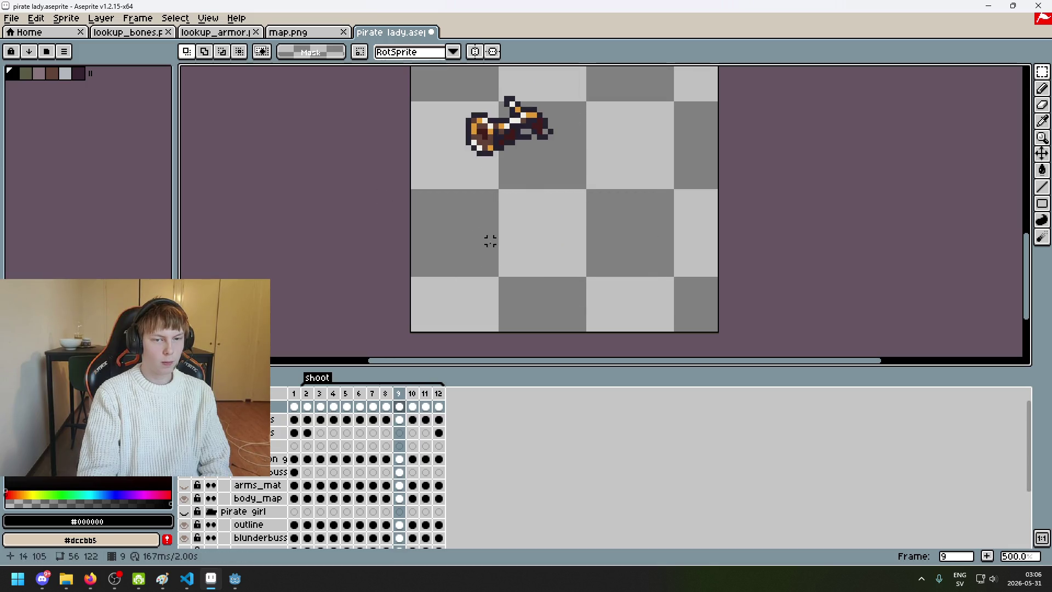
key("comma")
left_click_drag(720, 322, 454, 193)
key("Delete")
key("comma")
left_click_drag(673, 321, 473, 174)
key("Delete")
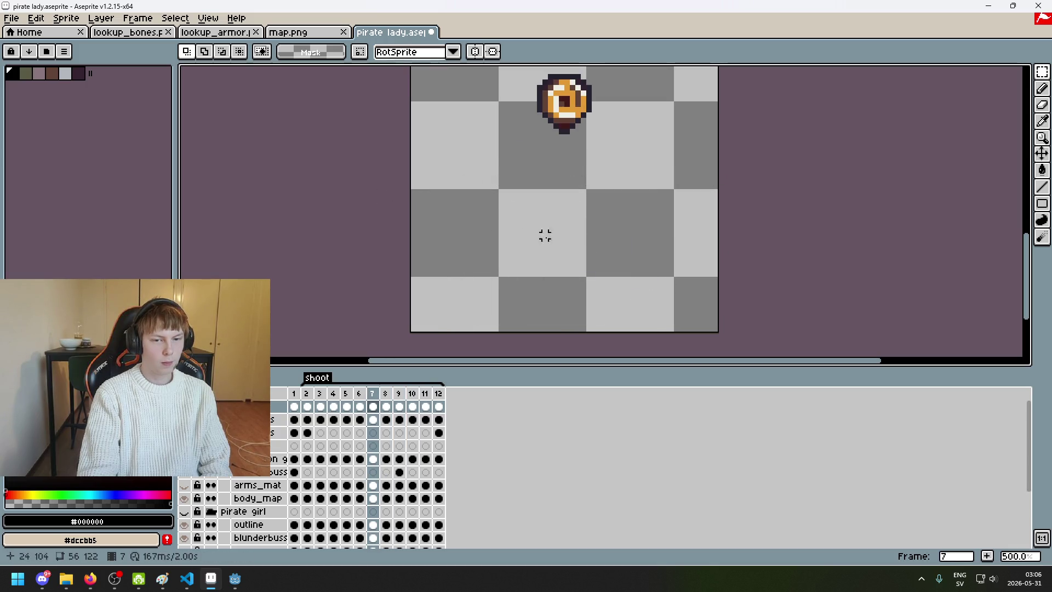
Step: Erase the lower blunderbuss on frames 6, 5, 4 and 3, then deselect on frame 2
key("comma")
left_click_drag(723, 337, 404, 166)
key("Delete")
key("comma")
left_click_drag(767, 340, 397, 164)
key("Delete")
key("comma")
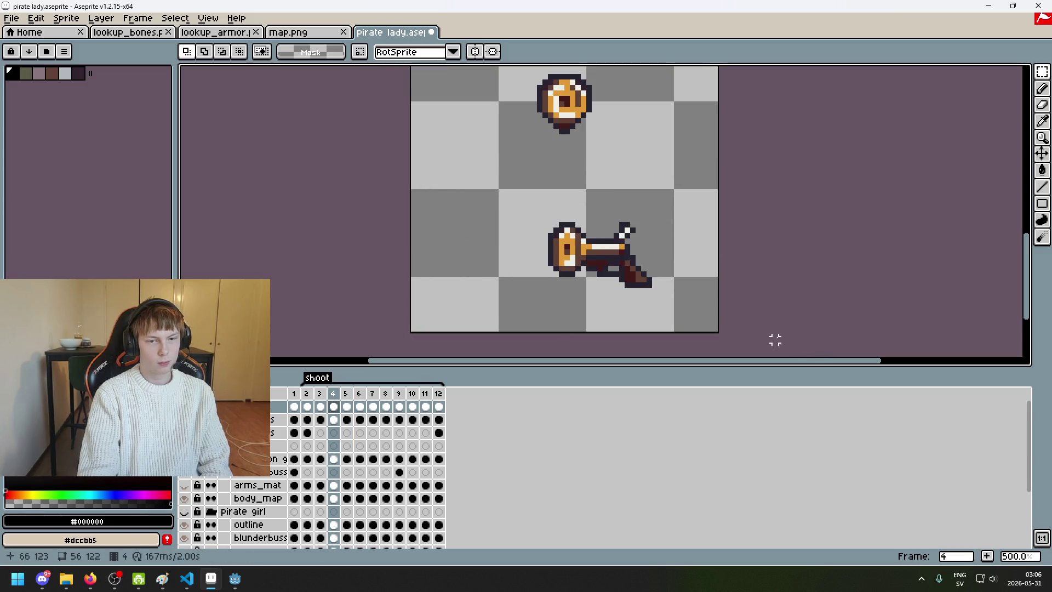
left_click_drag(775, 341, 403, 177)
key("Delete")
key("comma")
left_click_drag(730, 326, 342, 186)
key("Delete")
key("comma")
left_click_drag(669, 323, 446, 207)
key("ctrl+d")
Step: Step through the shoot frames to confirm each shows a single gun
scroll(670, 241, "down", 2)
left_click_drag(669, 241, 627, 253)
key("period")
key("period")
key("period")
key("period")
key("period")
key("period")
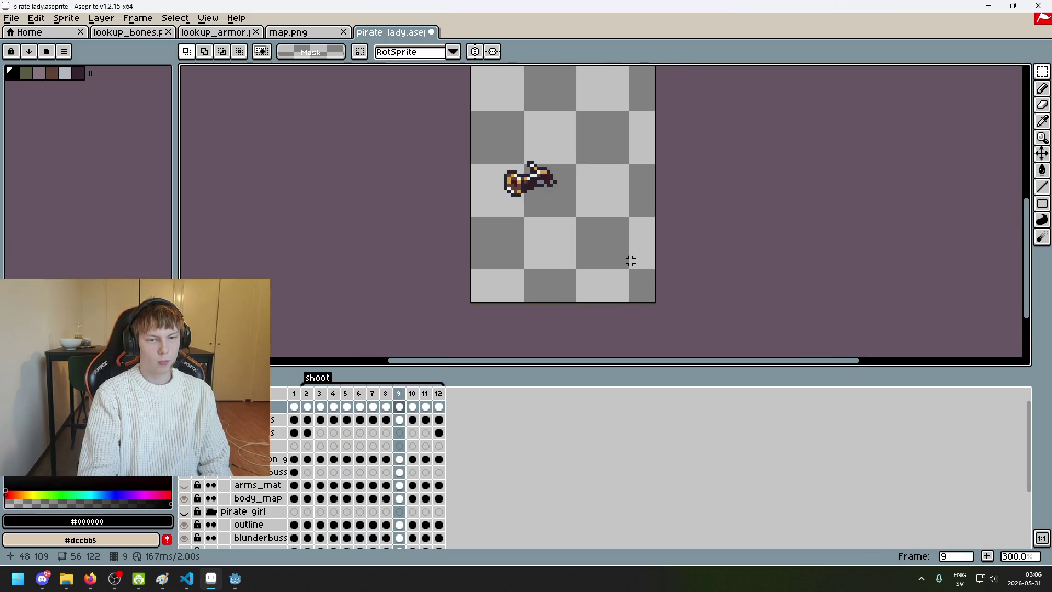
key("comma")
key("comma")
key("comma")
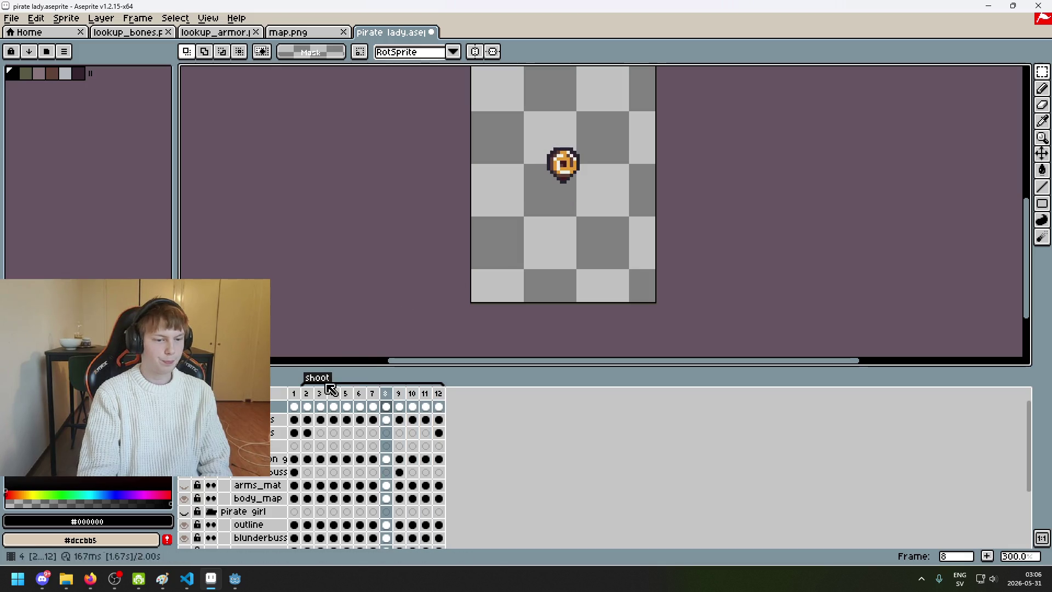
left_click(12, 18)
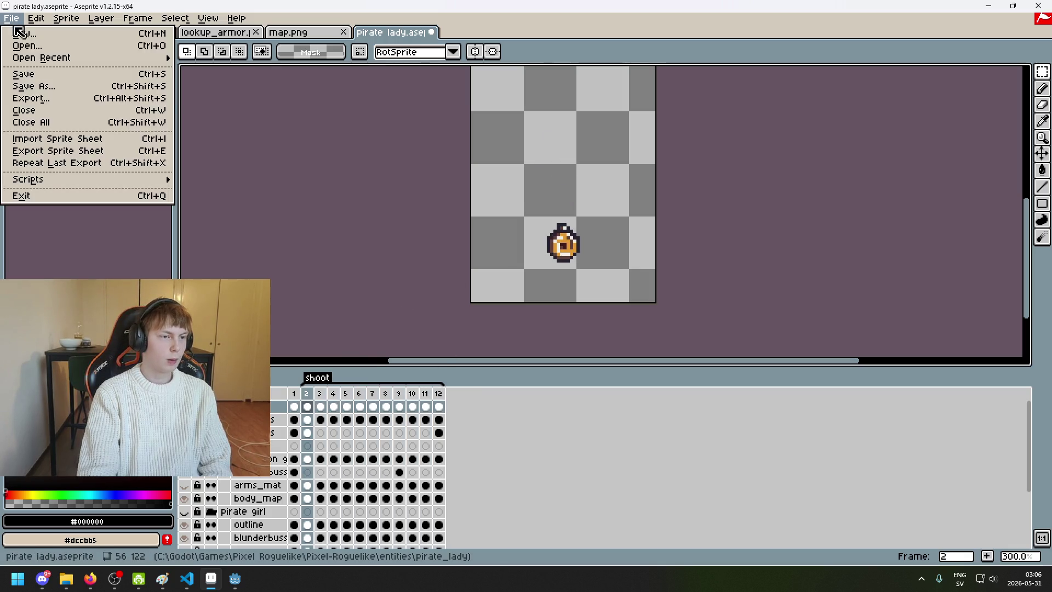
Step: Cancel the Export dialog without exporting and return to the pirate lady document
left_click(91, 97)
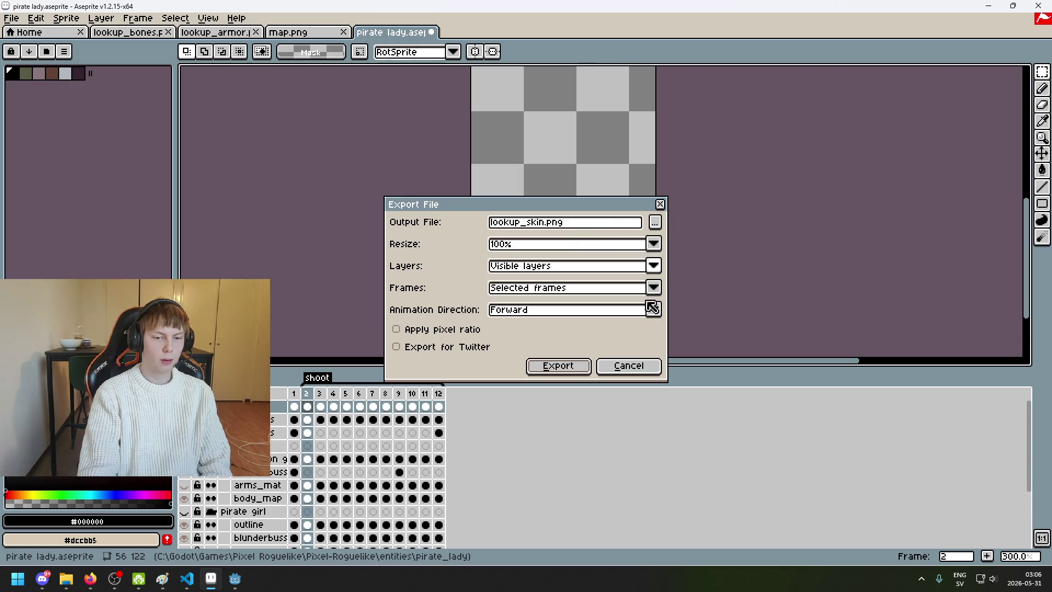
left_click(628, 366)
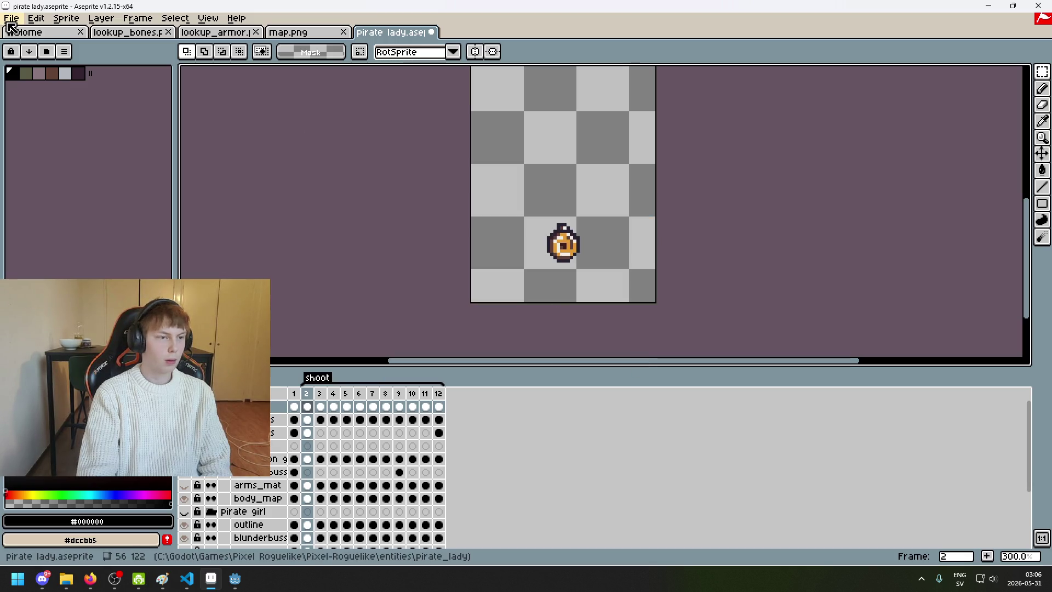
scroll(305, 227, "down", 4)
scroll(332, 226, "up", 2)
scroll(332, 226, "down", 1)
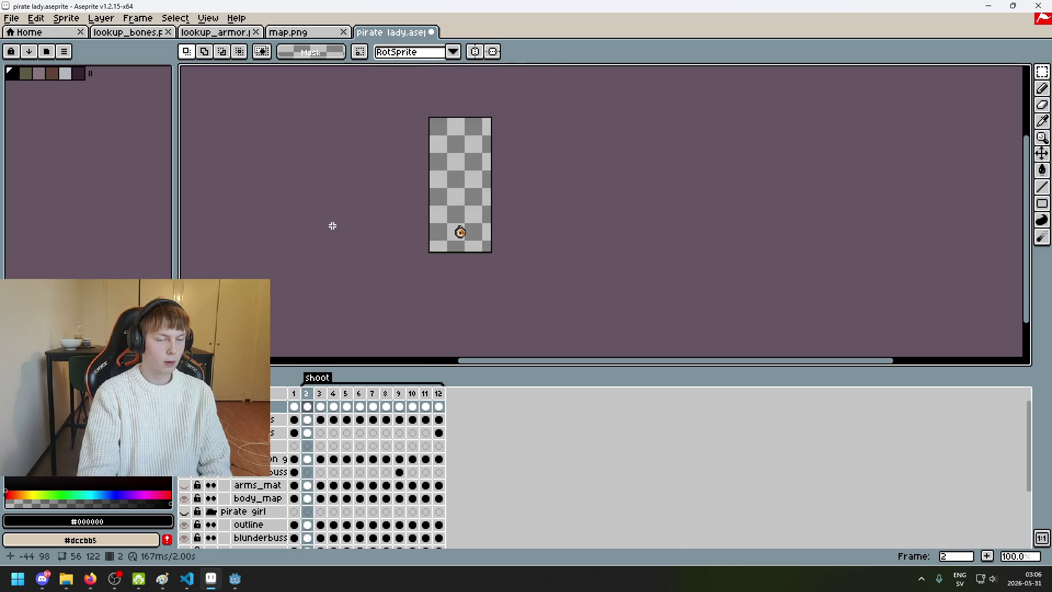
left_click(11, 18)
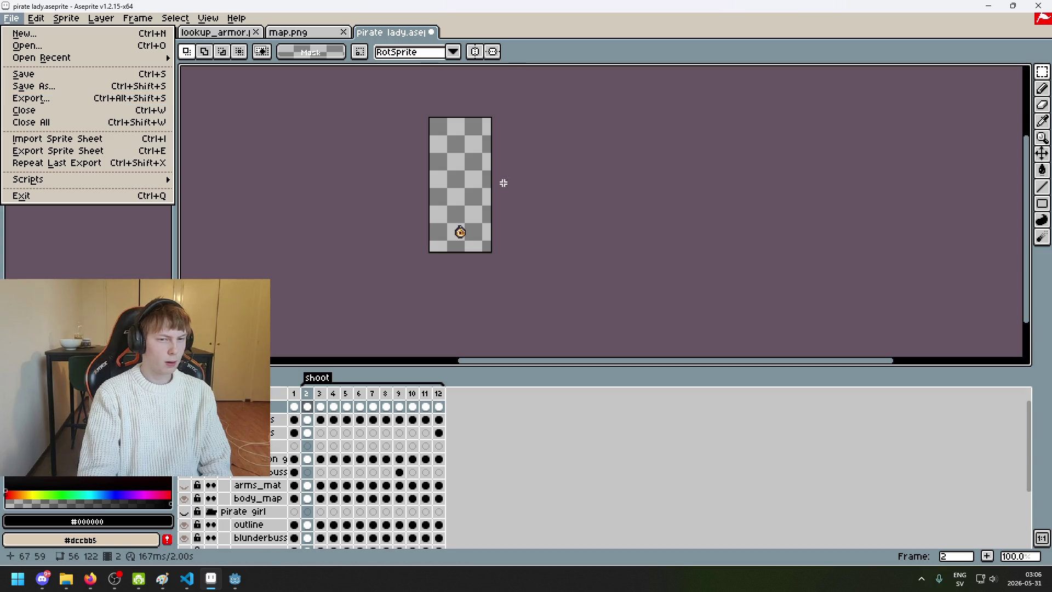
left_click(514, 251)
key("Right")
key("Right")
key("Left")
key("Left")
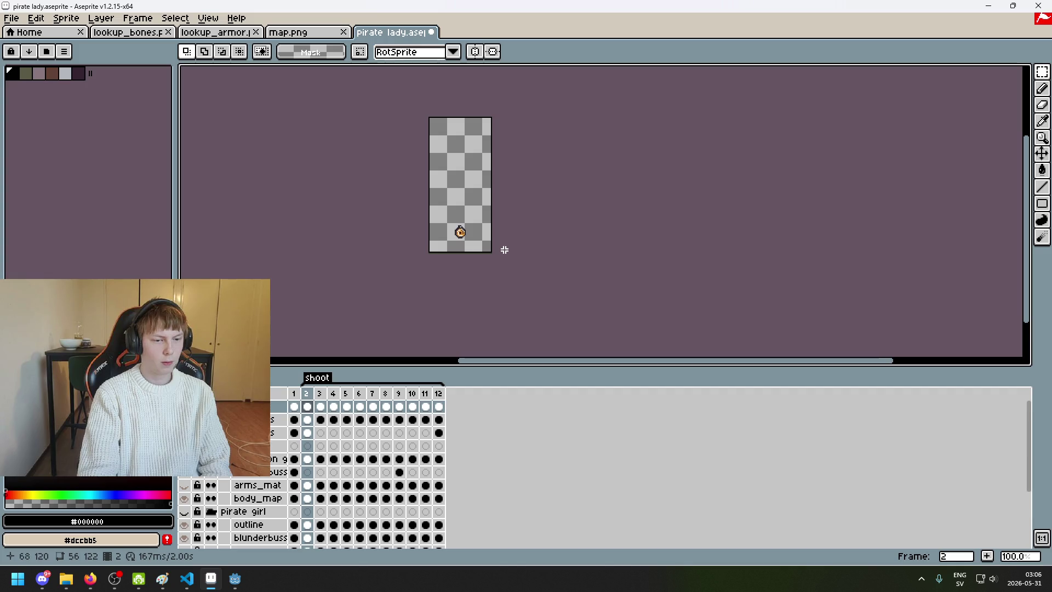
left_click(25, 32)
left_click(407, 34)
Step: Open the body folder's shoot_animation.png strip via File > Open
left_click(25, 19)
left_click(41, 48)
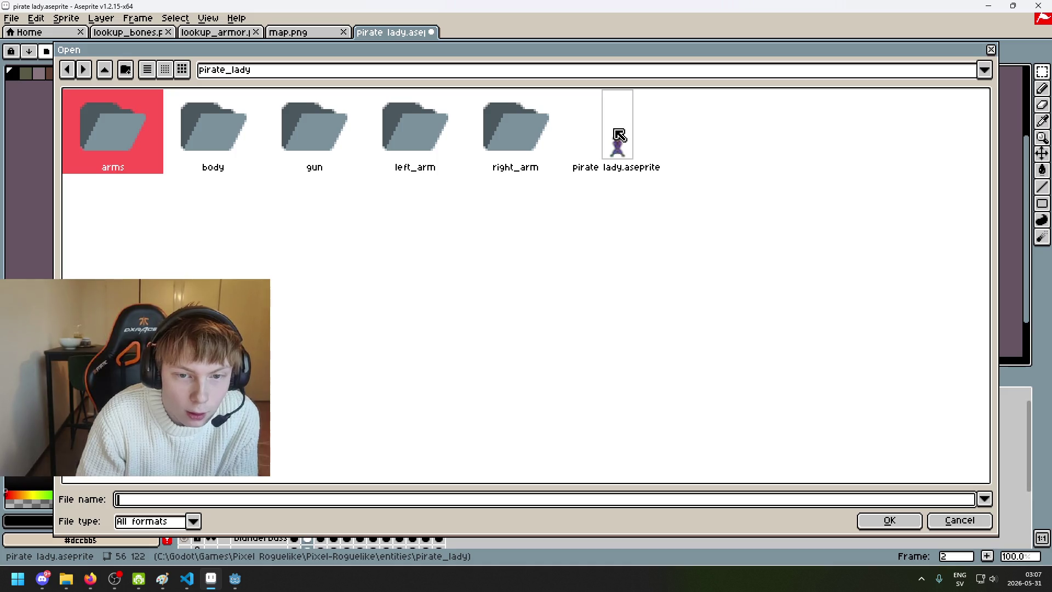
mouse_move(493, 133)
left_mouse_down()
mouse_move(411, 121)
mouse_move(227, 129)
left_mouse_up()
double_click(213, 137)
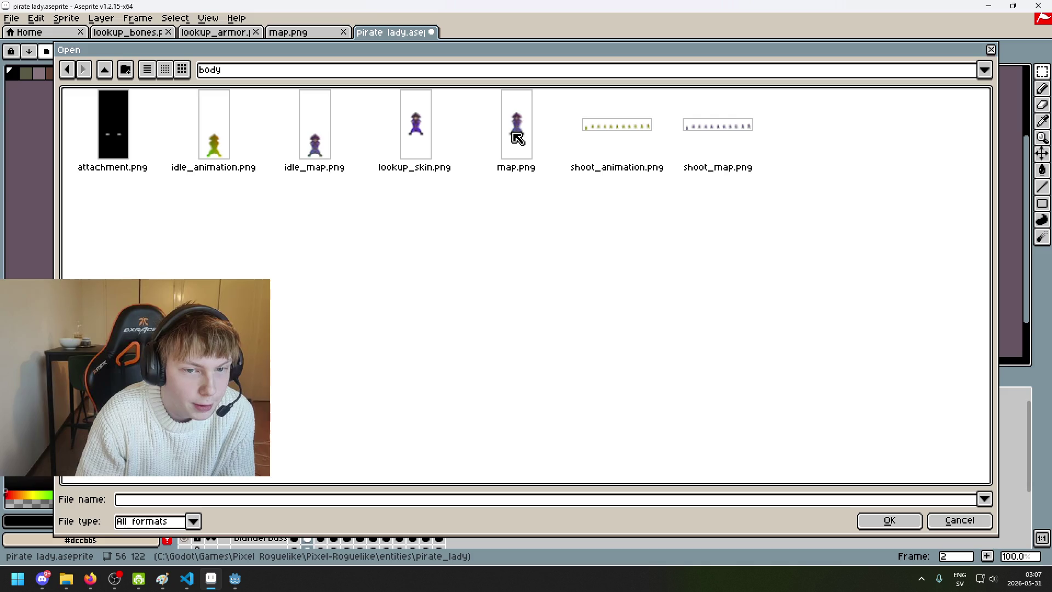
double_click(645, 144)
scroll(330, 212, "up", 1)
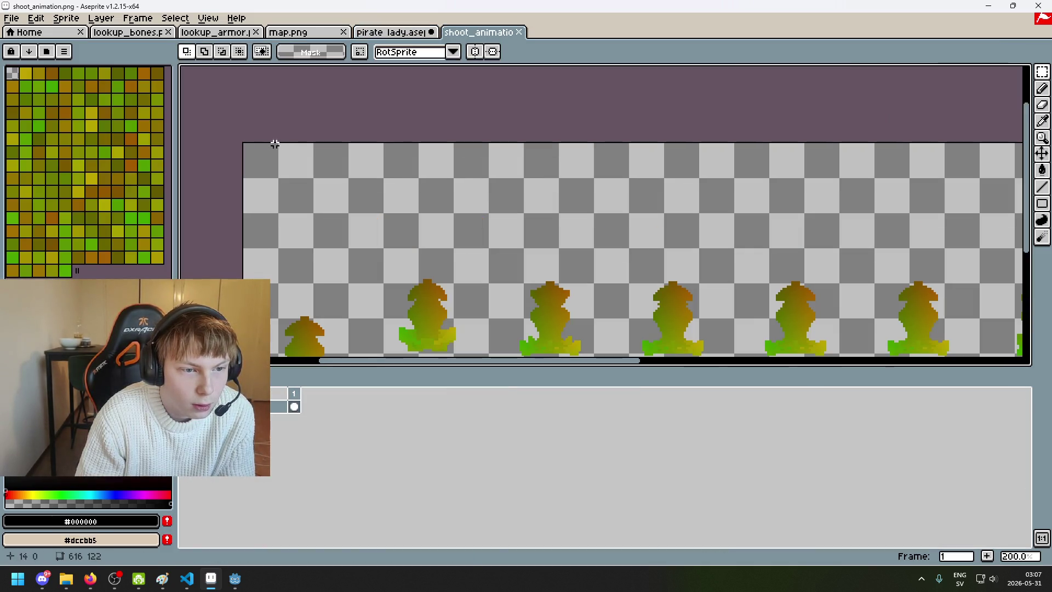
scroll(307, 185, "down", 1)
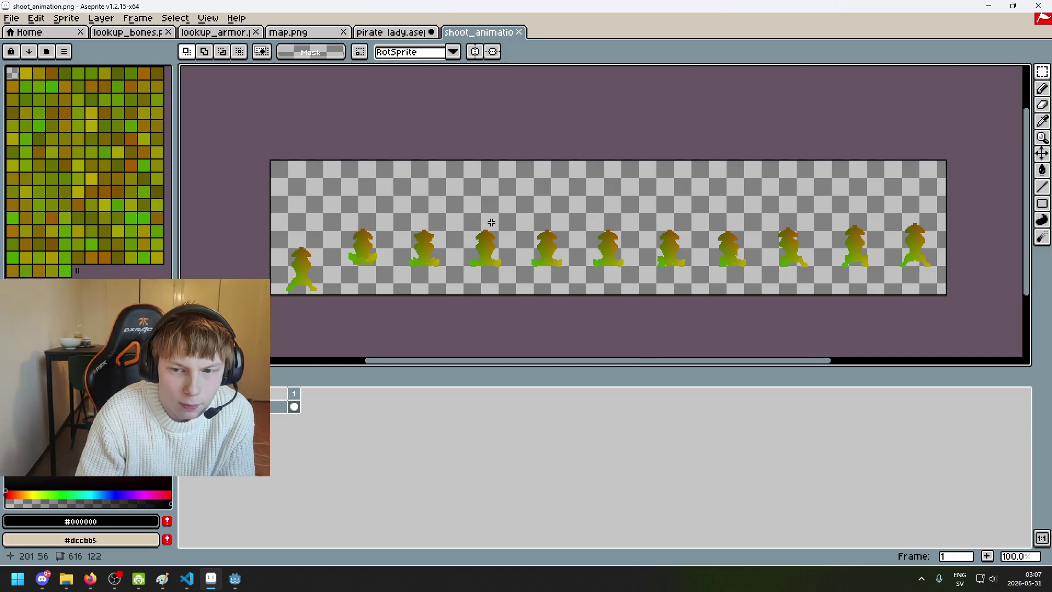
left_click_drag(490, 222, 646, 210)
scroll(401, 157, "up", 3)
Step: Marquee-select the strip's first frame, then glance at map.png and return to pirate lady
mouse_move(401, 149)
left_mouse_down()
mouse_move(445, 345)
mouse_move(443, 279)
mouse_move(455, 286)
left_mouse_up()
scroll(446, 345, "down", 3)
scroll(444, 302, "up", 2)
scroll(495, 272, "down", 2)
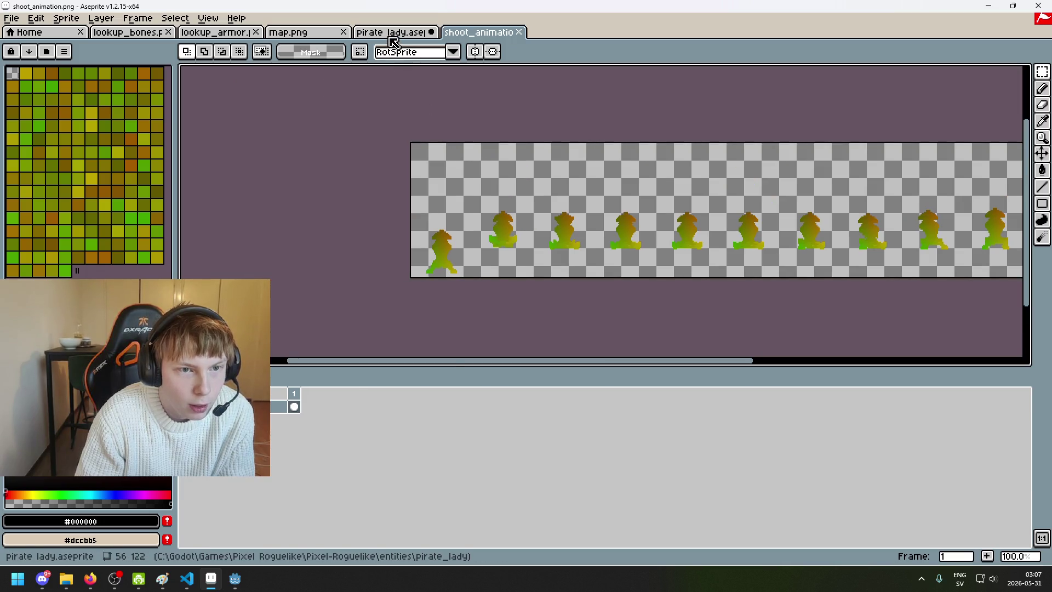
left_click(387, 34)
left_click(311, 35)
left_click(380, 35)
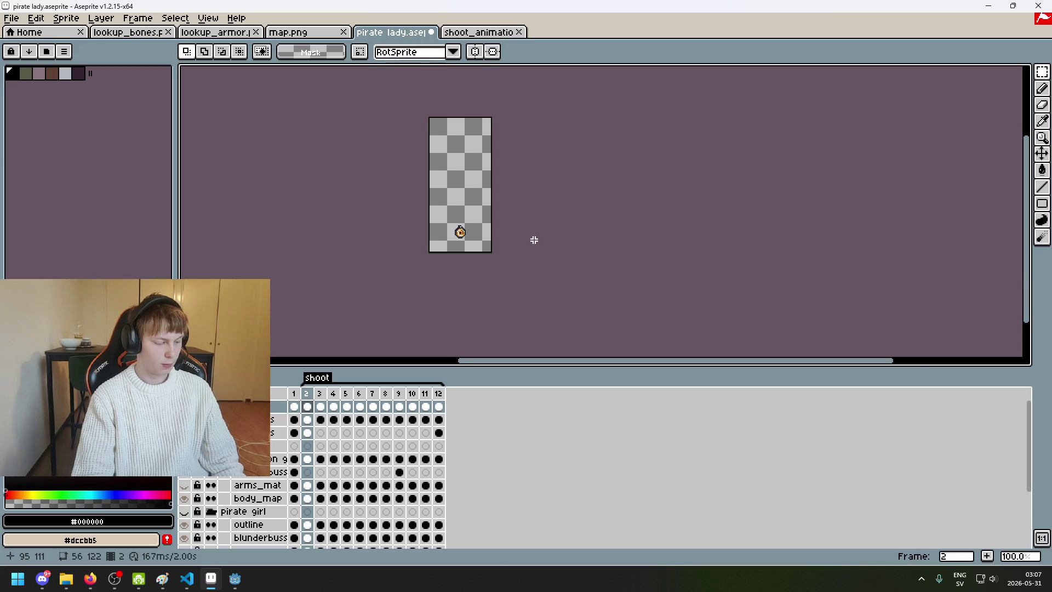
Step: Start a sprite sheet export for the pirate lady sprite and browse up to the pirate_lady folder
scroll(534, 240, "up", 1)
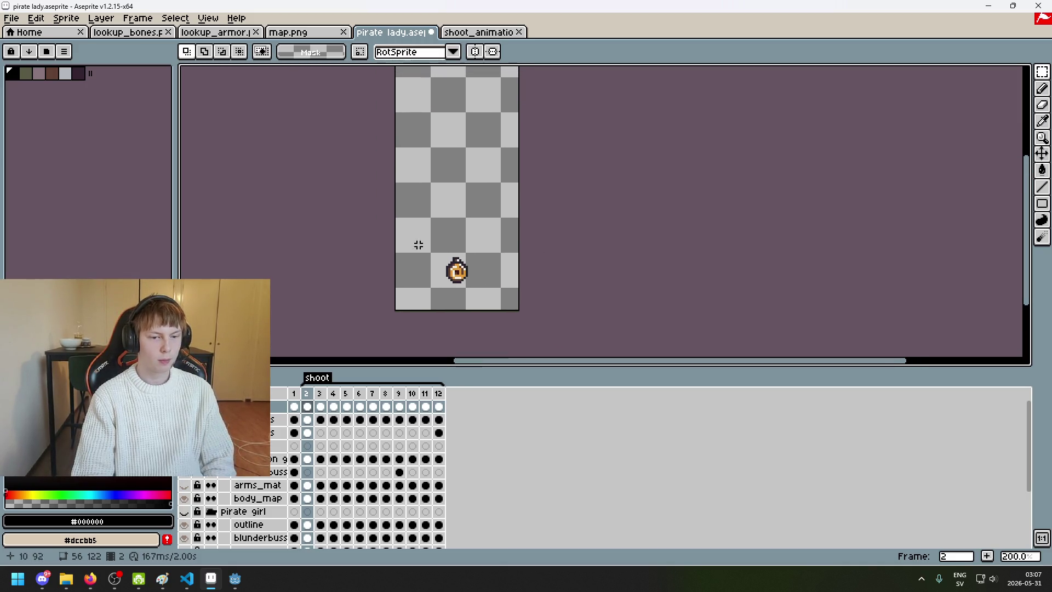
left_click(11, 18)
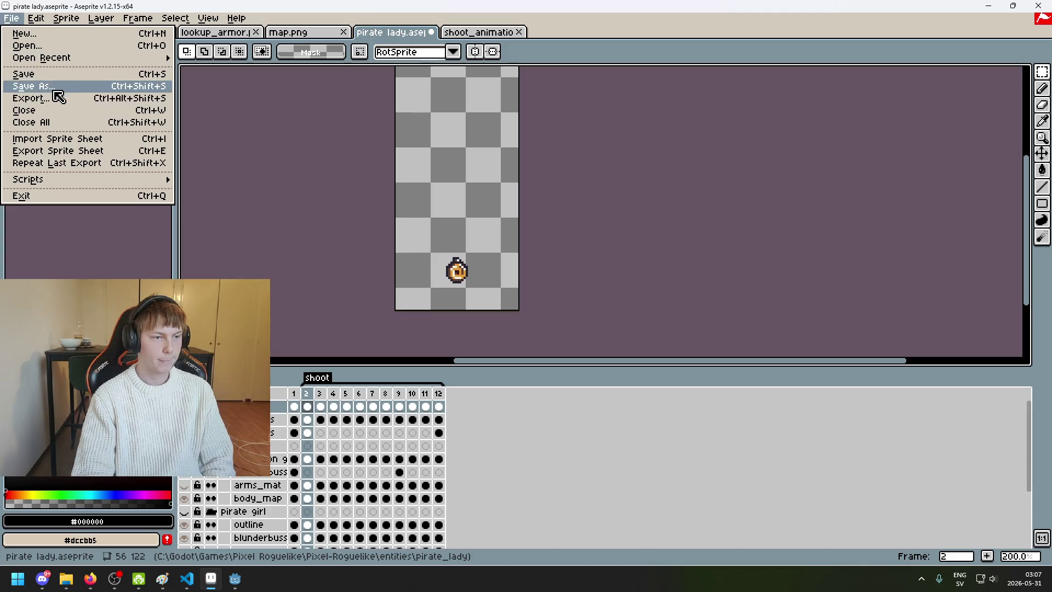
left_click(27, 151)
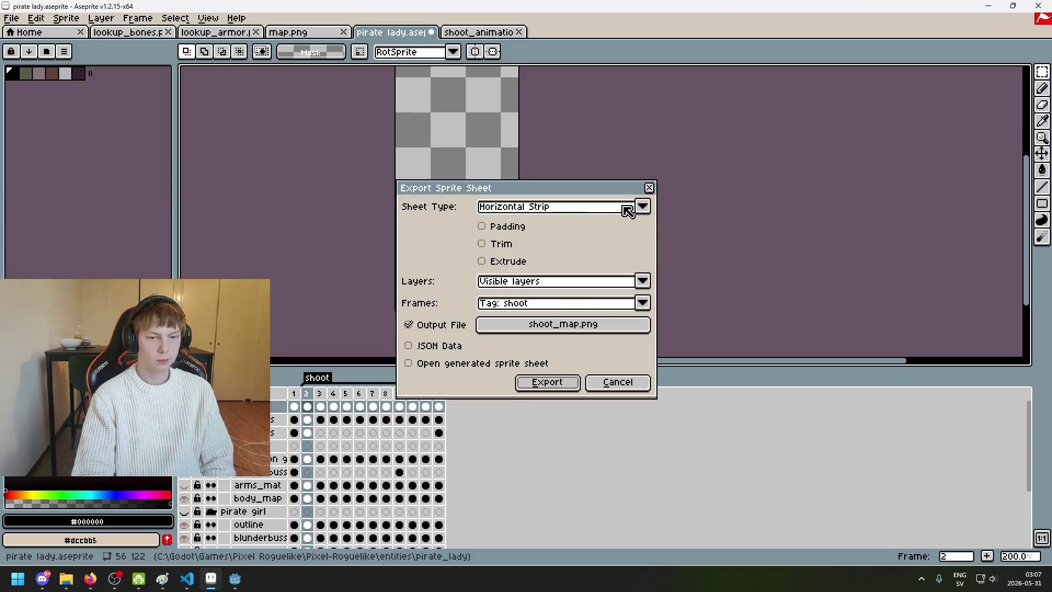
left_click(626, 324)
left_click(291, 76)
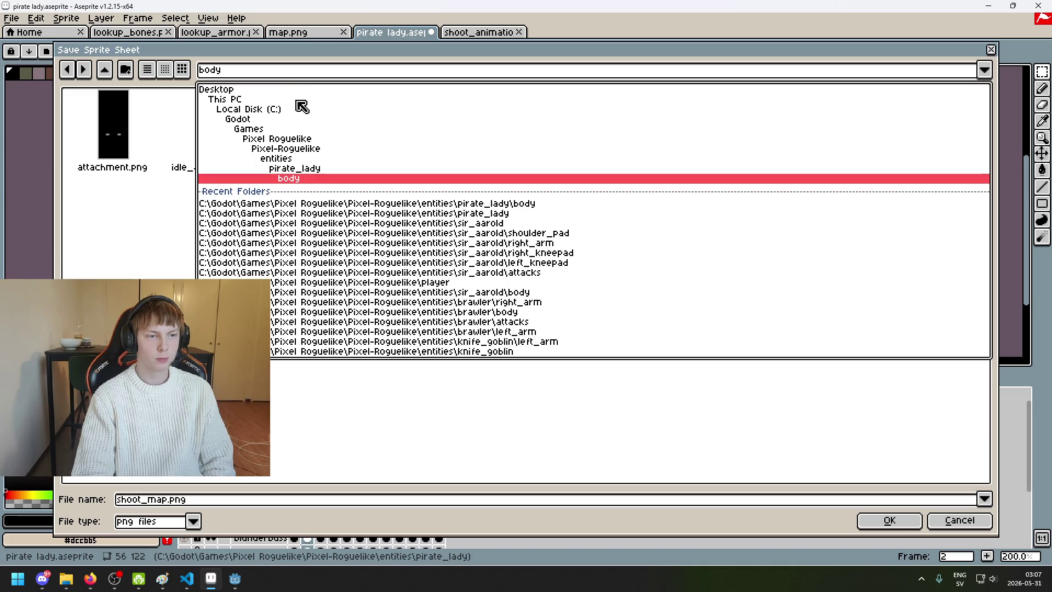
left_click(304, 172)
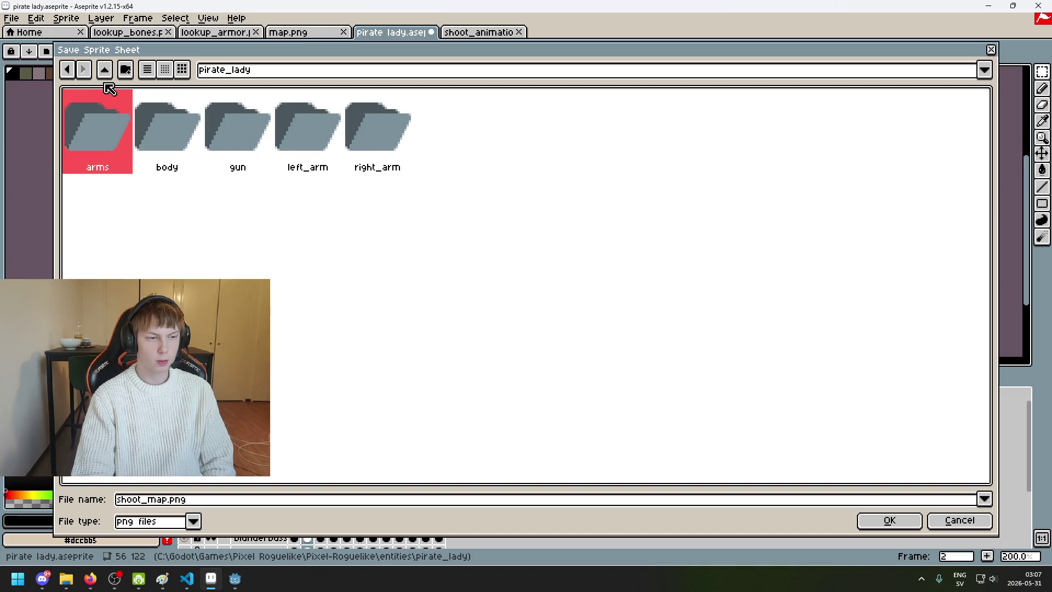
Step: Drop the new 'gun' folder, enter the existing gun folder, then cancel the export without saving
left_click(126, 70)
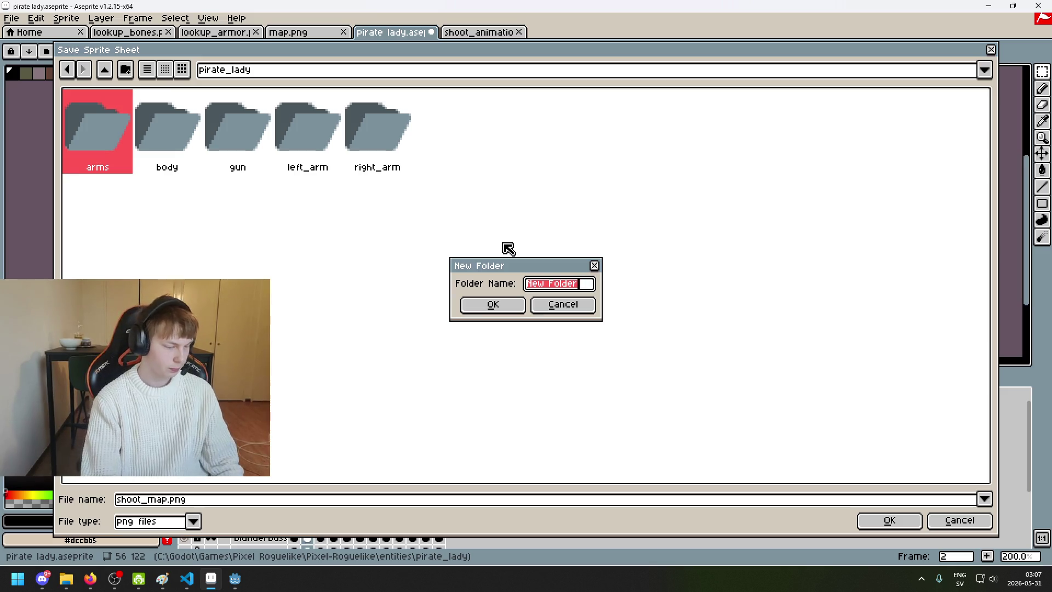
type("gun_")
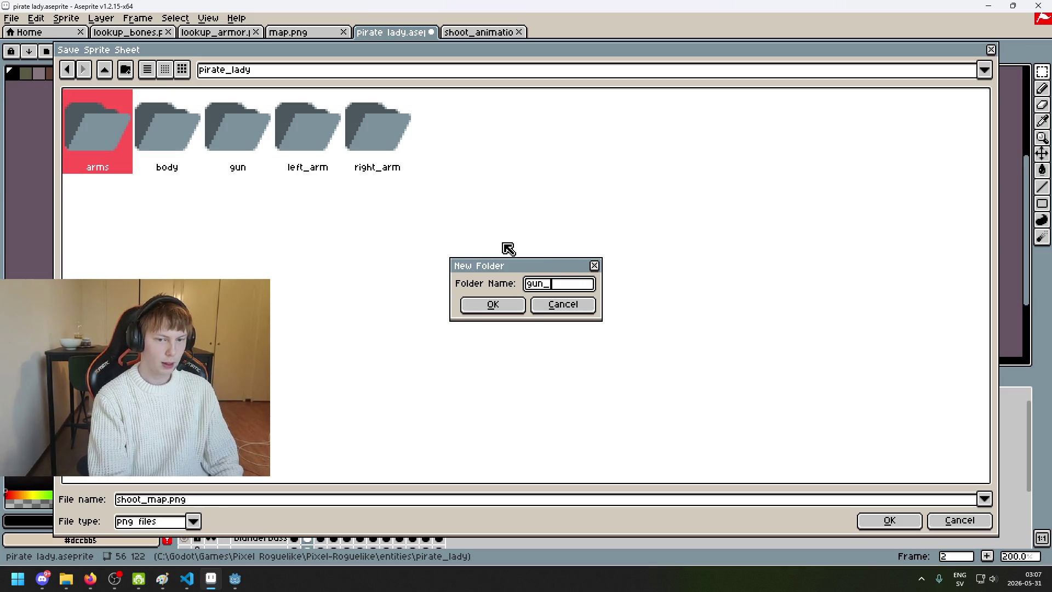
left_click(560, 303)
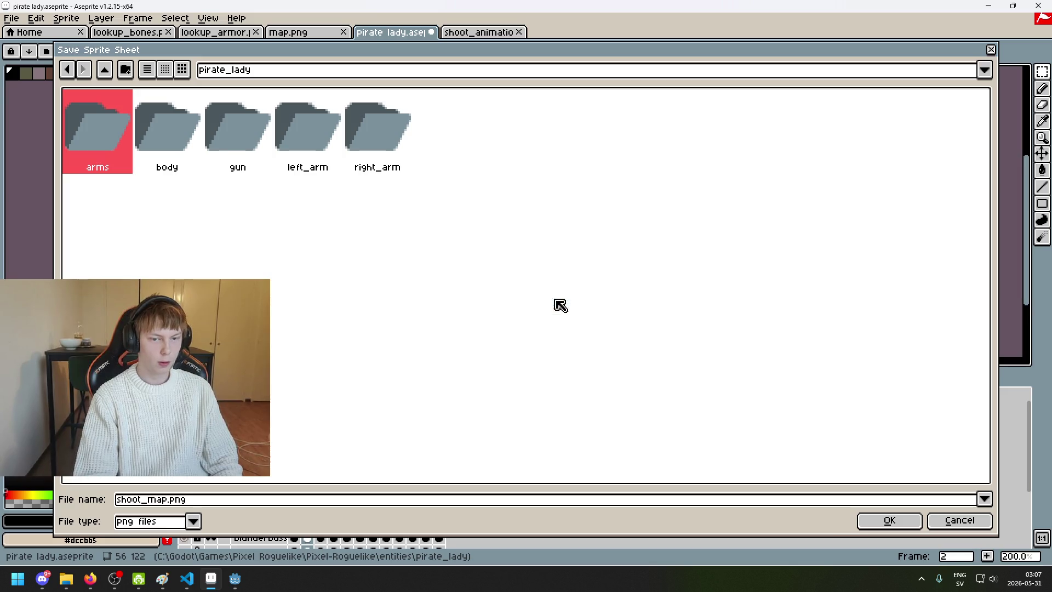
left_click(240, 149)
double_click(240, 149)
left_click(92, 143)
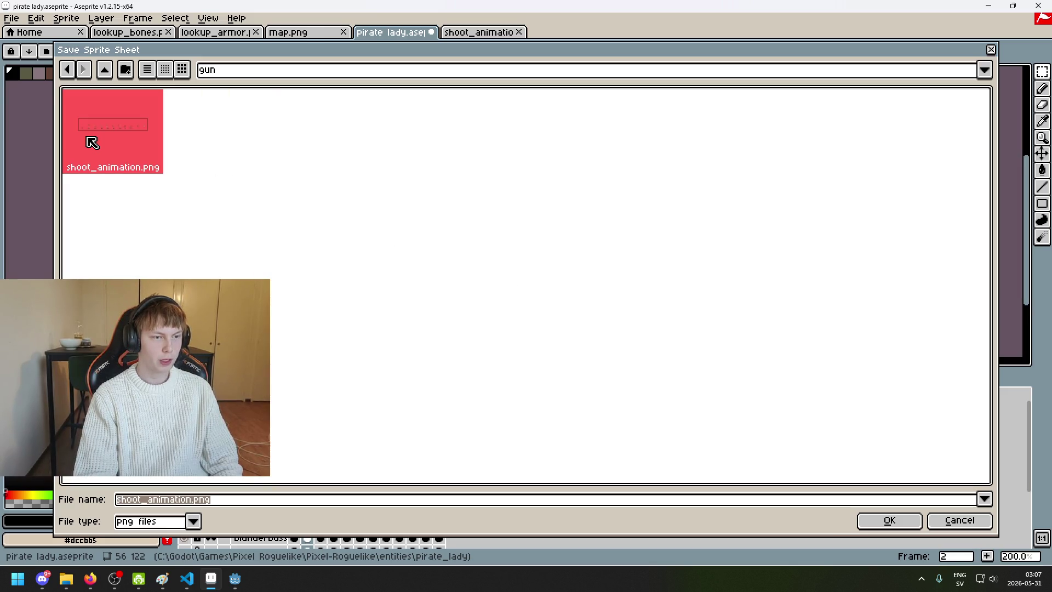
left_click(952, 525)
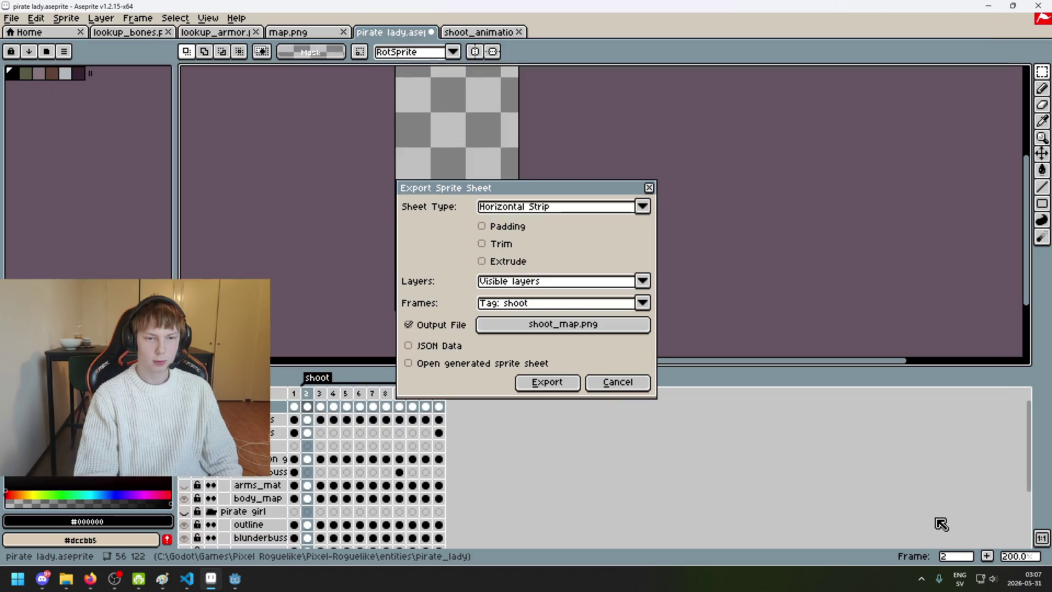
left_click(616, 382)
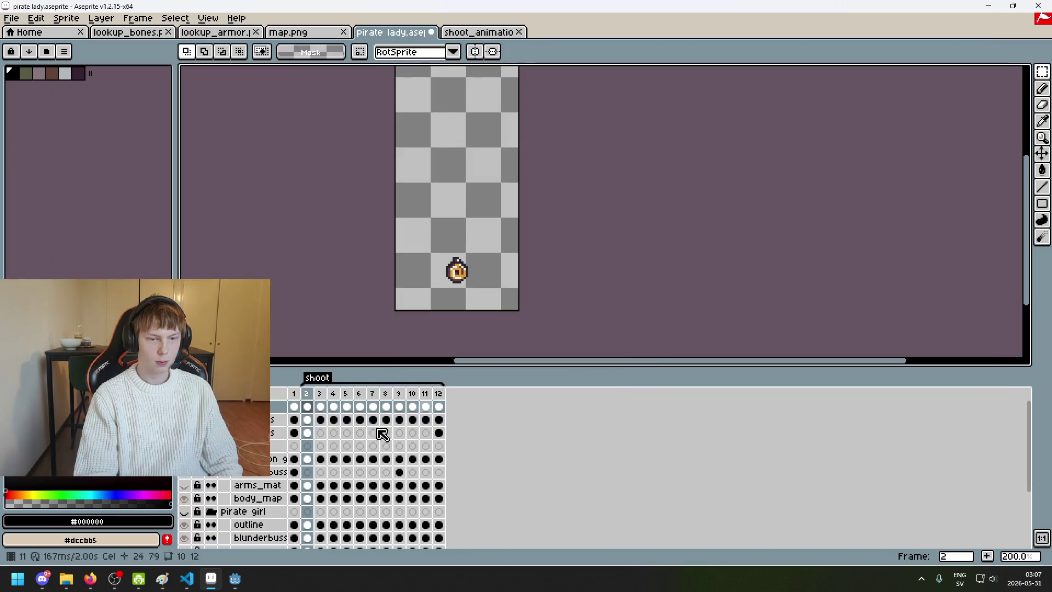
mouse_move(235, 579)
left_click(184, 525)
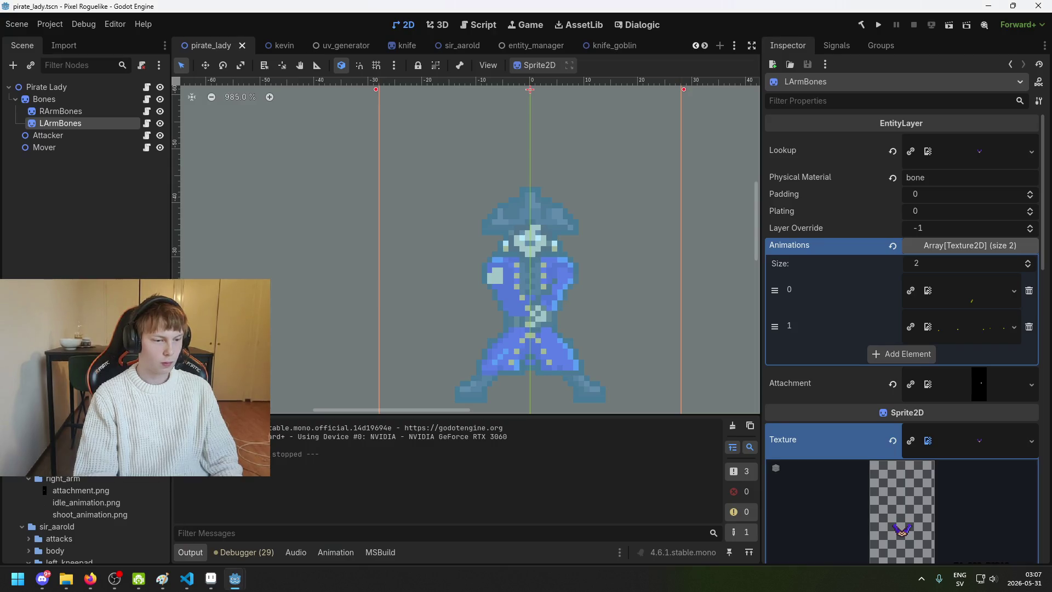
Step: View the gun folder's 616×122 shoot_animation.png strip in the Inspector, then return to Aseprite
scroll(83, 509, "down", 2)
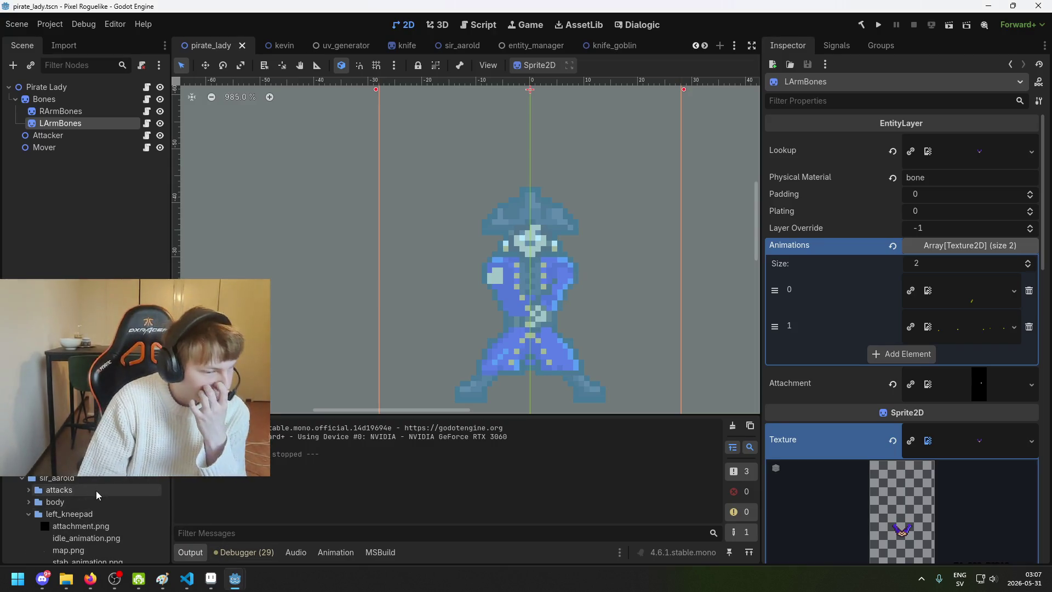
scroll(55, 493, "up", 4)
scroll(66, 482, "up", 1)
left_click(100, 481)
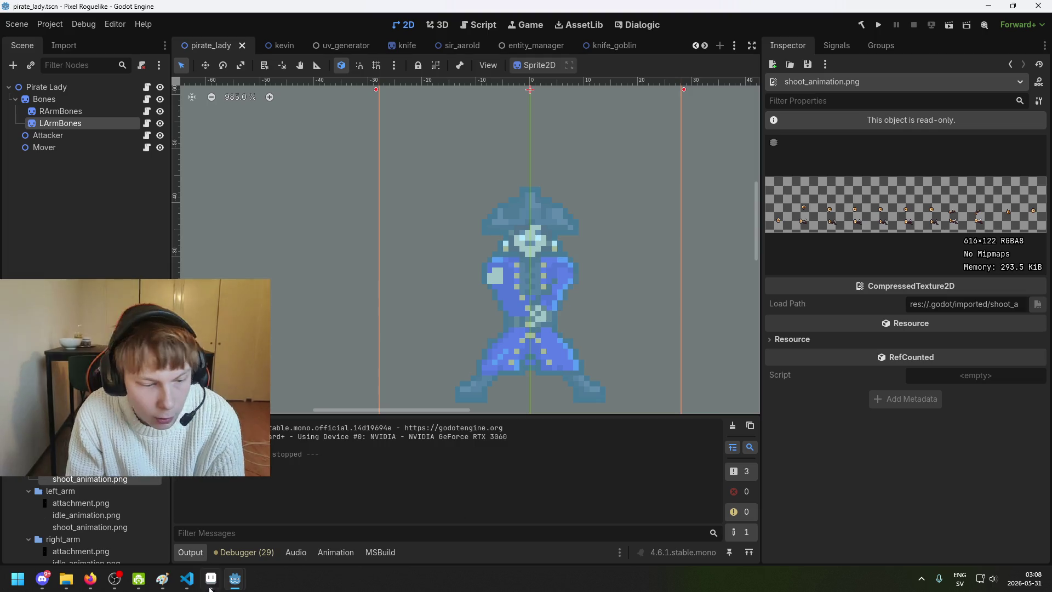
left_click(214, 576)
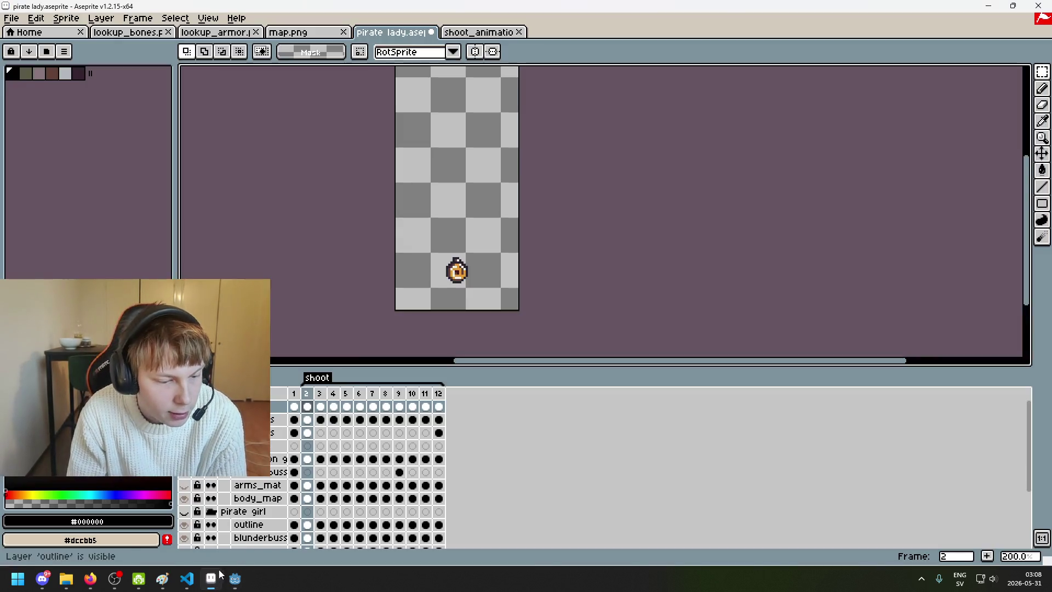
Step: Re-export the sprite sheet over shoot_animation.png in pirate_lady/gun, approving the overwrite
left_click(11, 18)
left_click(76, 159)
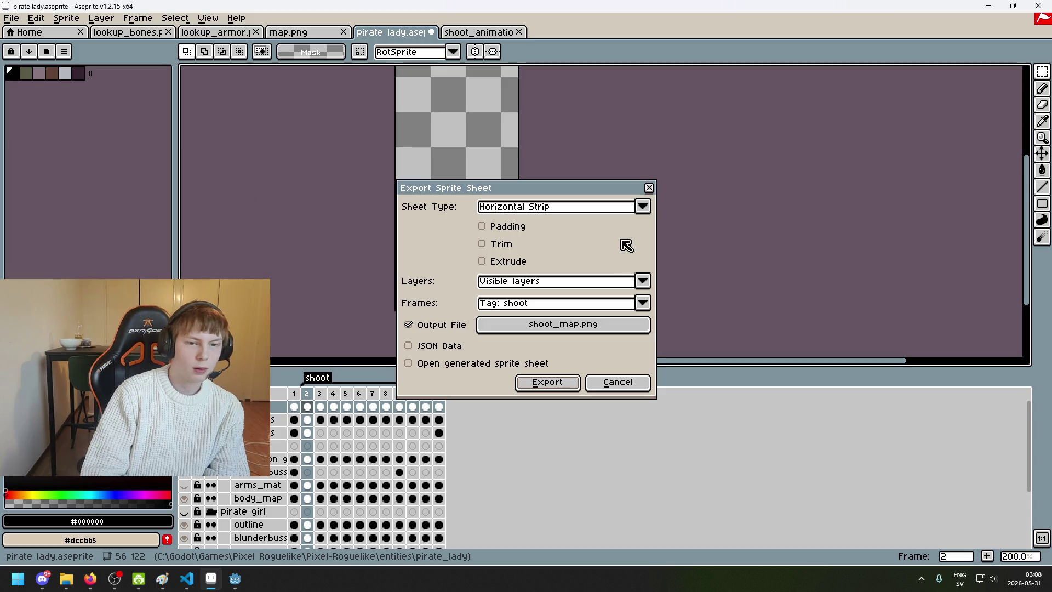
left_click(635, 324)
left_click(231, 82)
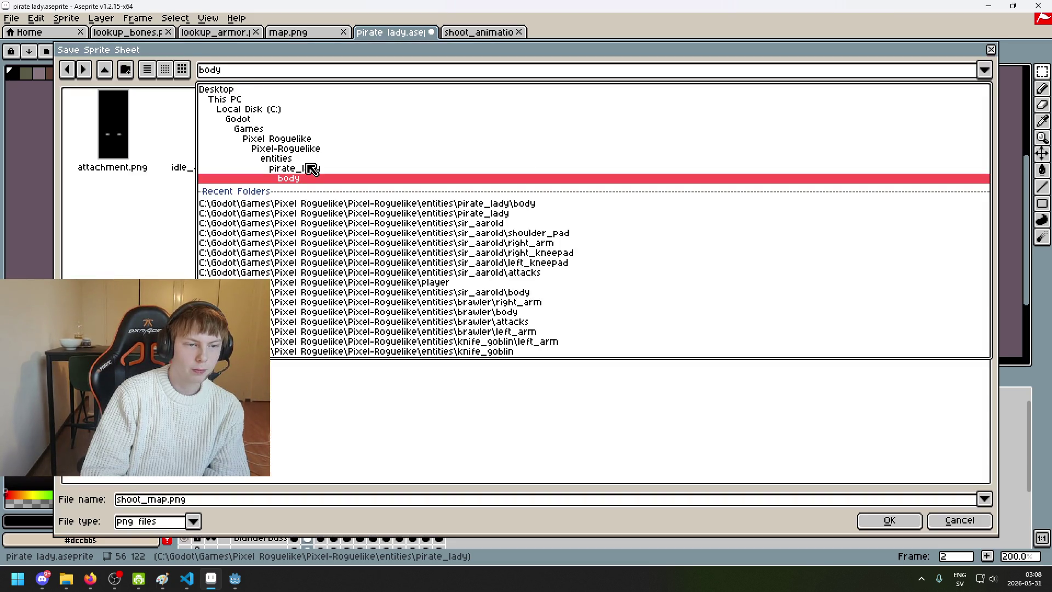
left_click(313, 170)
double_click(234, 124)
left_click(164, 129)
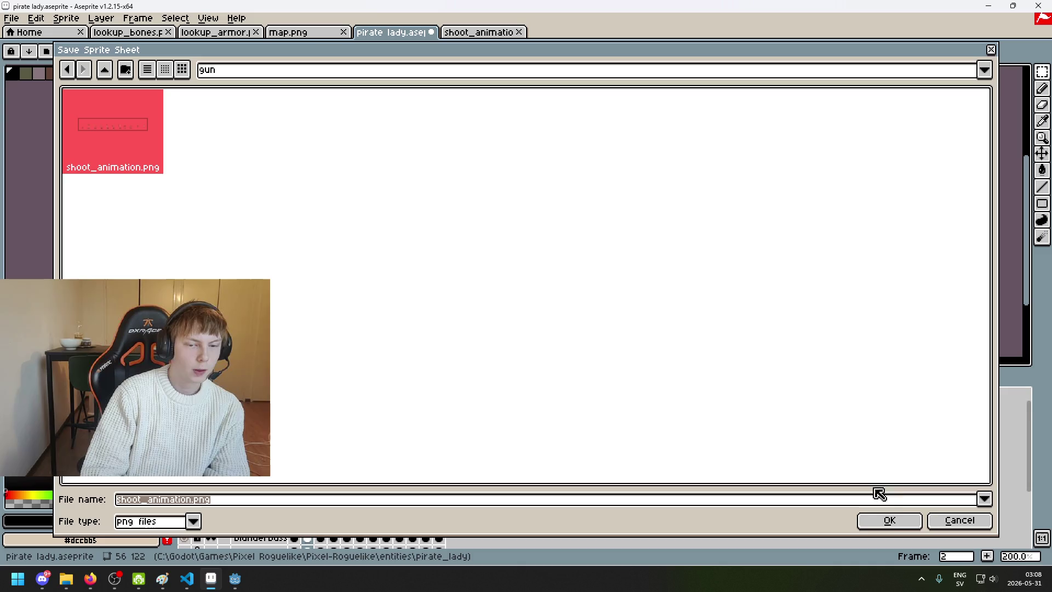
left_click(889, 520)
left_click(453, 316)
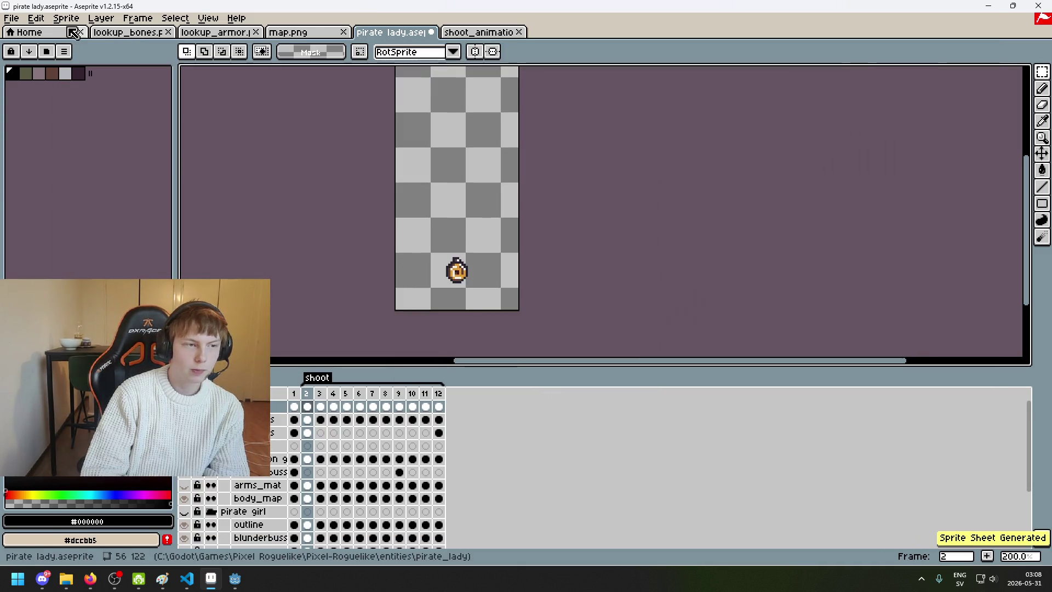
Step: Set up a single-image export targeting the pirate_lady/gun folder, starting from shoot_animation.png
left_click(11, 18)
left_click(67, 99)
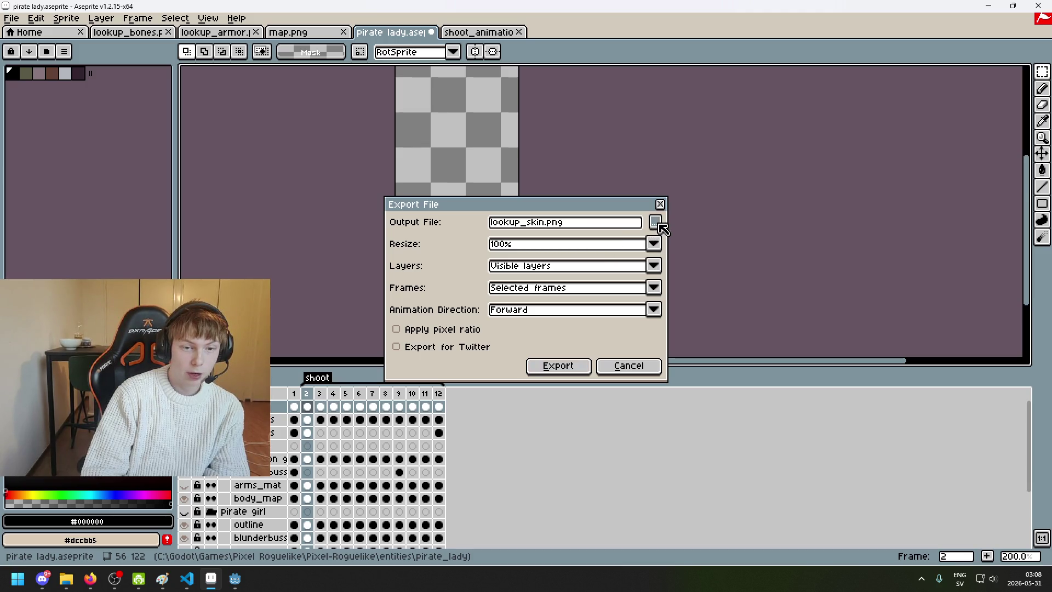
left_click(660, 225)
left_click(233, 68)
left_click(296, 172)
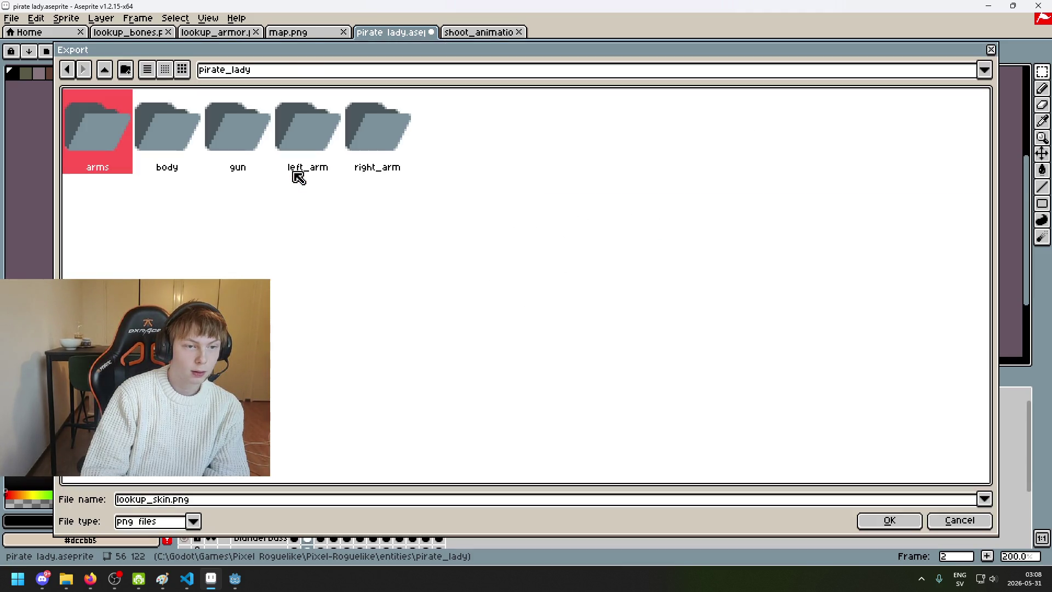
left_click(889, 520)
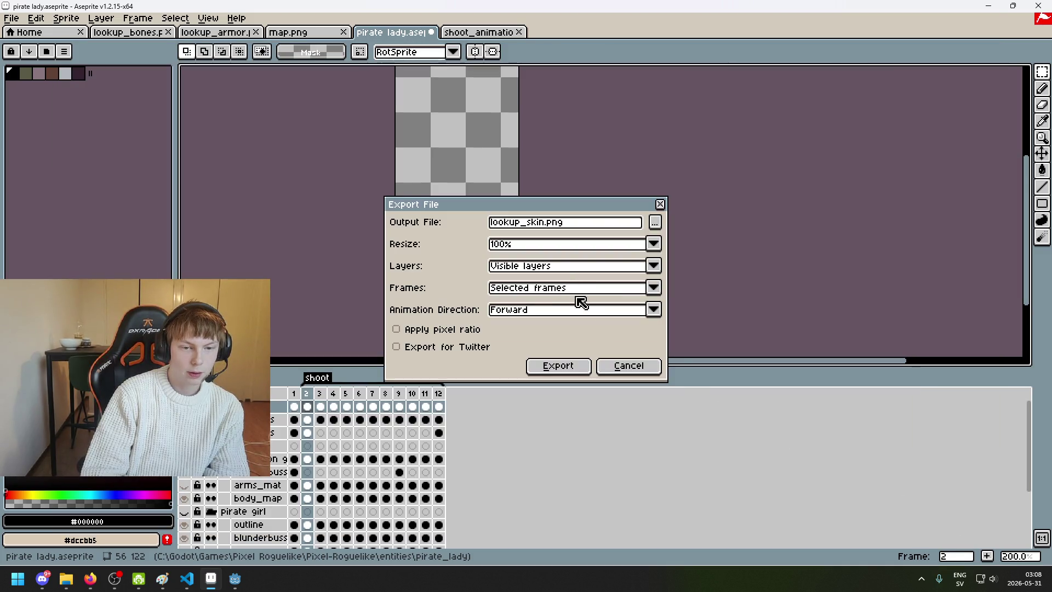
left_click(652, 226)
left_click(229, 76)
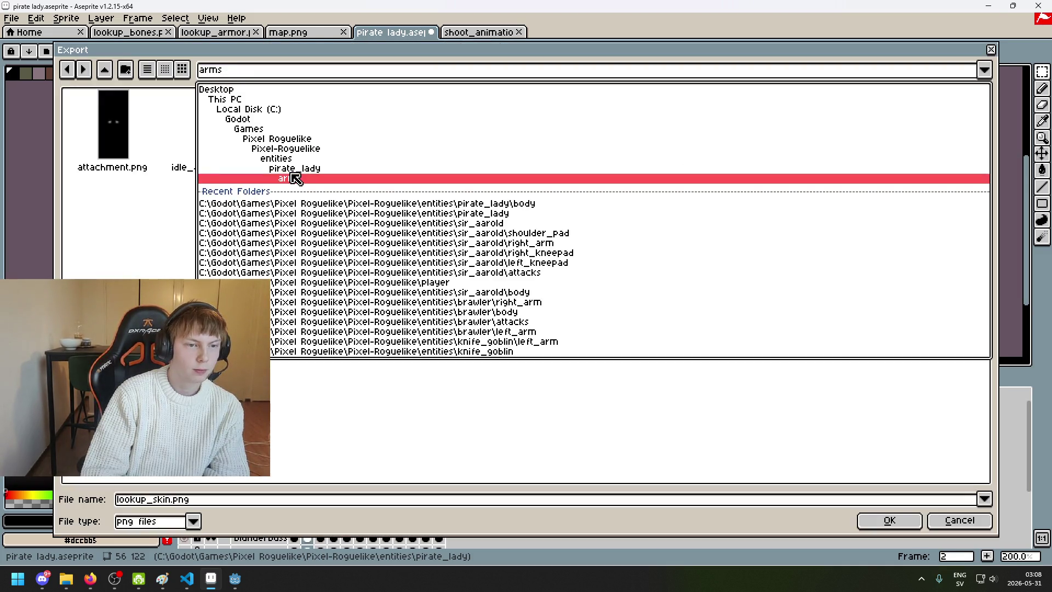
left_click(292, 171)
double_click(245, 143)
left_click(149, 151)
Step: Rename the export file to idle_animation.png, export it past the format warning, and return to Godot
left_click(149, 500)
key("Home")
key("Delete")
key("Delete")
key("Delete")
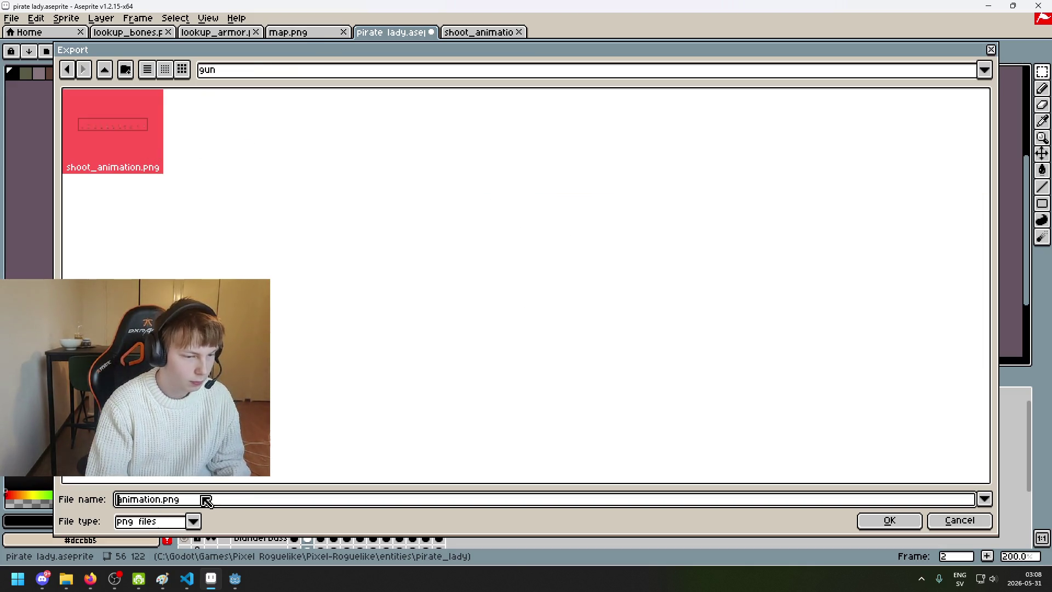
type("IDLE")
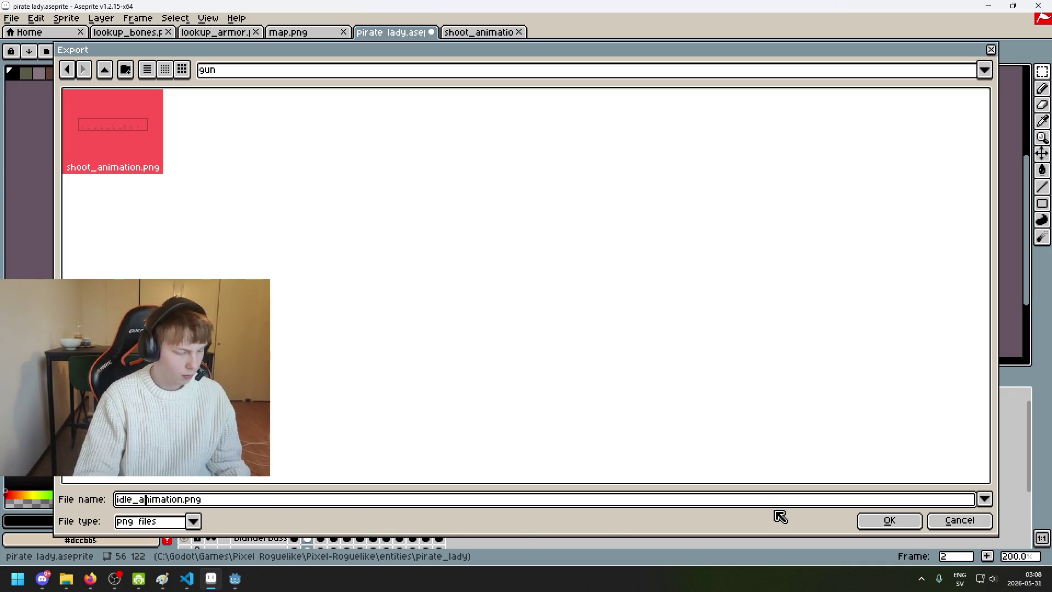
left_click(875, 522)
left_click(534, 365)
left_click(483, 344)
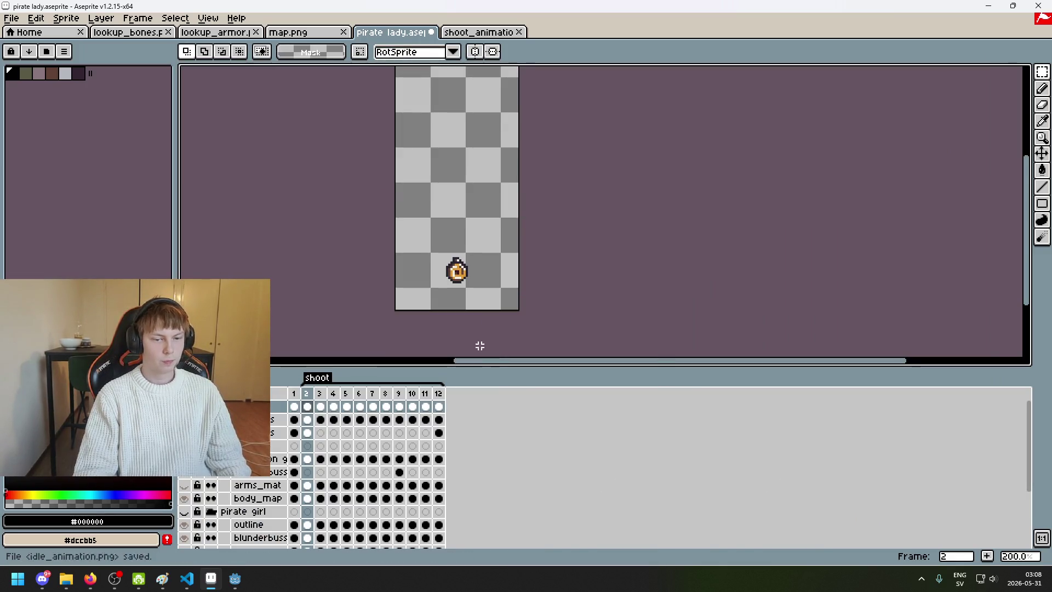
mouse_move(235, 579)
left_click(181, 521)
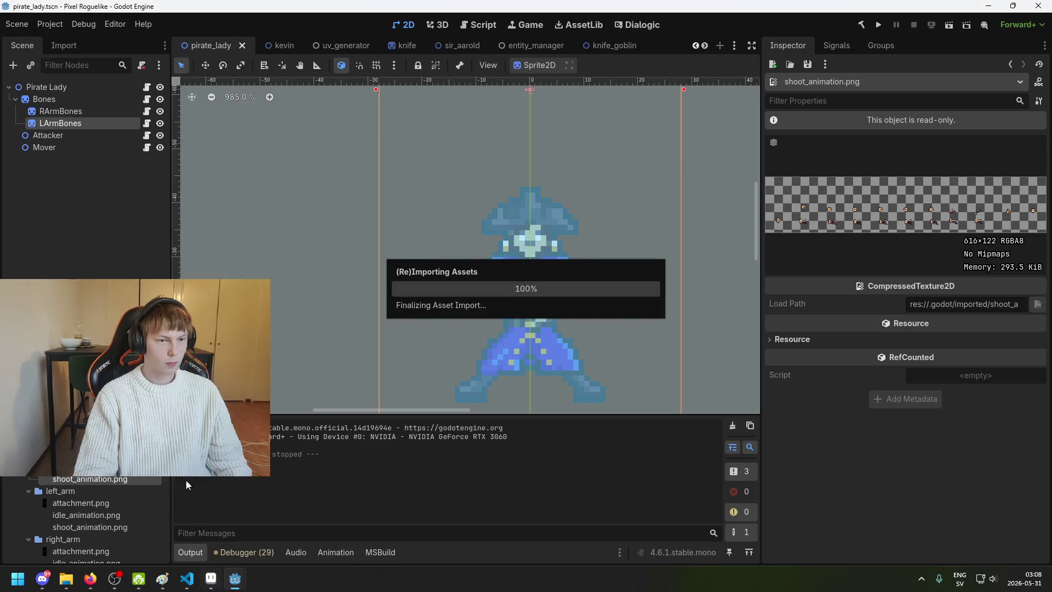
Step: Select the Bones, LArmBones and then RArmBones nodes in the Scene dock
left_click(128, 232)
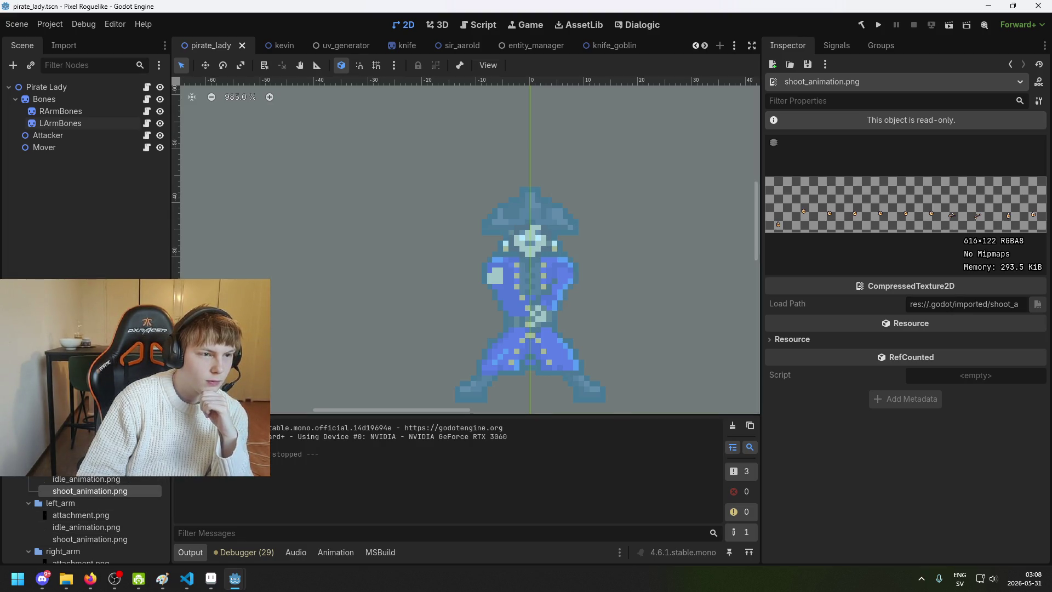
left_click(70, 110)
left_click(71, 100)
left_click(76, 108)
left_click(77, 102)
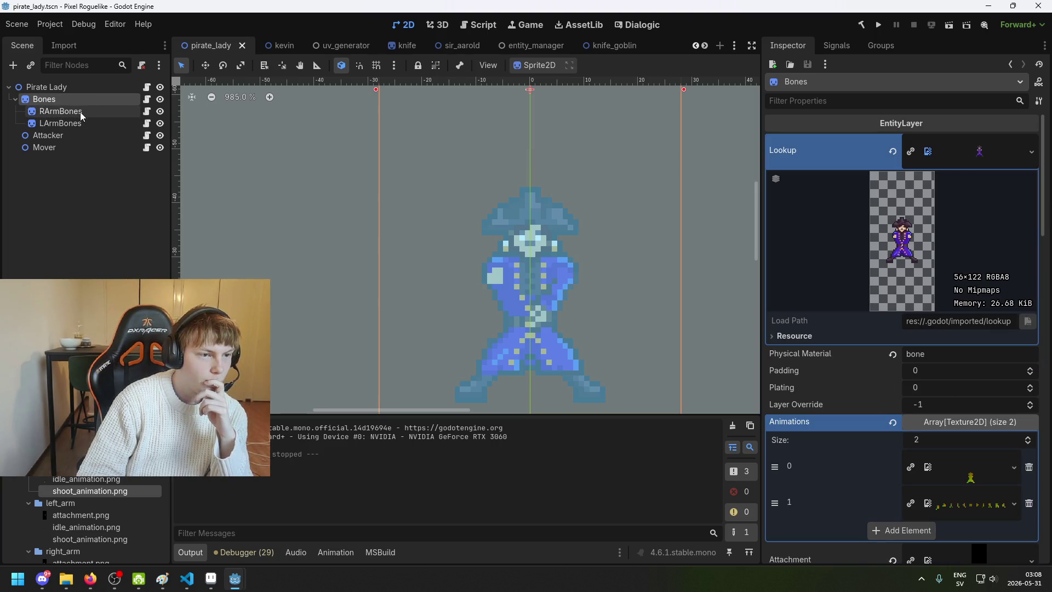
left_click(77, 121)
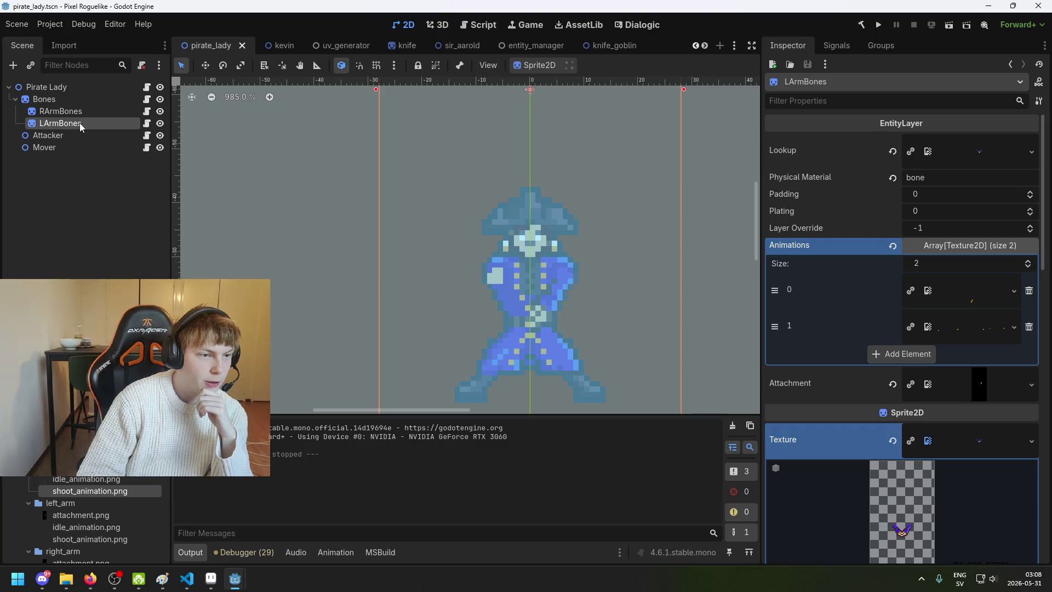
right_click(77, 122)
key("Escape")
left_click(76, 114)
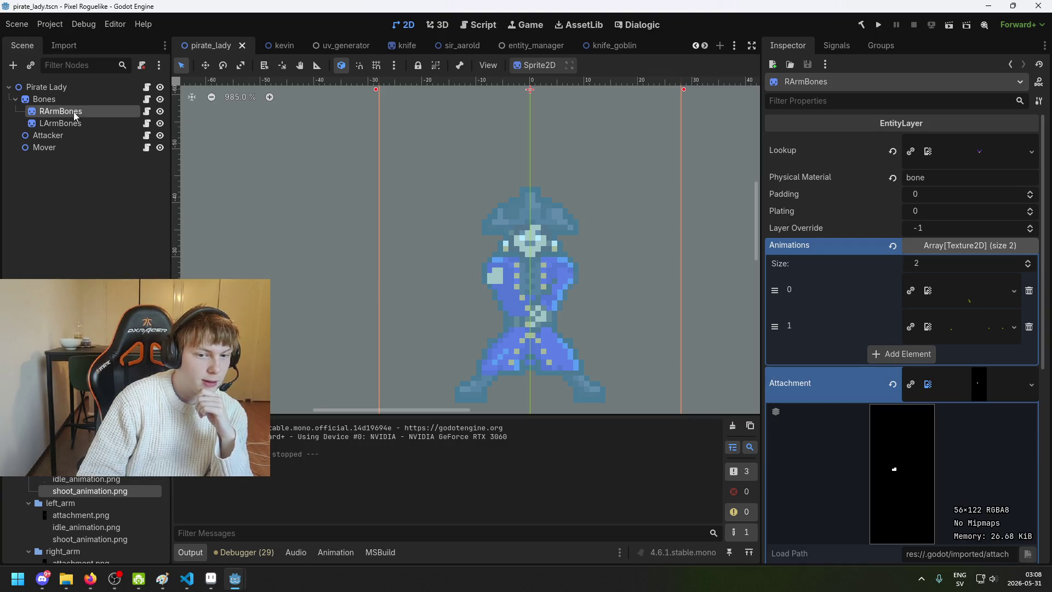
right_click(76, 114)
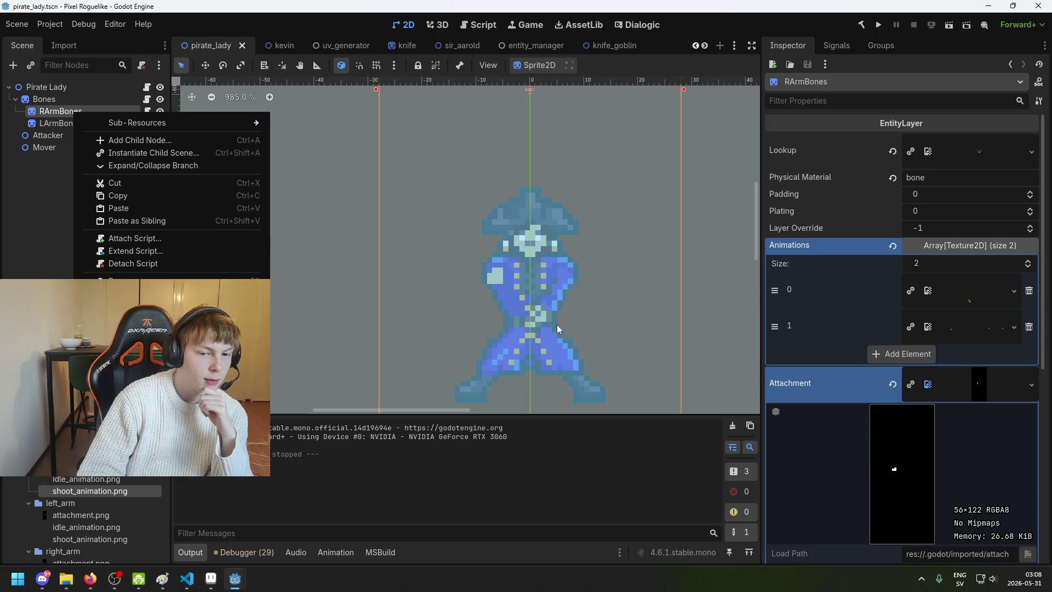
scroll(561, 321, "up", 3)
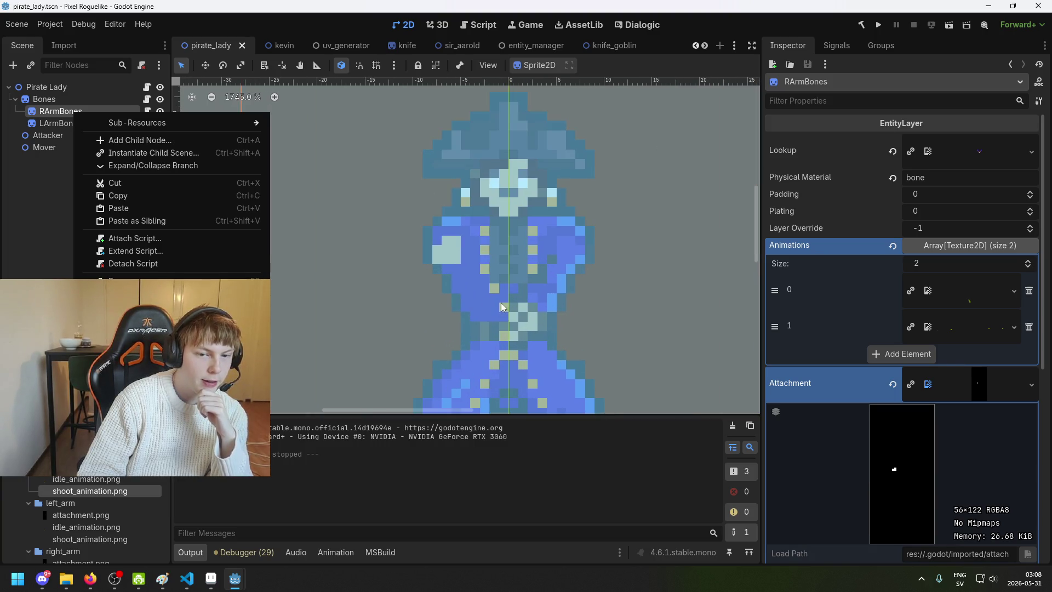
left_click(39, 177)
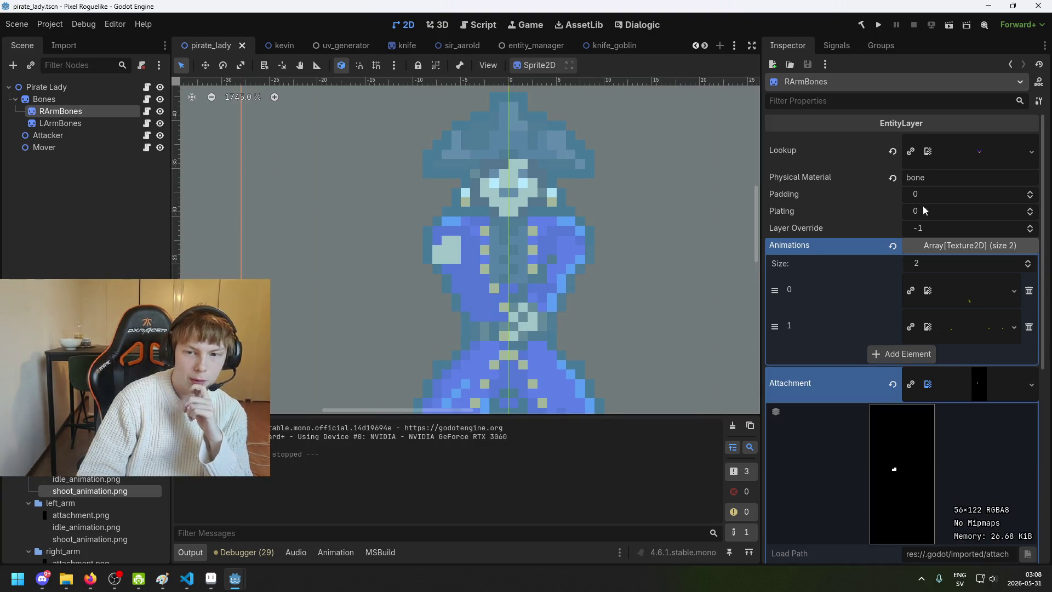
Step: Expand RArmBones' Animations array and preview its sprite texture and both animation entries
scroll(981, 164, "down", 1)
left_click(983, 191)
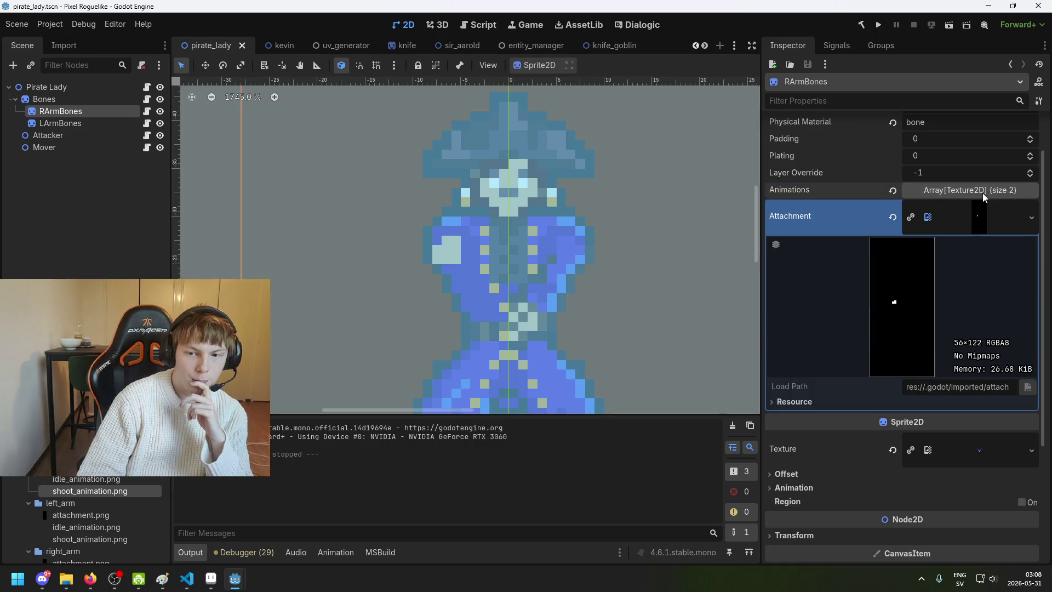
left_click(983, 195)
scroll(981, 241, "down", 3)
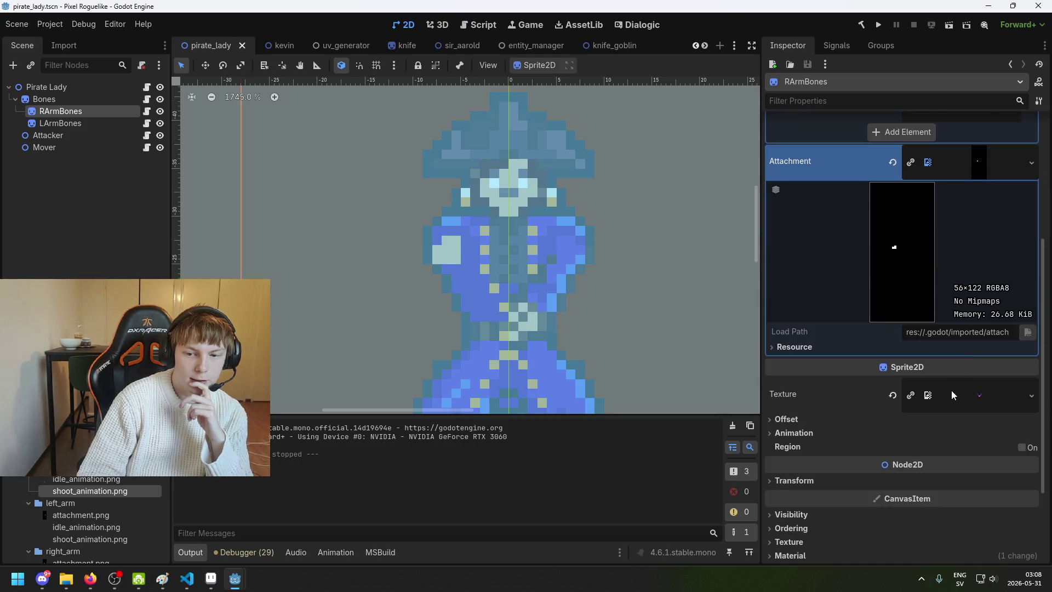
left_click(989, 400)
left_click(988, 399)
scroll(986, 396, "down", 1)
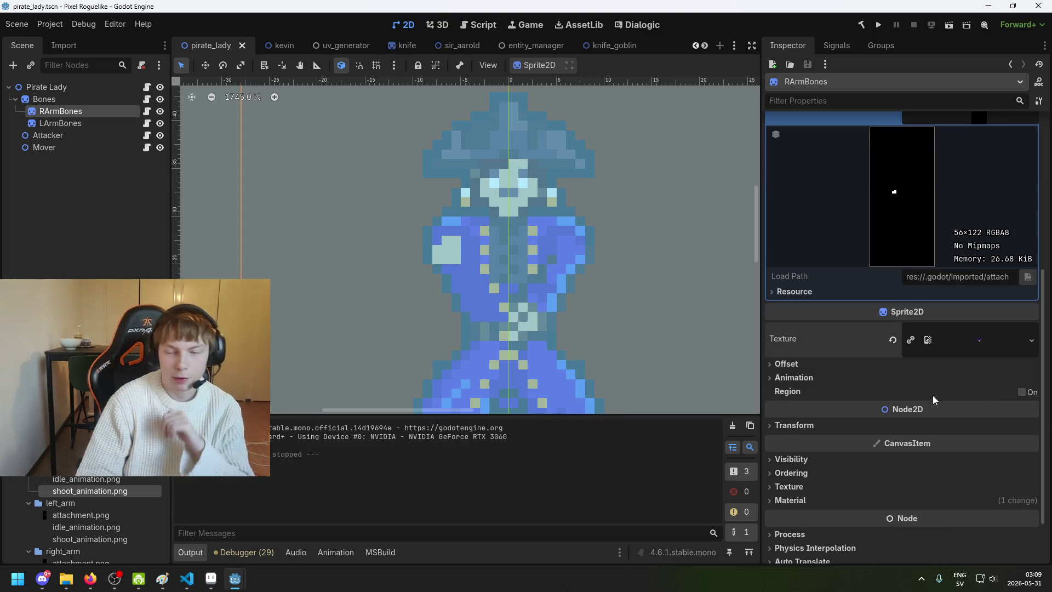
scroll(914, 433, "down", 1)
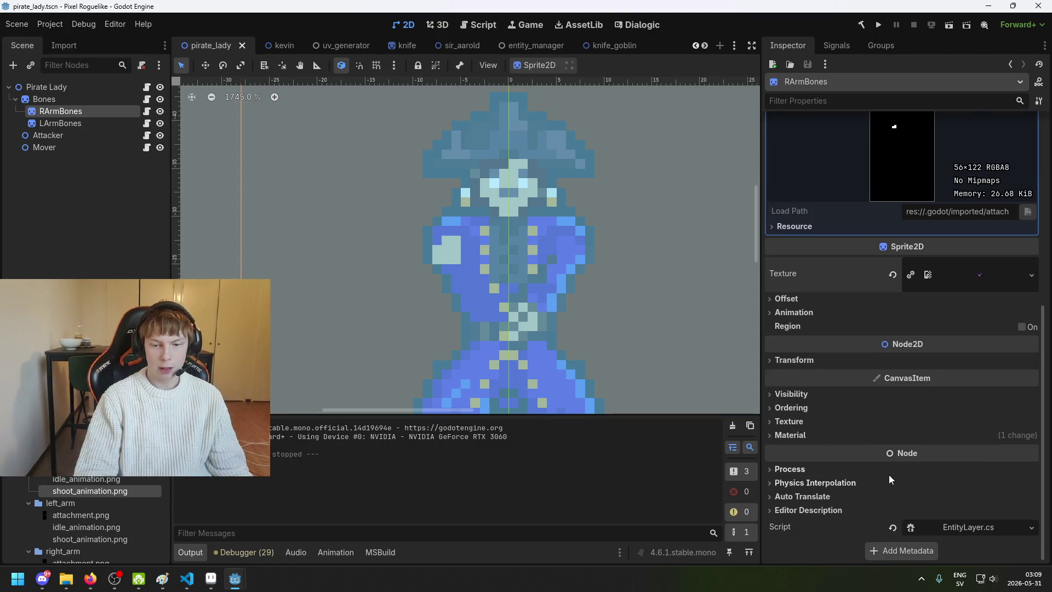
scroll(801, 356, "up", 3)
scroll(813, 336, "up", 3)
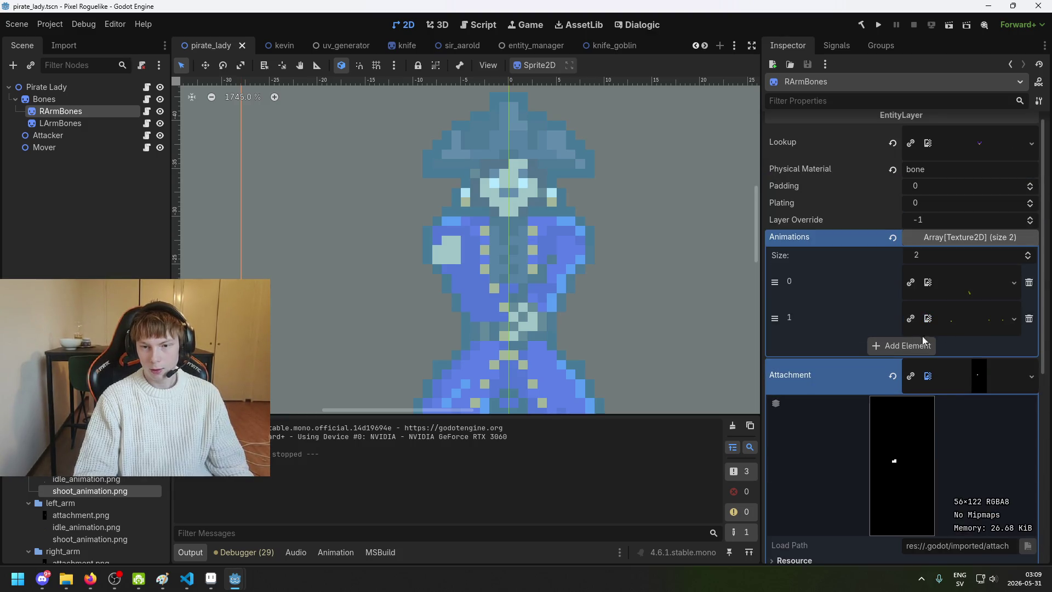
left_click(994, 296)
left_click(994, 296)
left_click(992, 321)
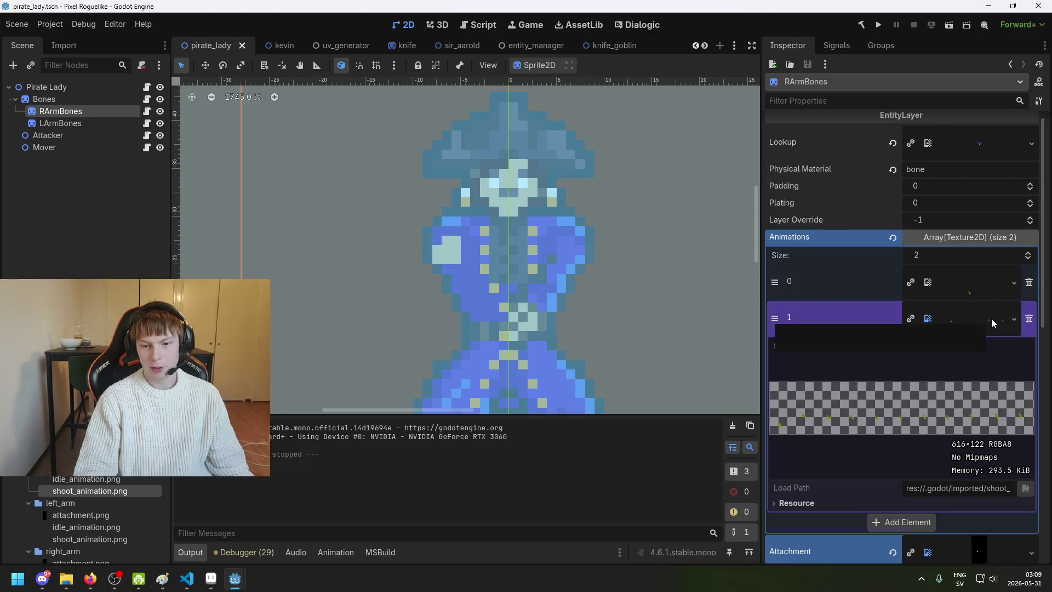
left_click(993, 322)
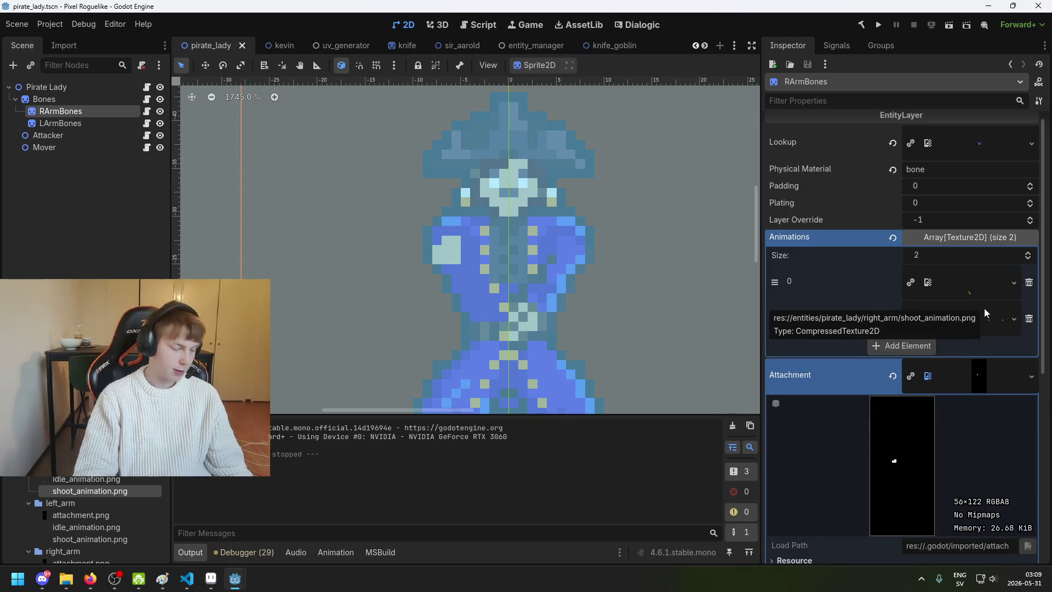
Step: Compare the idle strip in element 0 with the shoot strip in element 1
scroll(986, 320, "up", 1)
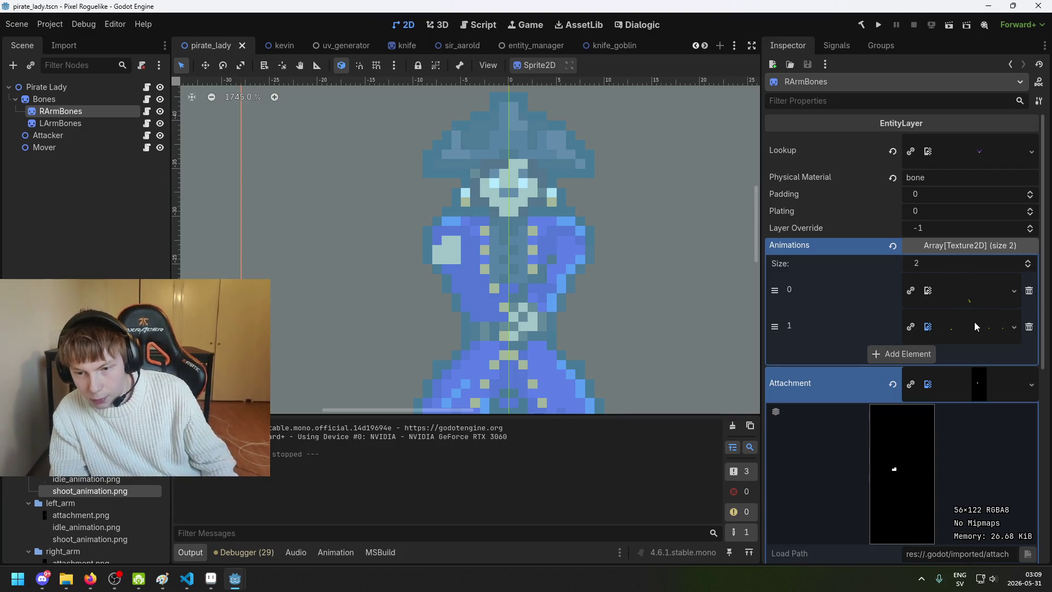
left_click(975, 327)
left_click(968, 329)
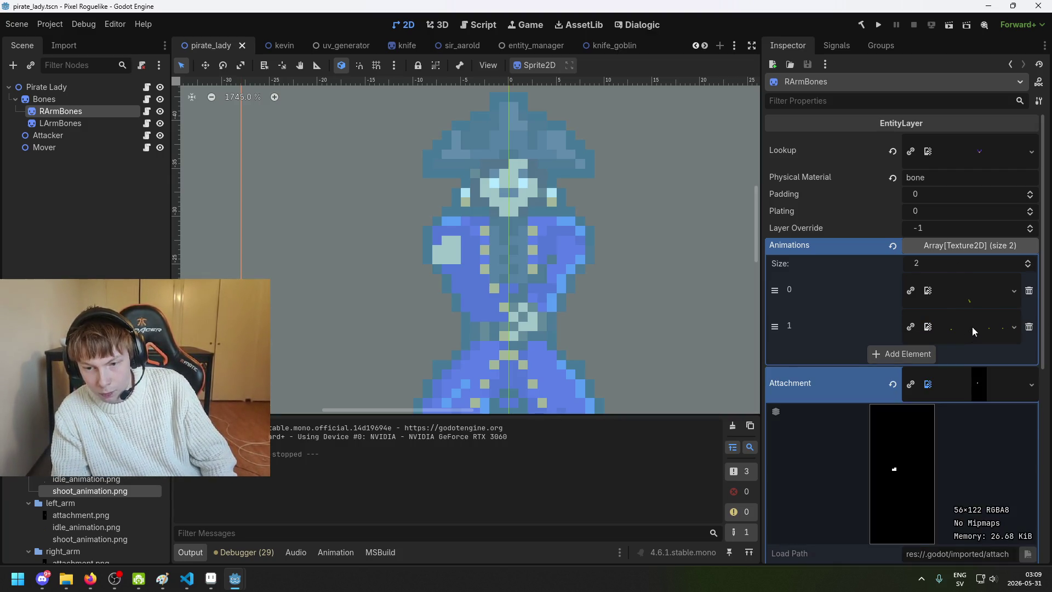
scroll(969, 274, "down", 3)
left_click(967, 227)
left_click(967, 227)
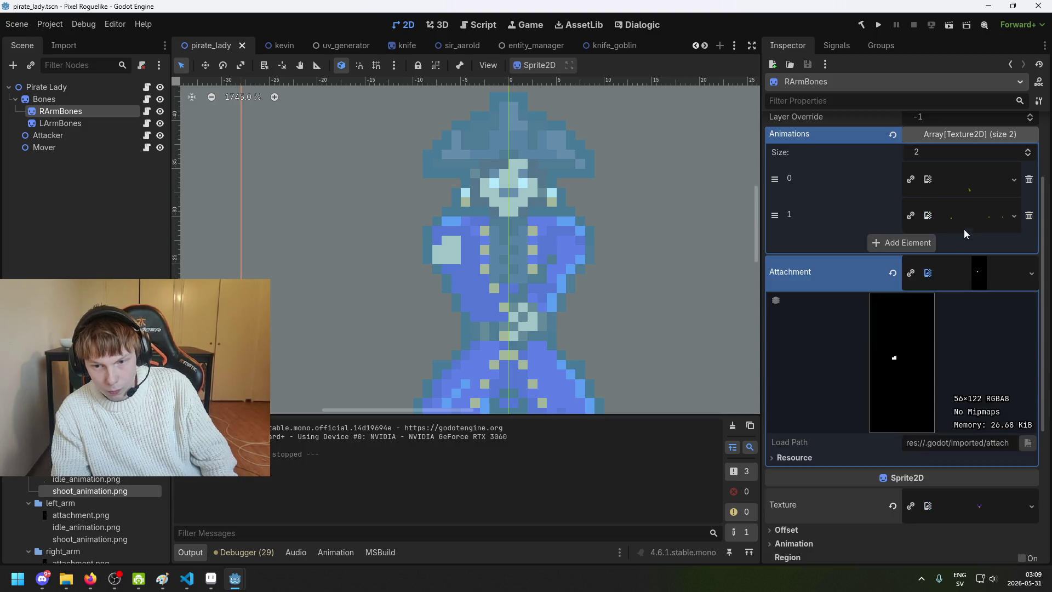
scroll(973, 269, "down", 5)
scroll(962, 327, "up", 8)
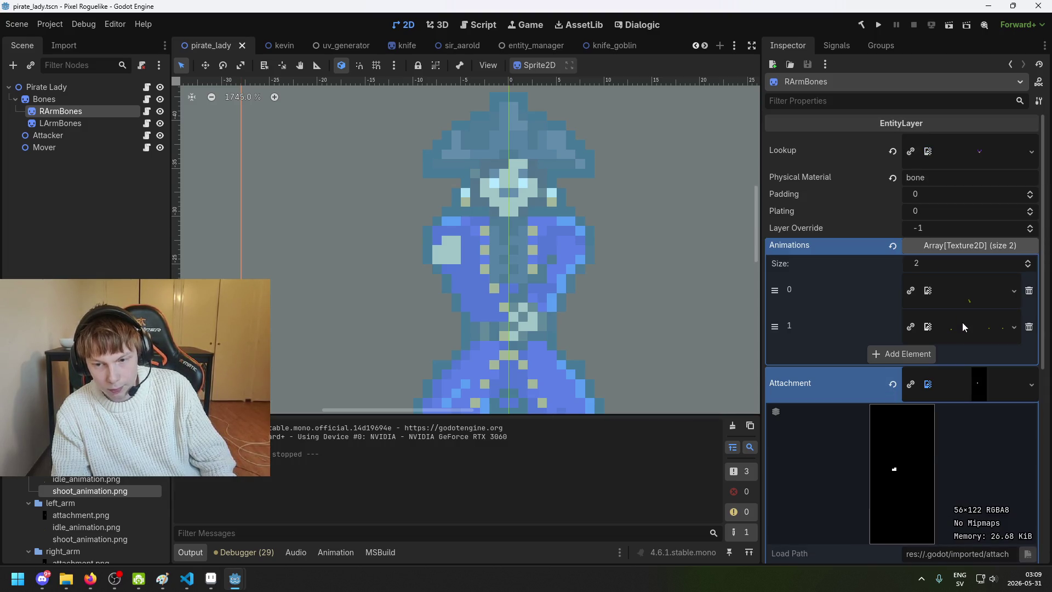
left_click(968, 298)
left_click(967, 298)
left_click(968, 325)
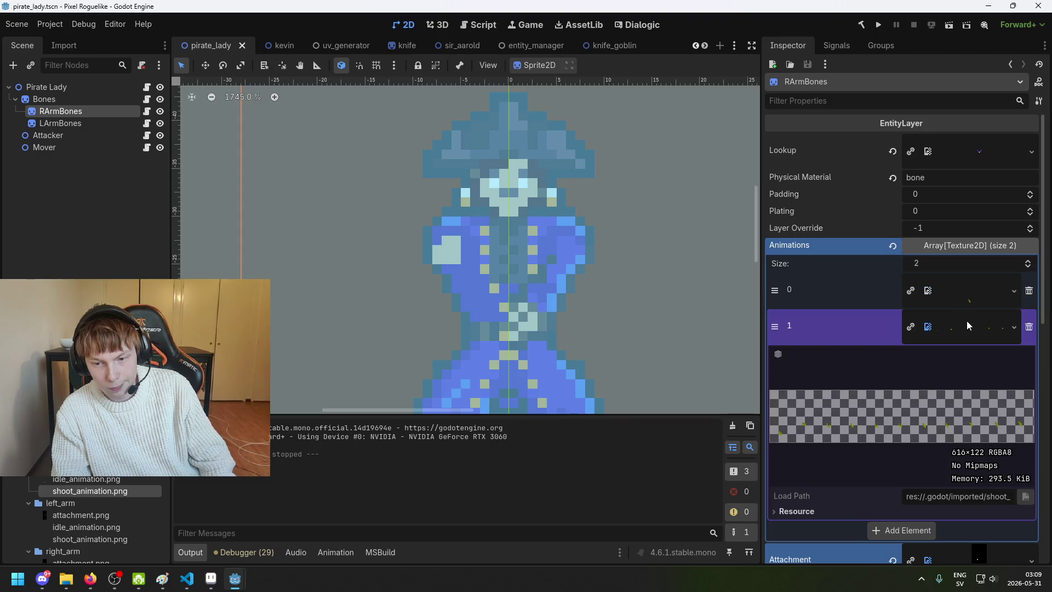
left_click(967, 326)
left_click(967, 295)
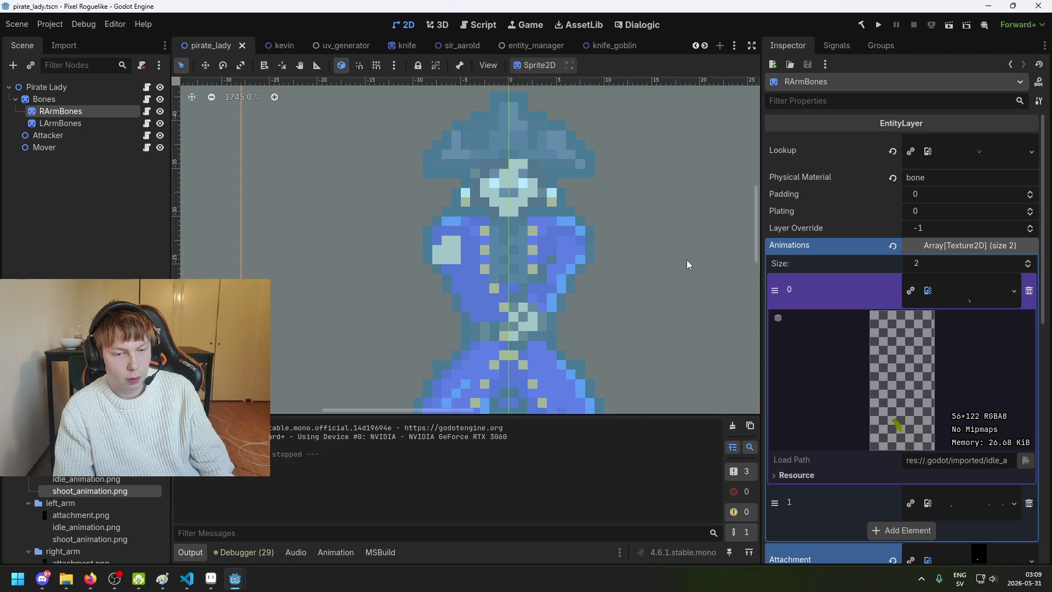
left_click(967, 298)
left_click(965, 298)
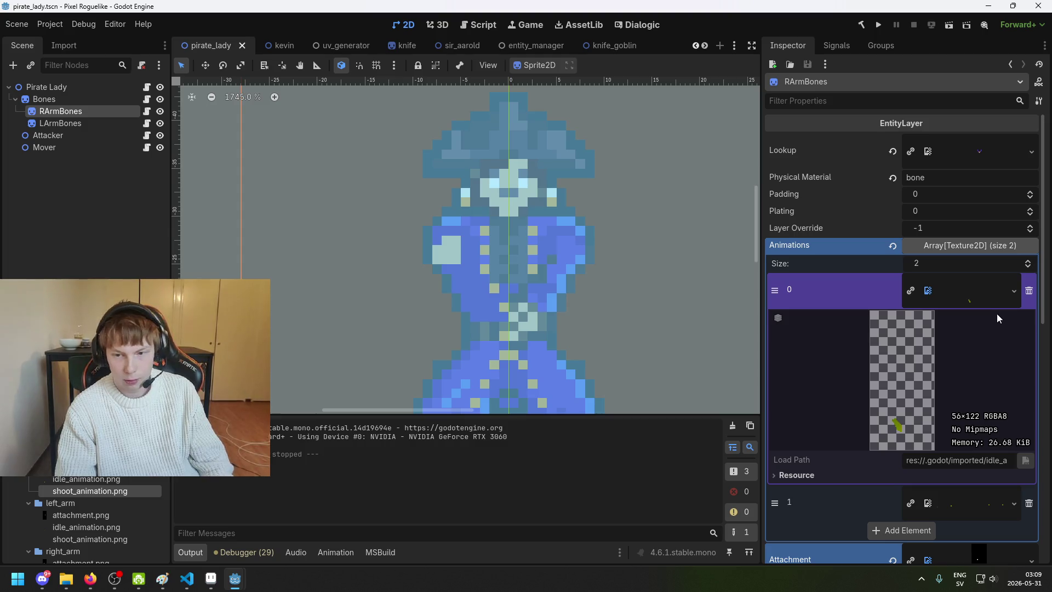
Step: Open shoot_animation.png, then reselect RArmBones and scroll through its properties
scroll(998, 278, "down", 3)
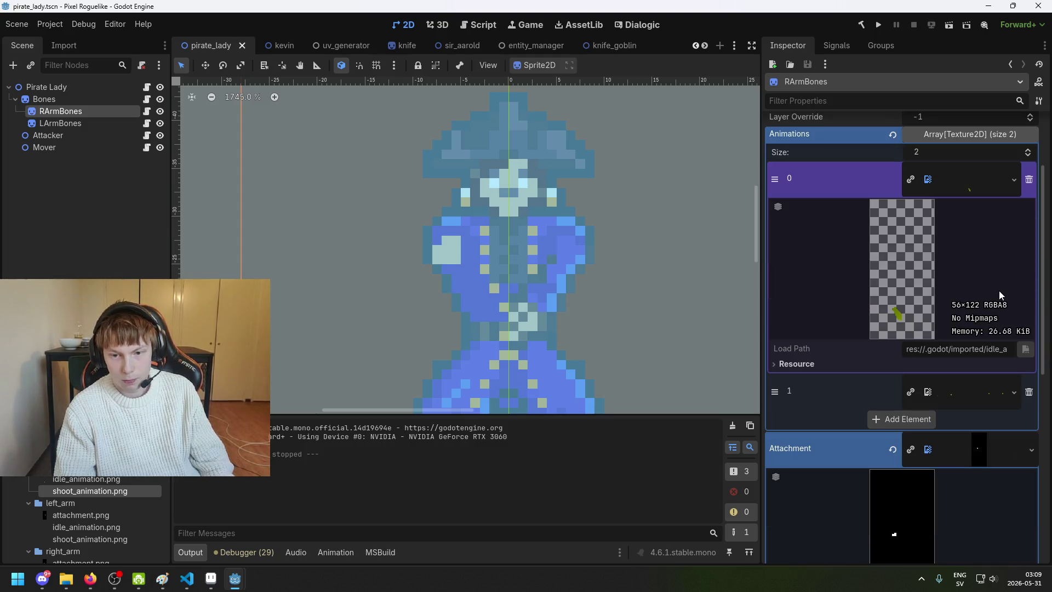
scroll(1002, 295, "down", 5)
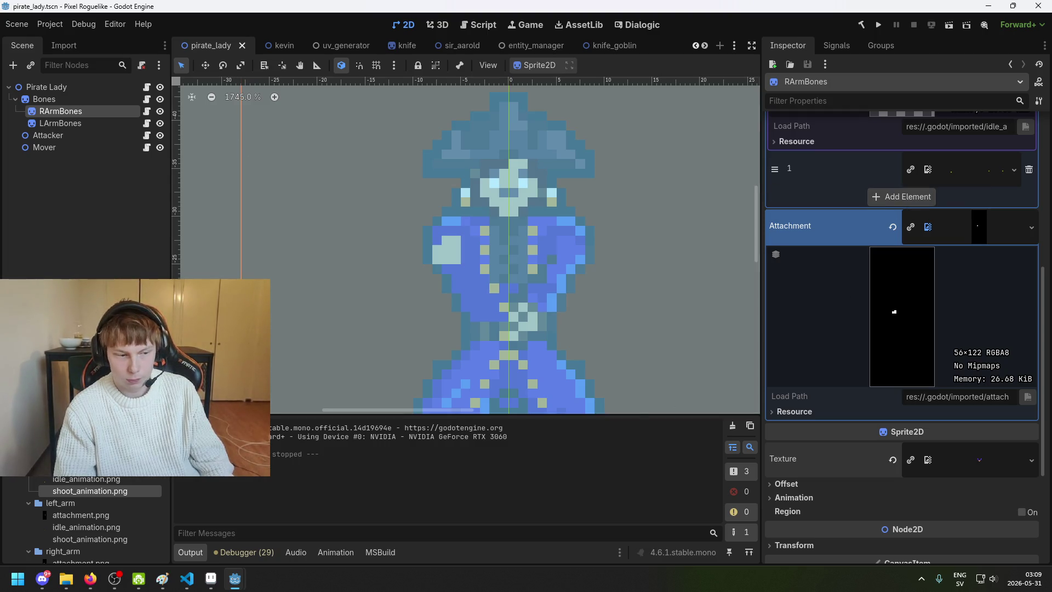
double_click(124, 493)
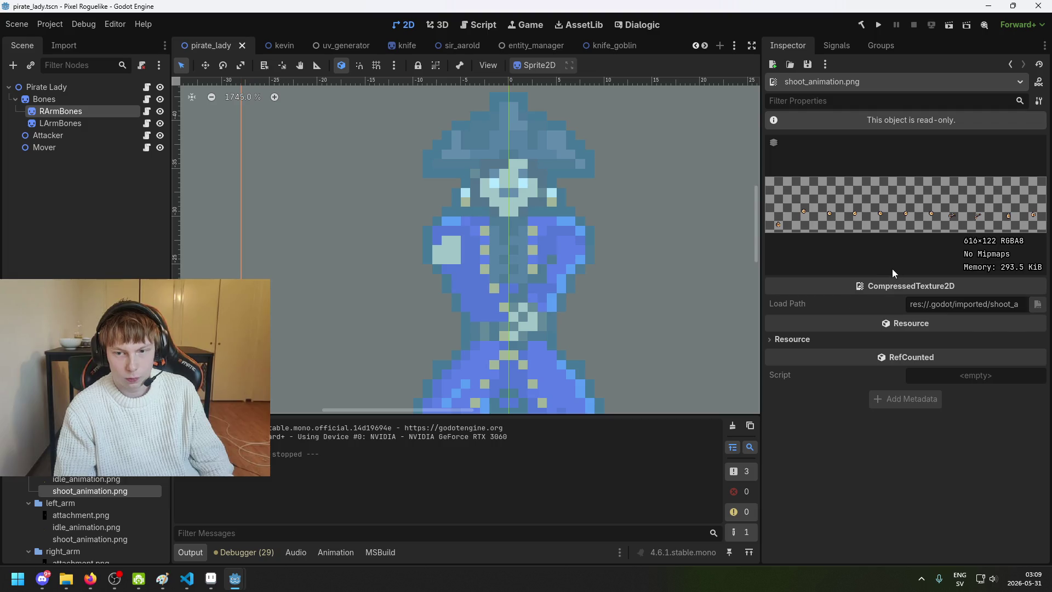
right_click(89, 110)
left_click(56, 231)
left_click(61, 110)
scroll(953, 231, "up", 5)
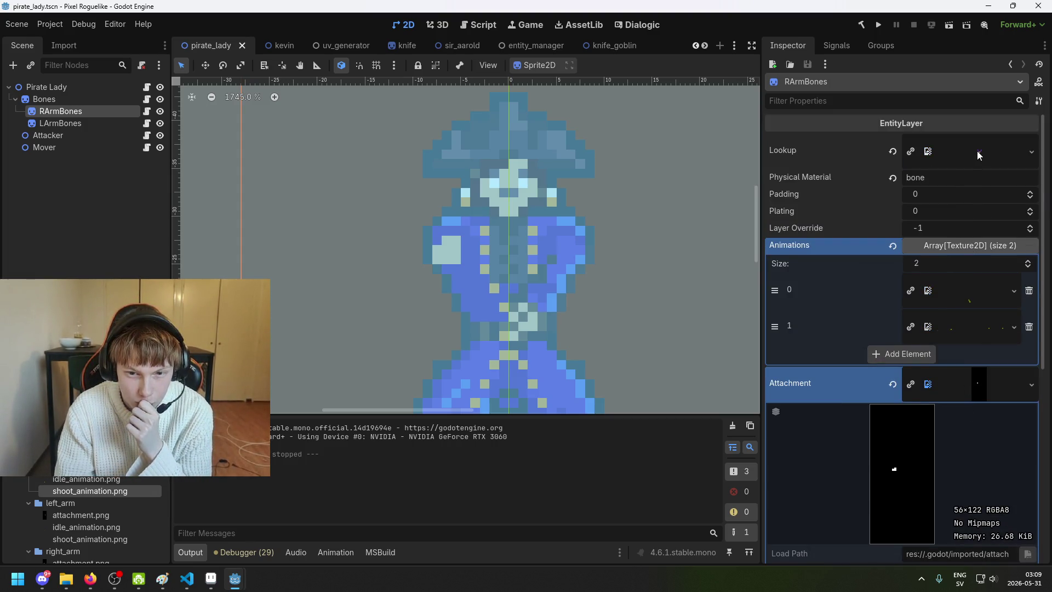
scroll(979, 165, "down", 6)
scroll(903, 446, "down", 1)
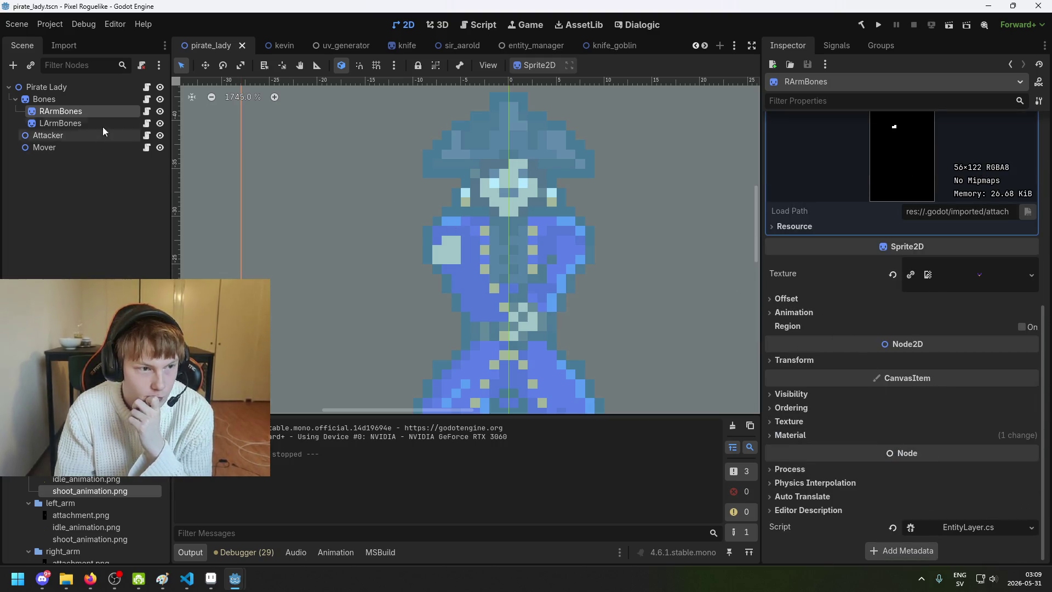
Step: Duplicate RArmBones, nest the copy under RArmBones, and rename it to Gun
right_click(112, 112)
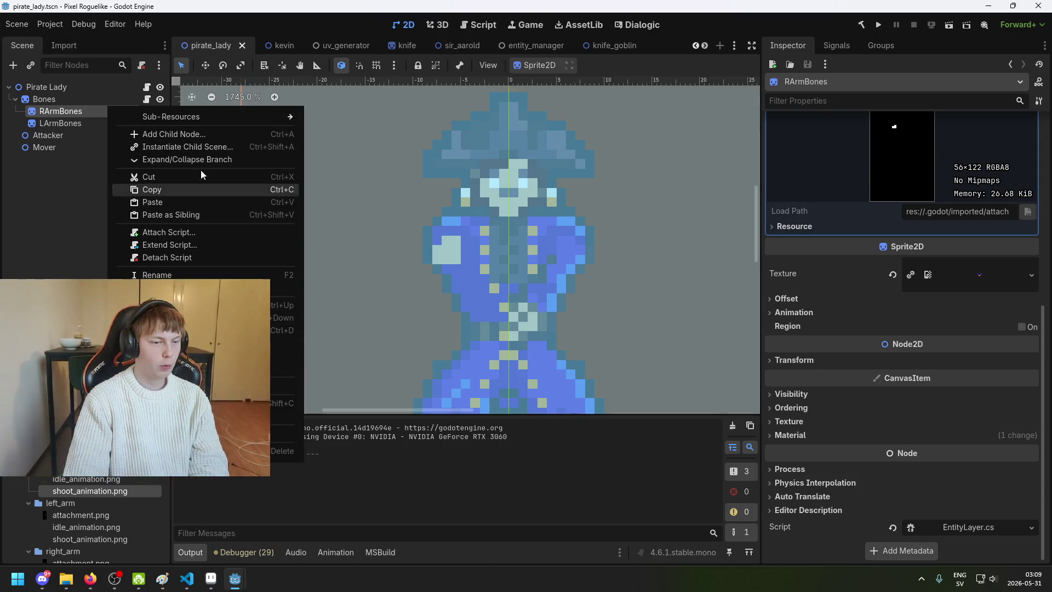
mouse_move(126, 116)
right_click(60, 114)
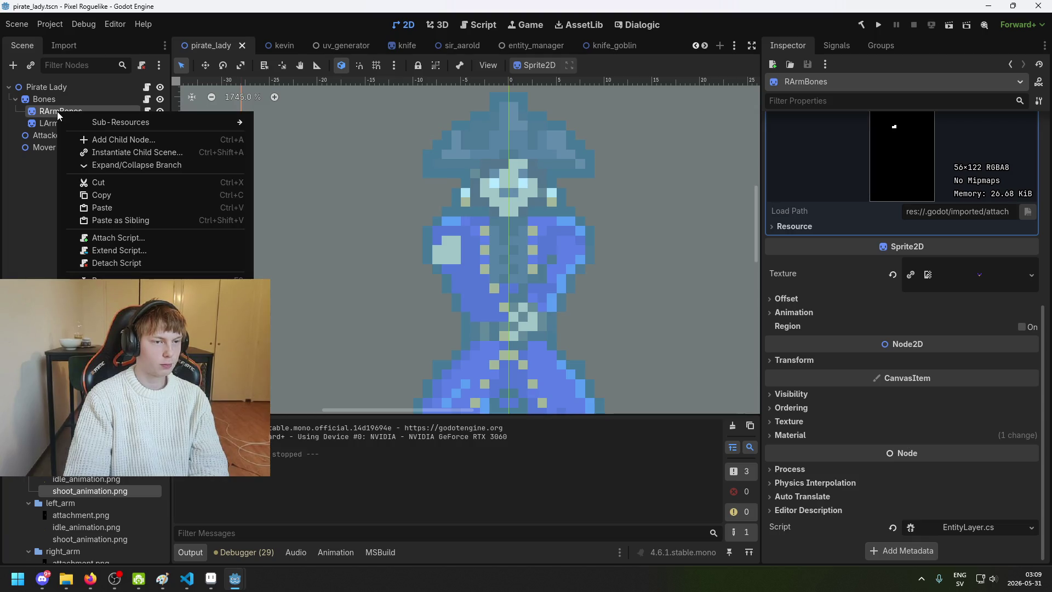
key("Escape")
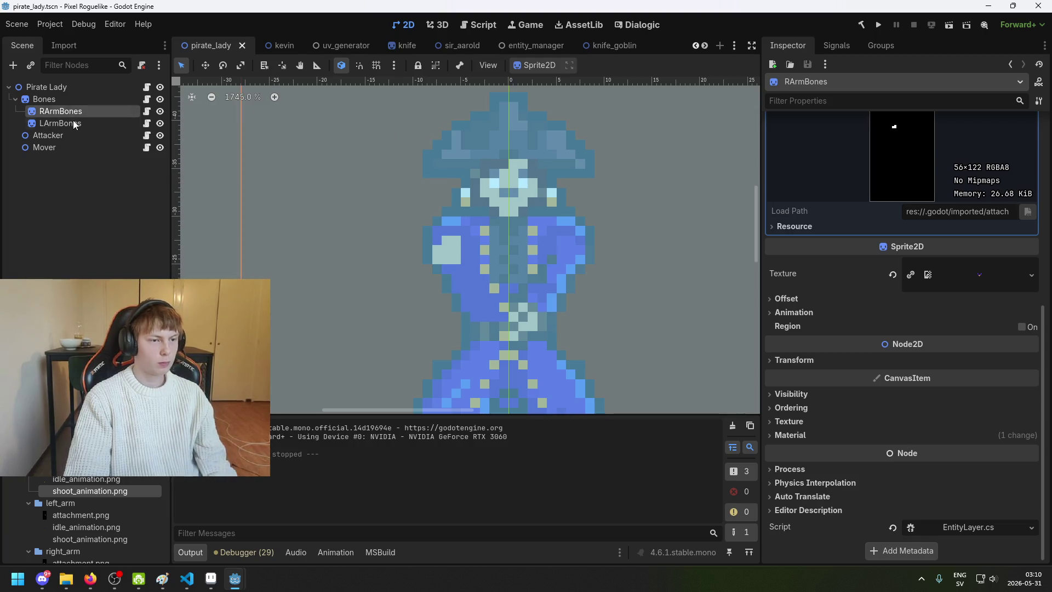
left_click(70, 113)
key("ctrl+d")
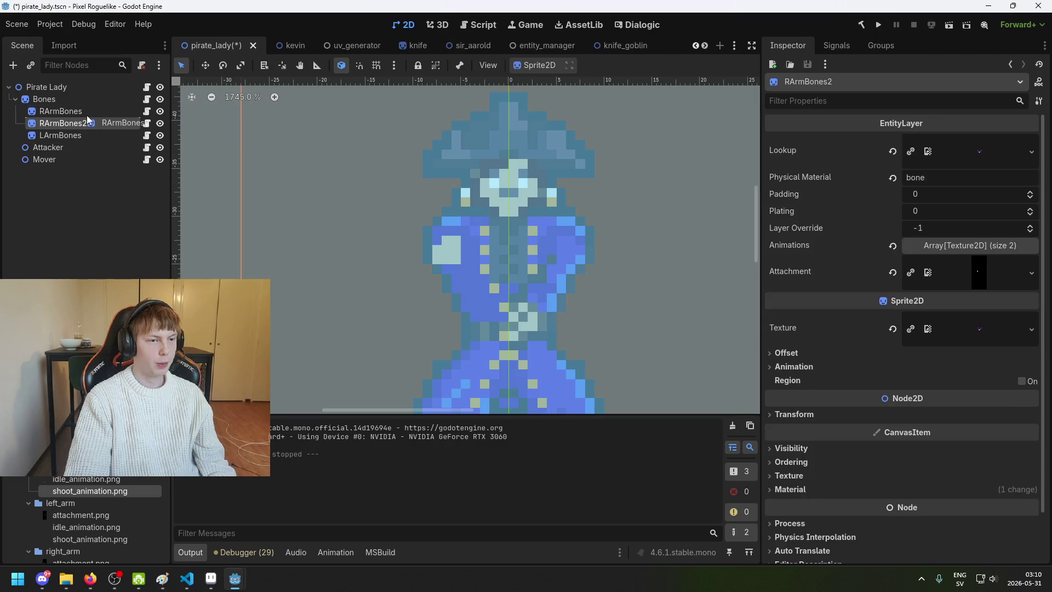
left_click_drag(89, 115, 82, 112)
key("F2")
type("Gun")
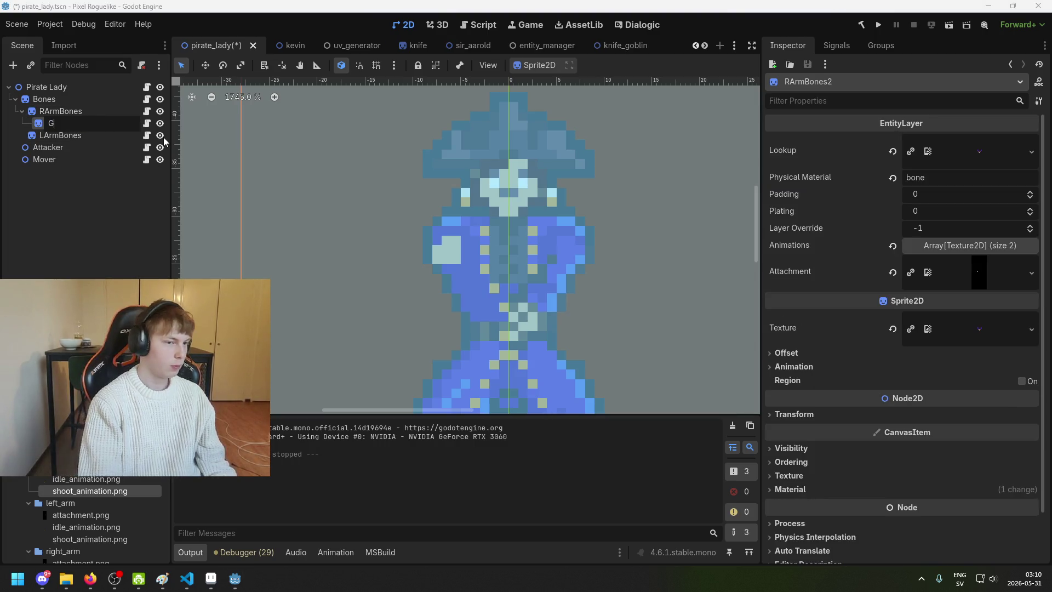
key("Return")
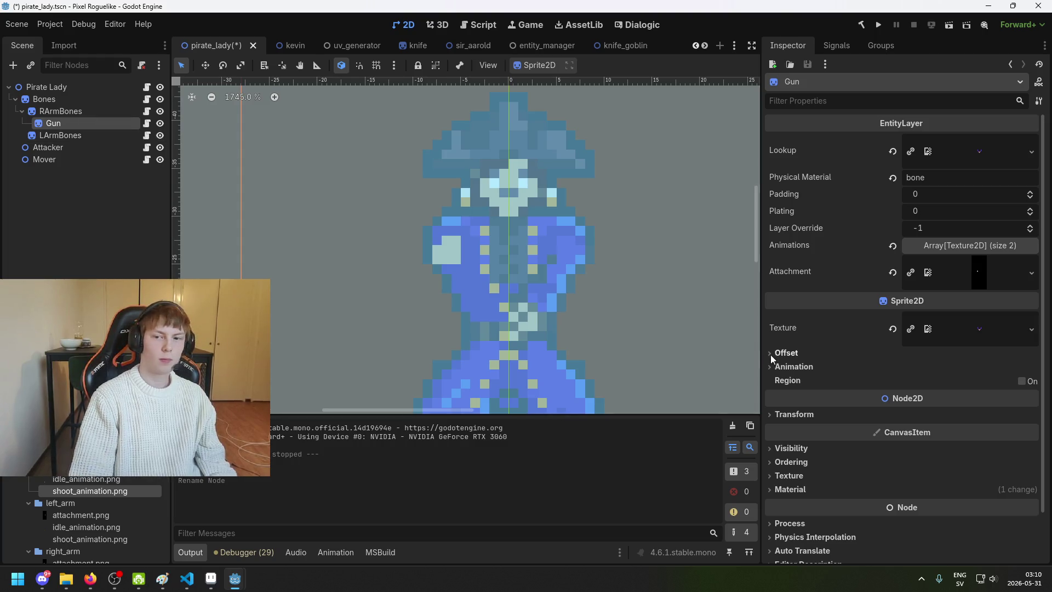
Step: Assign idle_animation.png as Lookup and Animations 0, shoot_animation.png as Animations 1, then save
left_click_drag(105, 480, 847, 218)
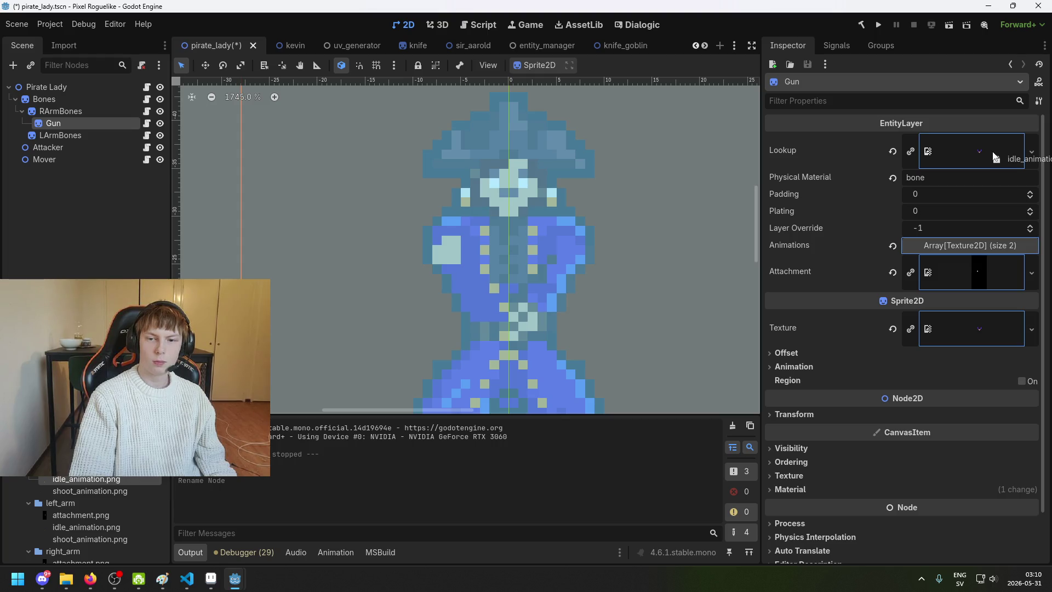
left_click_drag(996, 157, 994, 157)
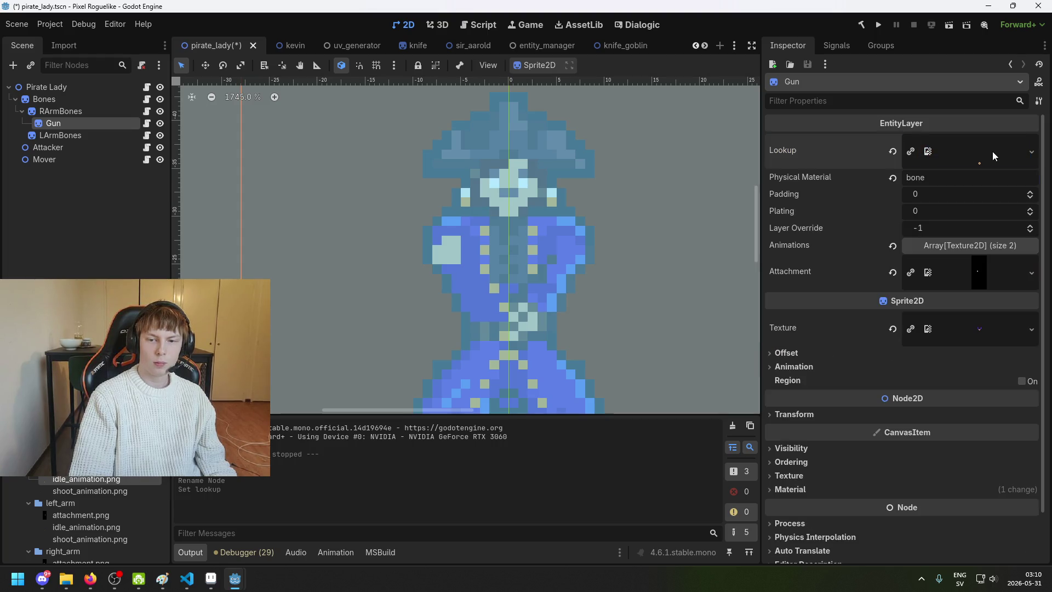
left_click(996, 247)
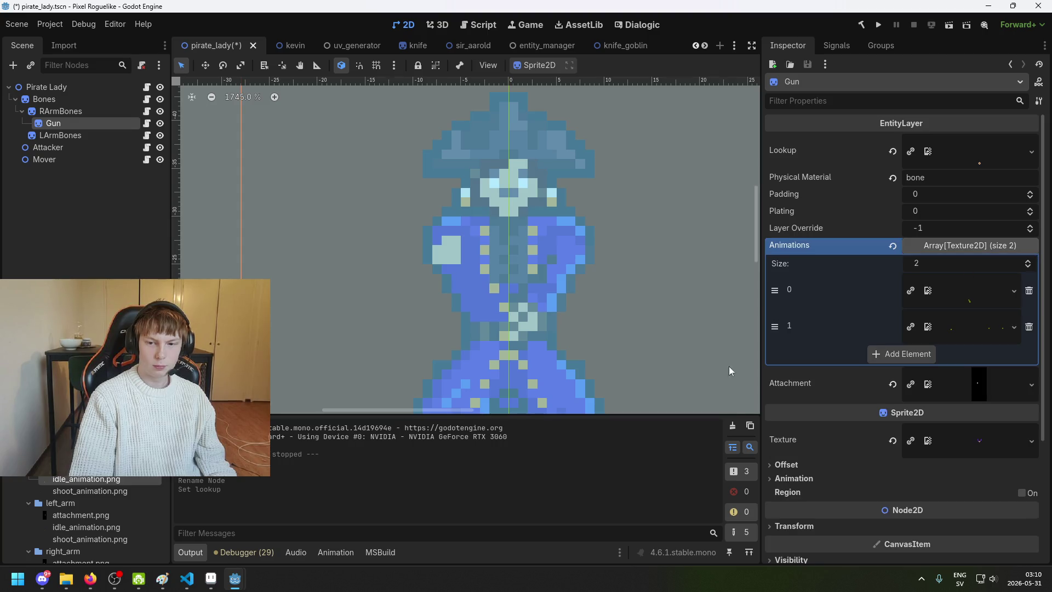
left_click_drag(65, 483, 967, 298)
mouse_move(110, 490)
left_mouse_down()
mouse_move(873, 420)
mouse_move(957, 339)
left_mouse_up()
key("ctrl+s")
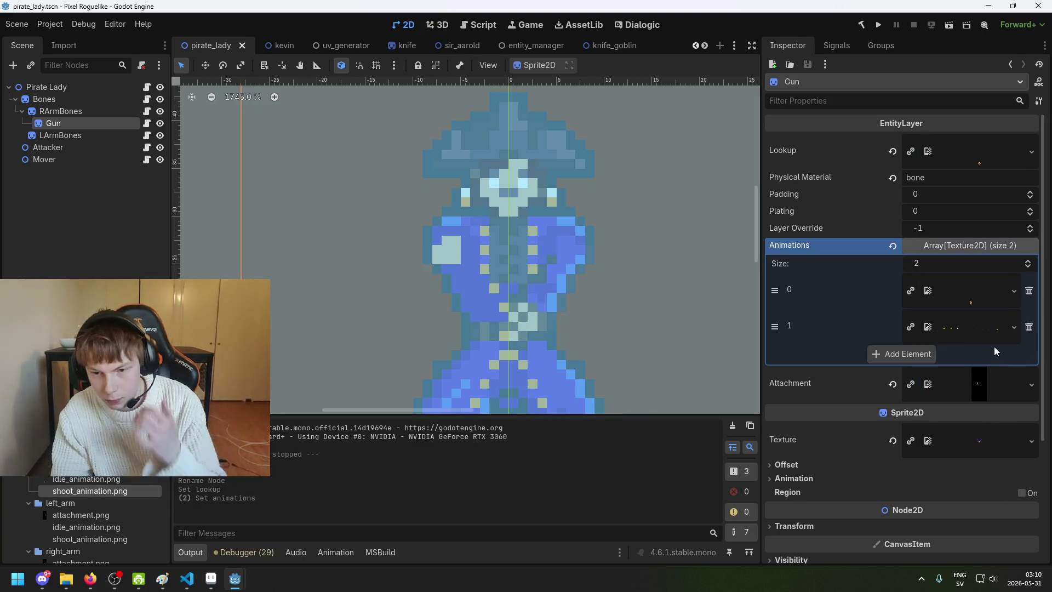
Step: Check the Gun layer's attachment texture preview before returning to Aseprite
scroll(985, 339, "down", 2)
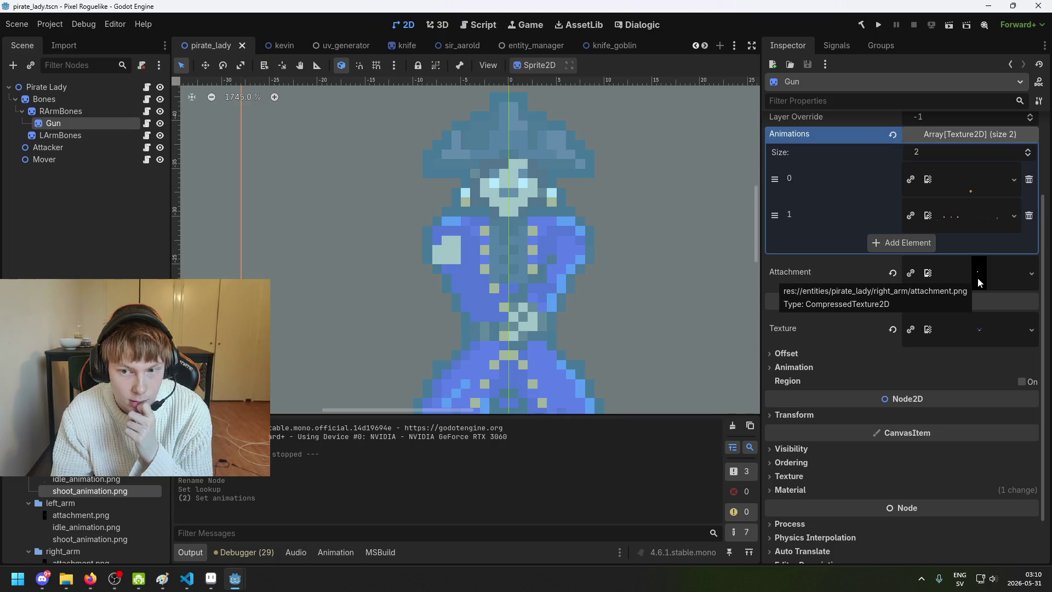
left_click(980, 283)
left_click(978, 283)
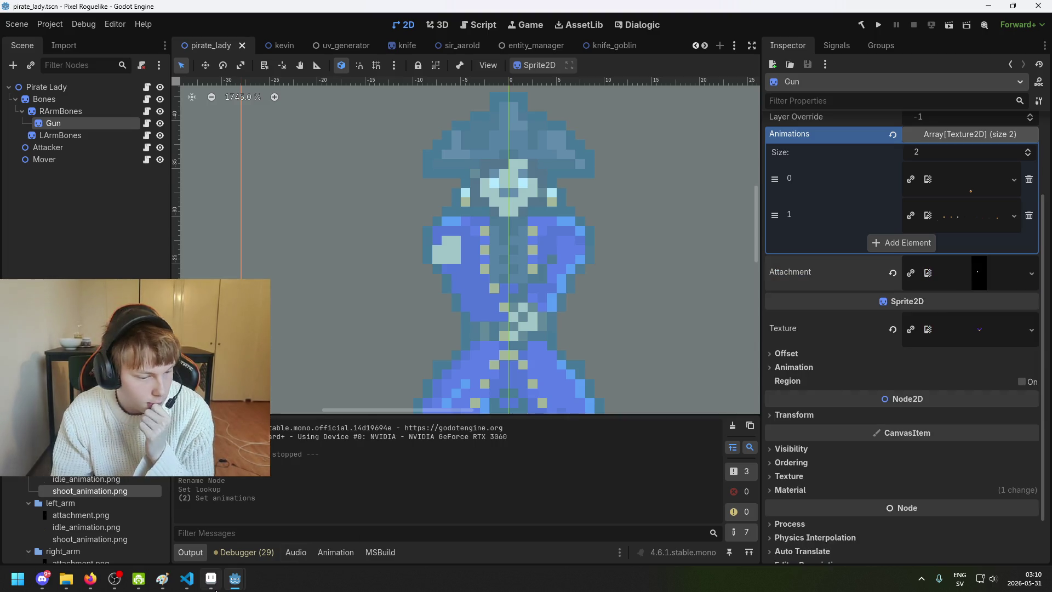
key("alt+Tab")
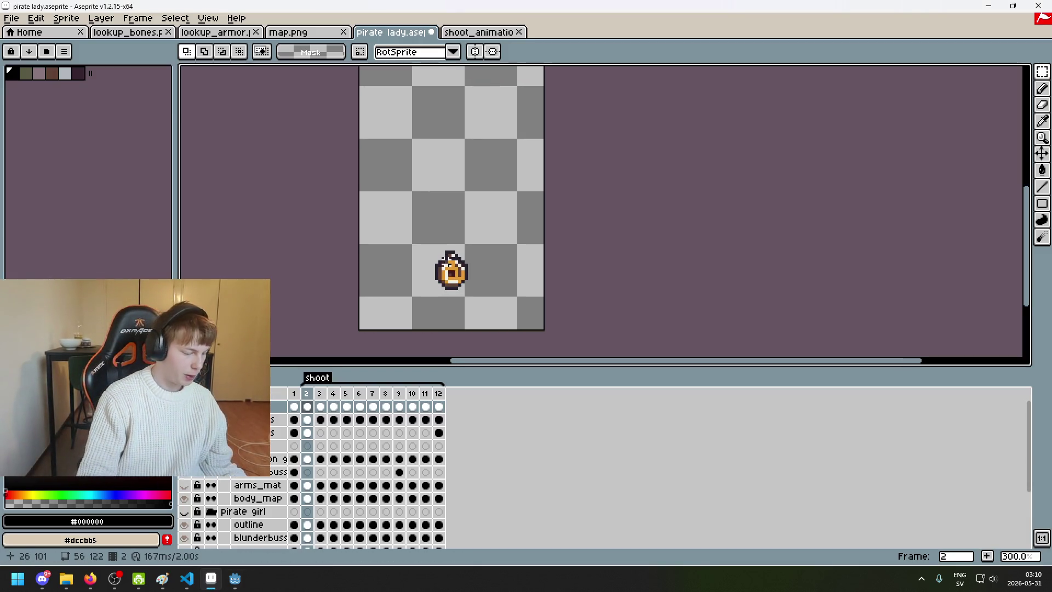
Step: Look over the open map.png, pirate lady and shoot_animation documents in Aseprite
scroll(447, 254, "up", 3)
scroll(446, 254, "down", 1)
left_click(323, 34)
left_click(390, 32)
left_click_drag(489, 244, 470, 196)
scroll(453, 203, "up", 1)
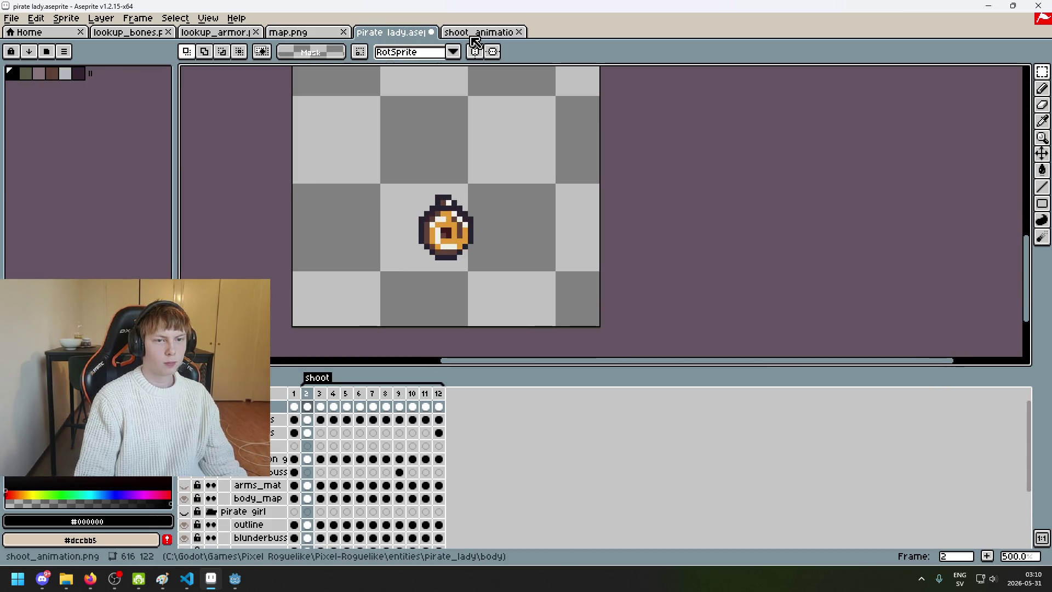
scroll(452, 211, "up", 2)
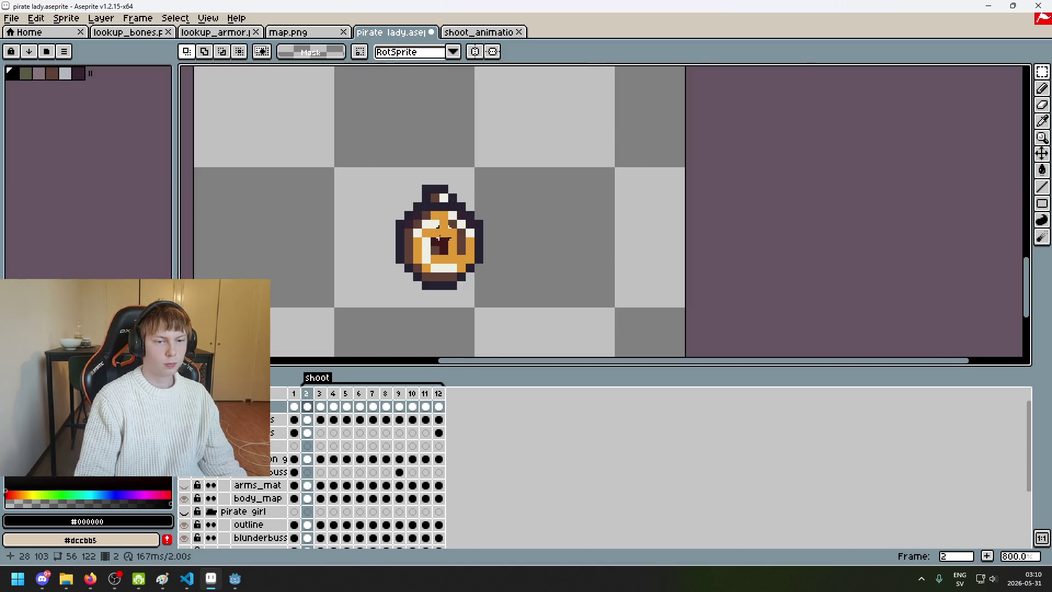
scroll(438, 236, "up", 2)
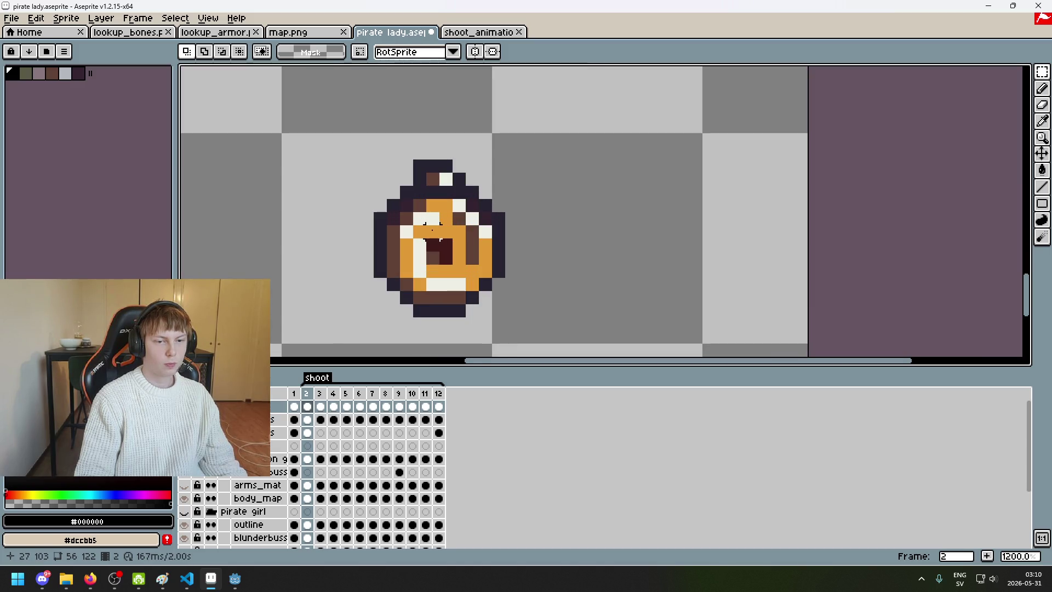
scroll(366, 191, "down", 3)
left_click(480, 32)
left_click(390, 32)
Step: Open the gun's idle_animation.png in Aseprite
left_click(11, 18)
left_click(22, 43)
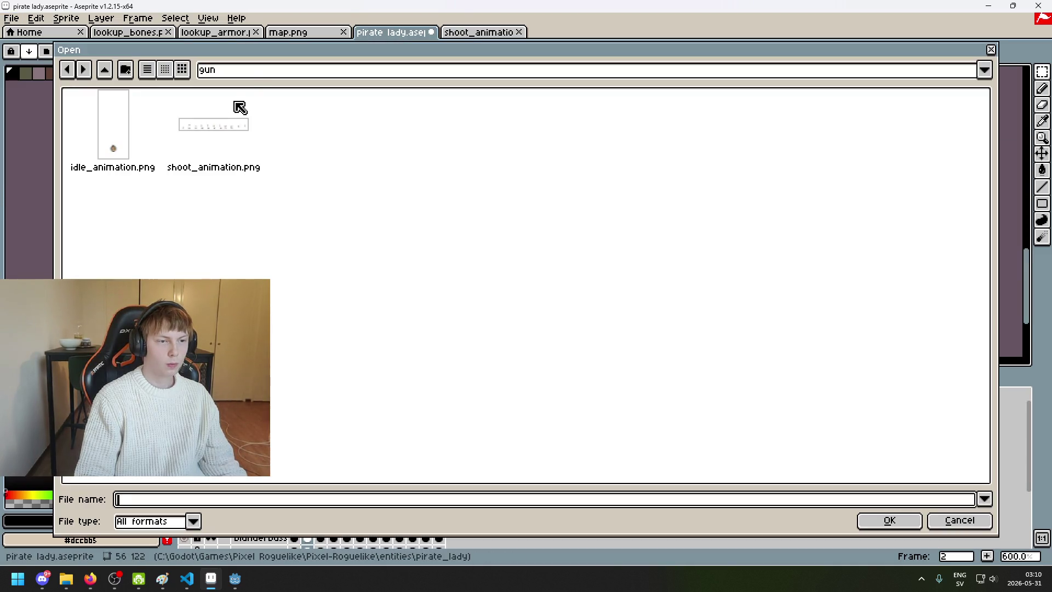
double_click(101, 128)
scroll(570, 293, "up", 2)
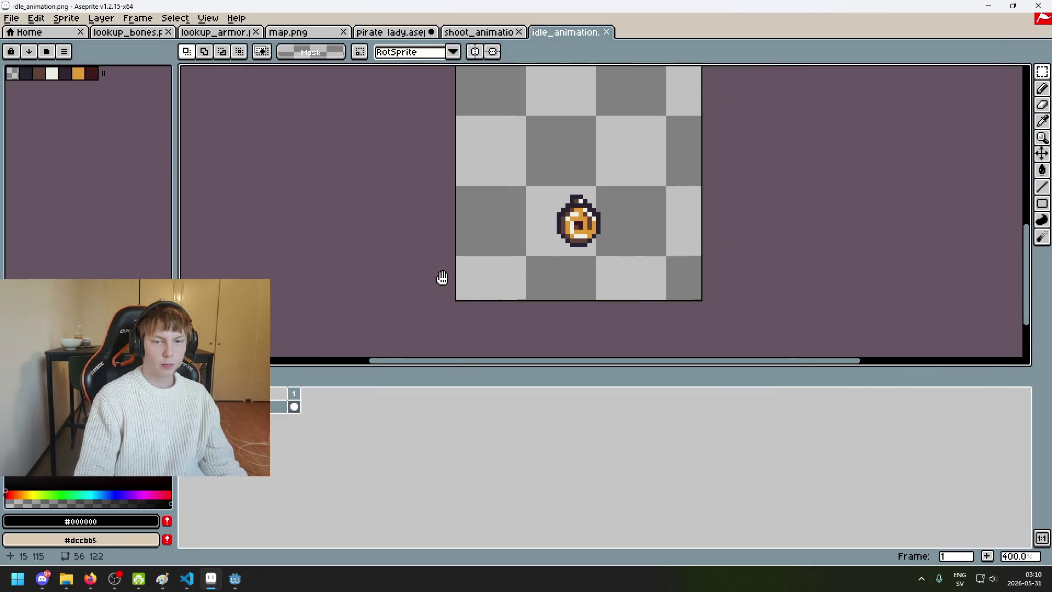
Step: Paint a single white pixel on the gun sprite
left_click(164, 501)
scroll(540, 140, "up", 3)
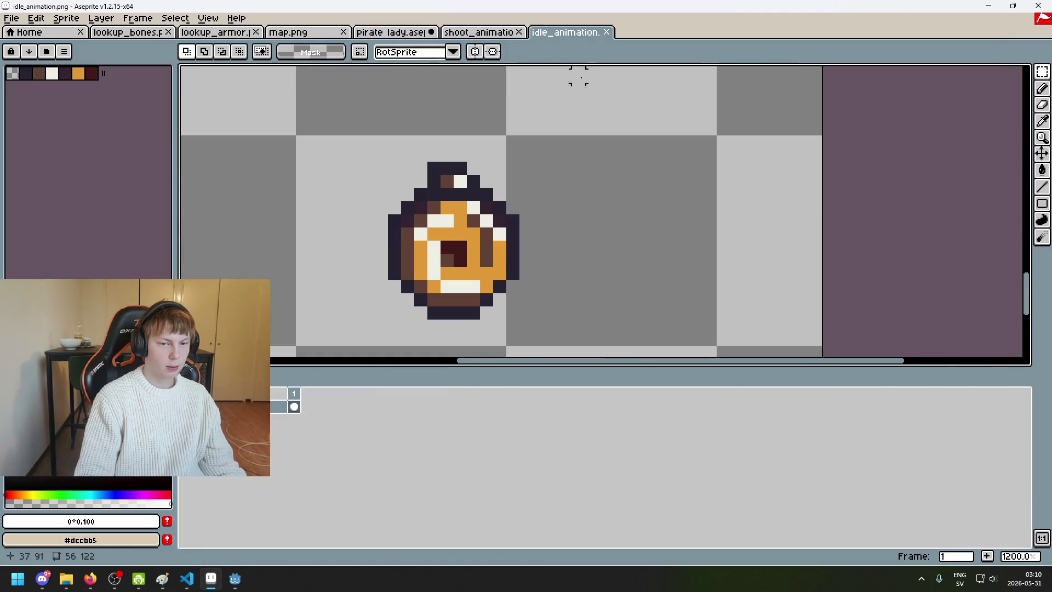
key("g")
left_click(454, 230)
key("ctrl+z")
key("b")
left_click(454, 228)
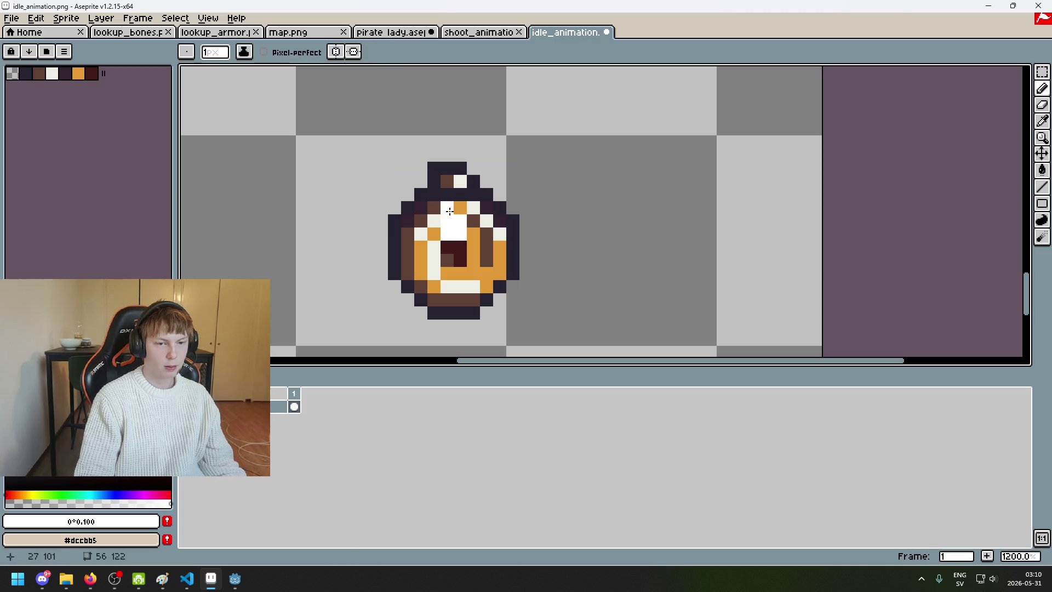
key("g")
left_click(443, 207)
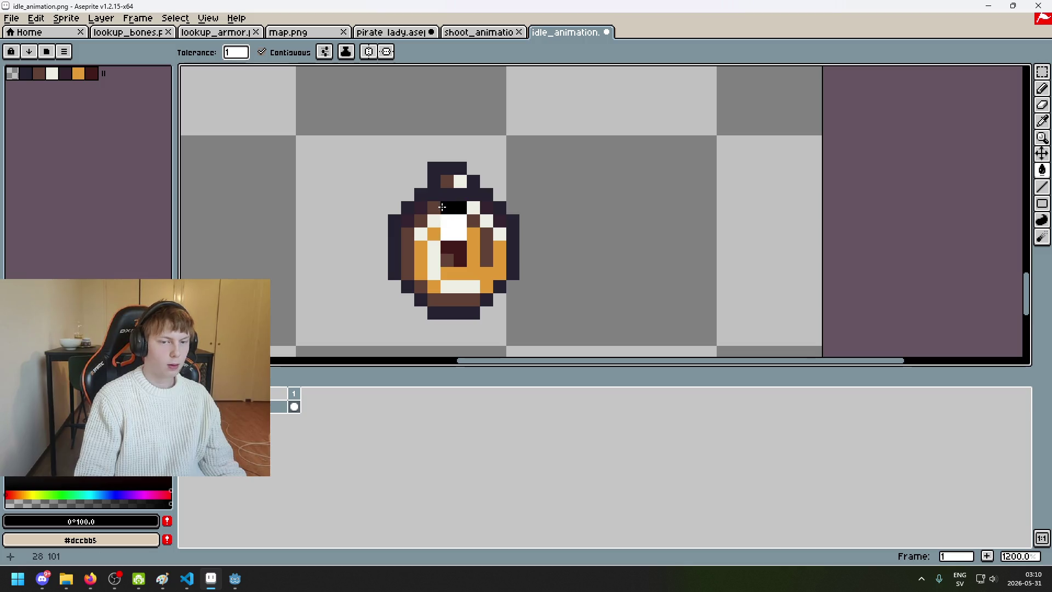
key("ctrl+z")
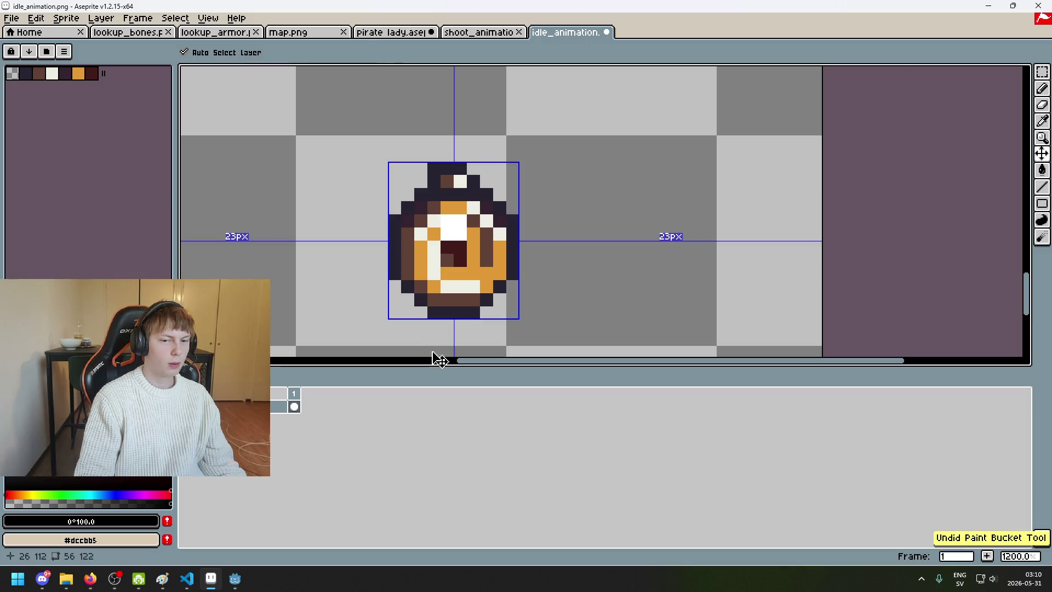
key("ctrl+z")
key("ctrl+y")
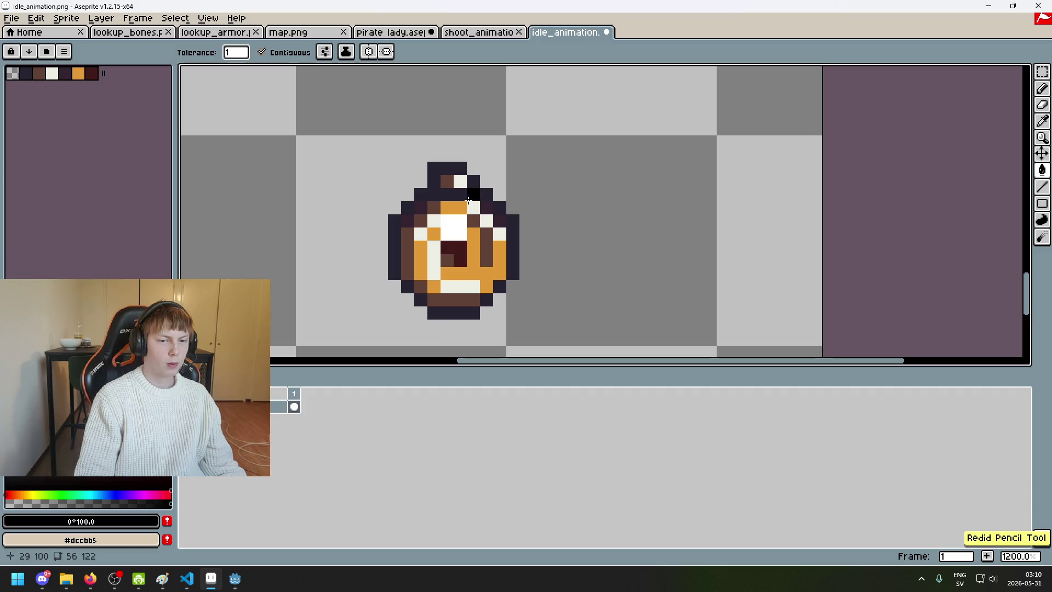
Step: Paint the orange, brown, cream and maroon pixels of the gun black
left_click(452, 206)
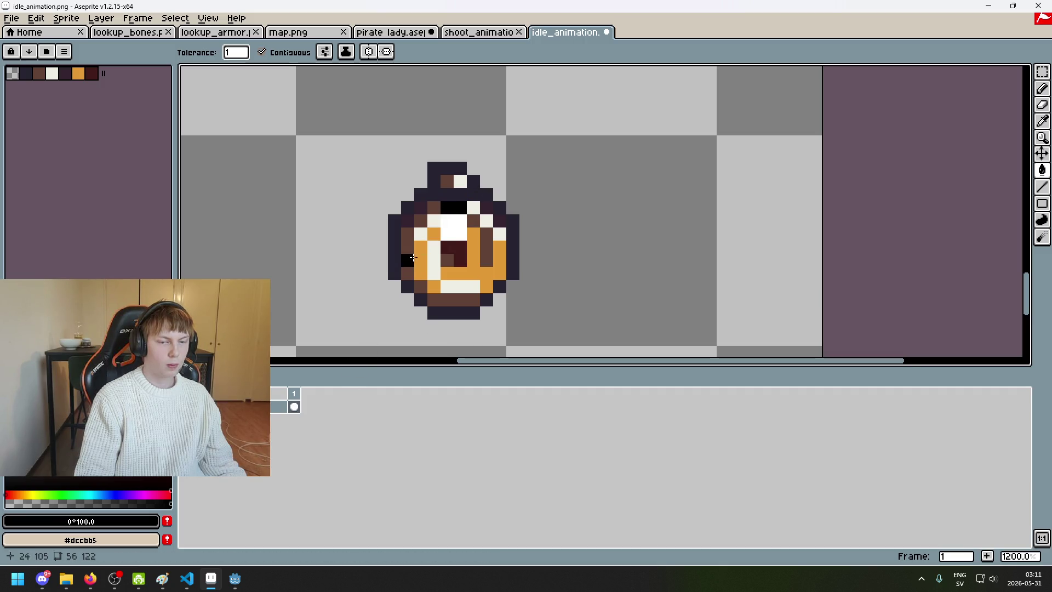
left_click(436, 208)
left_click(434, 220)
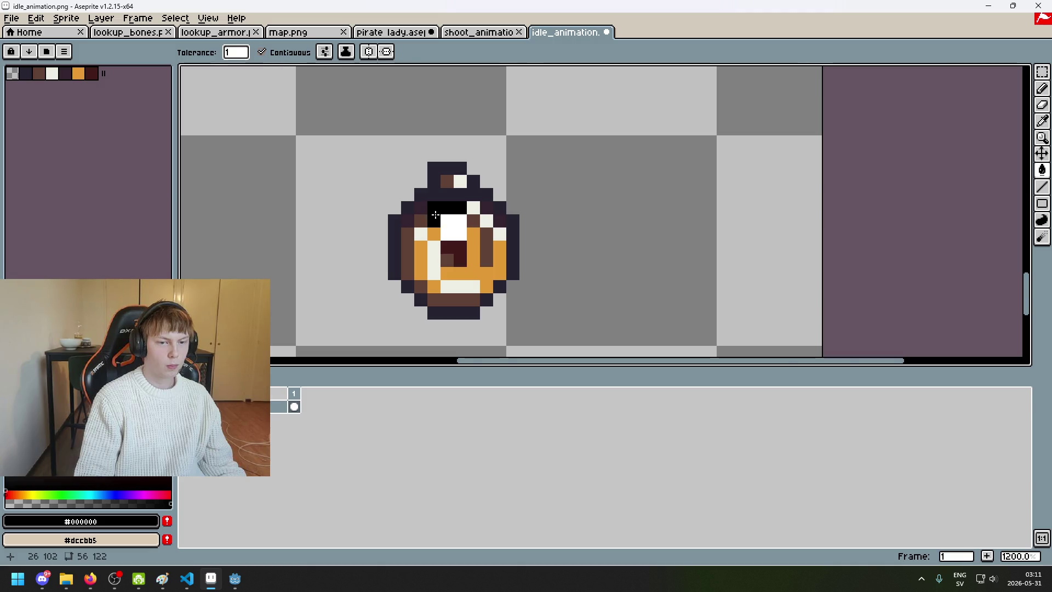
scroll(434, 224, "up", 5)
left_click(432, 267)
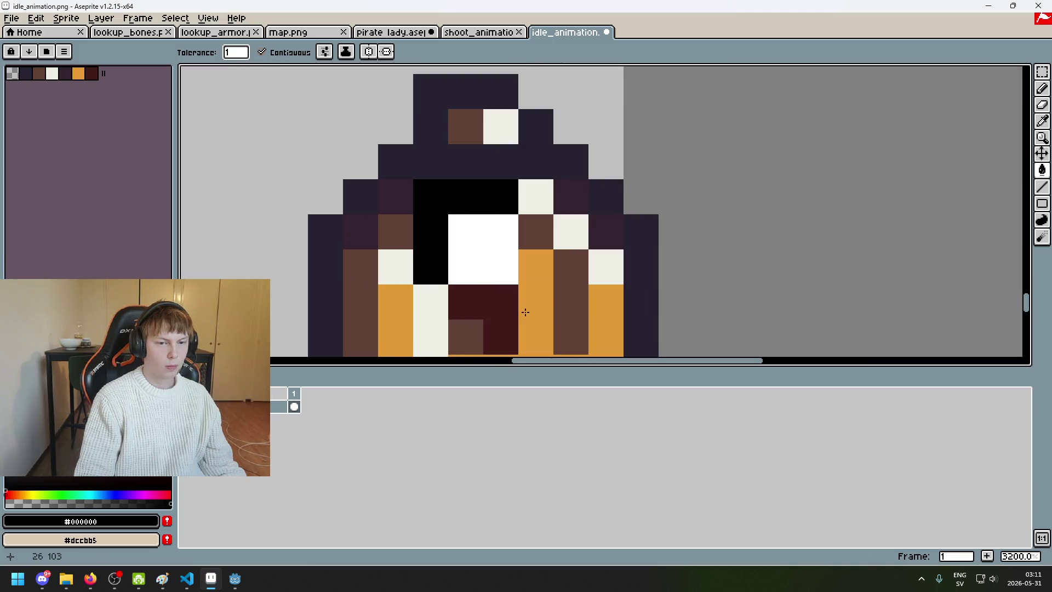
left_click(477, 307)
left_click(430, 320)
key("b")
mouse_move(465, 337)
left_mouse_down()
mouse_move(529, 323)
mouse_move(533, 186)
mouse_move(505, 169)
mouse_move(516, 160)
mouse_move(503, 141)
mouse_move(482, 133)
mouse_move(439, 183)
mouse_move(463, 269)
mouse_move(561, 223)
mouse_move(548, 129)
mouse_move(653, 159)
left_mouse_up()
Step: Enlarge the pencil to 7px and undo the stray stroke right of the head
scroll(533, 185, "down", 5)
key("plus")
key("plus")
key("plus")
key("ctrl+z")
left_click(1042, 72)
scroll(659, 170, "down", 3)
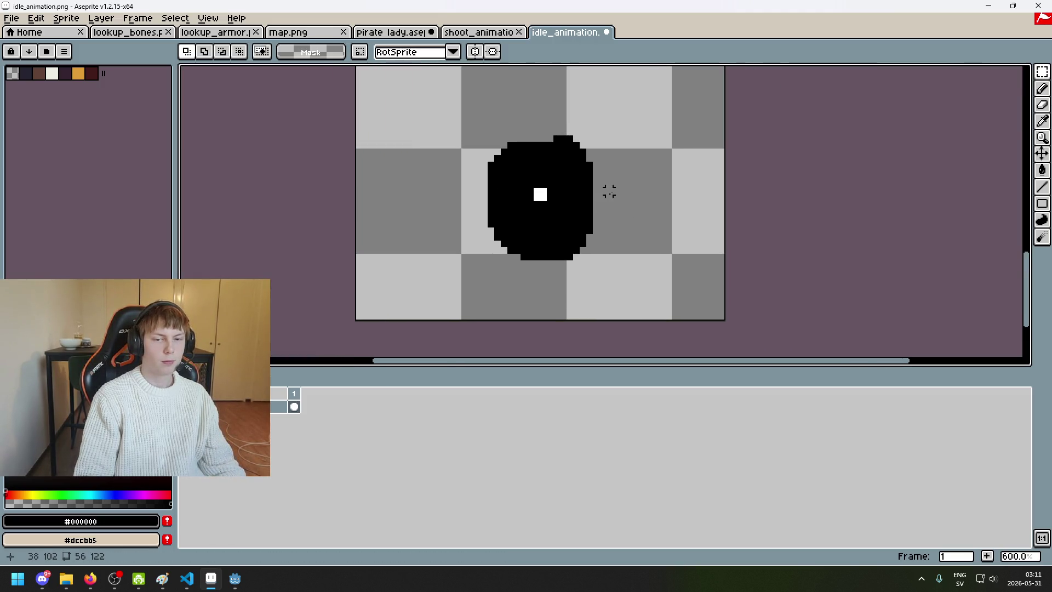